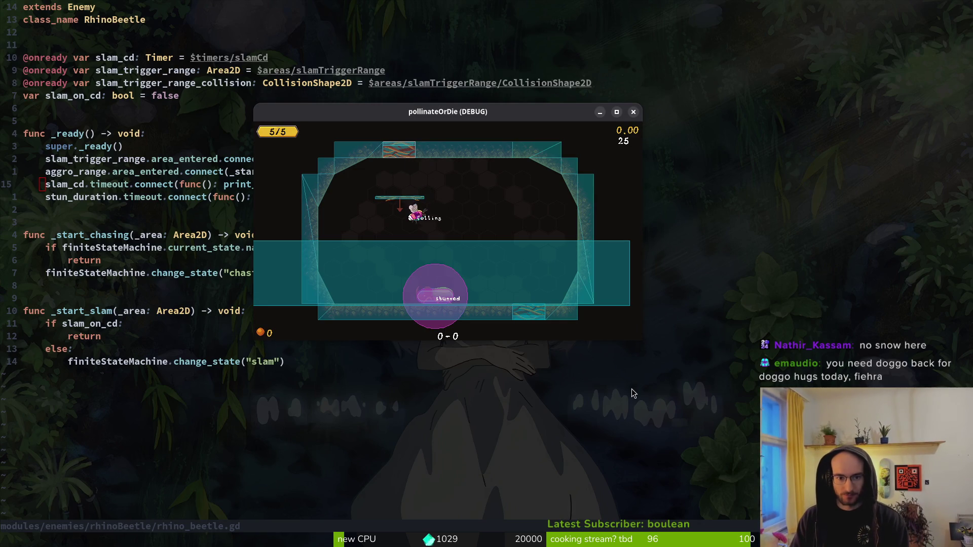
- Playtest the beetle's slam by dropping, jumping and flying the bee, attack the stunned beetle, then close the game
key("space")
key("space")
key("Right")
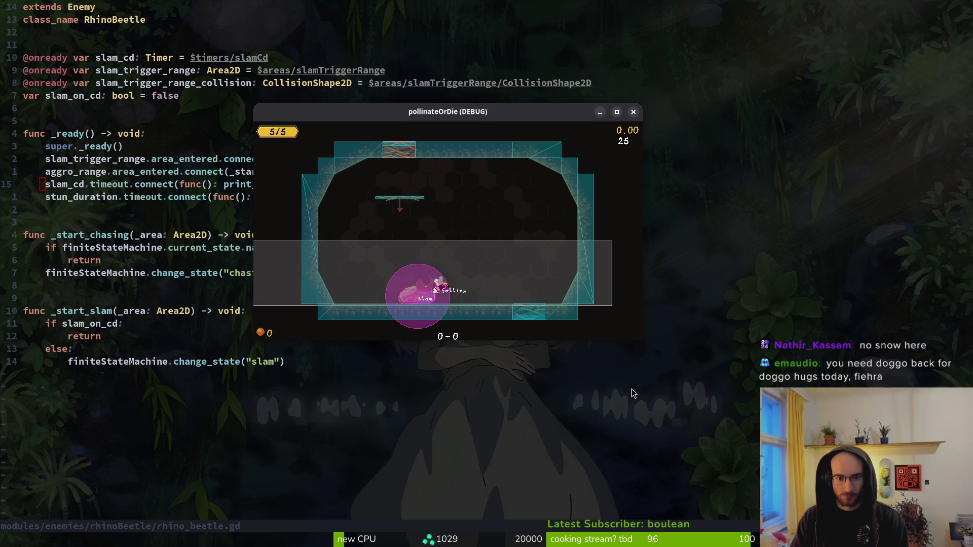
key("space")
key("Left")
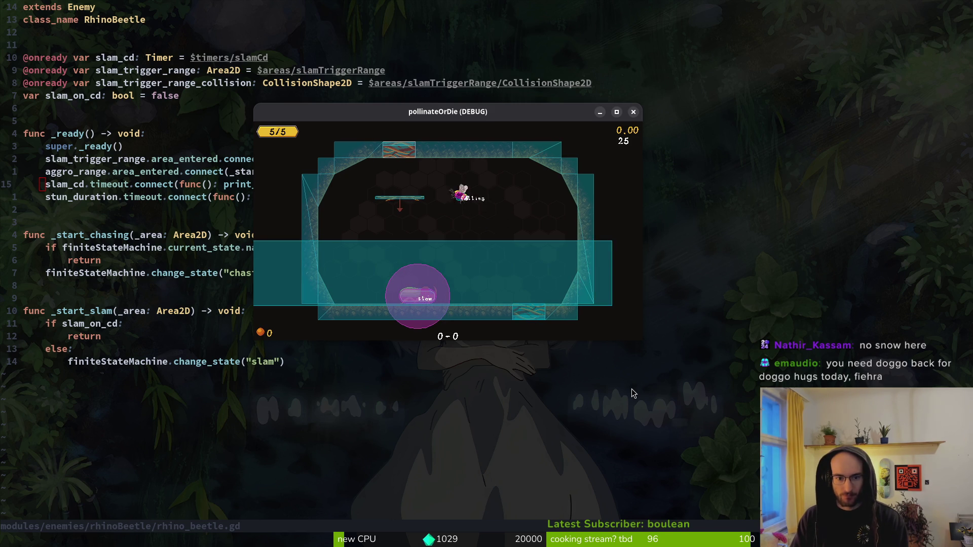
key("space")
key("space")
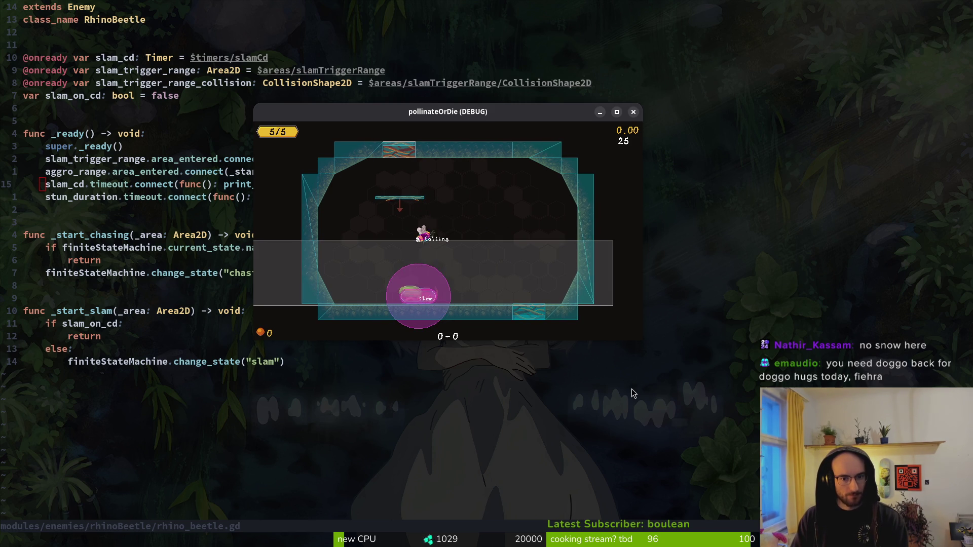
key("space")
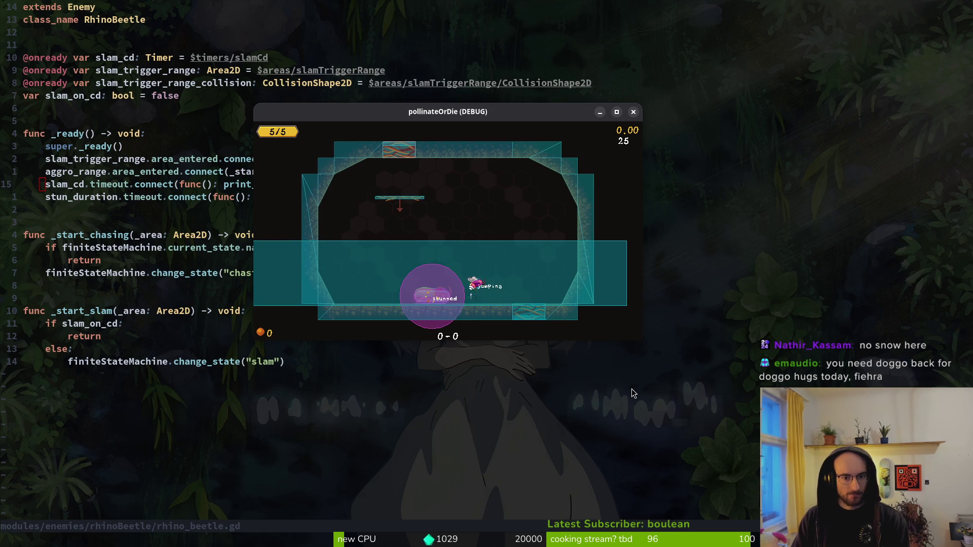
key("j")
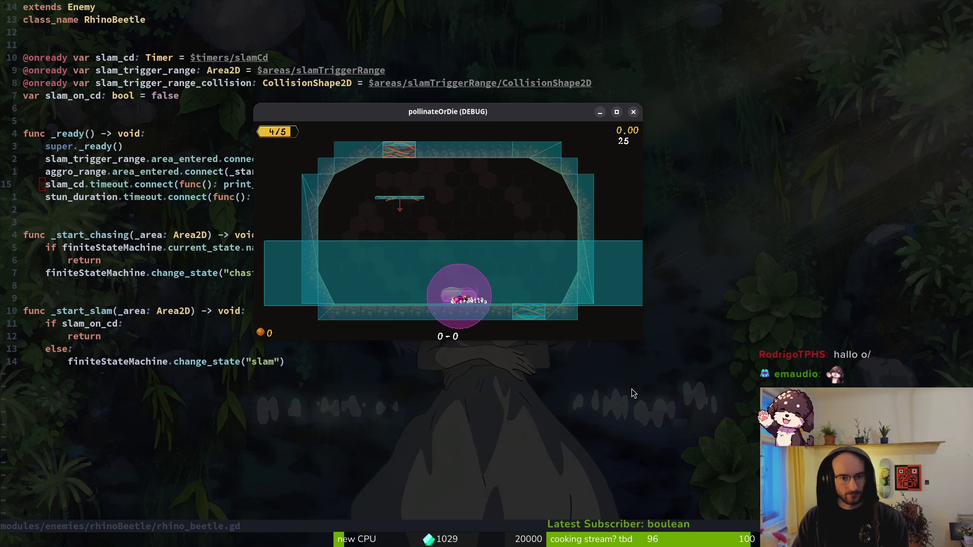
left_click(633, 112)
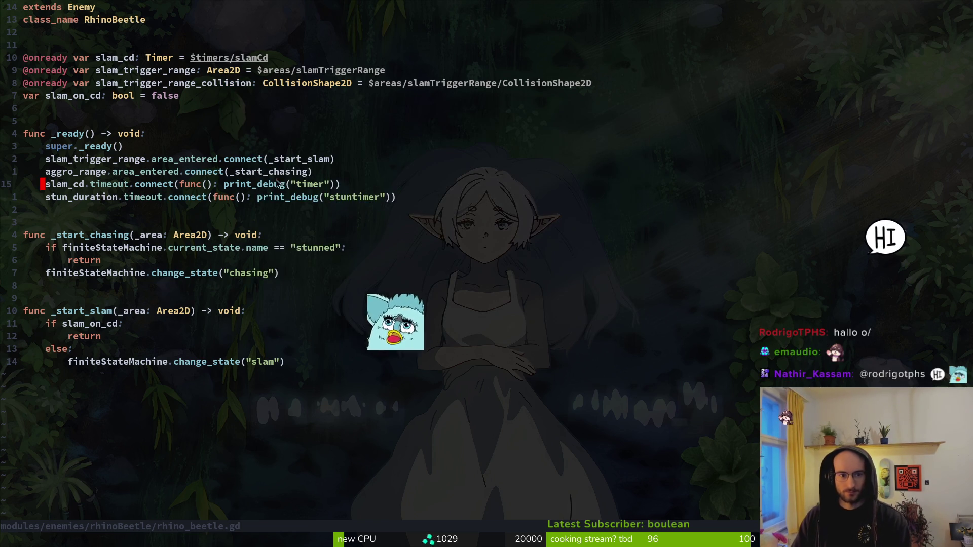
- Save rhino_beetle.gd and move to the else branch in _start_slam
type(":w")
key("Return")
left_click(156, 109)
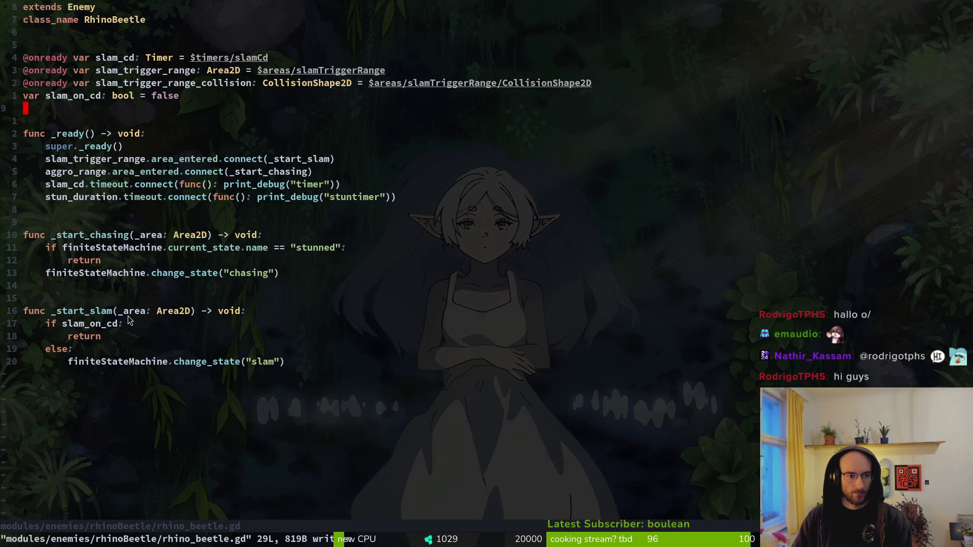
left_click(116, 354)
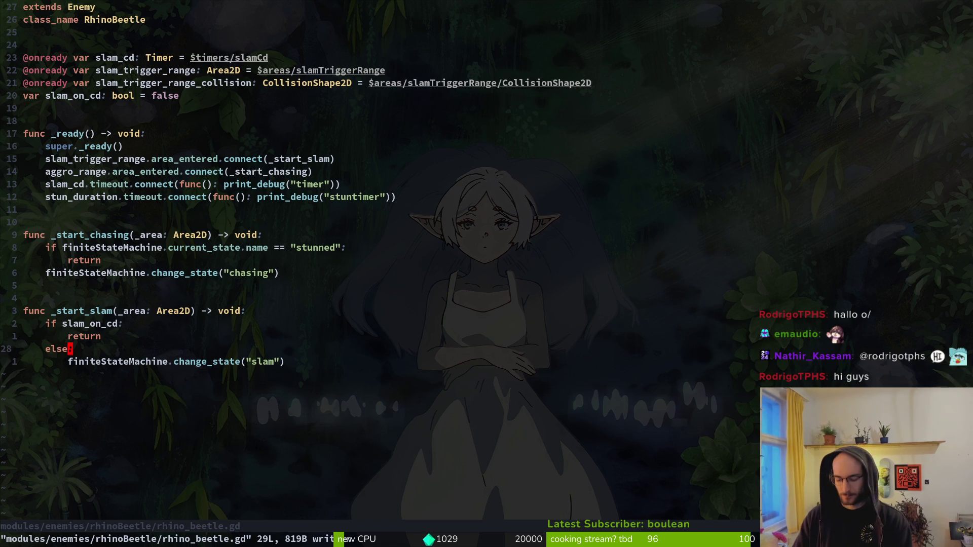
- Fuzzy-find 'slam' and open the rhinoBeetle slam.gd script
key("space")
key("f")
key("f")
type("slam")
key("Up")
key("Return")
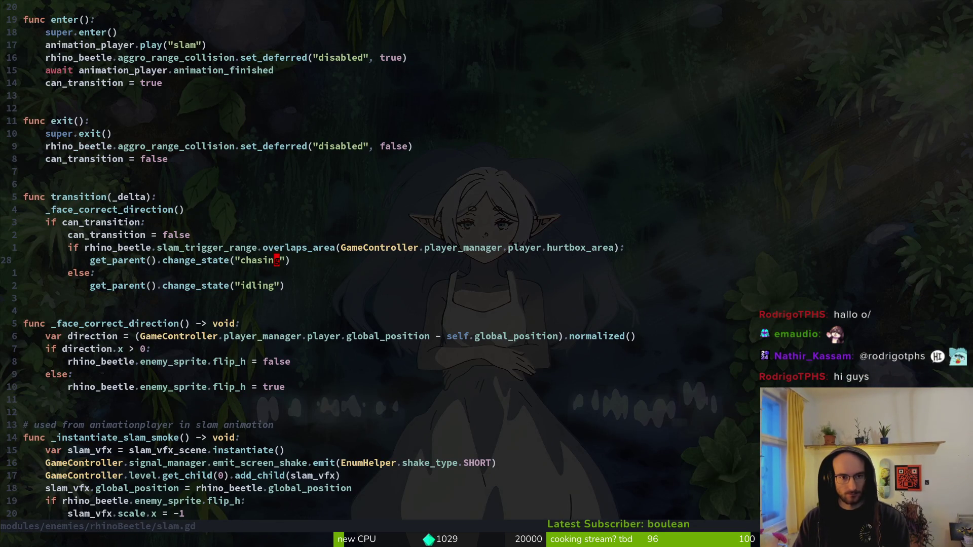
- In enter(), replace aggro_range_collision with the completed slam_trigger_range name and save
key("1")
key("6")
key("k")
type("bcw")
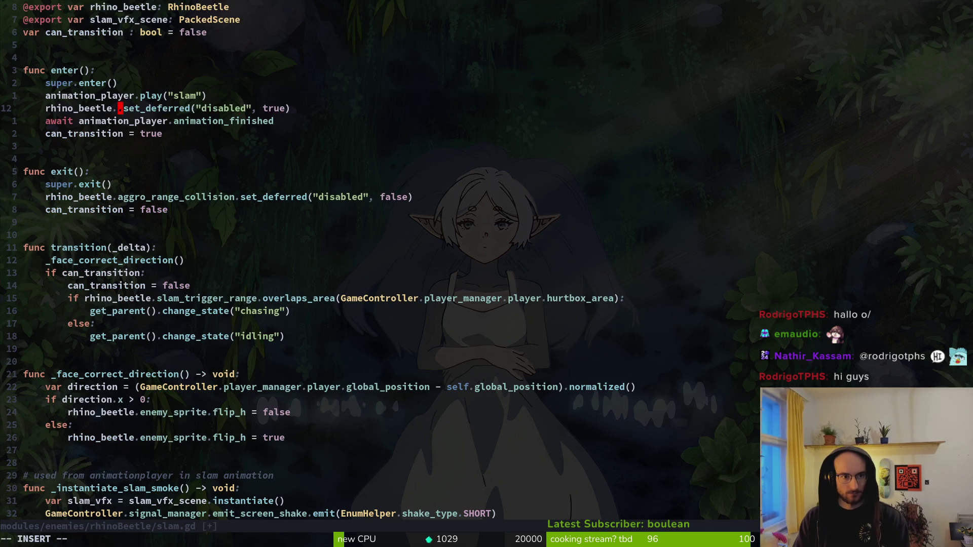
type("sla")
key("Return")
key("Escape")
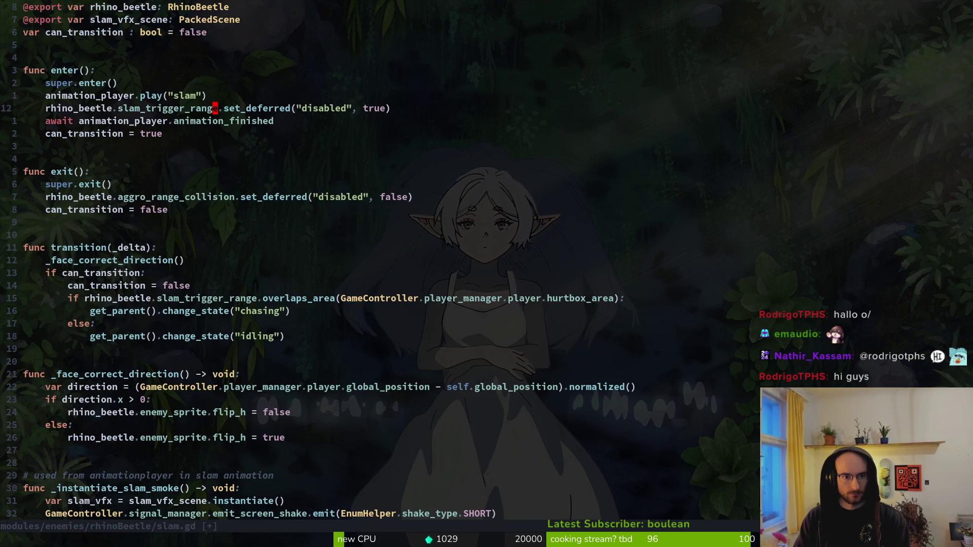
type(":w")
key("Return")
key("j")
- Make the same slam_trigger_range replacement in exit() and save
type("3j")
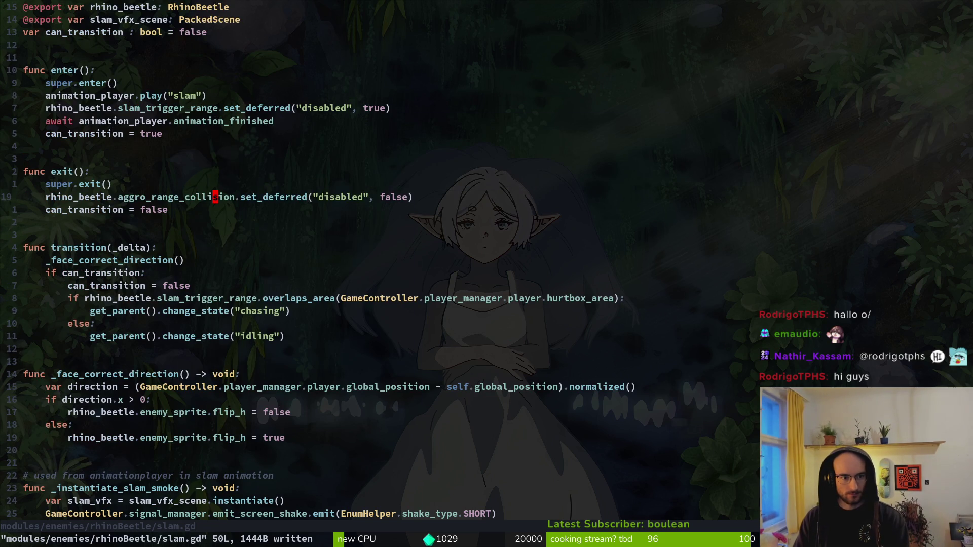
type("bcwsla")
key("Return")
key("Escape")
type(":w")
key("Return")
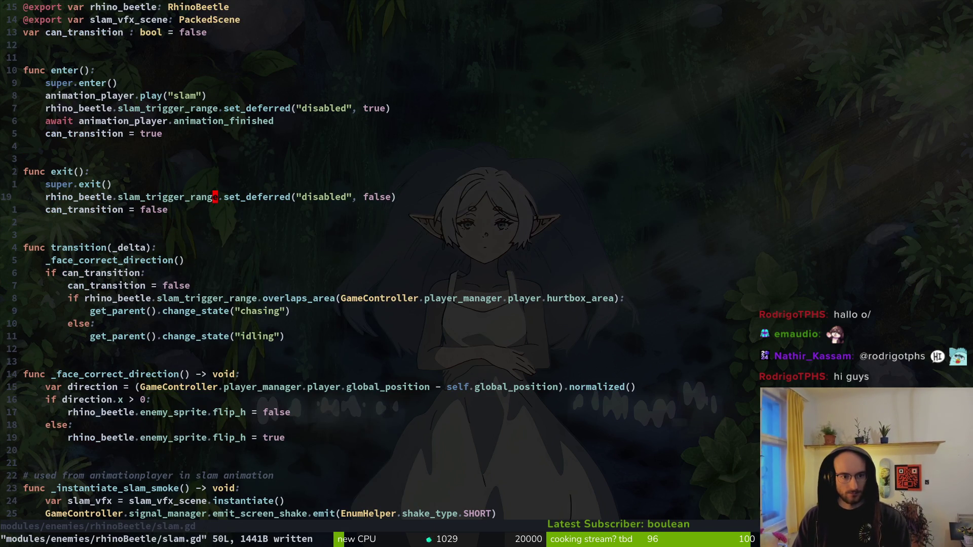
- Use the full name slam_trigger_range_collision in both functions and save slam.gd
type("er_range_collision")
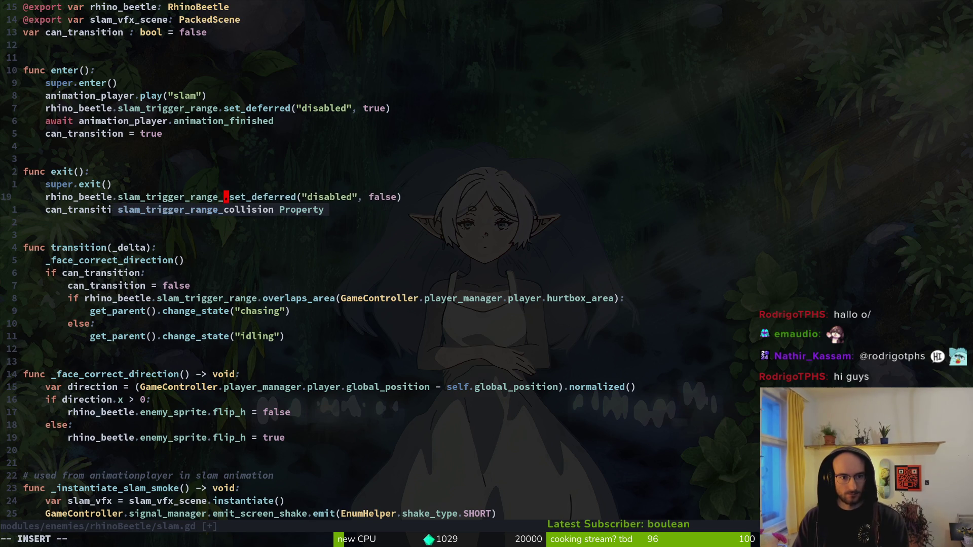
key("k")
key("k")
key("k")
key("w")
key("w")
type("vep:w")
key("Return")
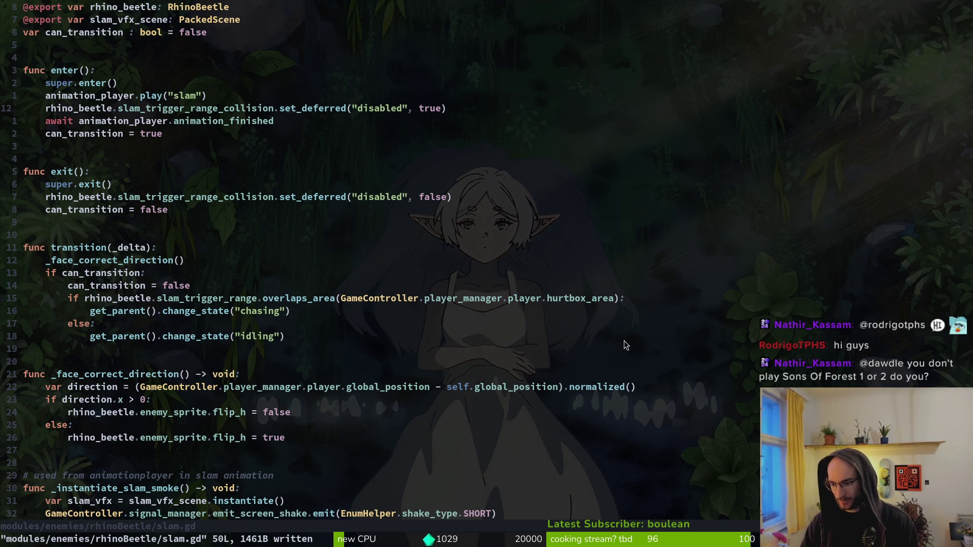
left_click(206, 173)
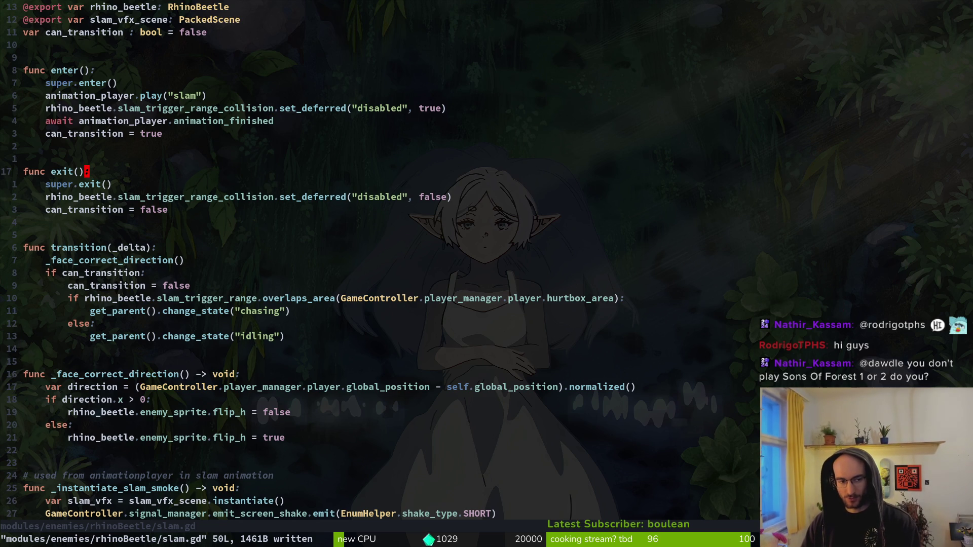
key("alt+Tab")
- Run the game with F5, continue past the title, and choose level 5
key("F5")
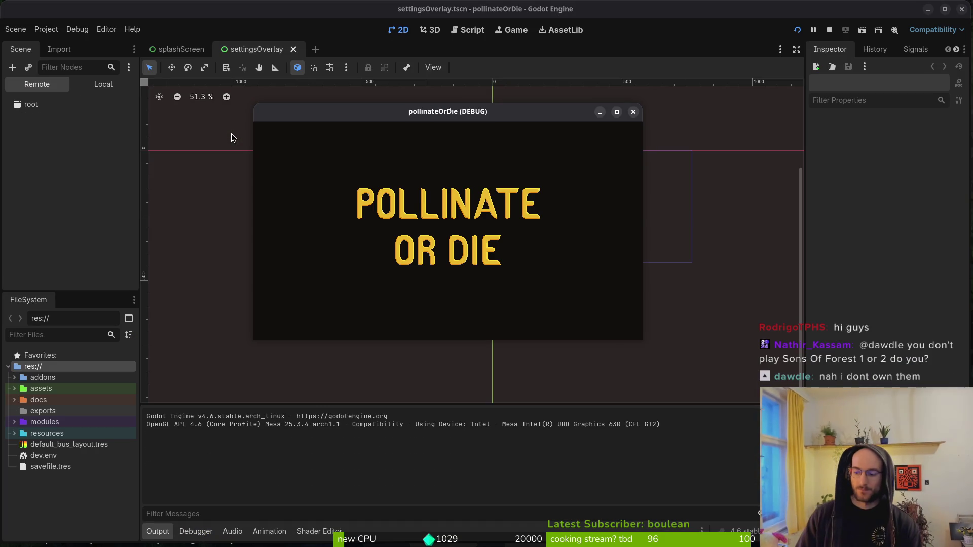
key("Return")
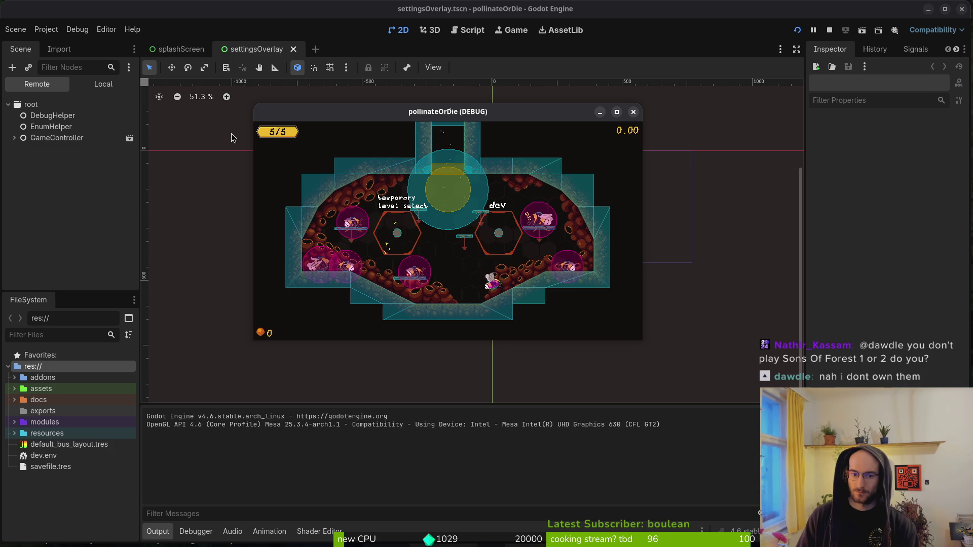
key("Left")
key("Left")
key("Left")
key("Down")
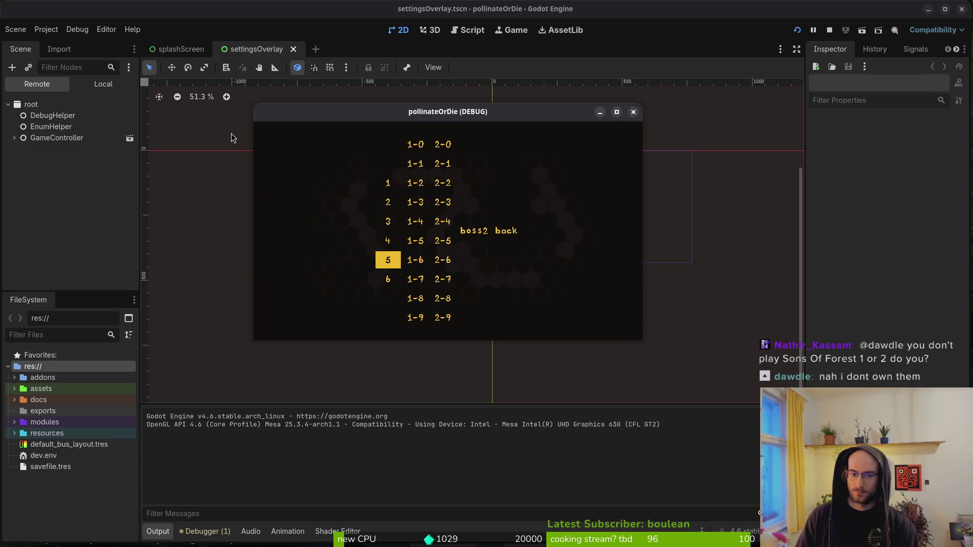
key("Return")
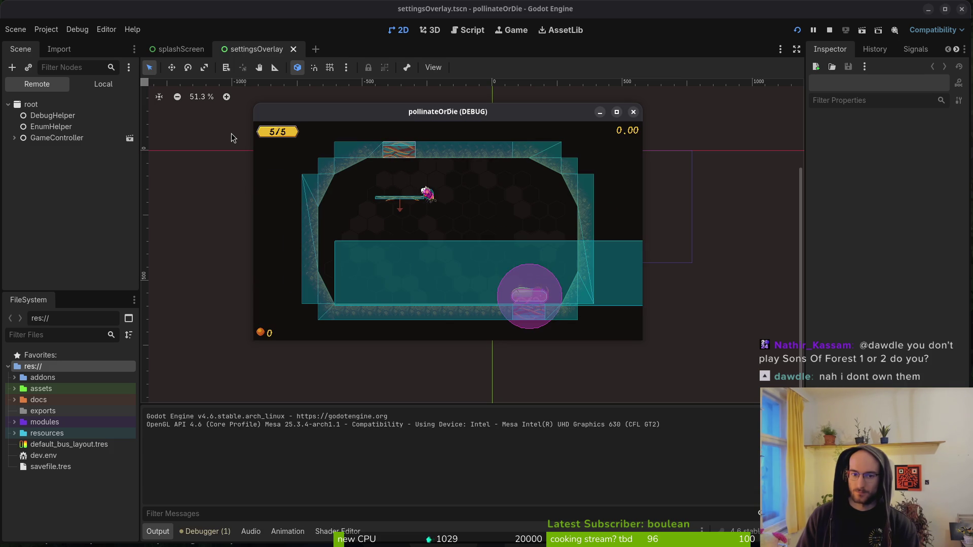
- Turn on state labels in the pause menu's debugging options and resume play
key("Escape")
key("Return")
key("Return")
key("Escape")
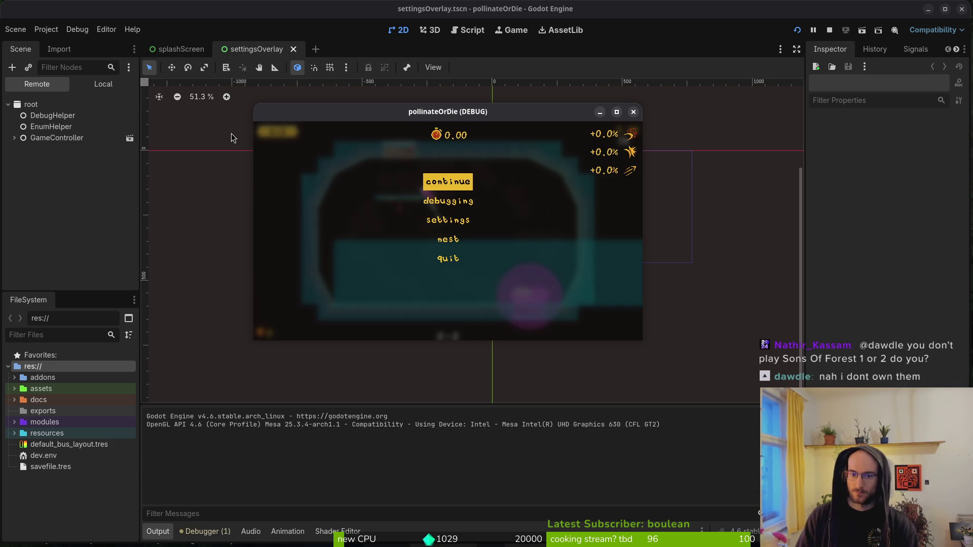
key("Escape")
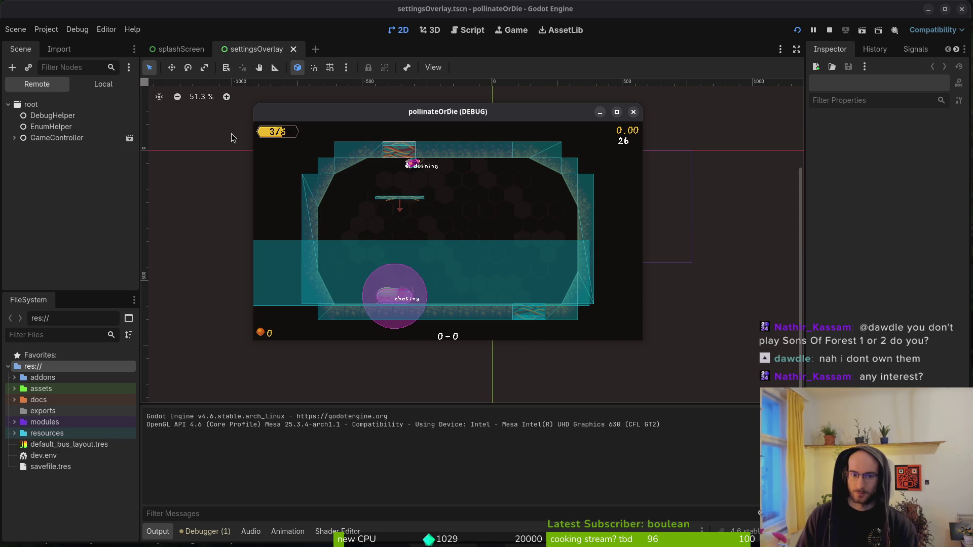
- Stop the game and move to the set_deferred line in slam.gd's exit()
key("F8")
key("alt+Tab")
key("j")
key("j")
key("f")
key("n")
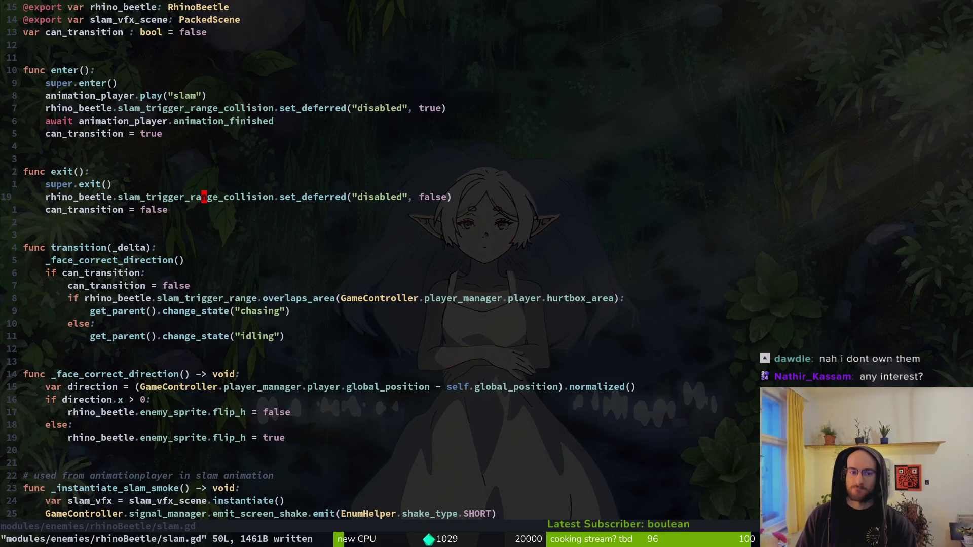
- Delete the set_deferred line from exit() in slam.gd
key("V")
key("Escape")
key("V")
key("d")
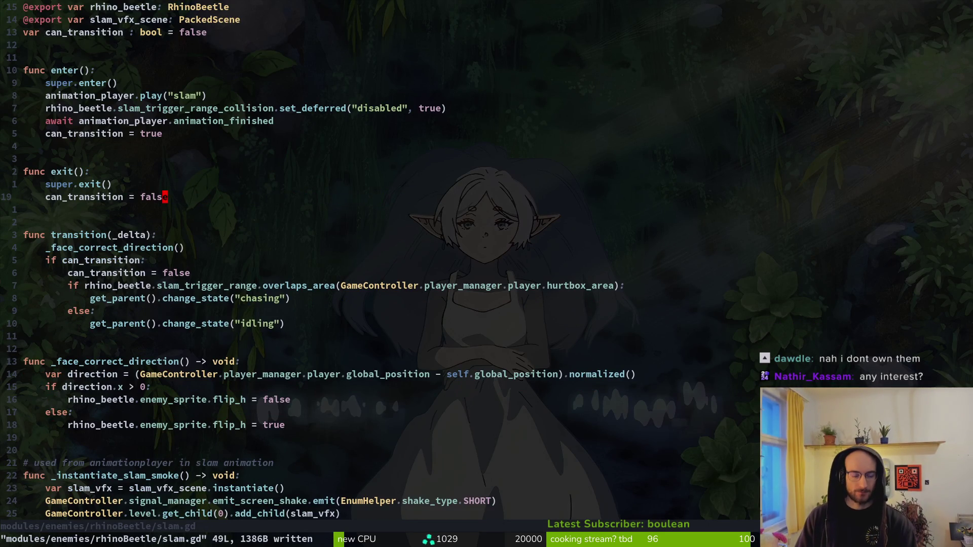
- Switch to rhino_beetle.gd and go to the slam_cd.timeout line
key("ctrl+6")
key("{")
key("{")
key("k")
key("k")
key("k")
key("f")
key("_")
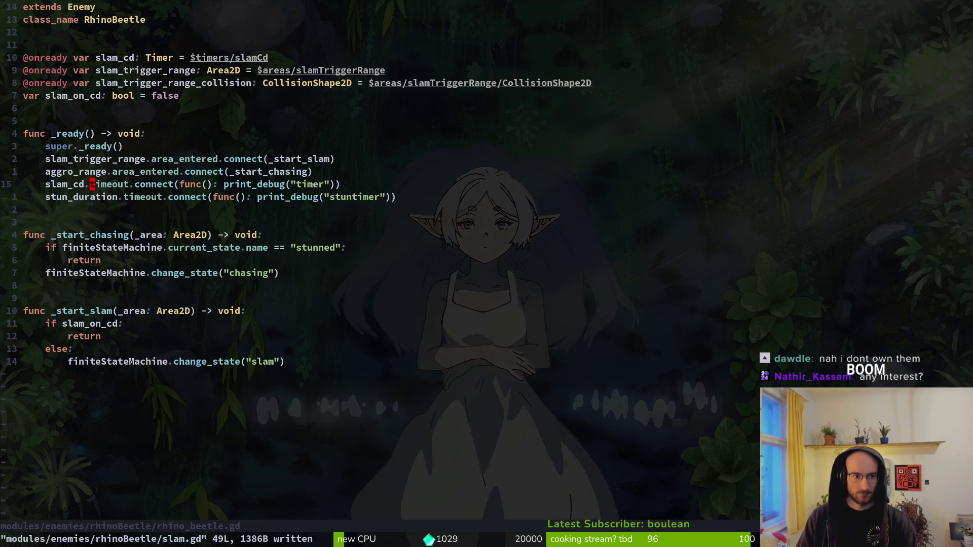
- Remove the print_debug call from the slam_cd timeout callback
key("f")
key("(")
key("semicolon")
key("c")
key("t")
key("t")
key("Escape")
key("B")
key("c")
key("t")
key("quotedbl")
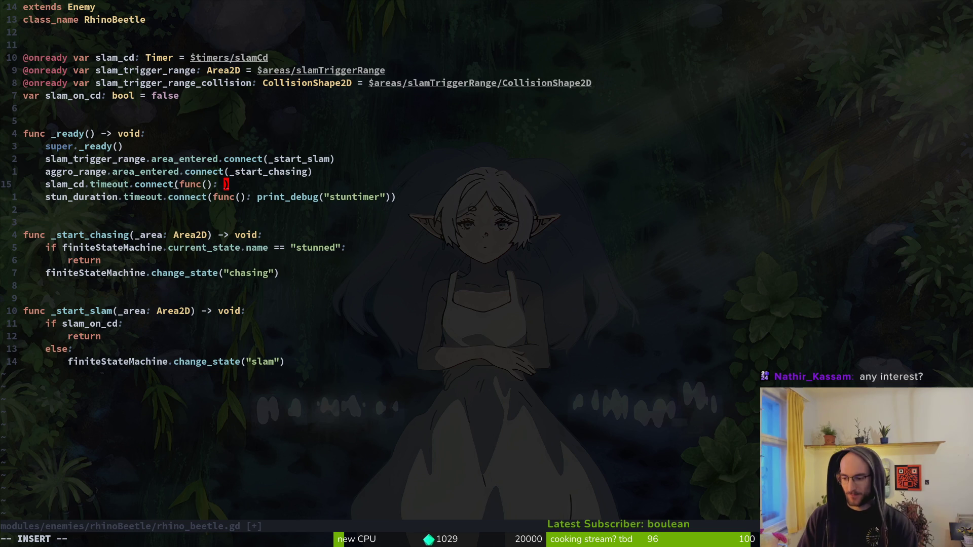
type("sl")
- Write slam_trigger_range_collision.set_deferred("disabled", false) in the callback and save
key("Tab")
type(".set_de")
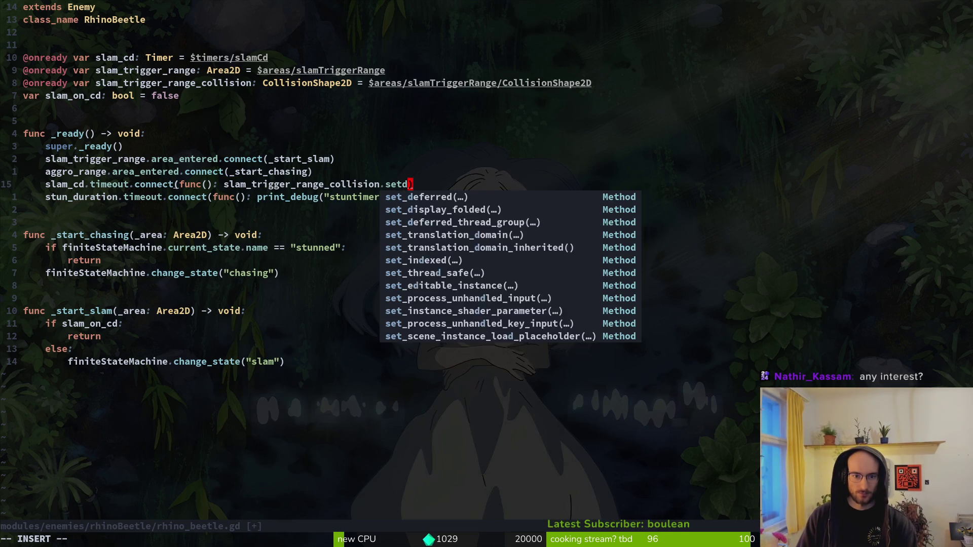
key("Tab")
type("\"dis")
key("Tab")
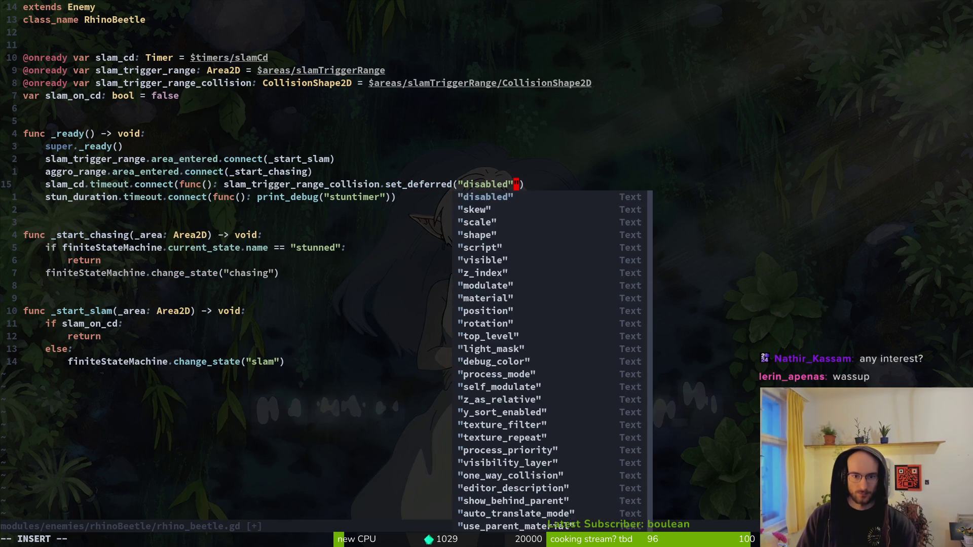
type(", ")
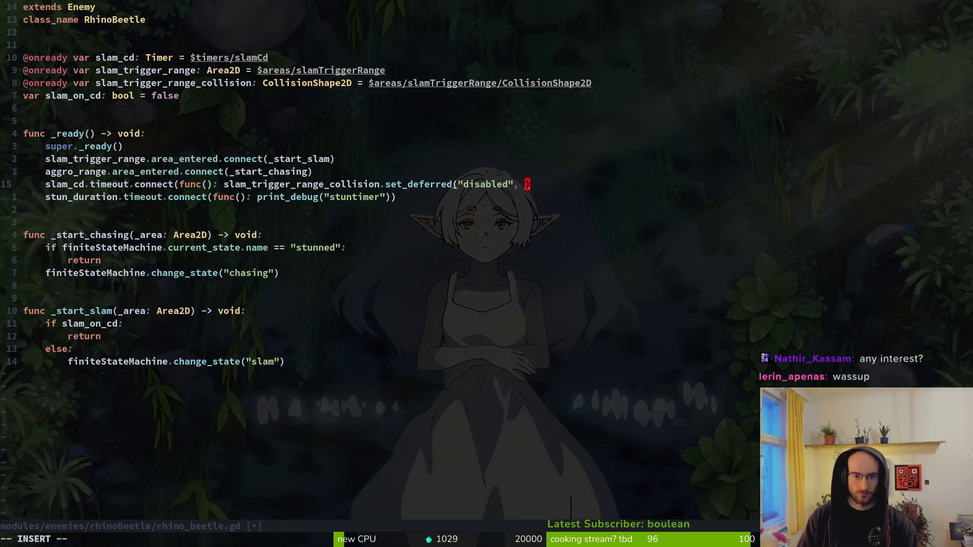
type("false")
key("Escape")
type(":w")
key("Return")
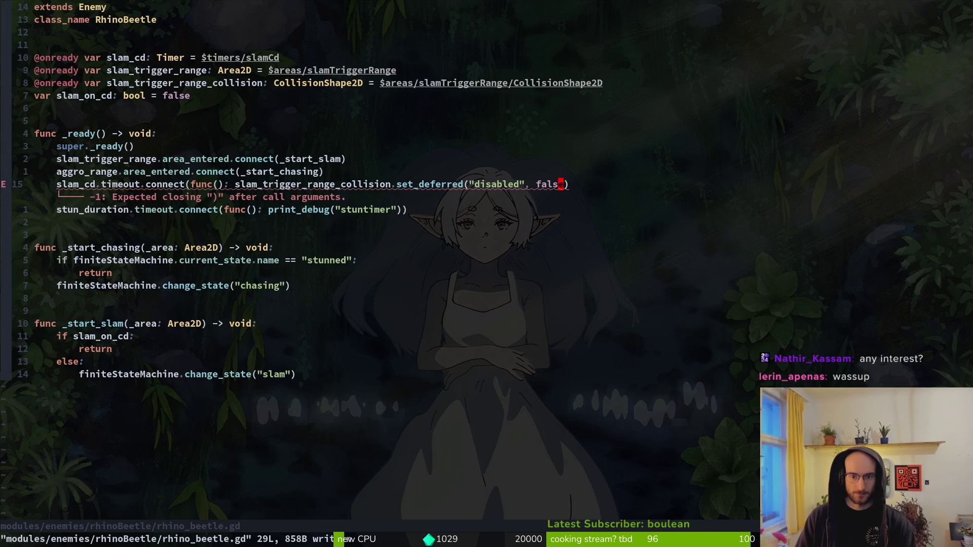
- Add the missing closing parenthesis and save rhino_beetle.gd
type("alse)")
key("Escape")
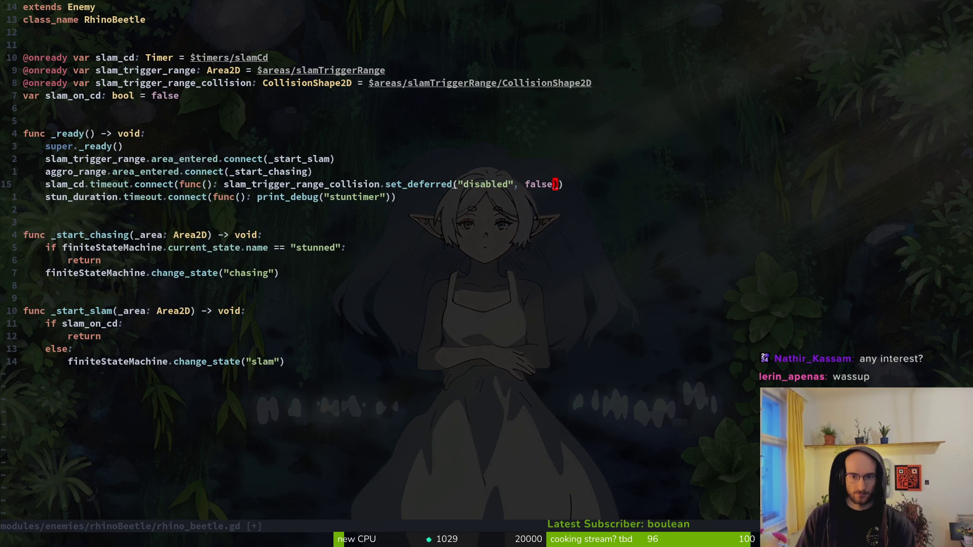
type(":w")
key("Return")
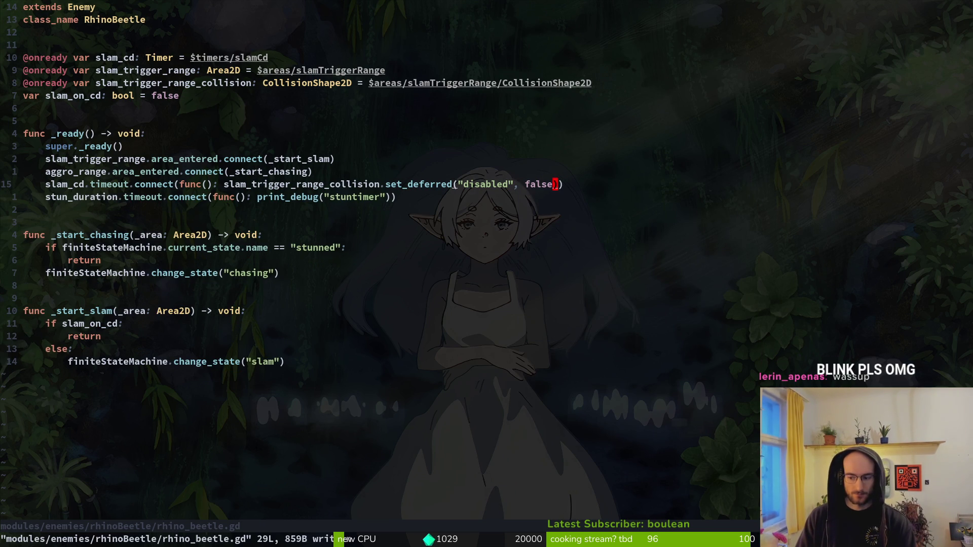
- Quit Vim and run the game project from the Godot editor
type(":q")
key("Return")
type("tig")
key("Return")
key("q")
key("alt+Tab")
key("F5")
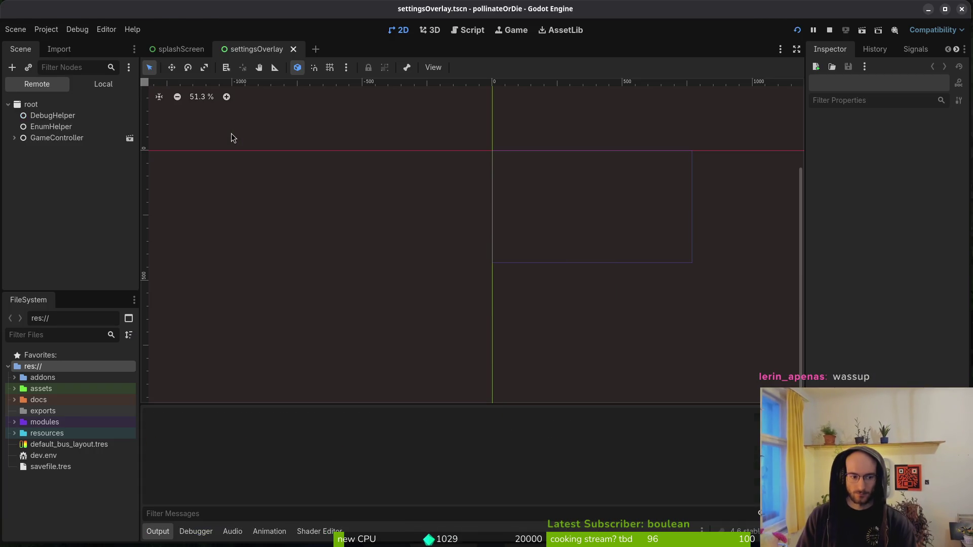
- Launch tig and view the translations.csv.import and translations.fr.translation diffs
type("tig")
key("Return")
key("Down")
key("Down")
key("Down")
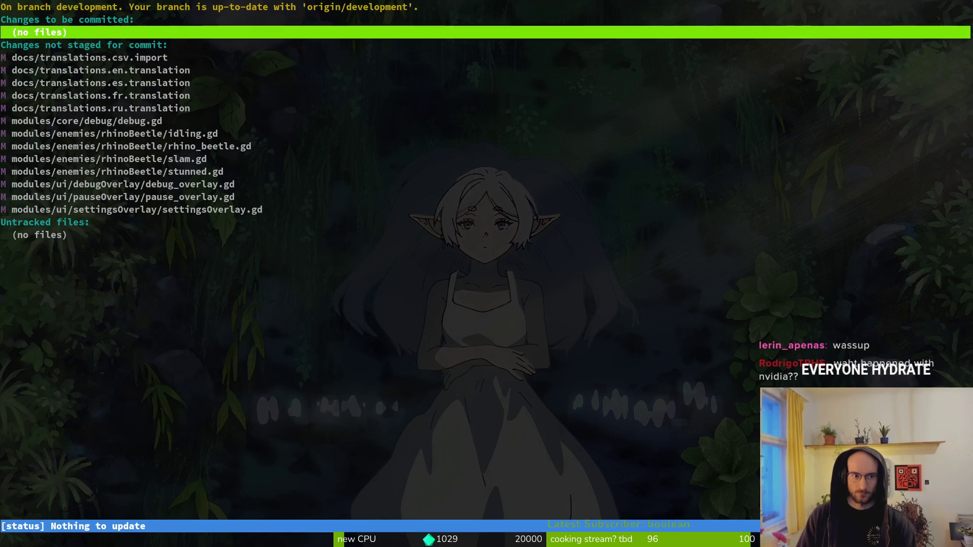
key("Up")
key("Return")
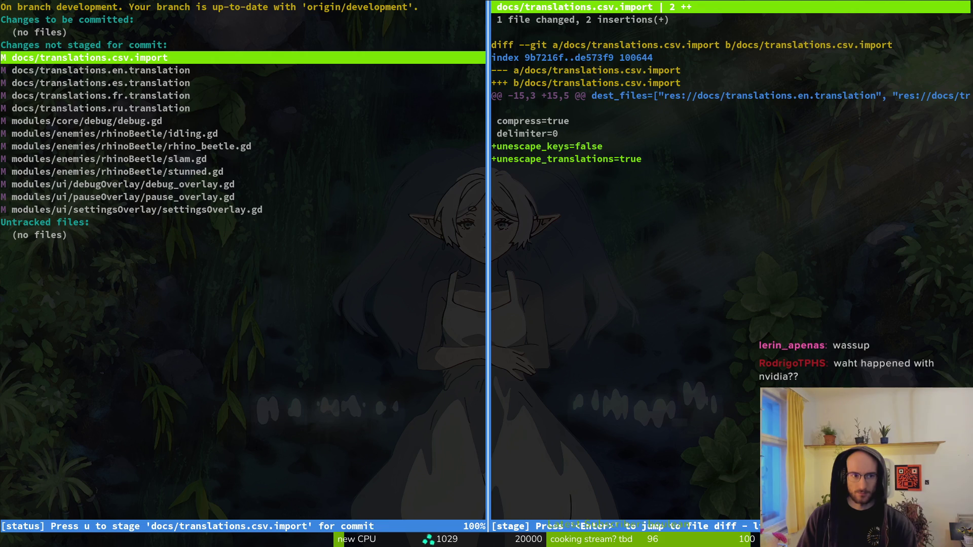
key("Down")
key("Down")
key("Down")
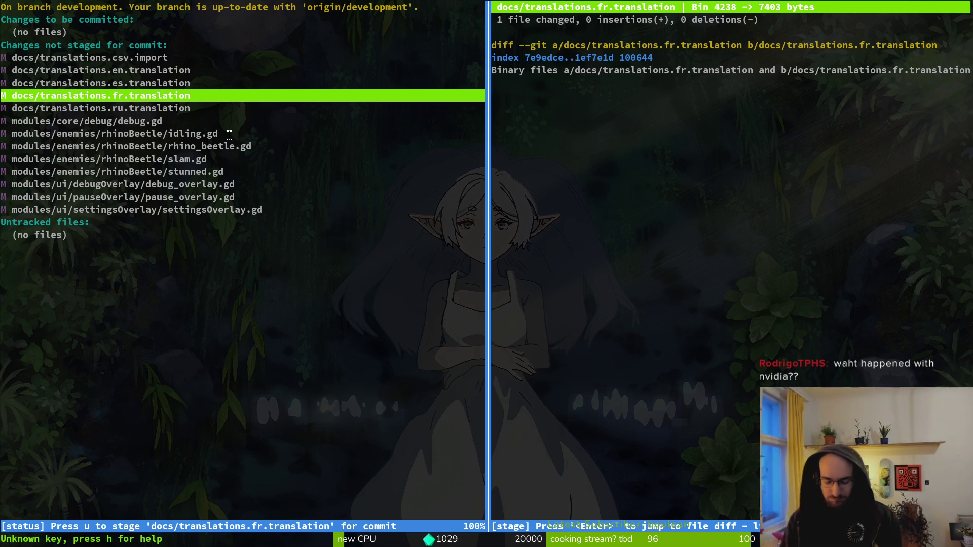
- Quit tig and switch from the terminal to the Godot editor
key("Q")
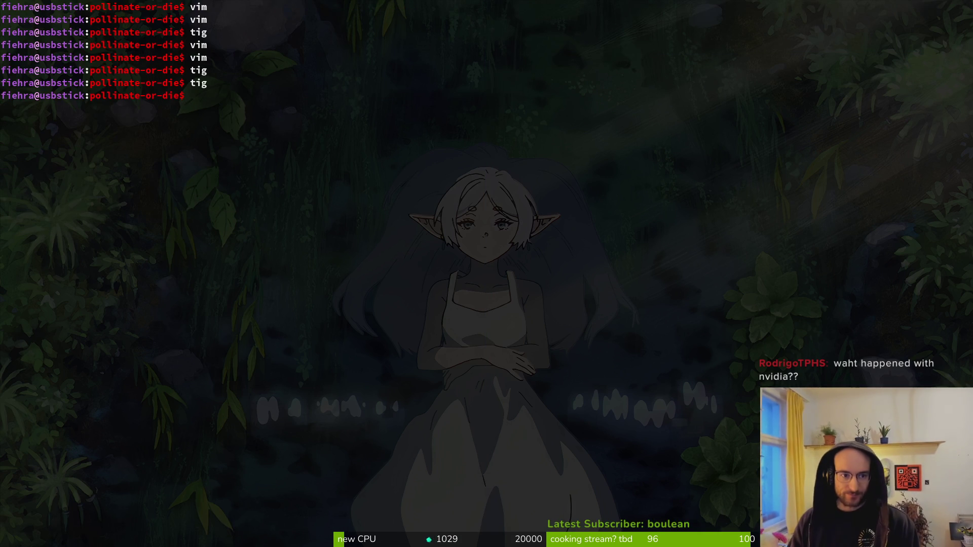
left_click(239, 126)
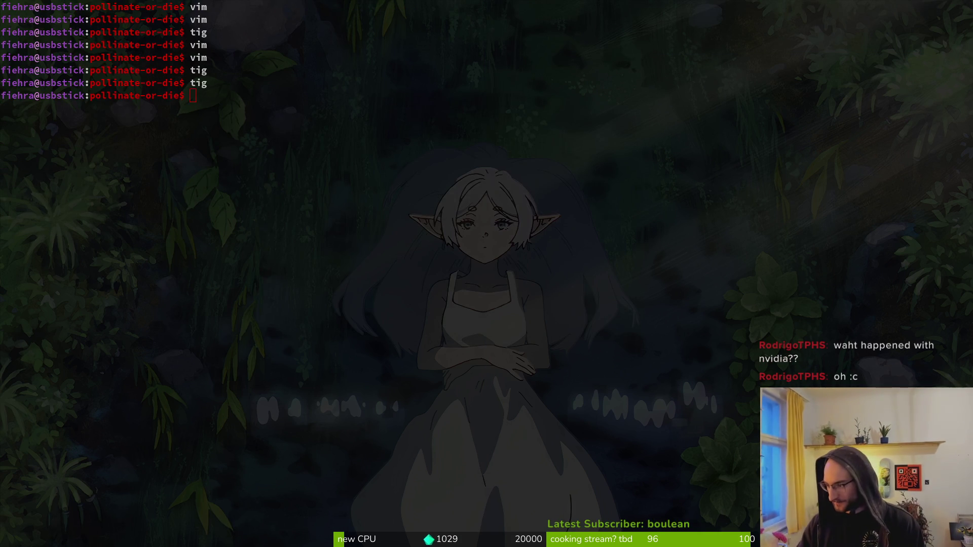
key("alt+Tab")
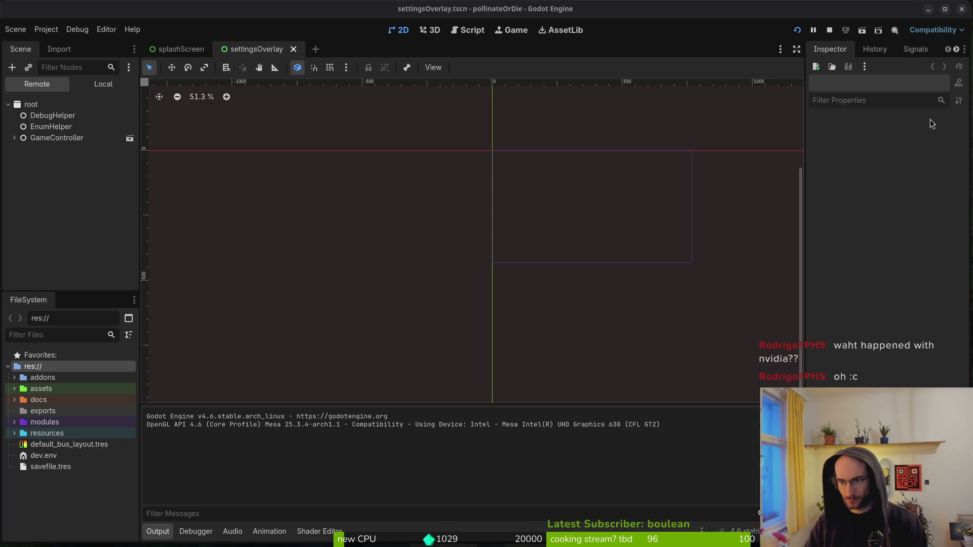
double_click(555, 117)
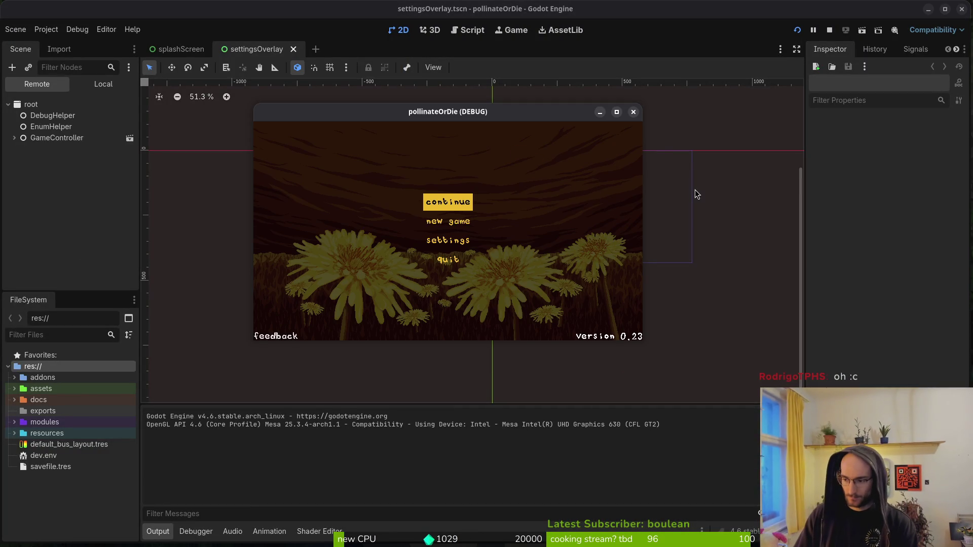
- Continue from the main menu, open level select, and load level 5
key("Return")
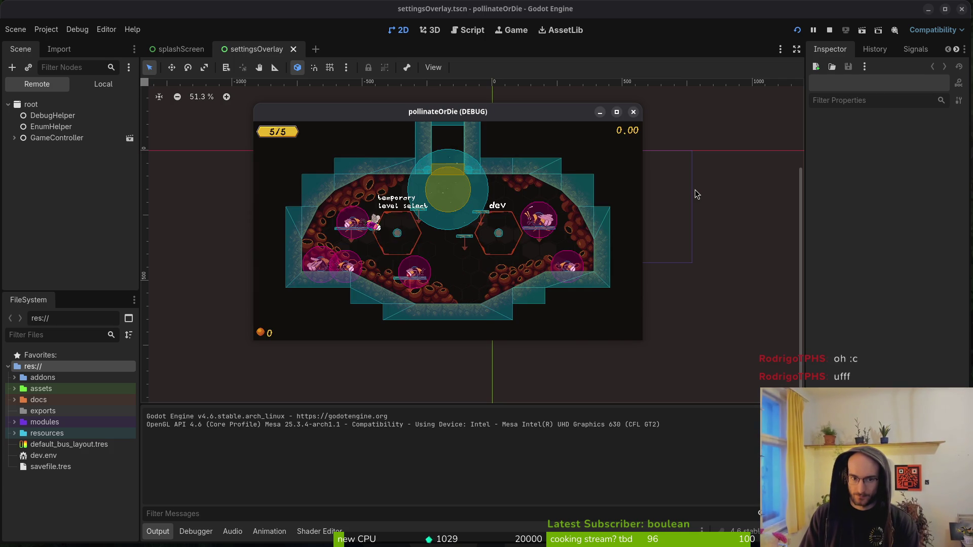
key("Return")
key("Left")
key("Left")
key("Down")
key("Down")
key("Return")
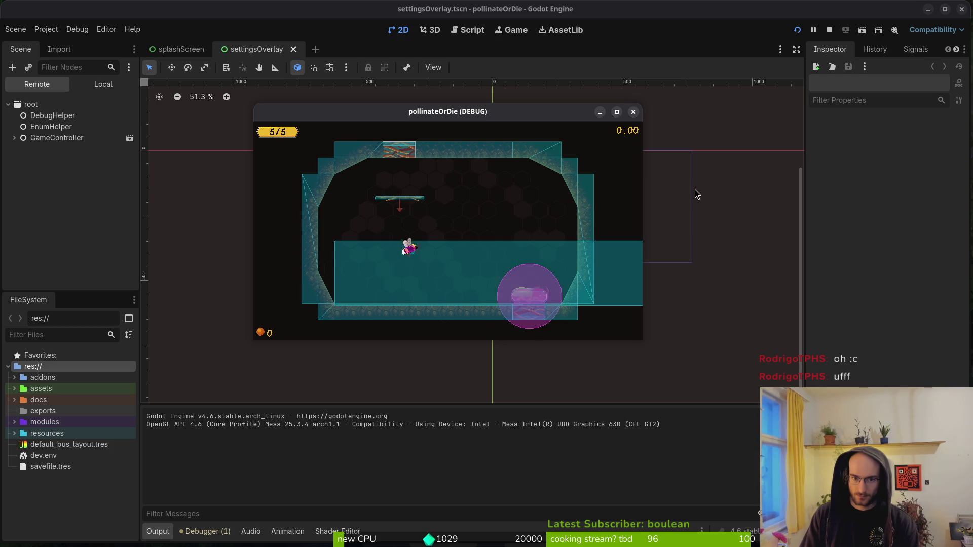
- Back in the terminal, start Vim and fuzzy-find debug.helper.gd
key("super+1")
key("Return")
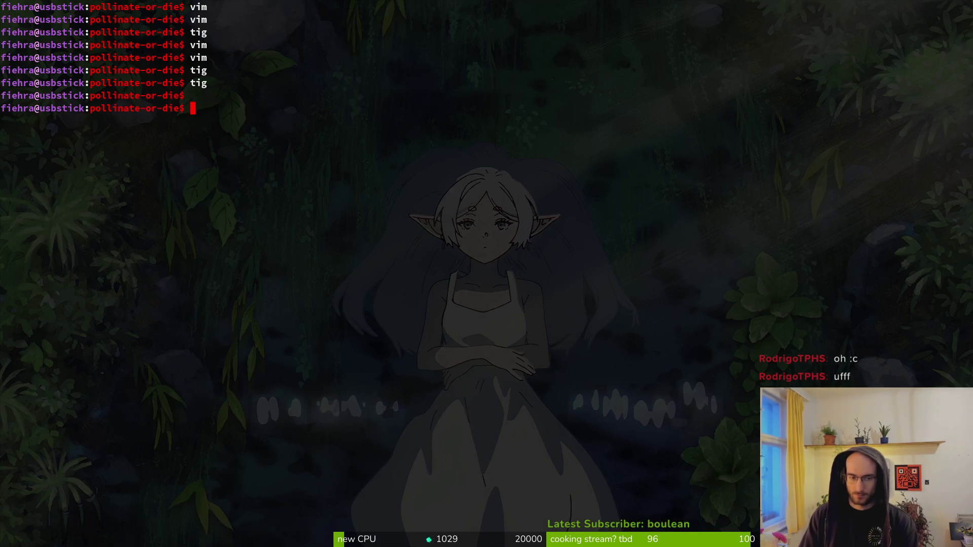
type("vim")
key("Return")
type("debu")
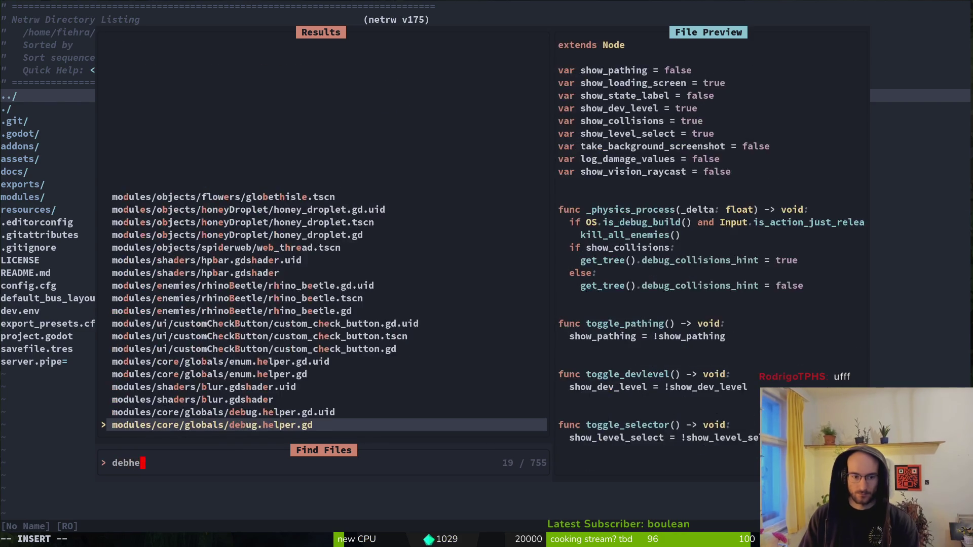
key("Return")
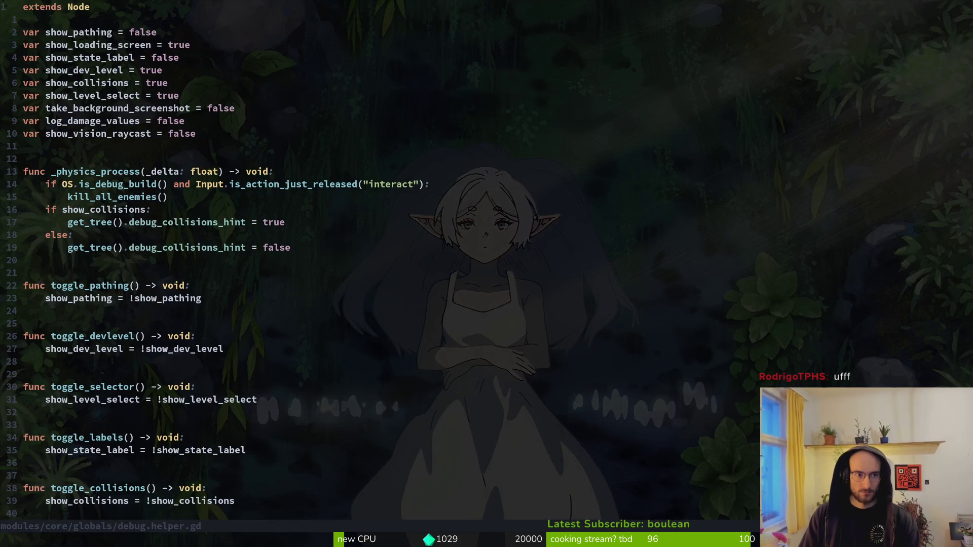
- Change show_state_label to true and save debug.helper.gd
type("ciwtrue")
key("Escape")
type(":w")
key("Return")
- Run the game from Godot, load level 5, then return to Vim
key("super+2")
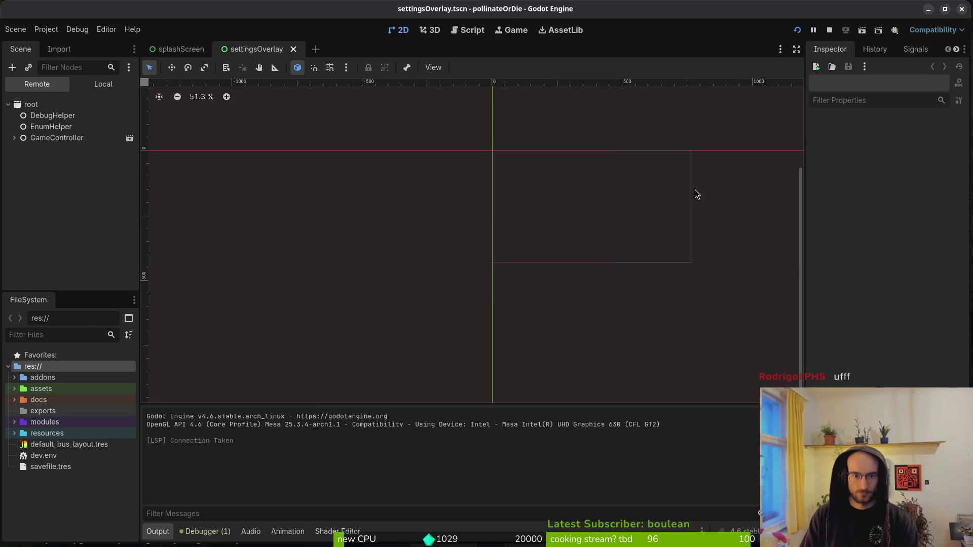
key("F5")
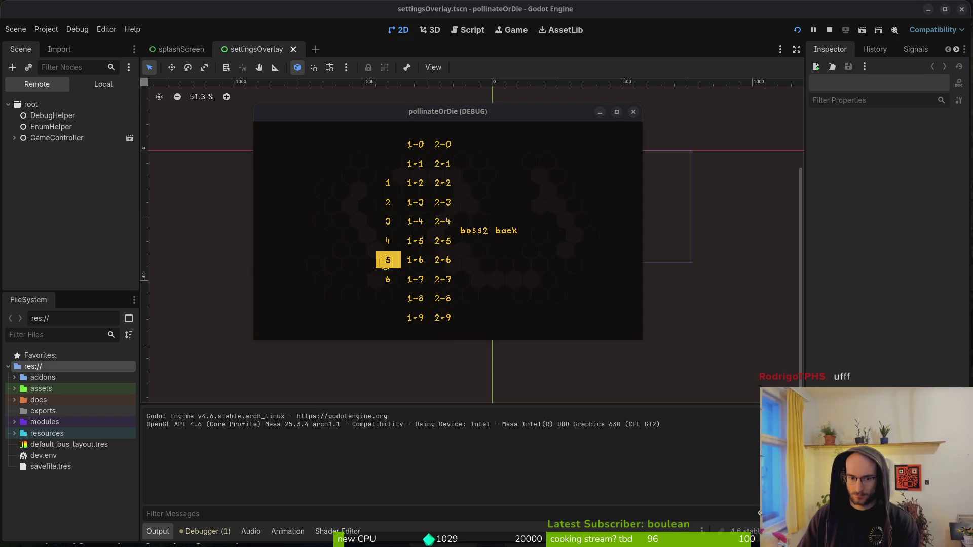
left_click(385, 261)
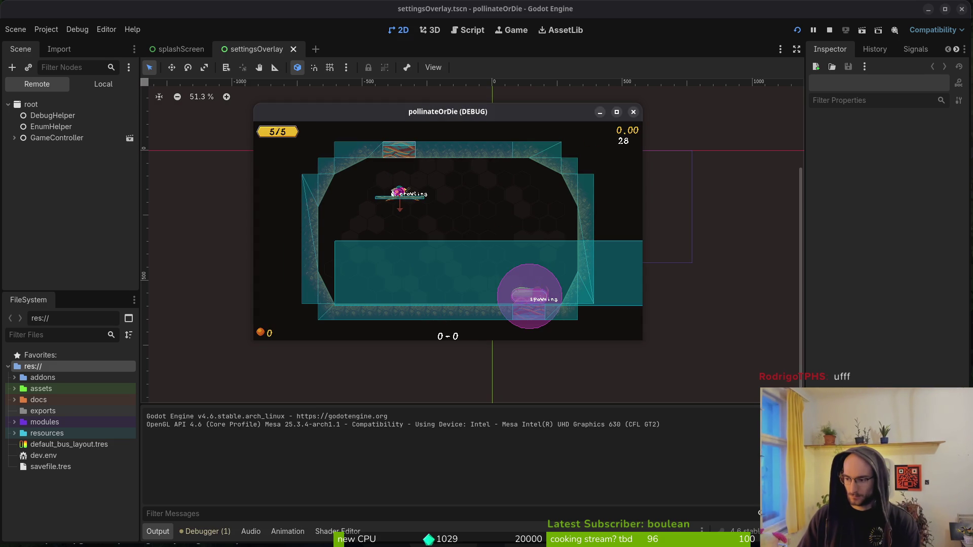
key("alt+Tab")
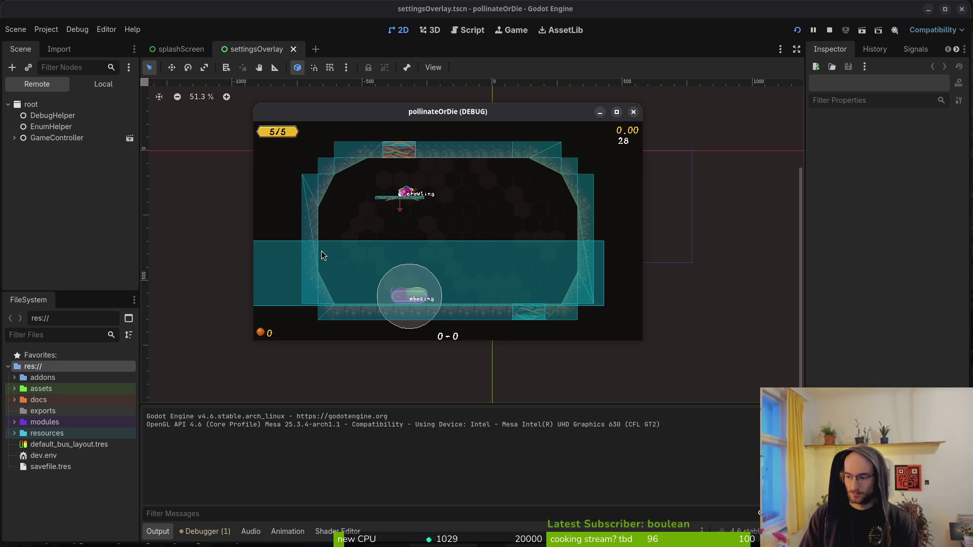
key("alt+Tab")
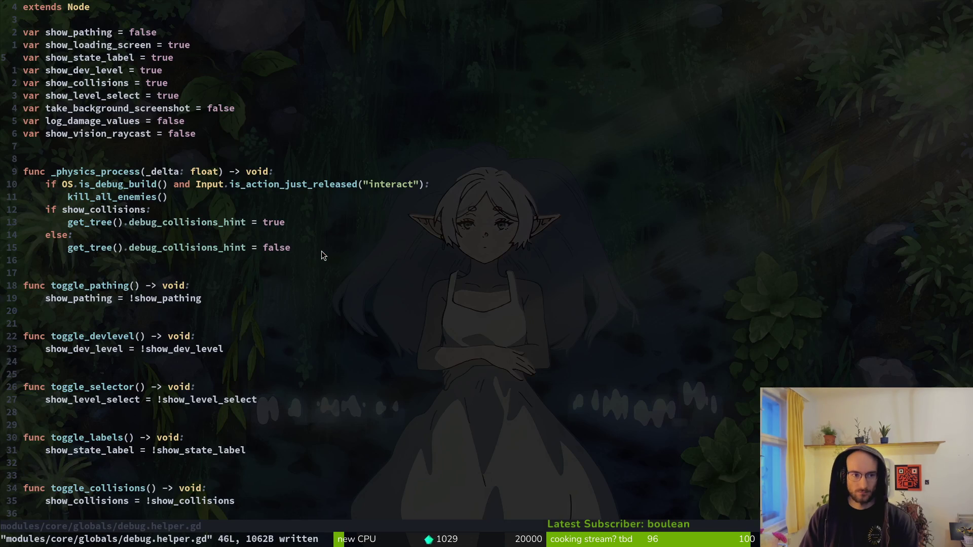
- Open rhinoBeetle/slam.gd and jump to the _instantiate_slam_smoke function, then return
key("space")
type("pfslam")
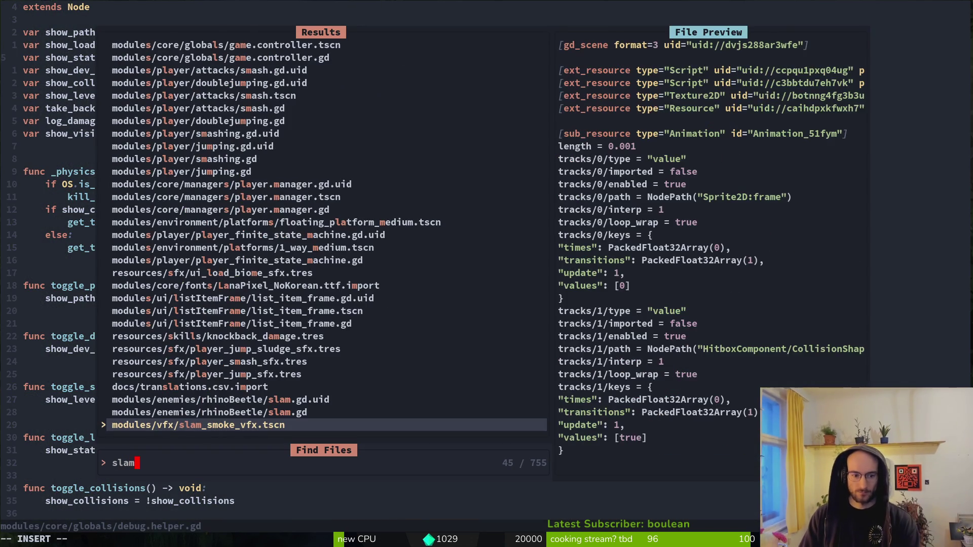
key("Up")
key("Return")
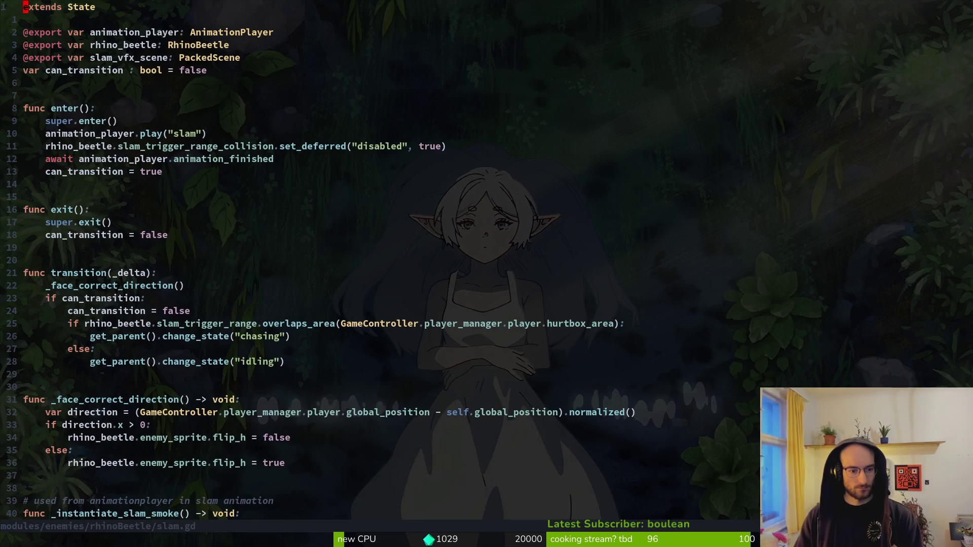
key("ctrl+d")
key("ctrl+d")
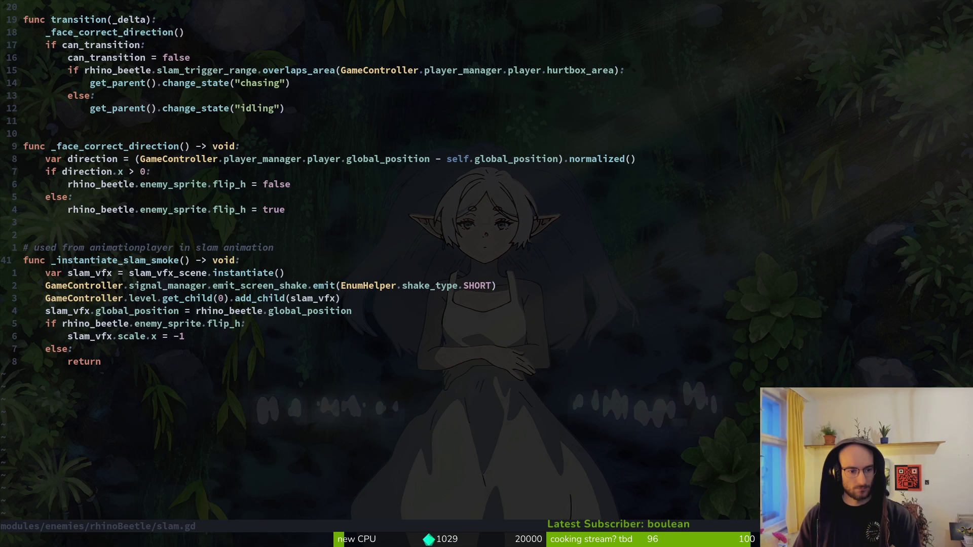
key("ctrl+o")
key("ctrl+o")
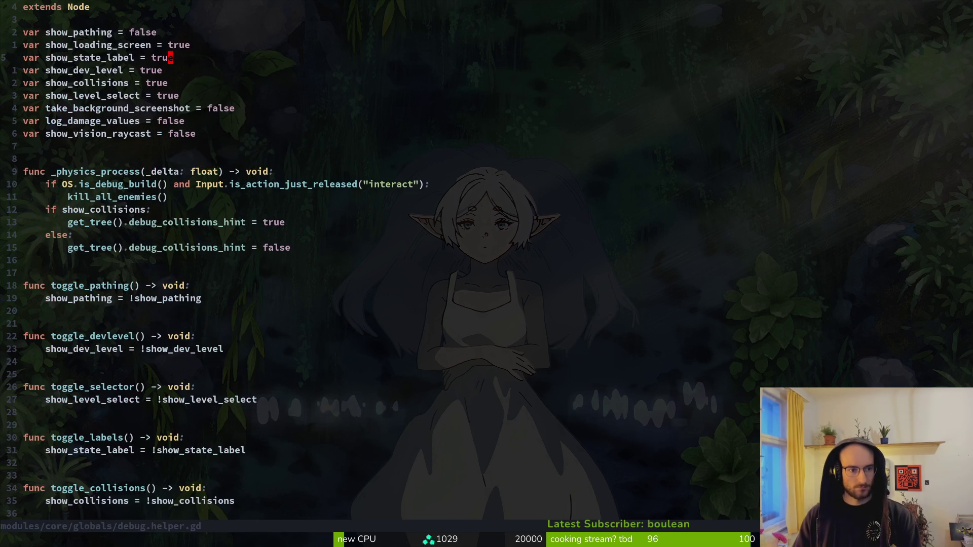
- Open rhino_beetle.gd with the project file finder
key("space")
key("f")
key("f")
type("rhino")
key("Return")
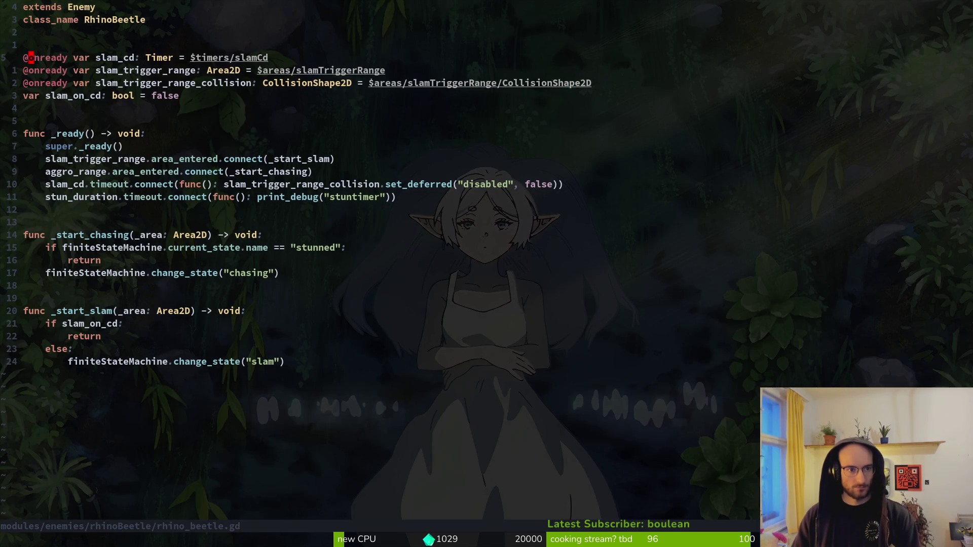
- Search the project for slam_cd and compare its declaration with the slam_cd.timeout usage
key("v")
key("i")
key("w")
key("space")
key("f")
key("w")
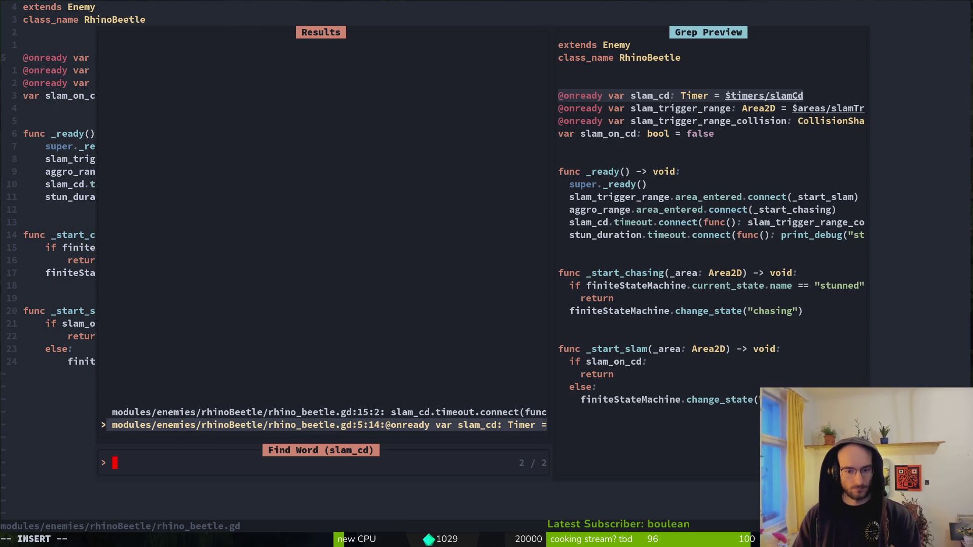
key("Up")
key("Down")
key("Up")
key("Down")
key("Up")
key("Escape")
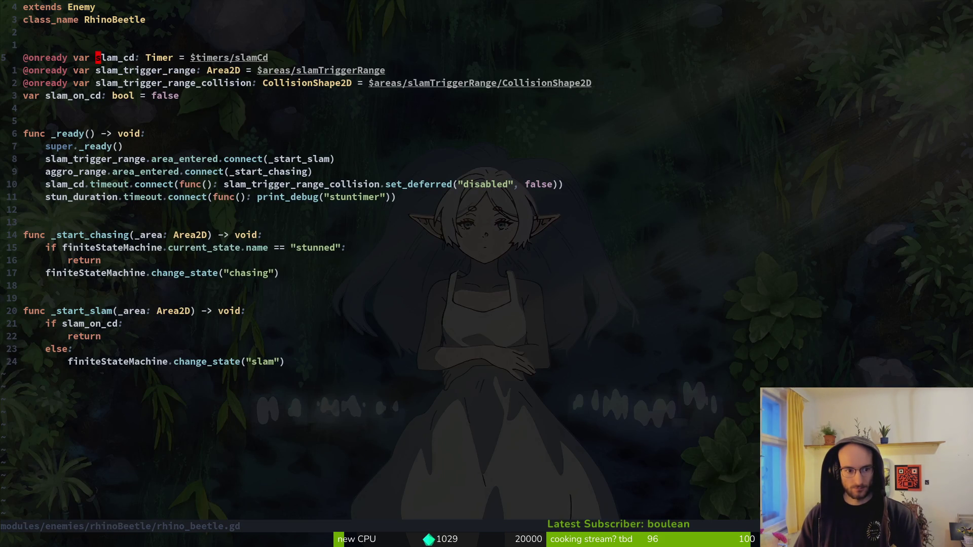
key("space")
- In slam.gd, add rhino_beetle.slam_cd.start() below animation_player.play("slam")
key("f")
key("f")
type("slam")
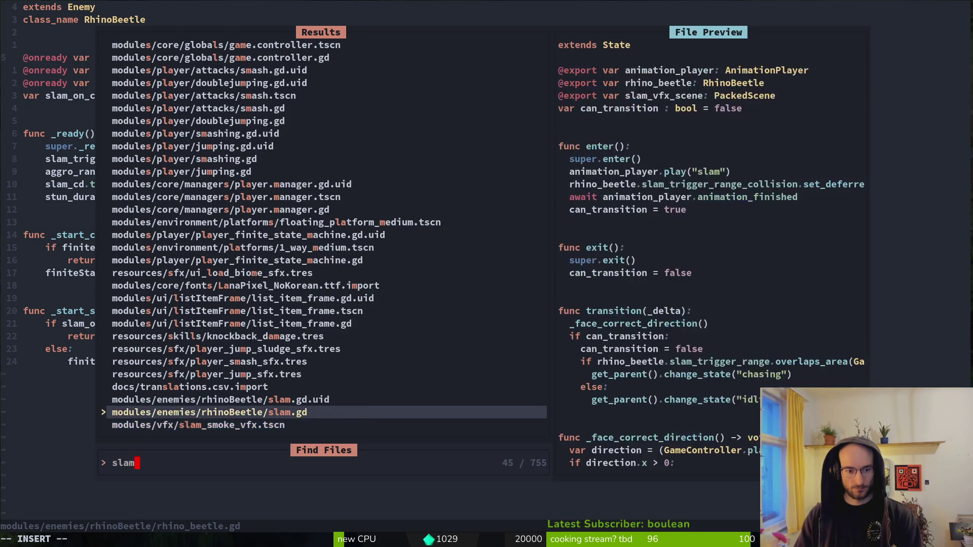
key("Return")
type("4jo")
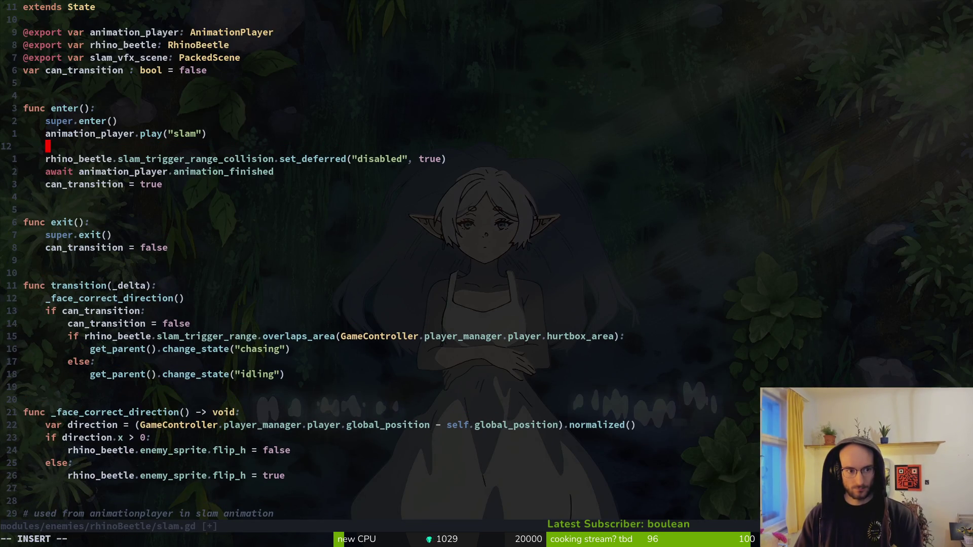
type("rh")
key("ctrl+n")
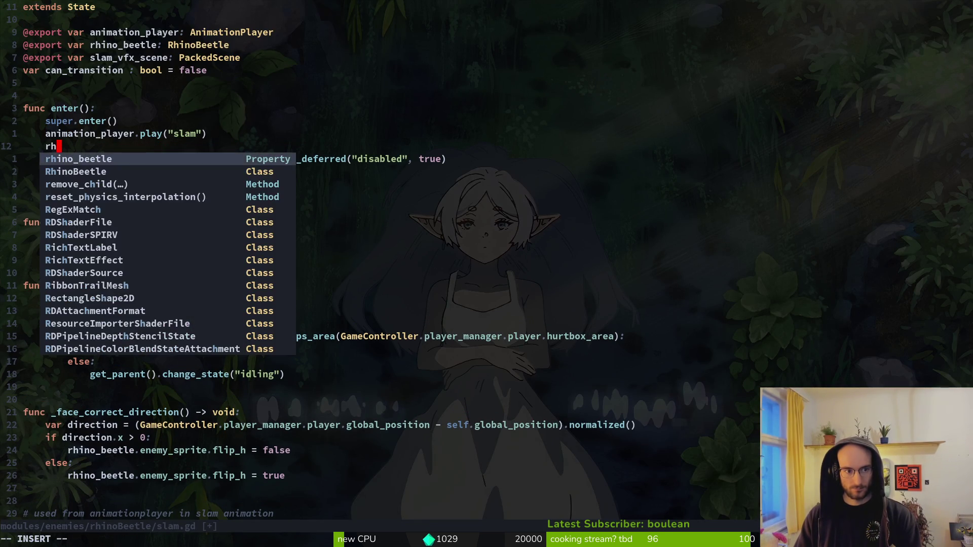
type(".sl")
key("ctrl+n")
key("ctrl+n")
type("am_cd.st")
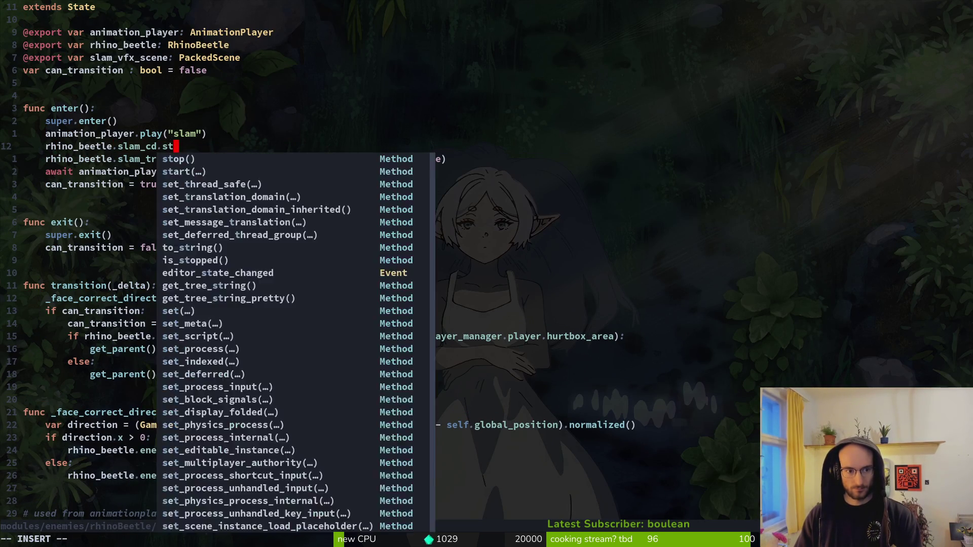
type("art(")
key("Escape")
- Save slam.gd with :w and run the game with F5 to test it
type(":w")
key("Return")
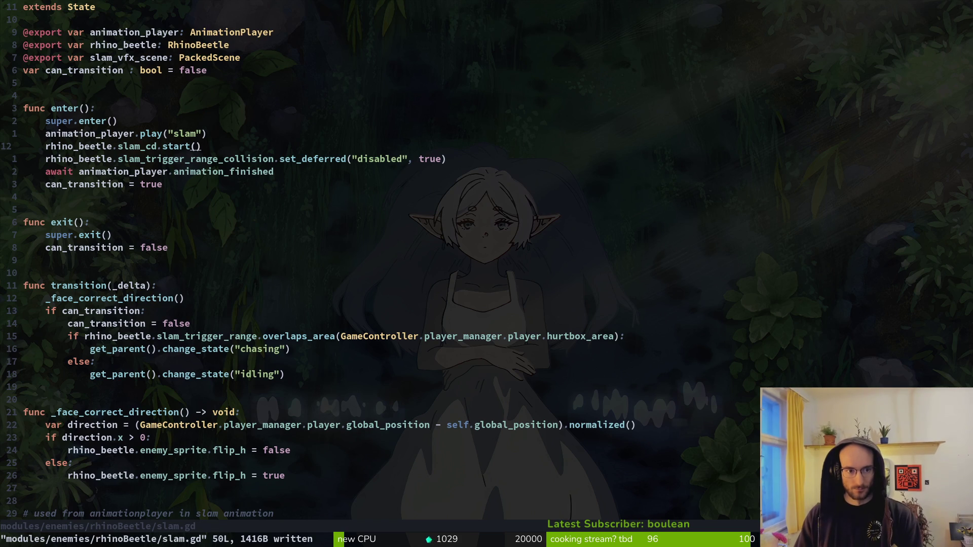
key("F5")
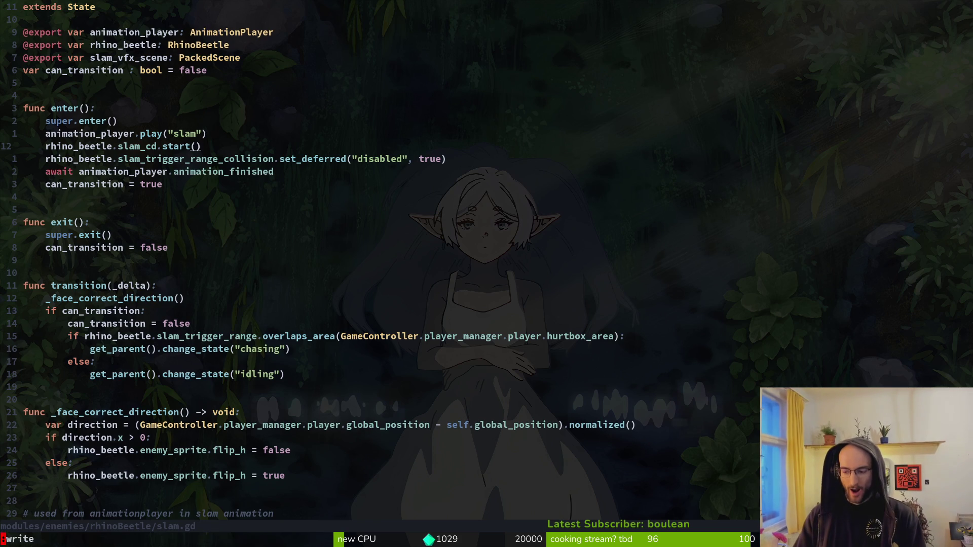
key("Escape")
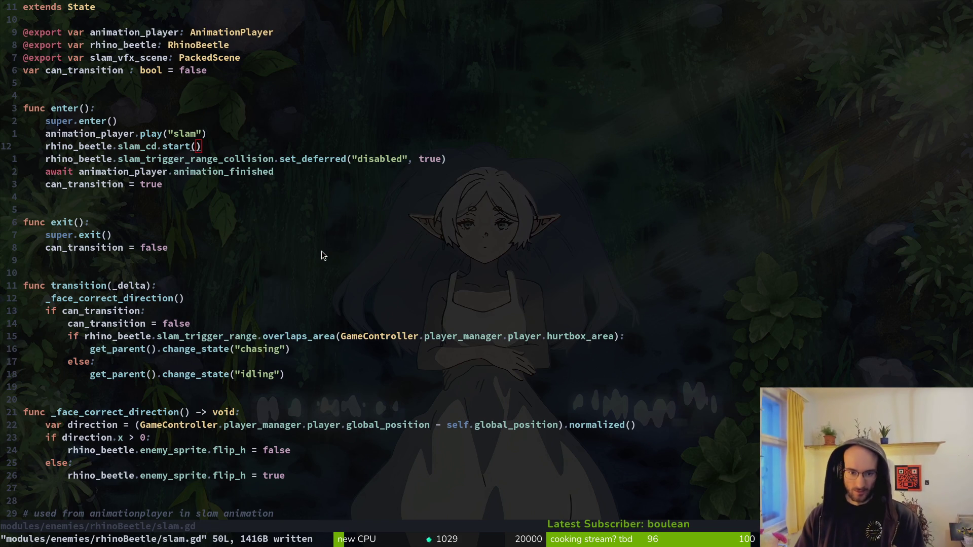
key("F5")
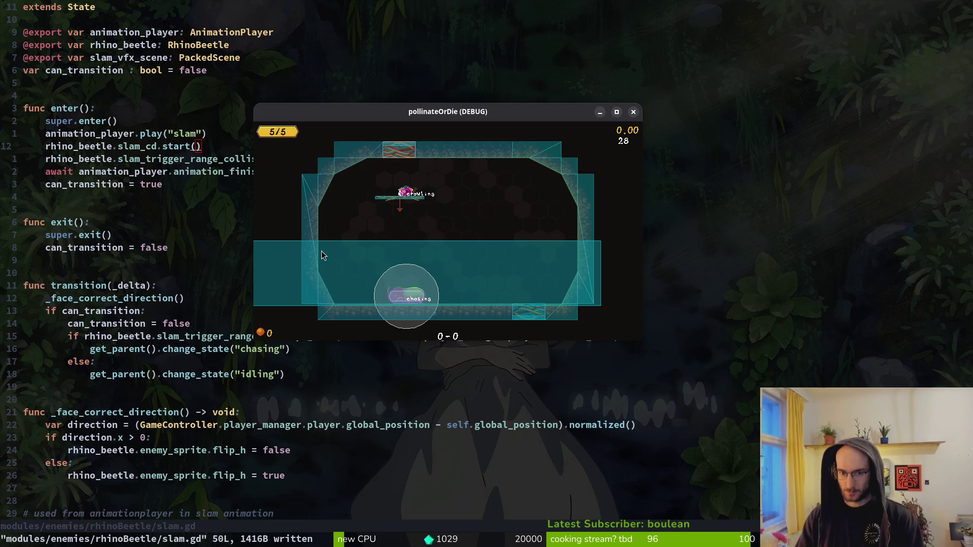
- Relaunch the game, go through the menu to level 5, play it, then stop the game
key("Escape")
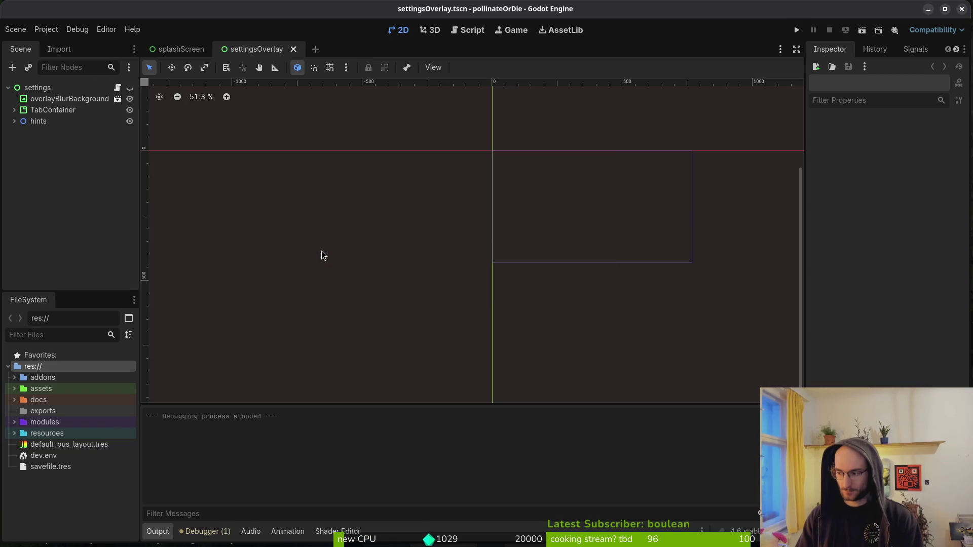
key("F5")
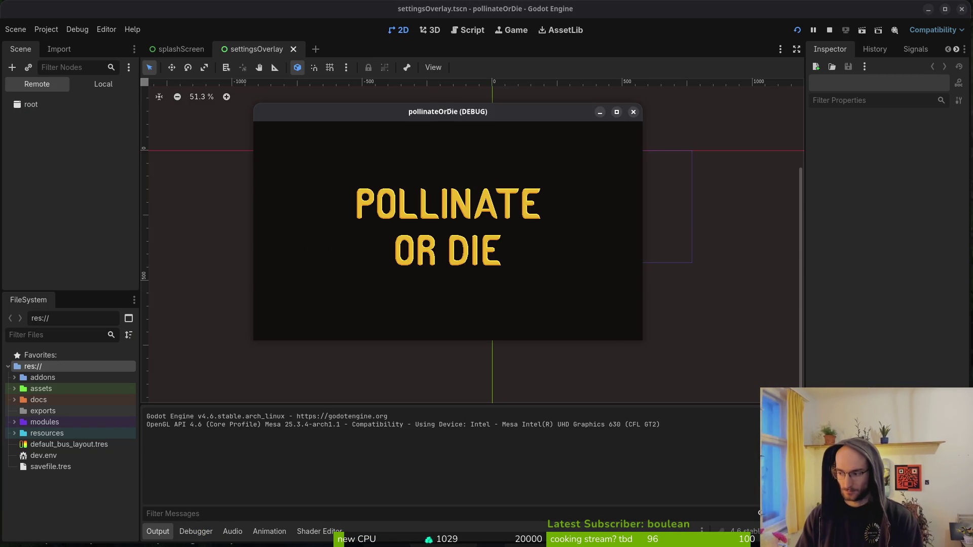
key("Return")
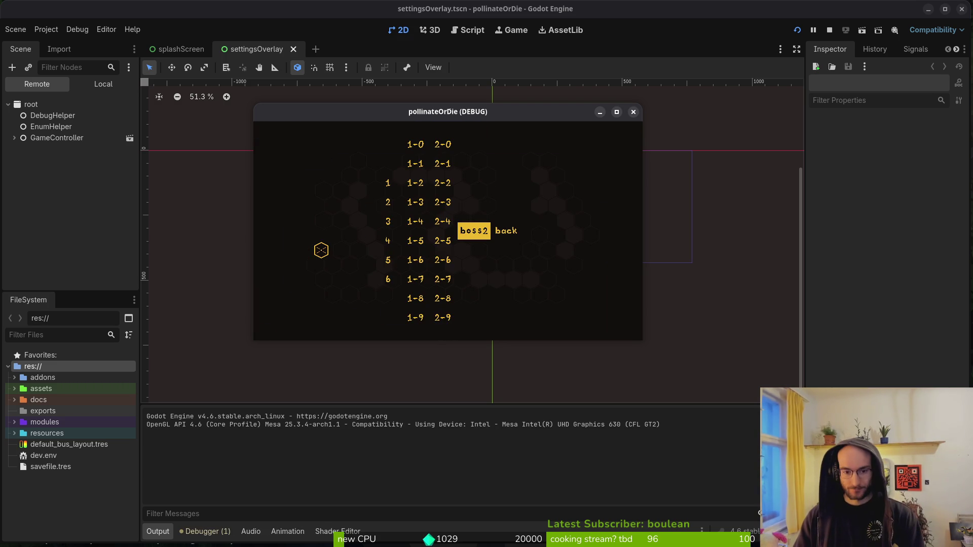
key("Left")
key("Left")
key("Left")
key("Down")
key("Down")
key("Return")
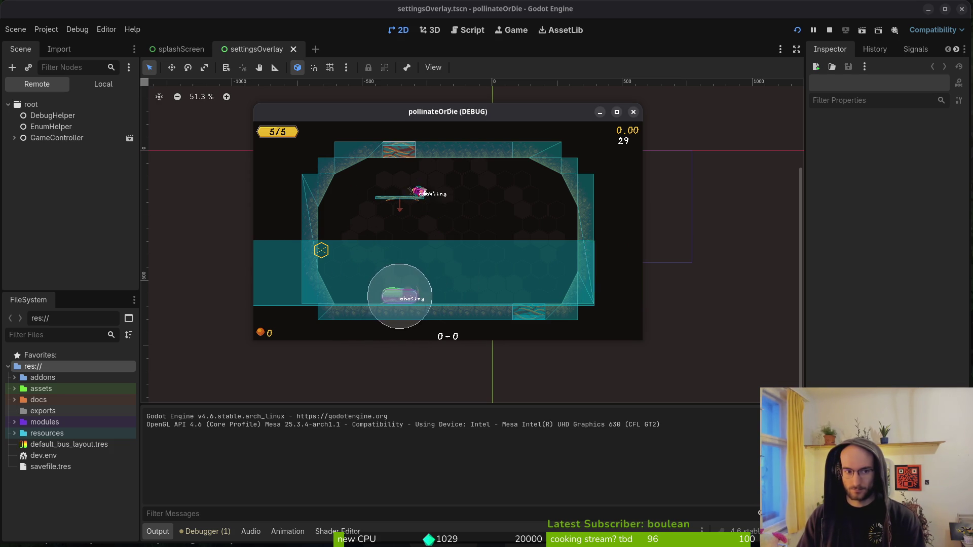
key("Escape")
key("shift+alt+o")
- Open rhino_beetle.tscn, change the slamCd timer's Wait Time to 5.0 s, and test it in-game
type("rhin")
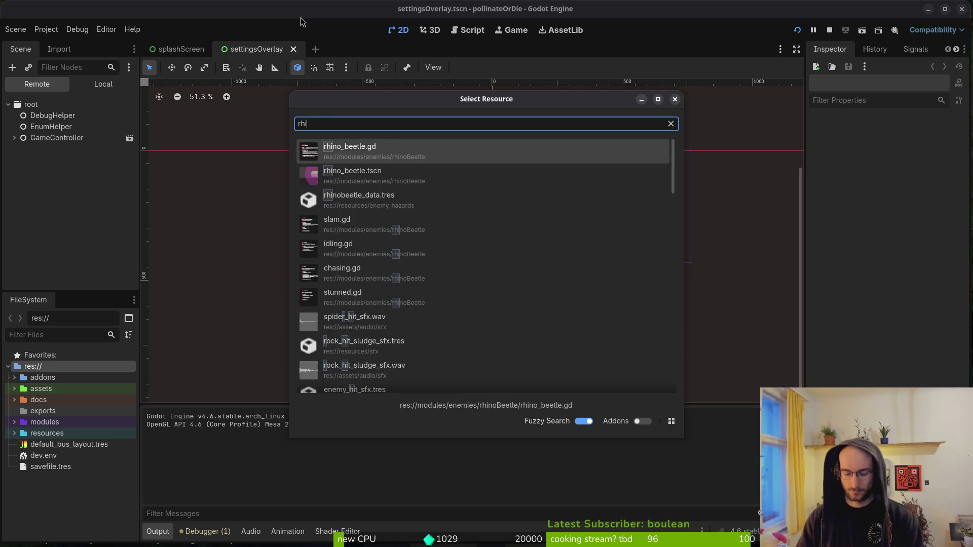
key("Return")
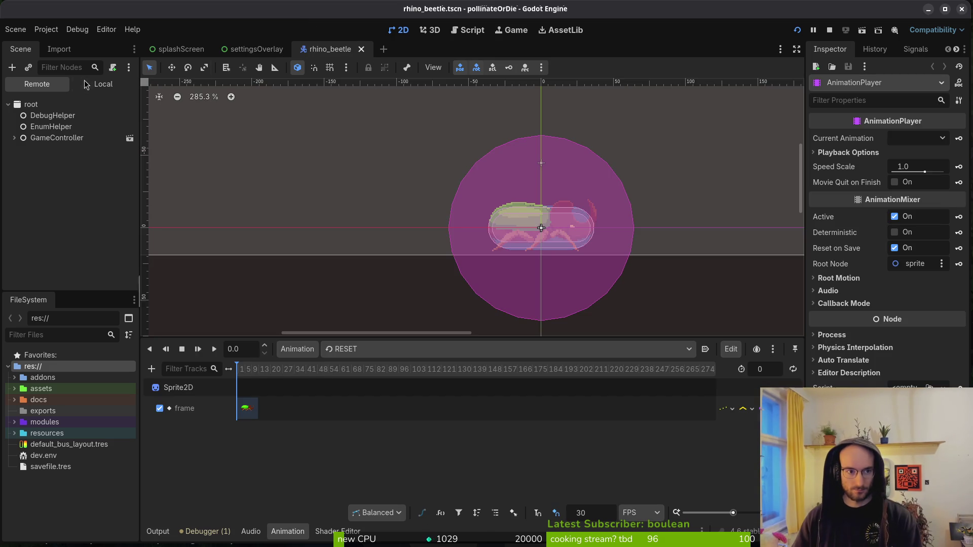
scroll(66, 228, "down", 5)
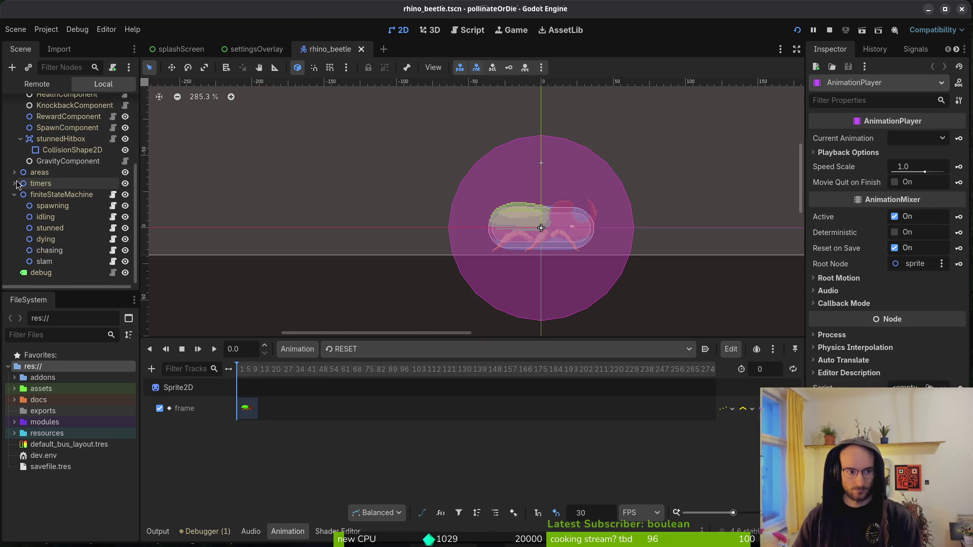
left_click(50, 206)
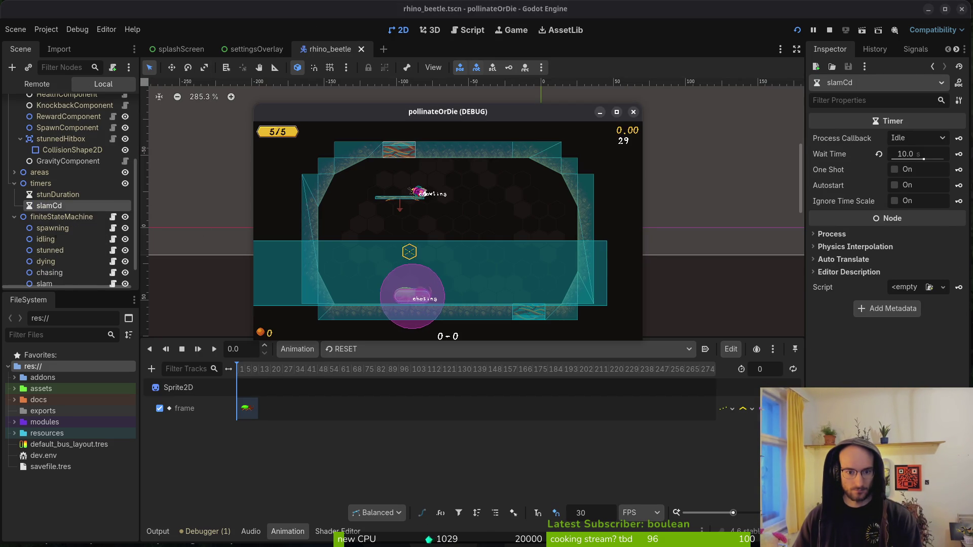
left_click(924, 157)
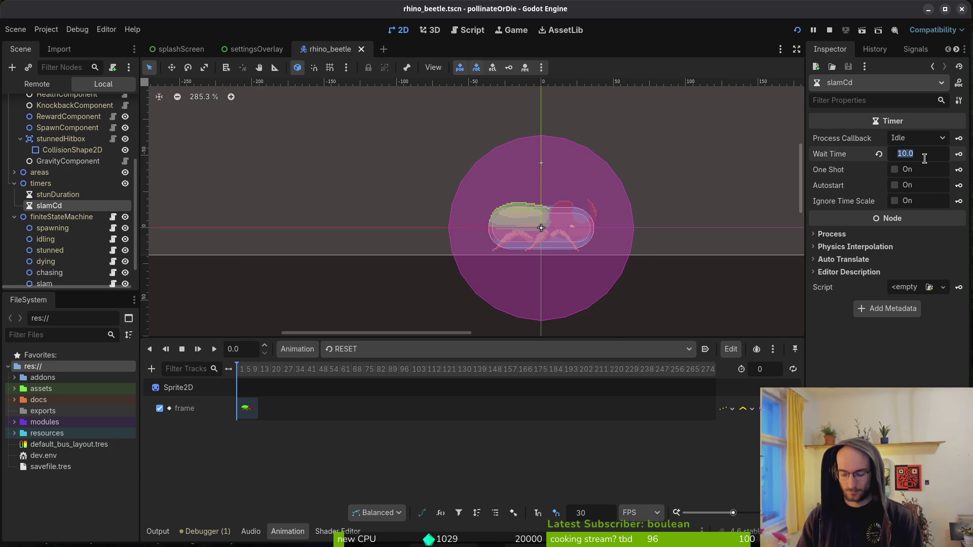
type("5")
key("Return")
key("alt+Tab")
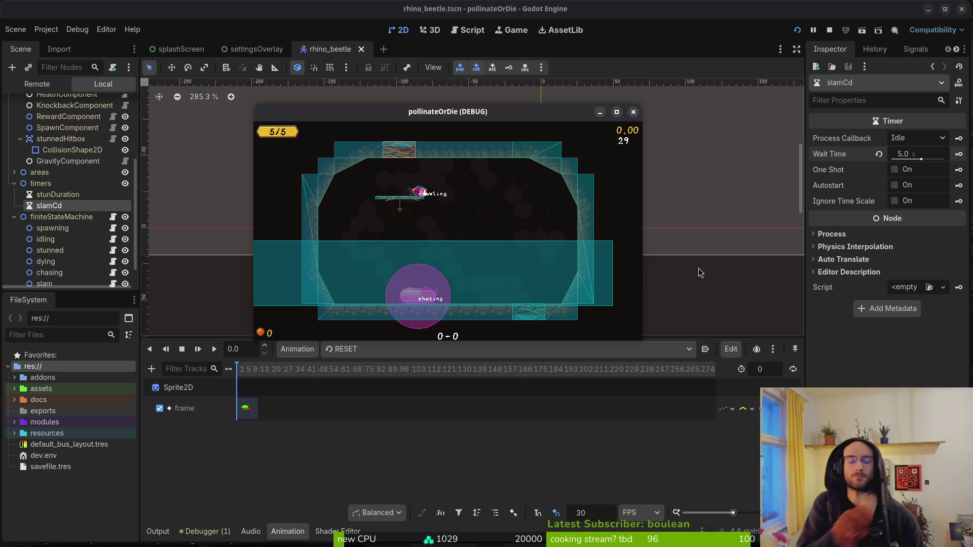
key("super+2")
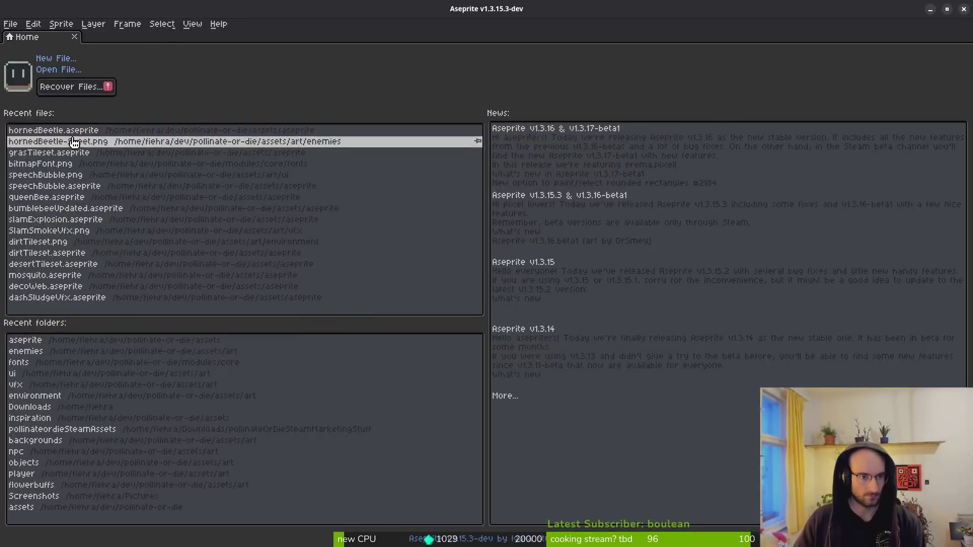
- Open hornedBeetle.aseprite from recent files and resize its canvas to 256×256 px
left_click(53, 130)
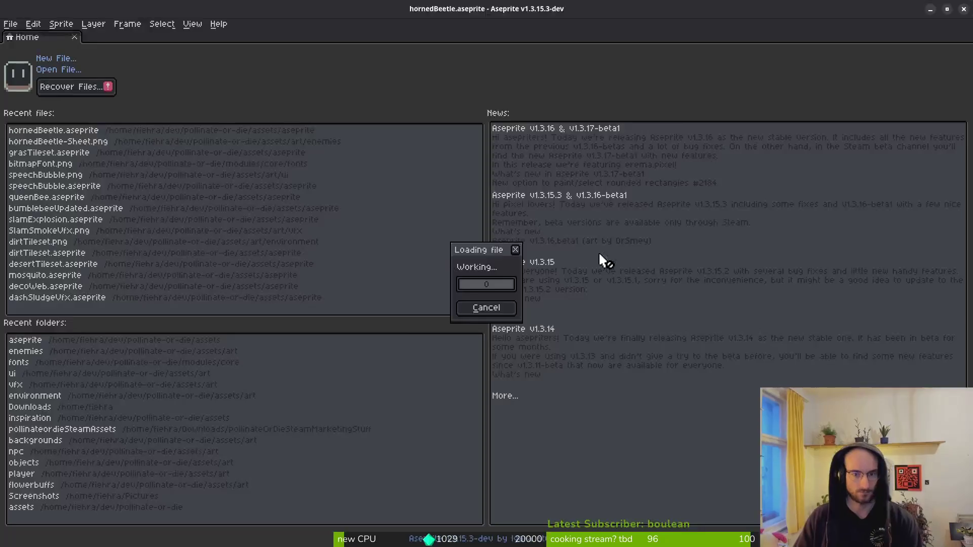
type("c")
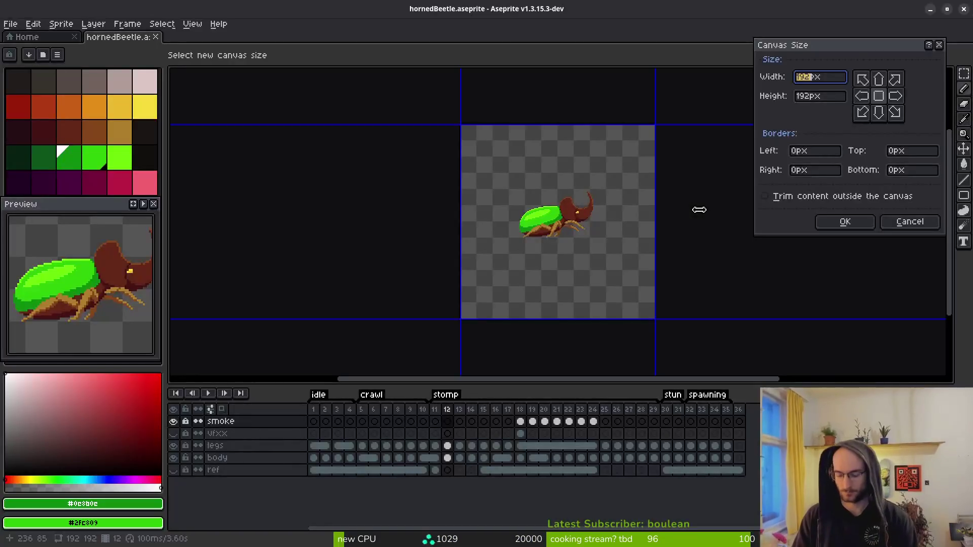
type("256")
key("Tab")
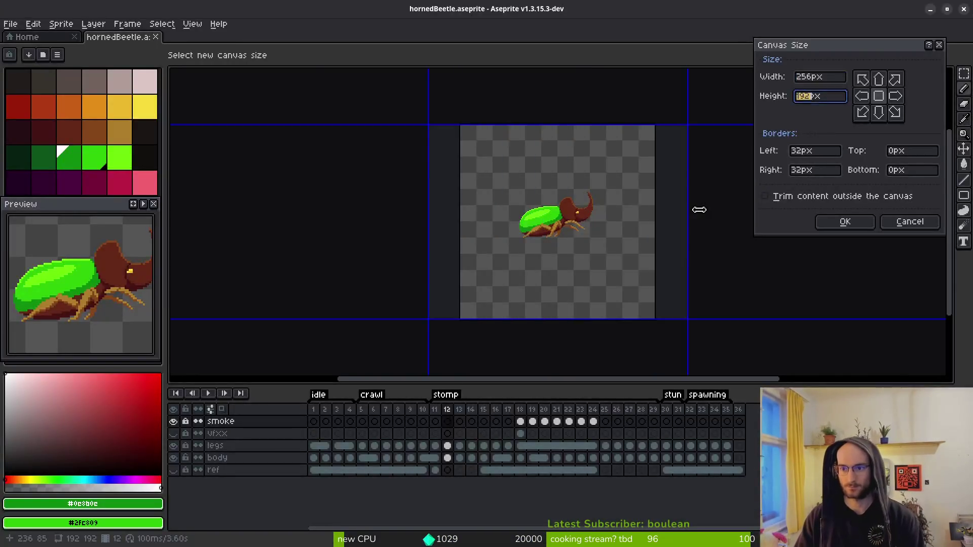
type("256")
key("Return")
key("super+1")
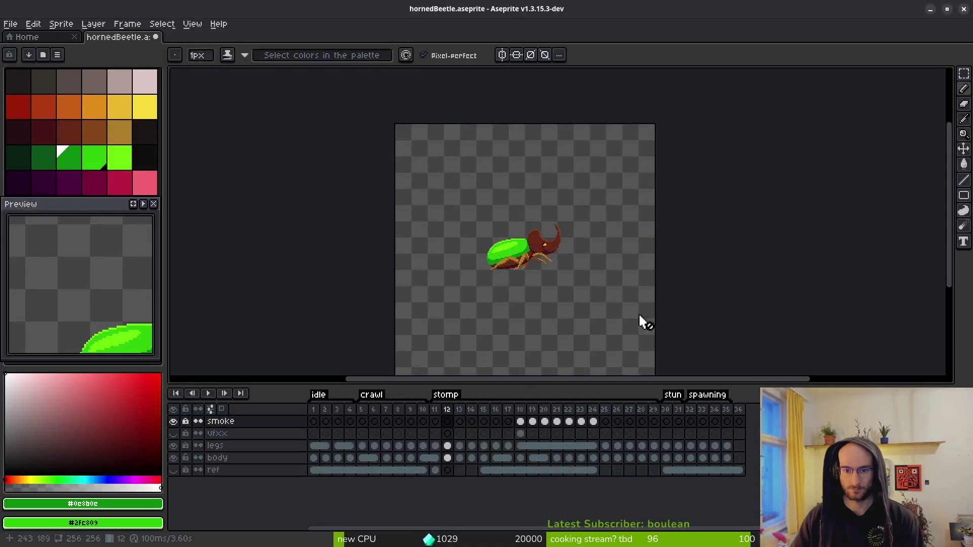
- Step through the stomp frames 21–23 to review the smoke cloud
key("super+2")
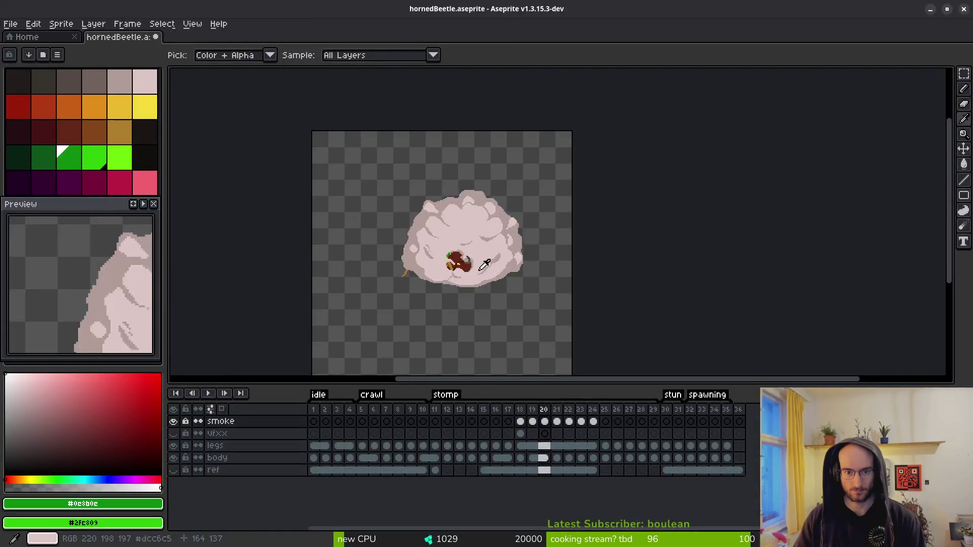
key("Right")
key("m")
scroll(563, 238, "up", 4)
scroll(601, 278, "down", 1)
key("i")
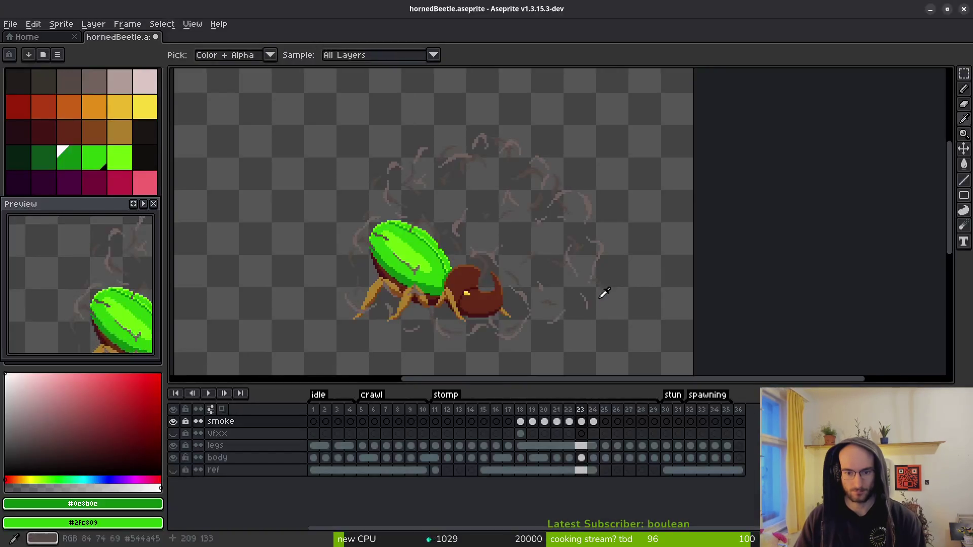
key("Left")
key("Left")
key("Right")
key("Right")
key("Right")
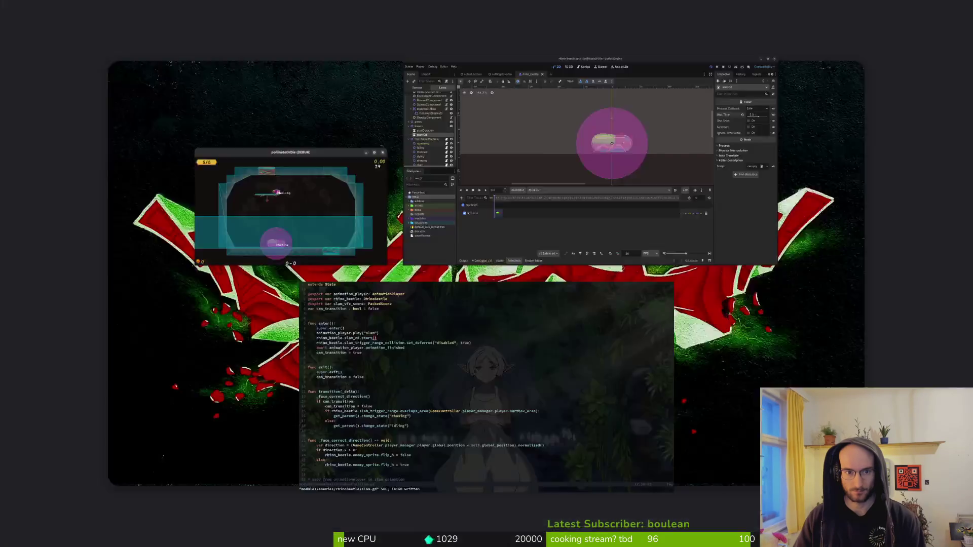
- Select the whole smoke cloud area and the smoke cels for frames 18–22
left_click_drag(337, 127, 341, 133)
left_click_drag(426, 227, 626, 355)
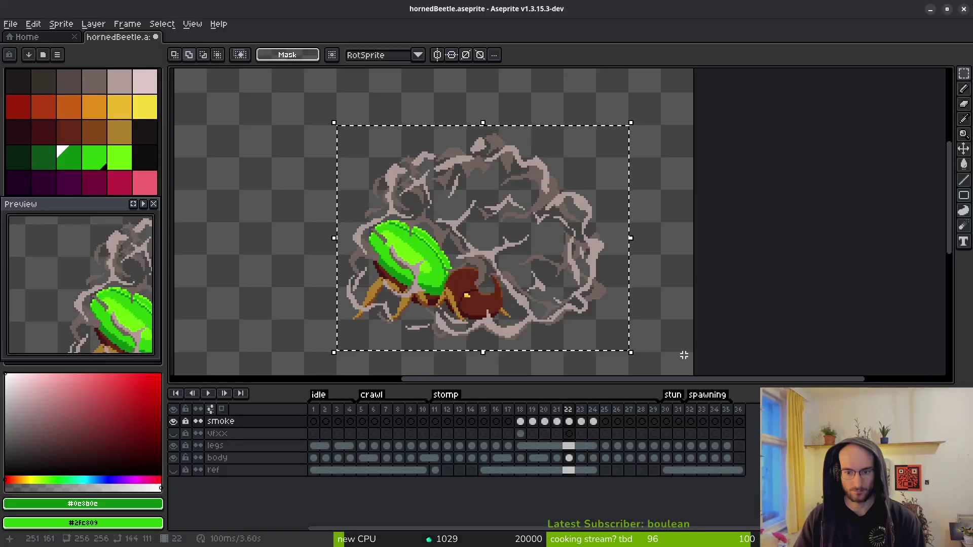
key("i")
key("Left")
key("Left")
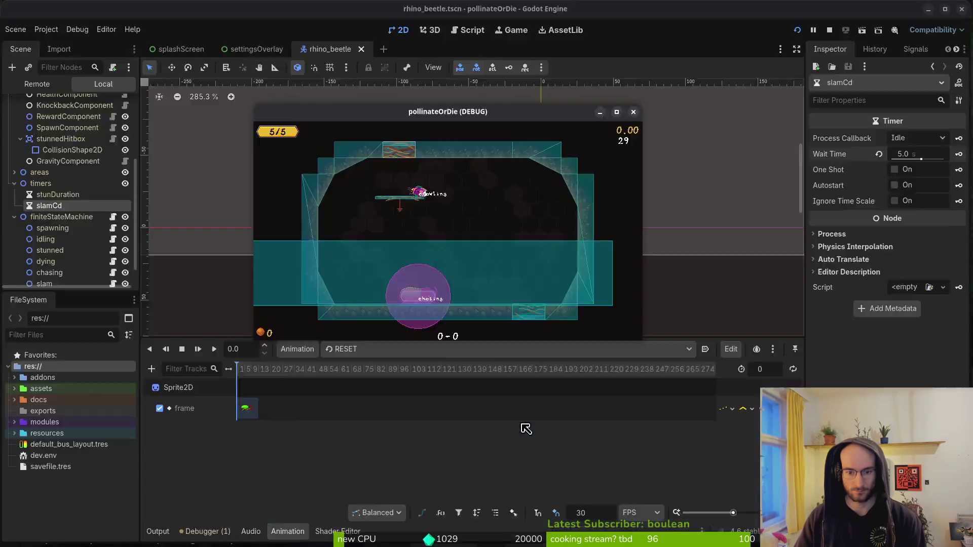
left_click_drag(524, 428, 577, 427)
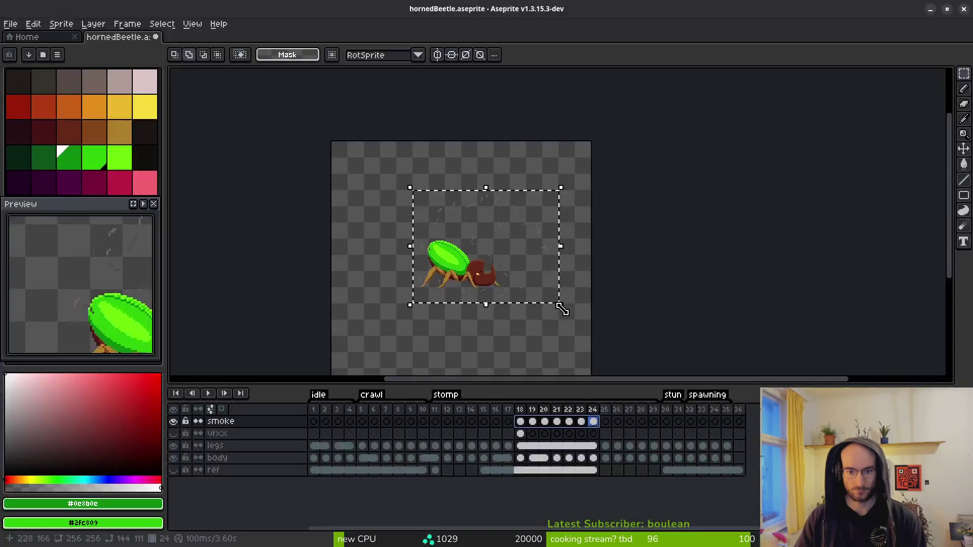
- Scale the smoke to about 202×155 px, nudge it up 3 pixels, and commit
left_click_drag(561, 304, 591, 342)
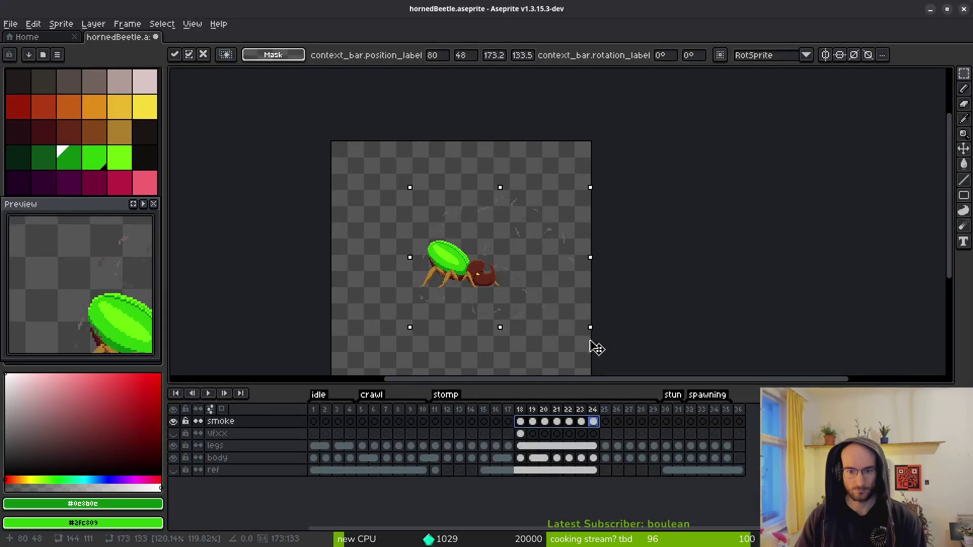
left_click_drag(409, 189, 381, 166)
key("alt+Tab")
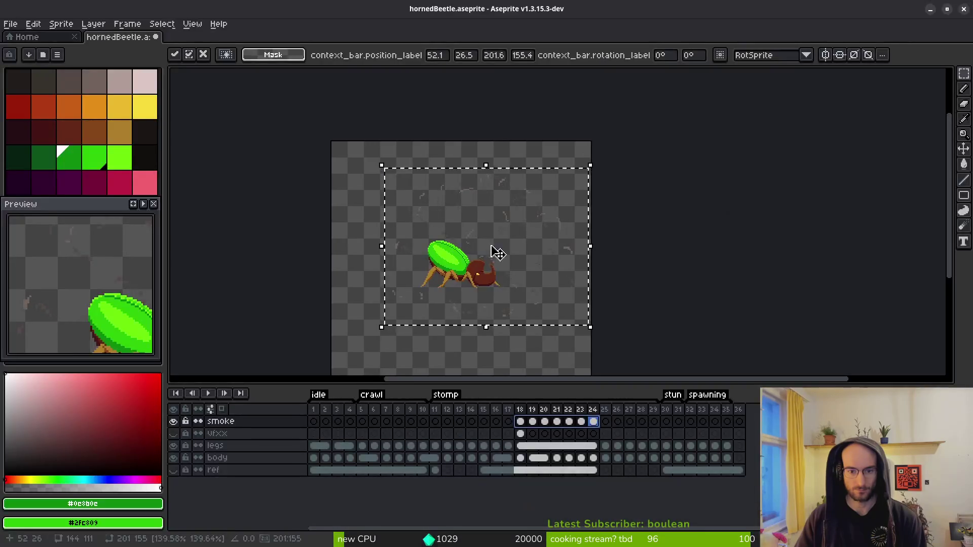
key("alt+Tab")
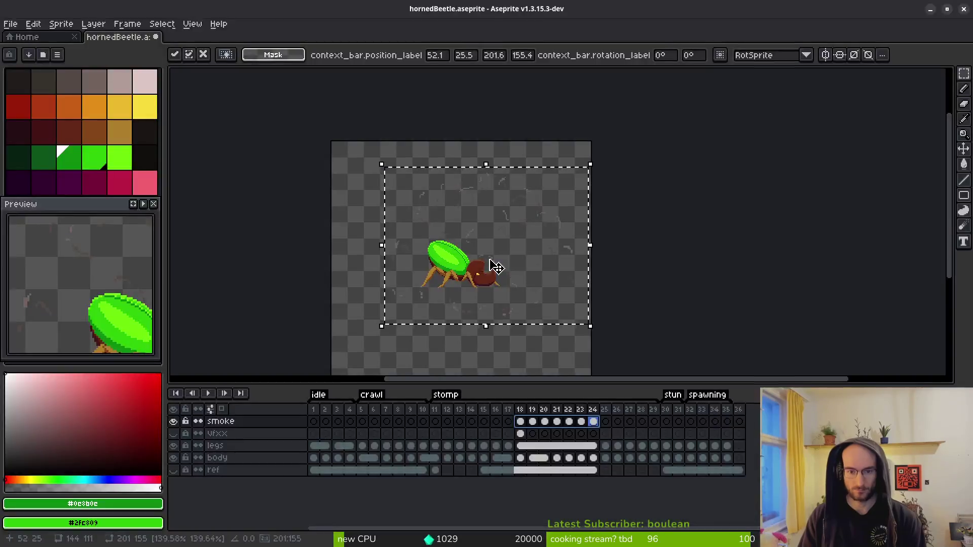
key("Up")
key("Up")
key("Up")
key("Return")
- Play the stomp smoke animation and review the dense smoke on frames 20–22
key("i")
key("Return")
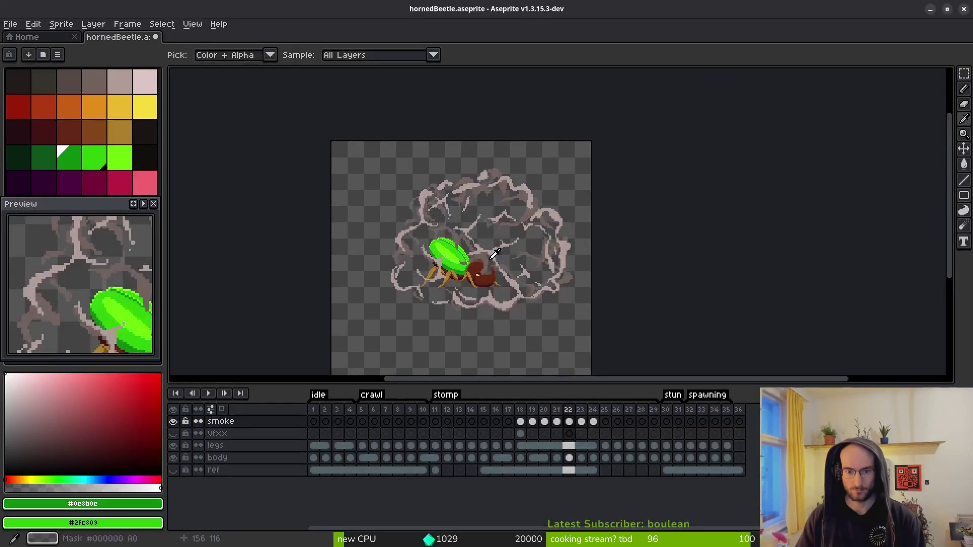
key("v")
key("Return")
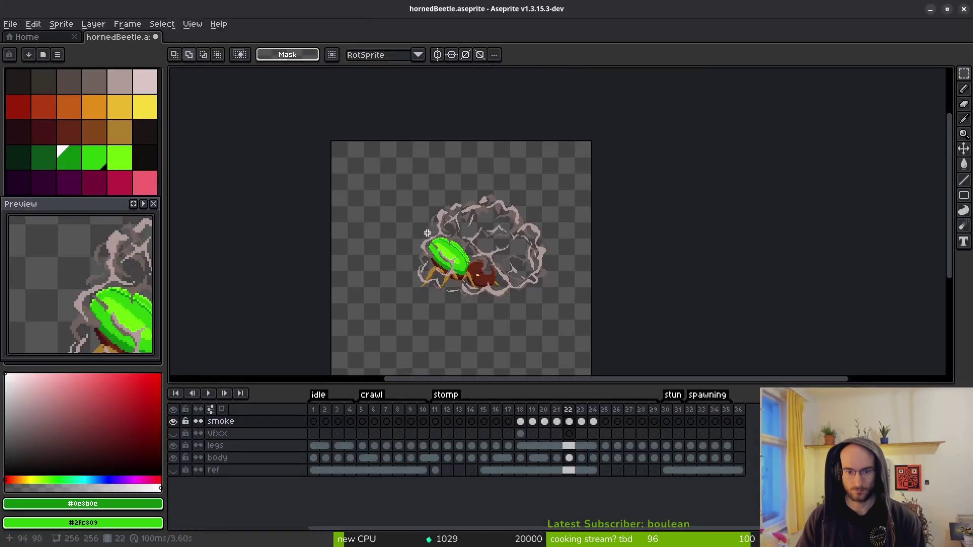
key("i")
key("v")
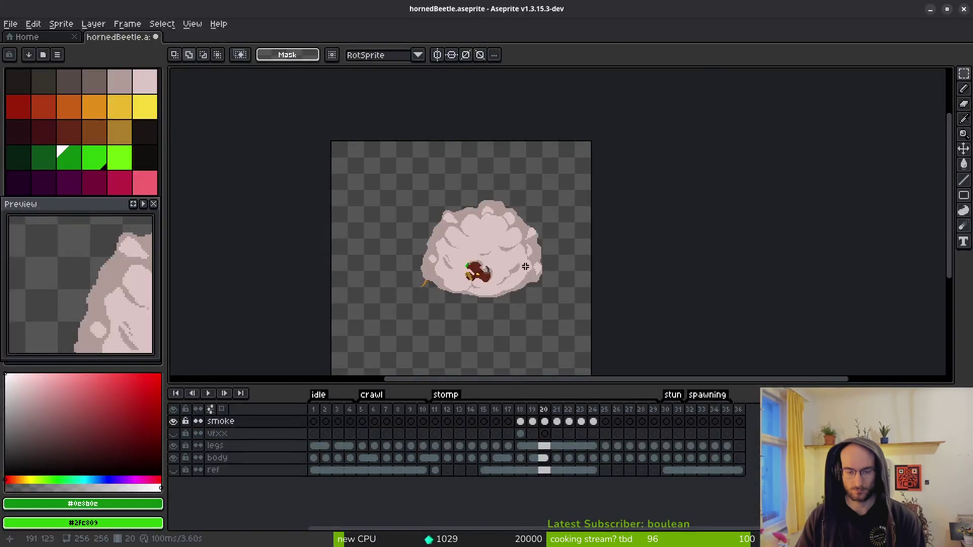
scroll(507, 258, "up", 3)
scroll(599, 248, "down", 3)
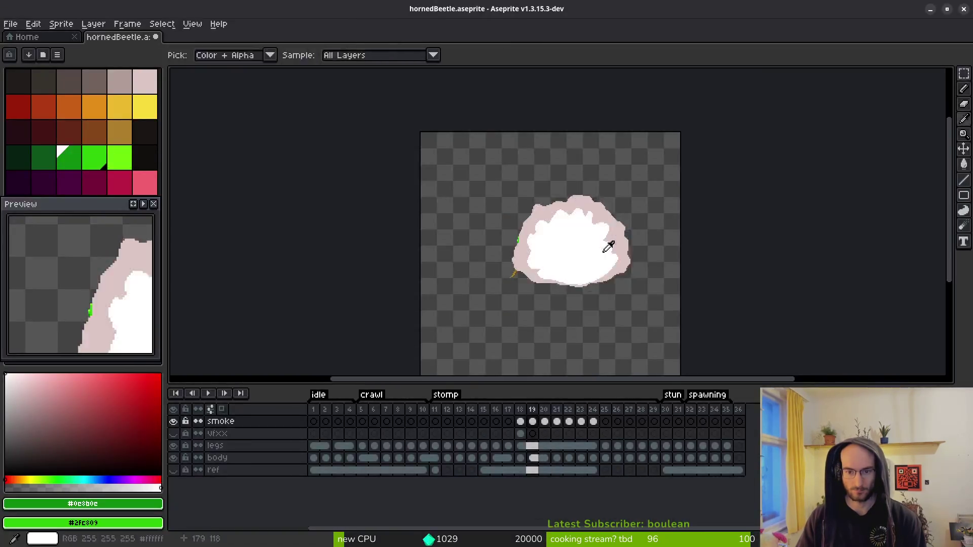
key("alt+Tab")
key("alt+Tab")
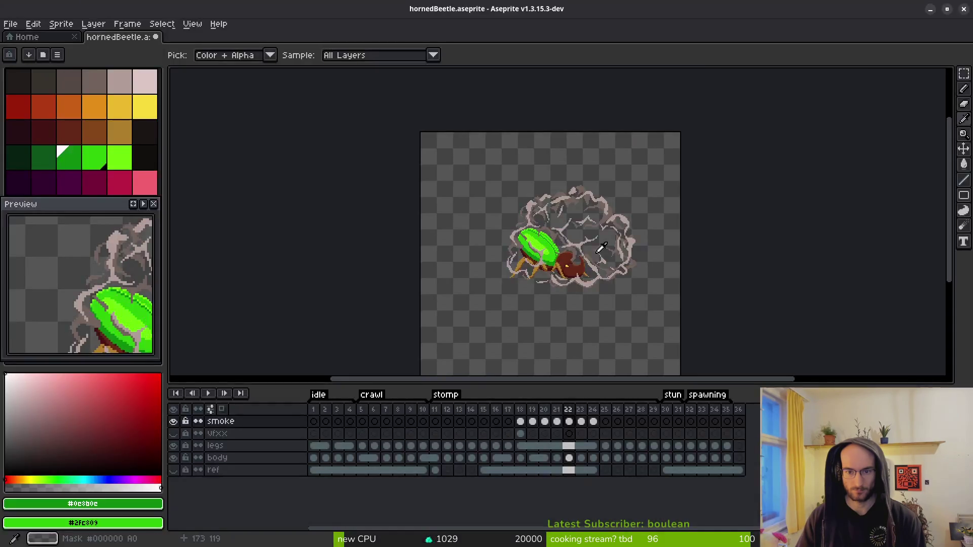
key("alt+Tab")
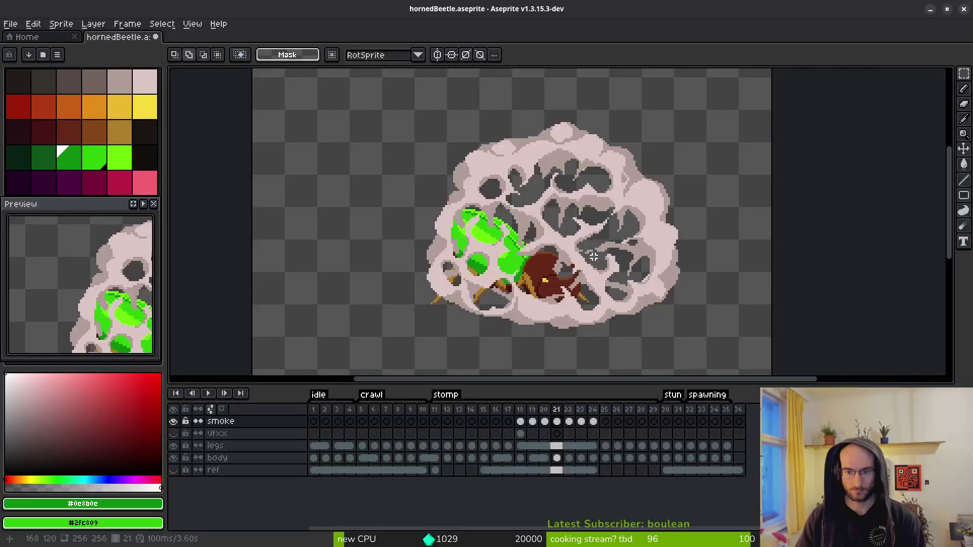
key("alt+Tab")
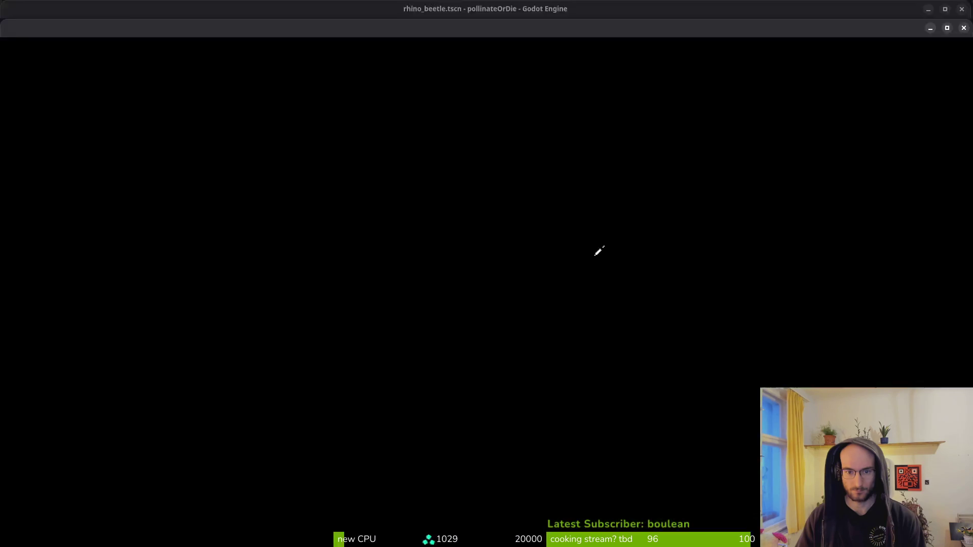
key("alt+Tab")
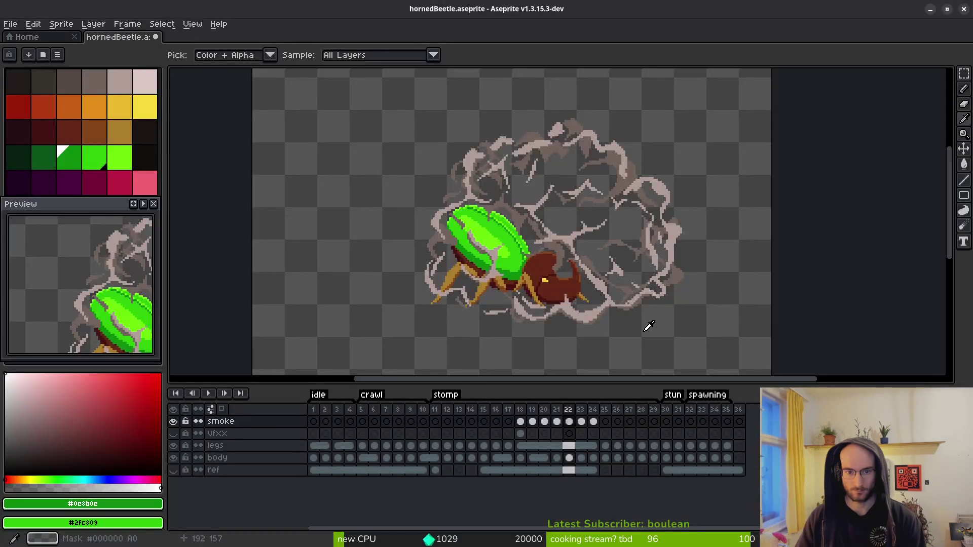
key("alt+Tab")
scroll(616, 263, "up", 3)
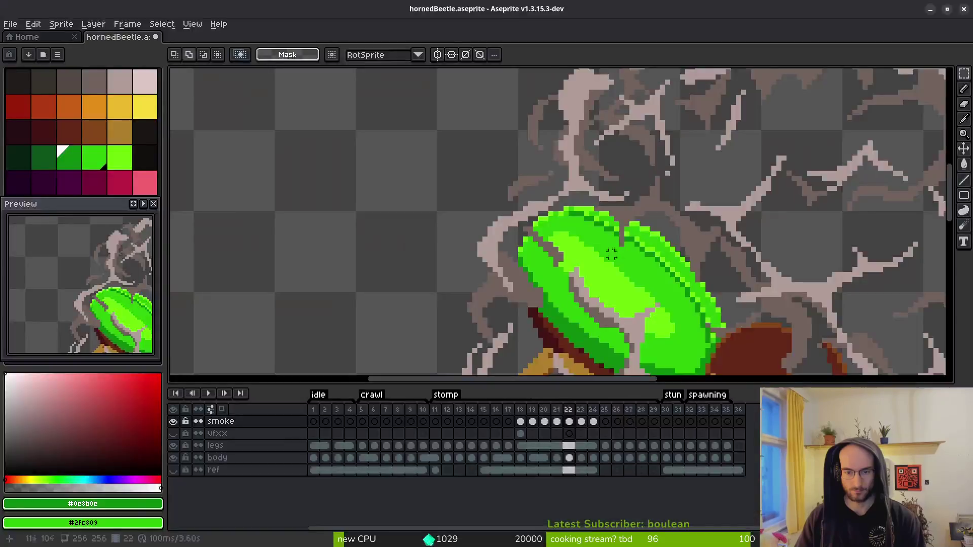
- Repaint the stray pixels along the green shell's left edge dark red on frame 22
key("alt+Tab")
key("alt+Tab")
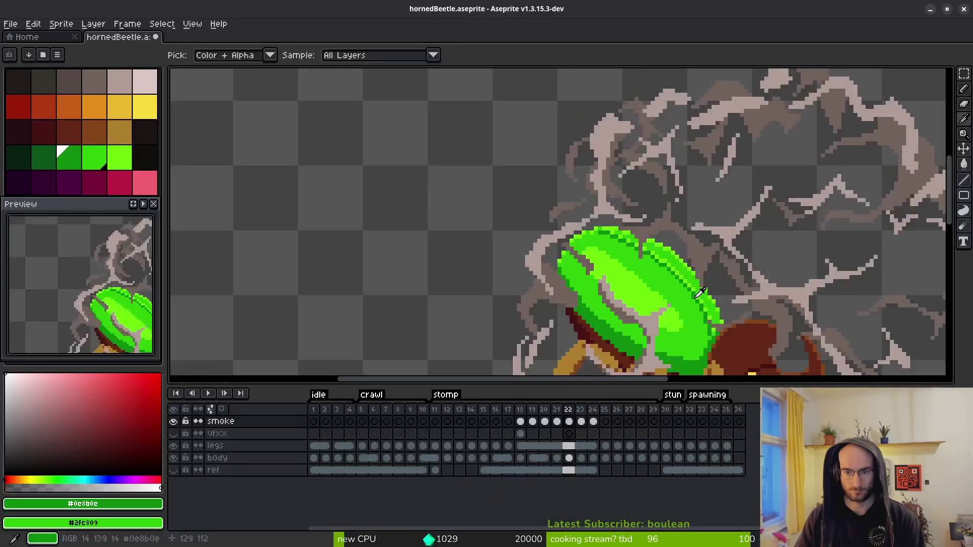
key("alt+Tab")
key("alt+Tab")
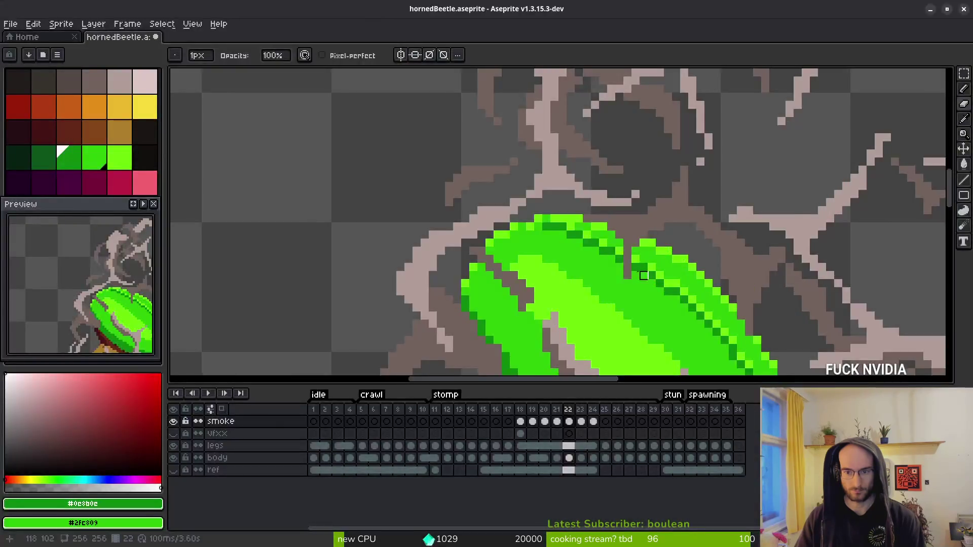
key("alt+Tab")
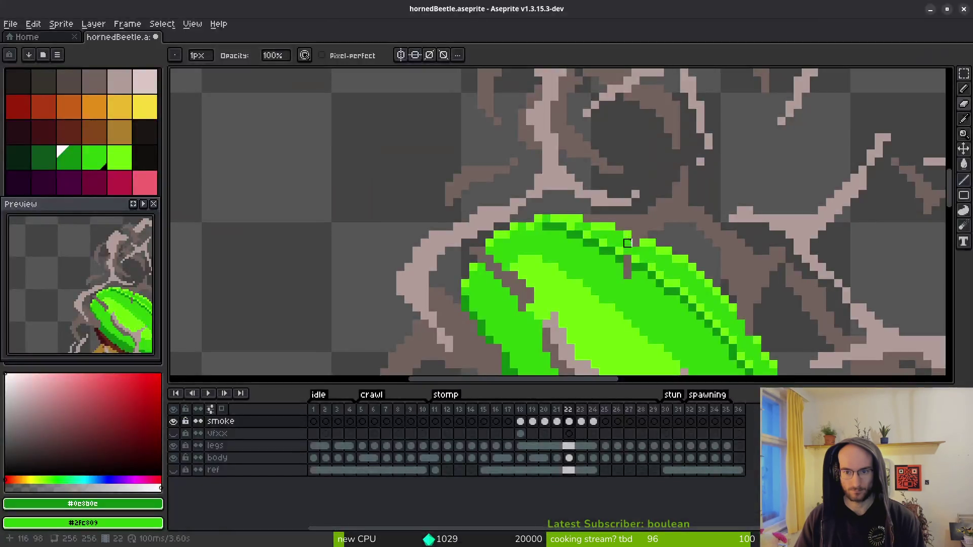
key("alt+Tab")
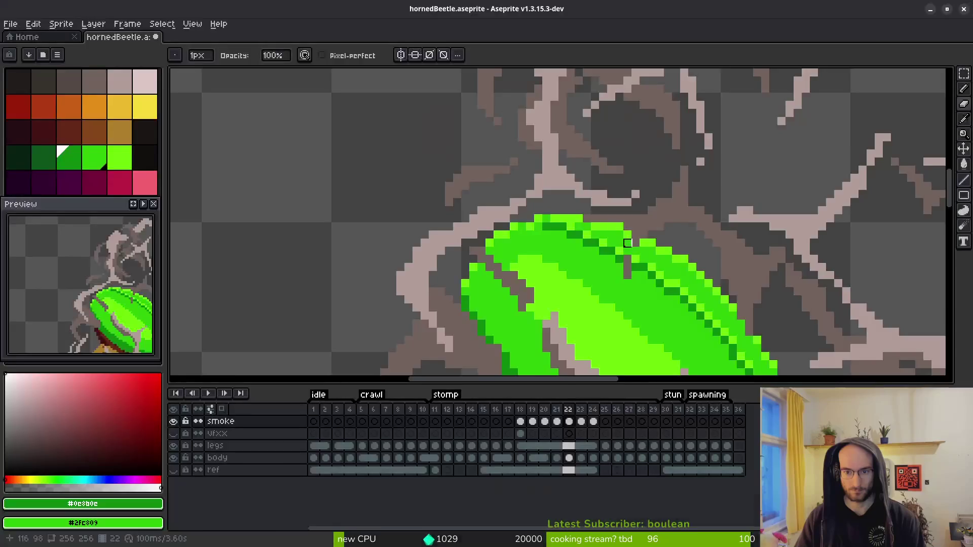
key("alt+Tab")
key("alt+Tab")
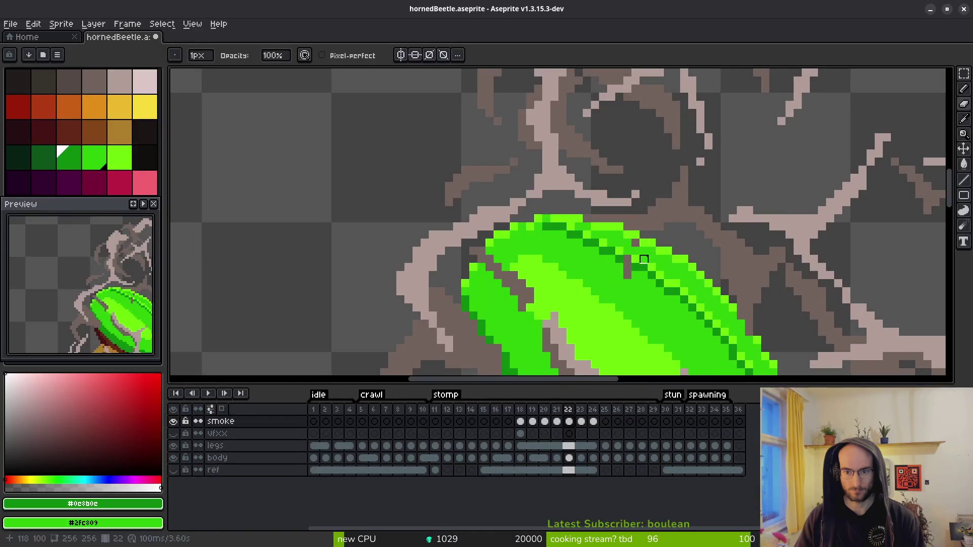
key("alt+Tab")
key("alt+Tab")
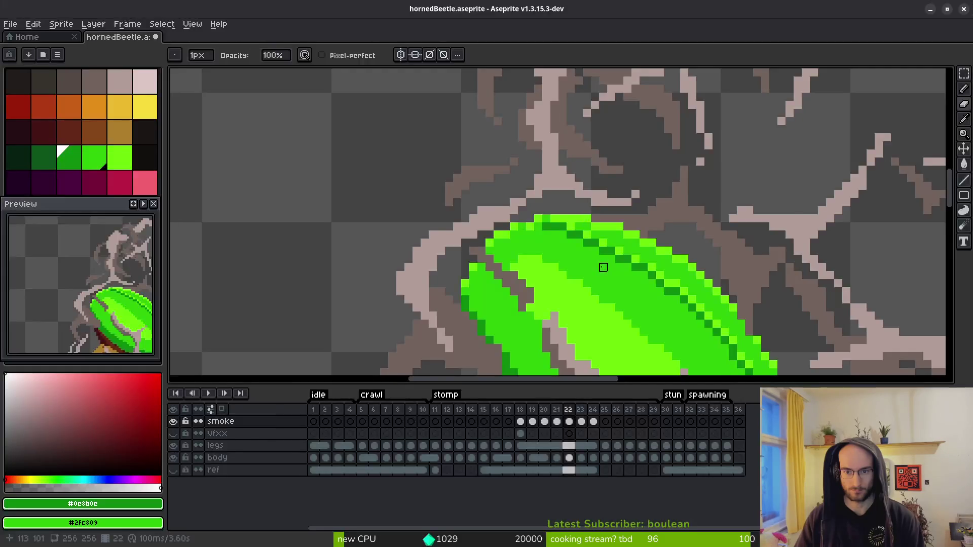
scroll(489, 203, "up", 2)
key("alt+Tab")
key("alt+Tab")
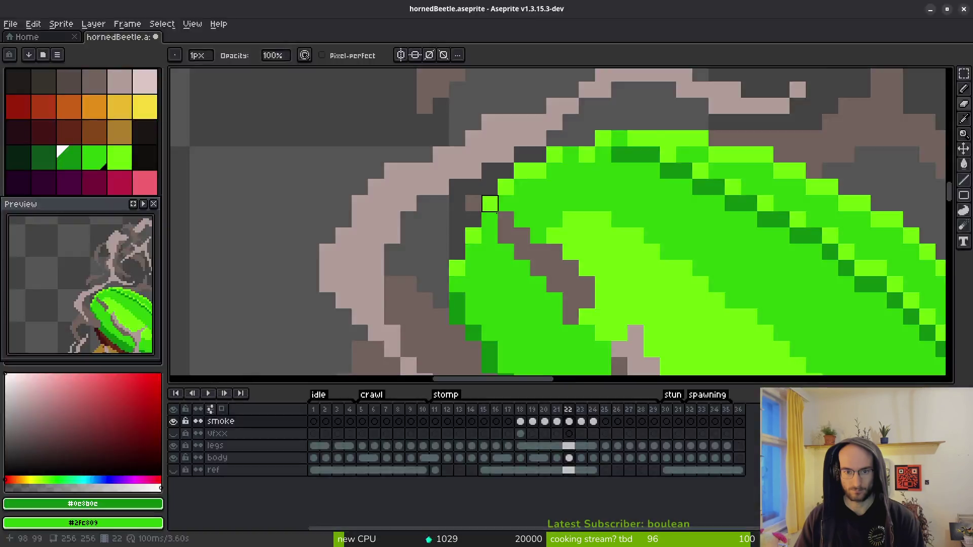
key("alt+Tab")
key("alt+Tab")
left_click_drag(698, 314, 619, 163)
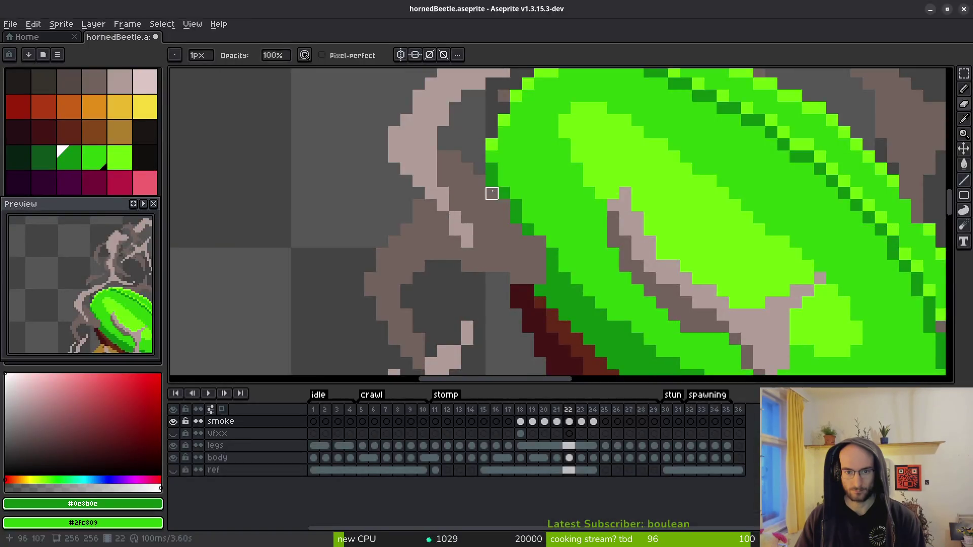
left_click_drag(492, 193, 516, 278)
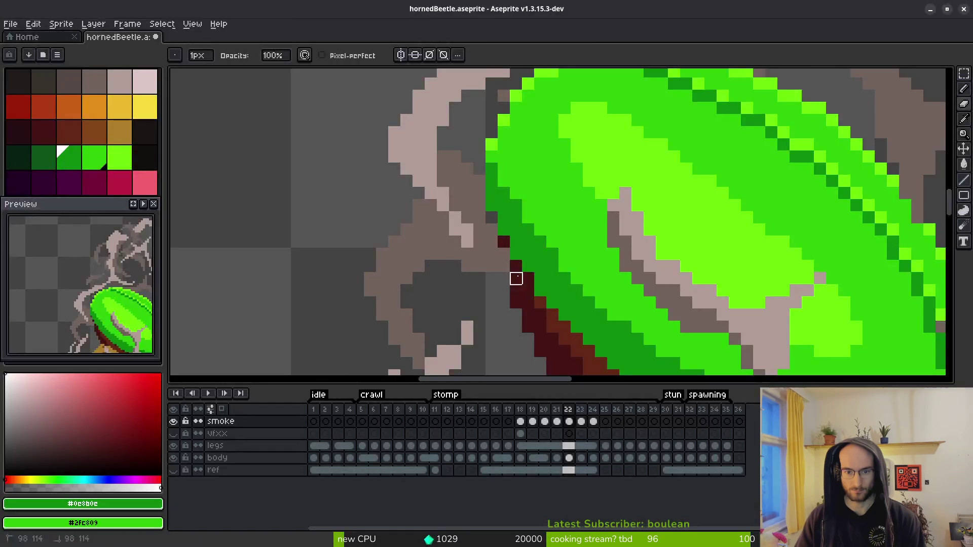
- Restore the sprite window, move it to the top-left, and widen it to full screen width
mouse_move(648, 15)
left_mouse_down()
mouse_move(646, 48)
mouse_move(618, 13)
left_mouse_up()
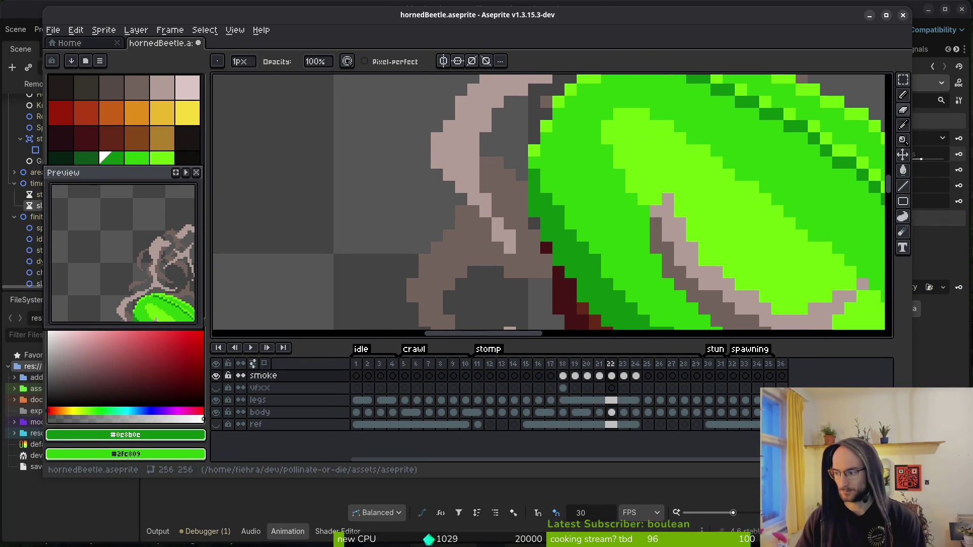
left_click_drag(814, 4, 776, 0)
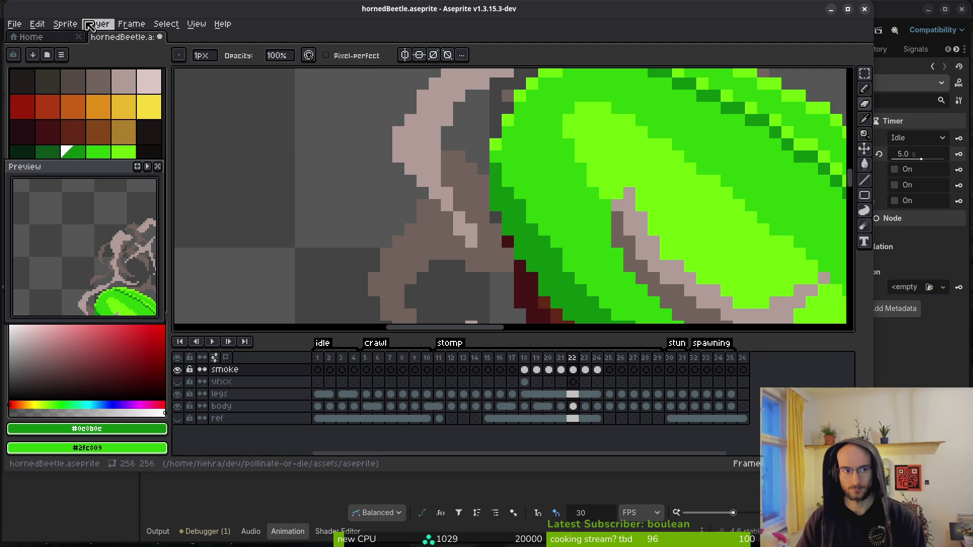
left_click(195, 25)
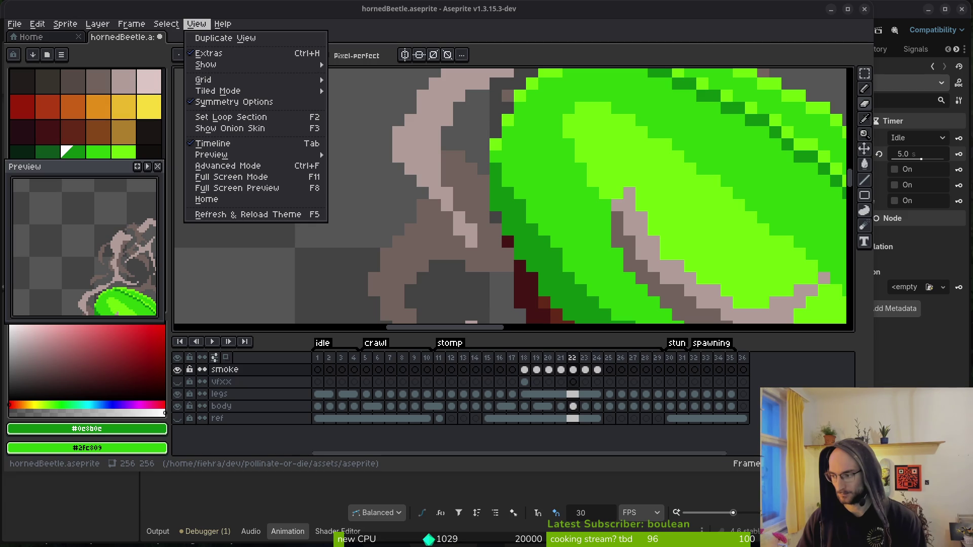
key("super+Up")
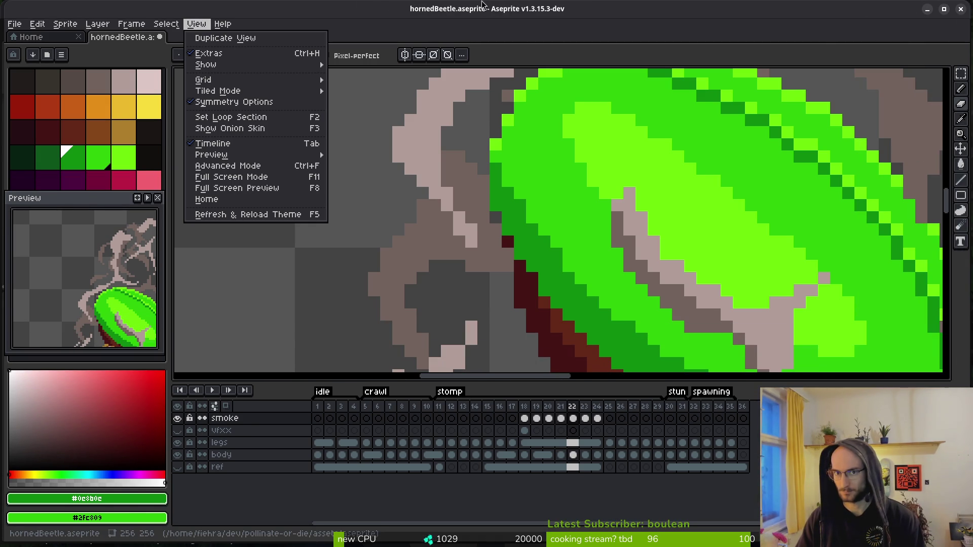
- Enlarge the canvas area and clean up pixels where the shell meets the head
left_click(569, 227)
scroll(686, 220, "down", 3)
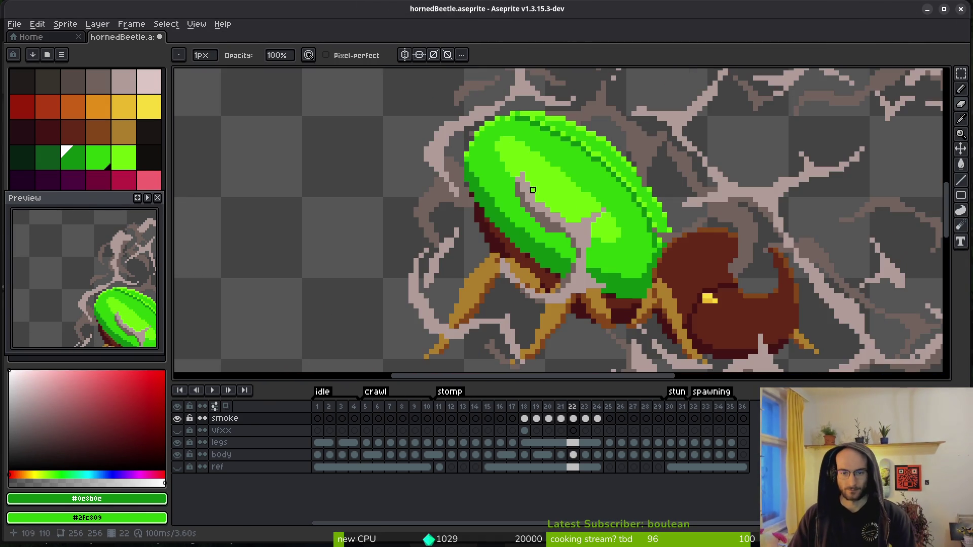
left_click_drag(550, 385, 549, 425)
scroll(573, 280, "right", 3)
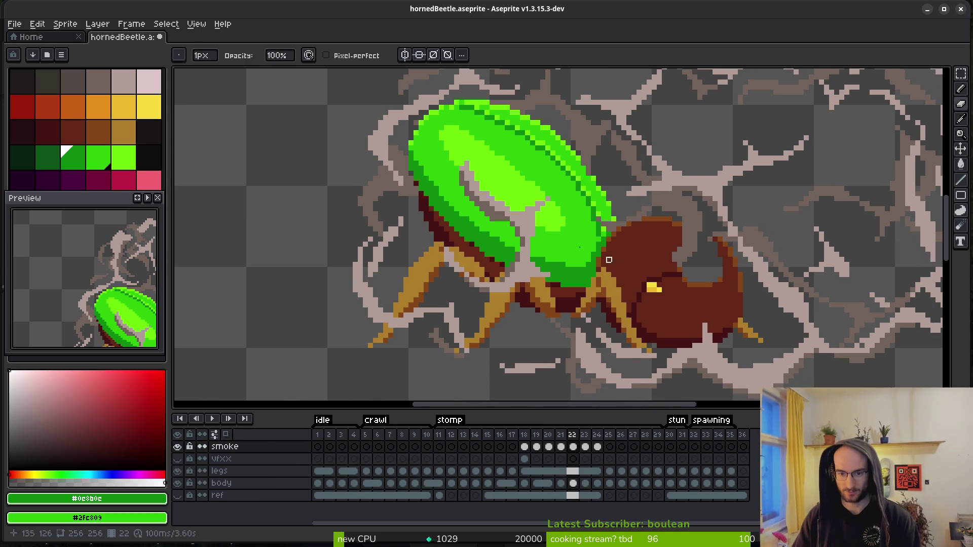
scroll(451, 194, "left", 2)
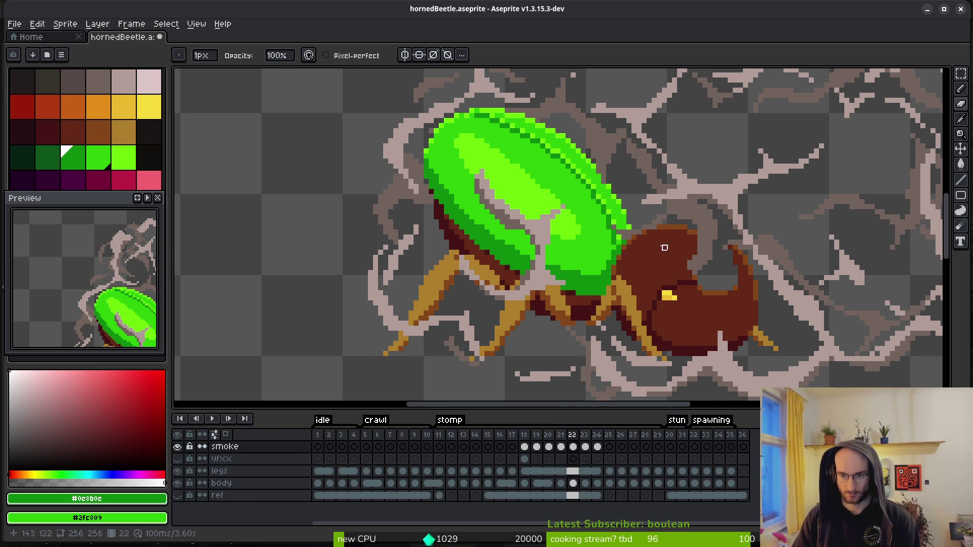
scroll(659, 262, "up", 4)
mouse_move(415, 187)
left_mouse_down()
mouse_move(464, 211)
mouse_move(404, 187)
left_mouse_up()
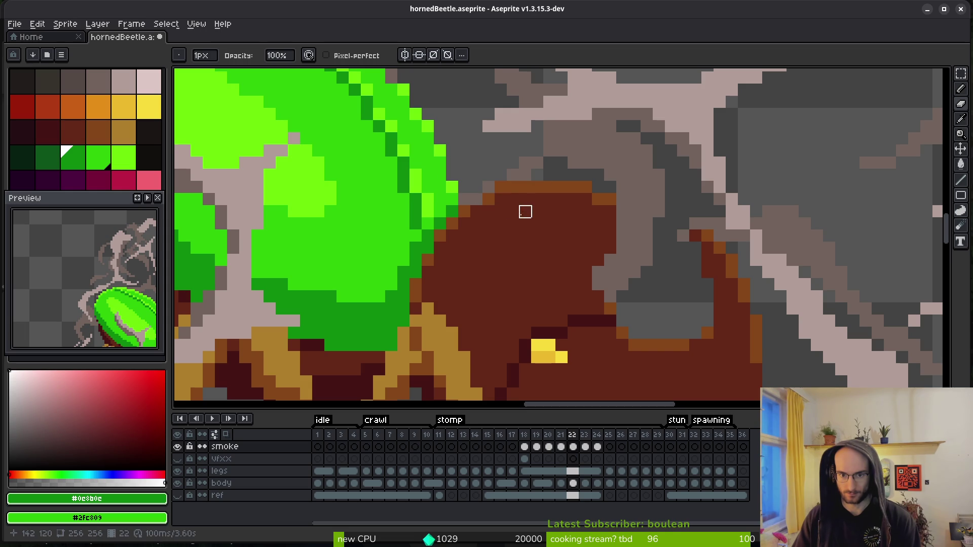
- Paint a brown pixel column on the head edge with an orange top pixel, then save
scroll(512, 236, "down", 3)
scroll(545, 170, "up", 3)
left_click_drag(557, 170, 558, 194)
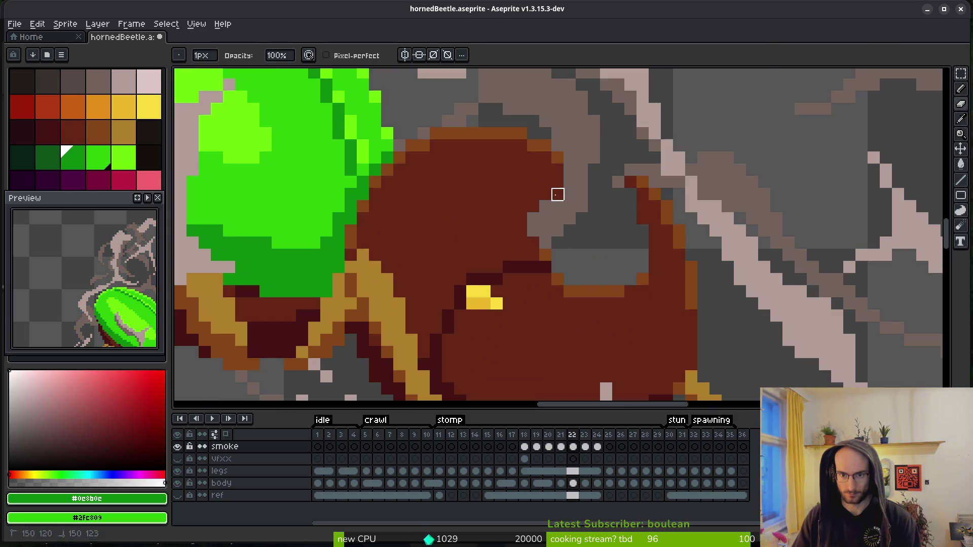
key("ctrl+z")
left_click_drag(557, 158, 557, 206)
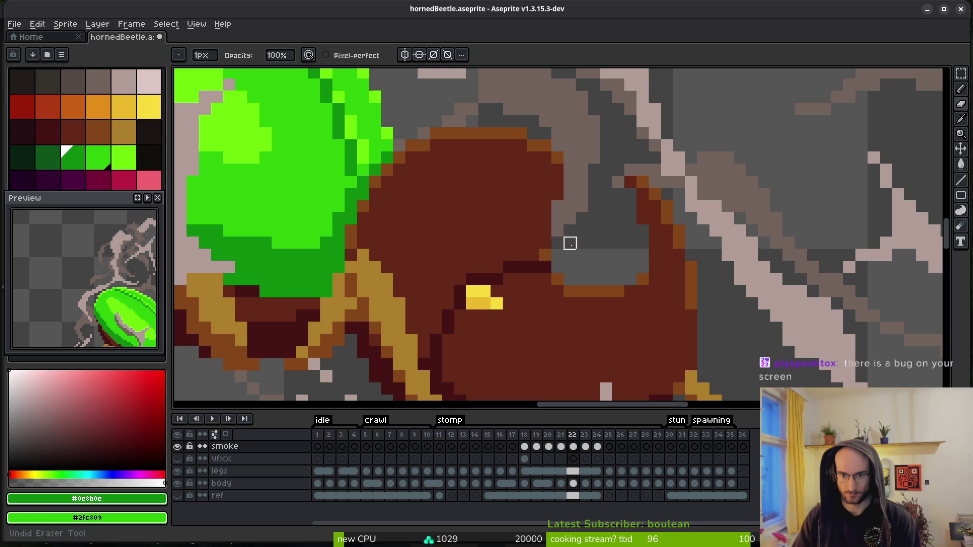
scroll(591, 220, "down", 3)
key("ctrl+s")
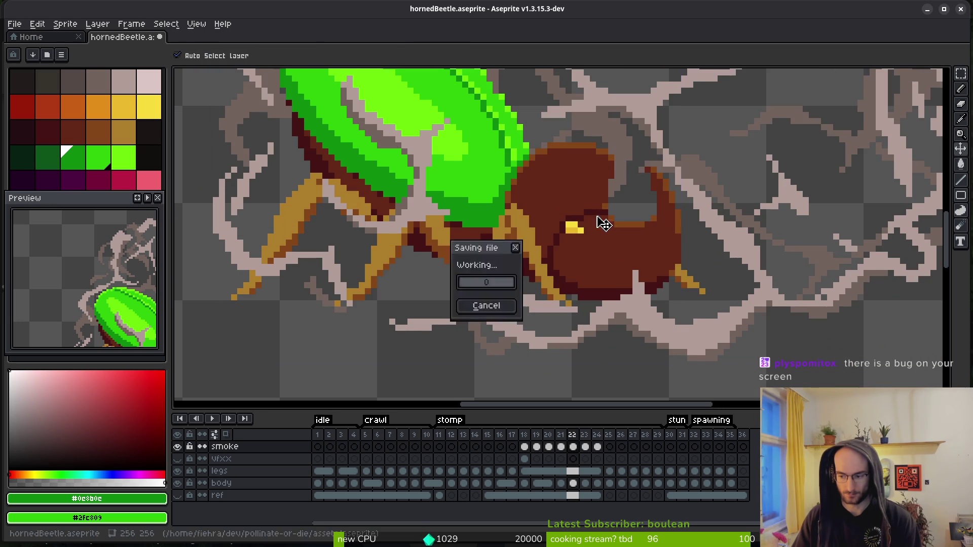
scroll(599, 219, "down", 1)
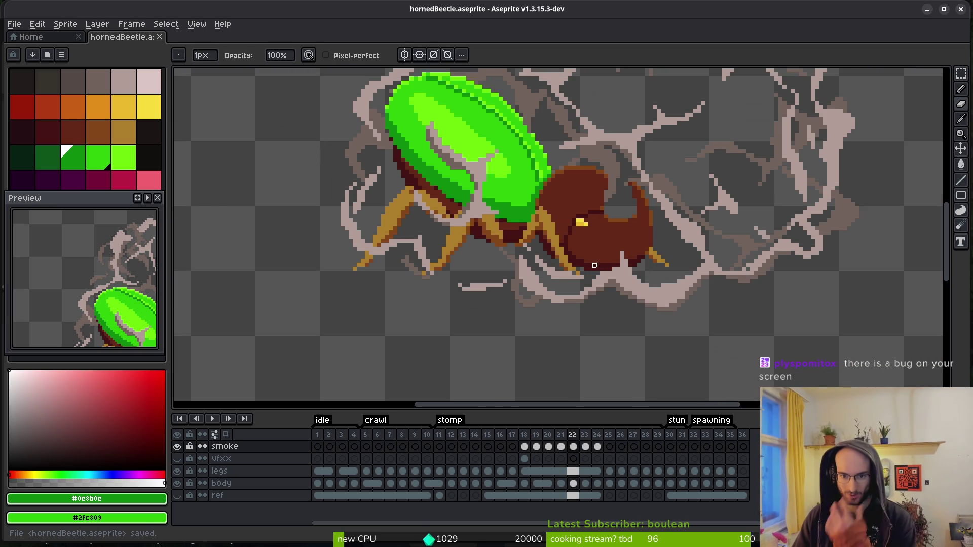
scroll(622, 249, "up", 2)
scroll(611, 277, "down", 2)
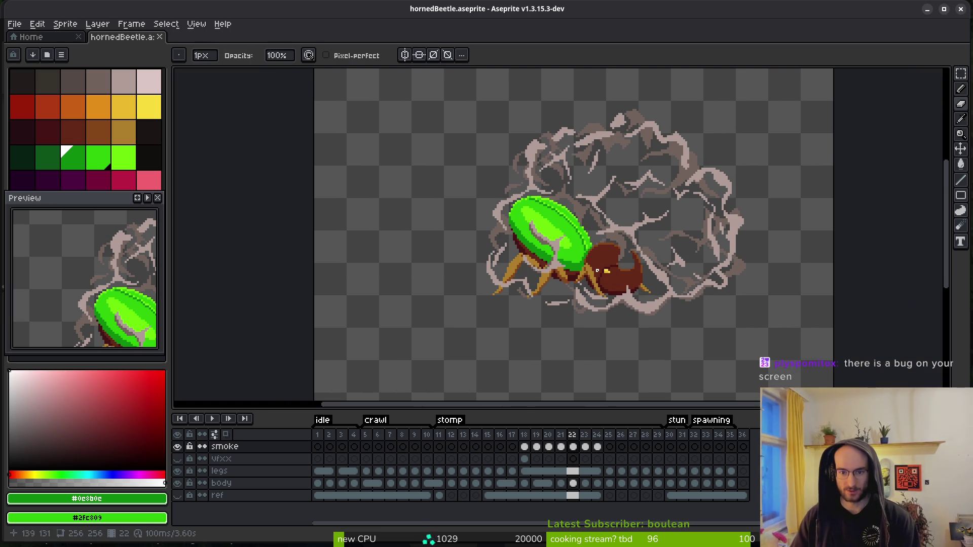
- Step back to an earlier stomp frame to look at the smoke cloud
key("alt")
scroll(596, 265, "up", 3)
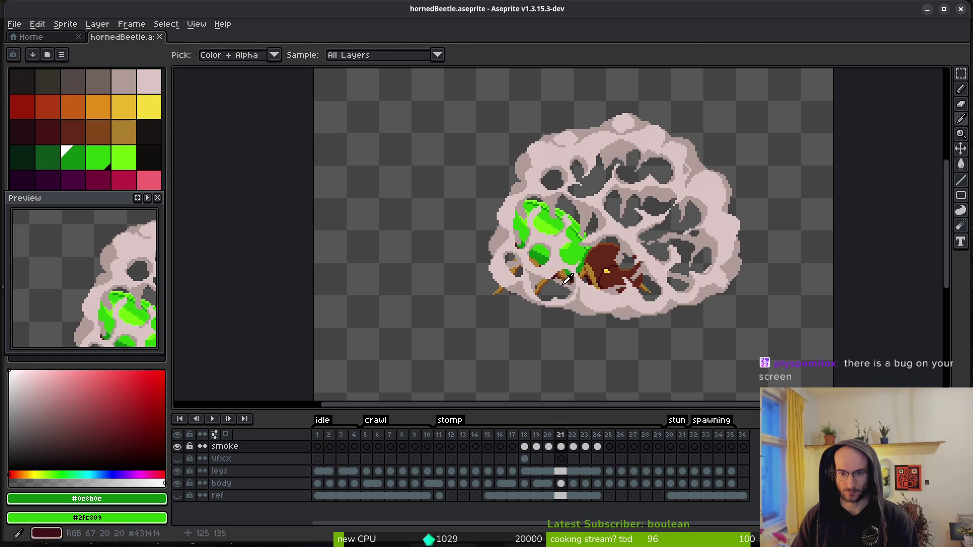
scroll(628, 284, "down", 3)
key("alt")
scroll(634, 288, "down", 1)
scroll(634, 288, "up", 3)
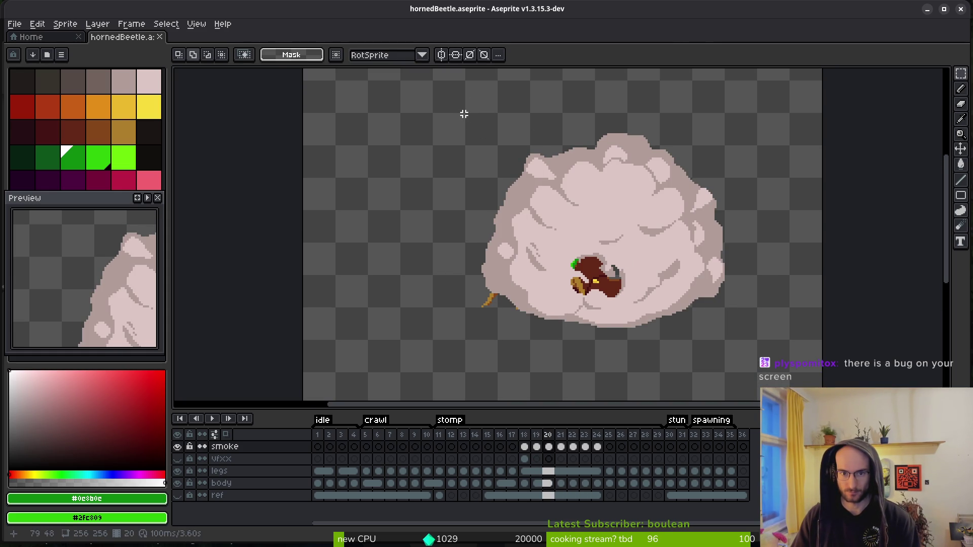
- Marquee the smoke cloud and try enlarging it, then cancel the resize
mouse_move(466, 114)
left_mouse_down()
mouse_move(628, 315)
mouse_move(719, 341)
mouse_move(757, 339)
left_mouse_up()
scroll(636, 298, "up", 2)
scroll(709, 202, "right", 2)
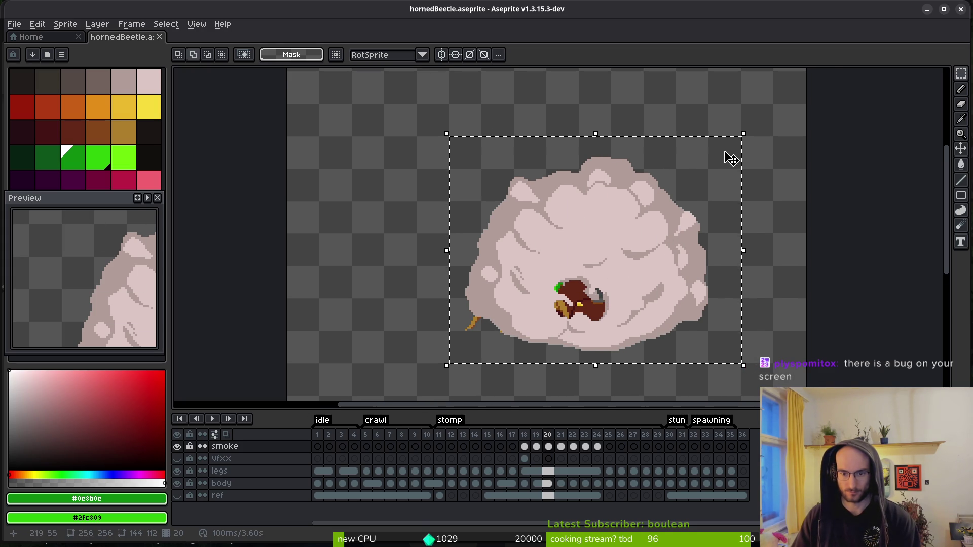
mouse_move(743, 131)
left_mouse_down()
mouse_move(823, 80)
mouse_move(836, 83)
mouse_move(825, 92)
left_mouse_up()
key("Escape")
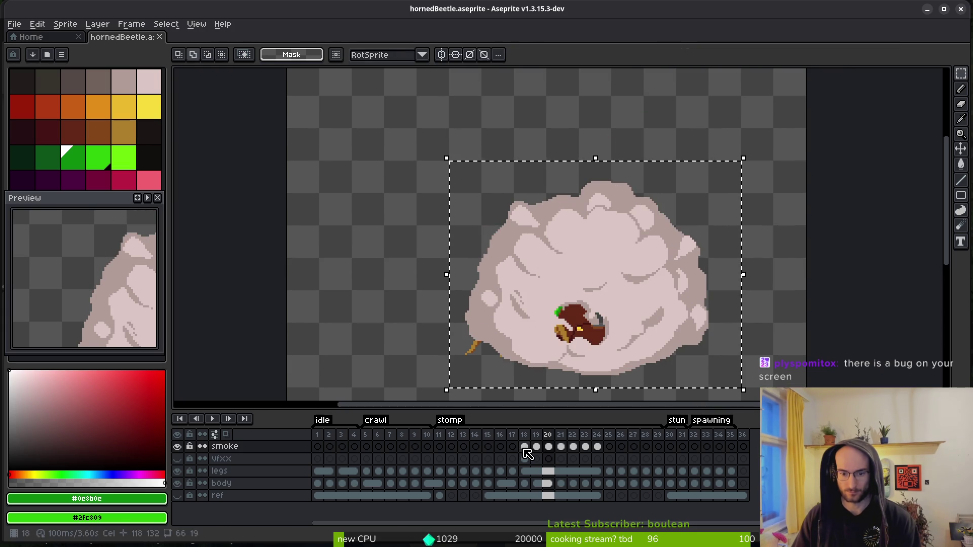
- Scale the smoke in cels 18–24 up to about 121% and nudge it left
left_click_drag(525, 448, 597, 447)
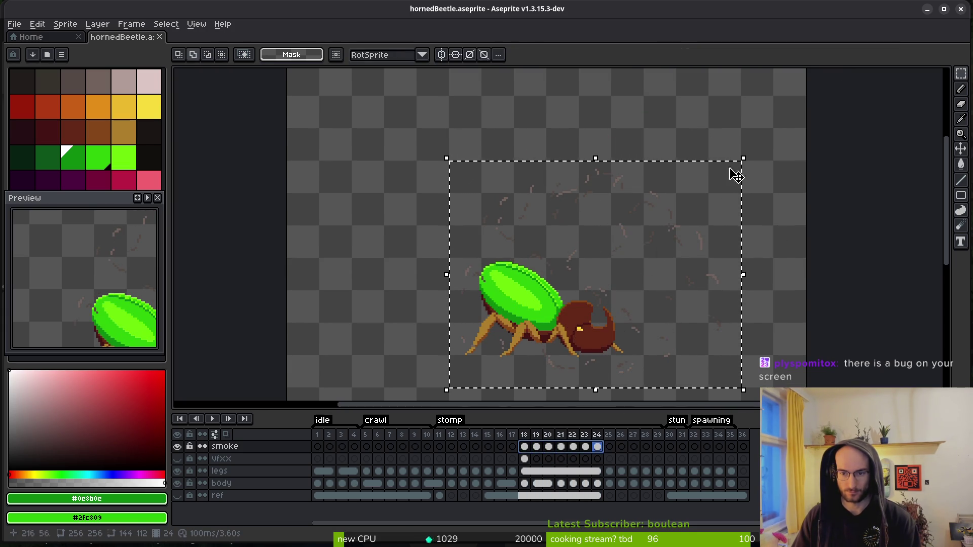
mouse_move(740, 156)
left_mouse_down()
mouse_move(799, 91)
mouse_move(806, 99)
left_mouse_up()
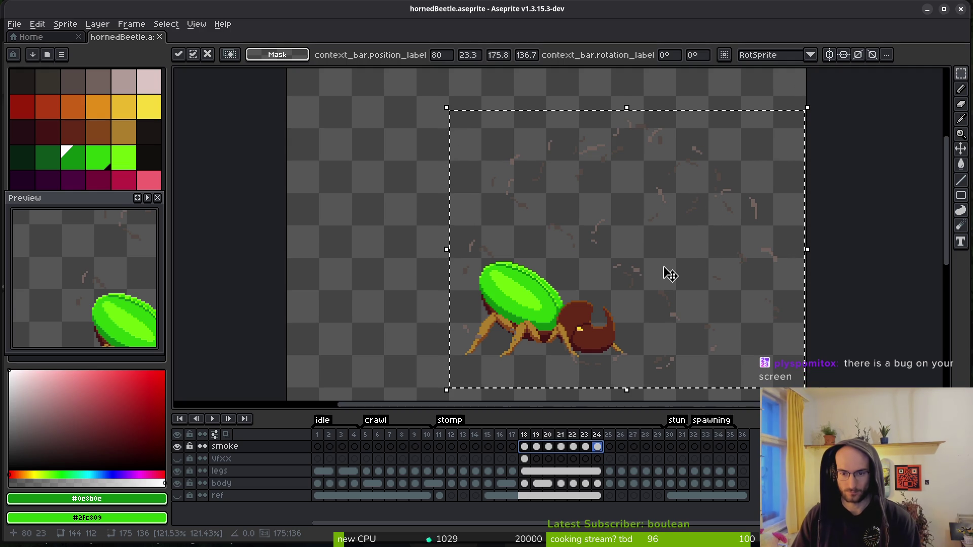
key("Left")
key("Left")
key("Left")
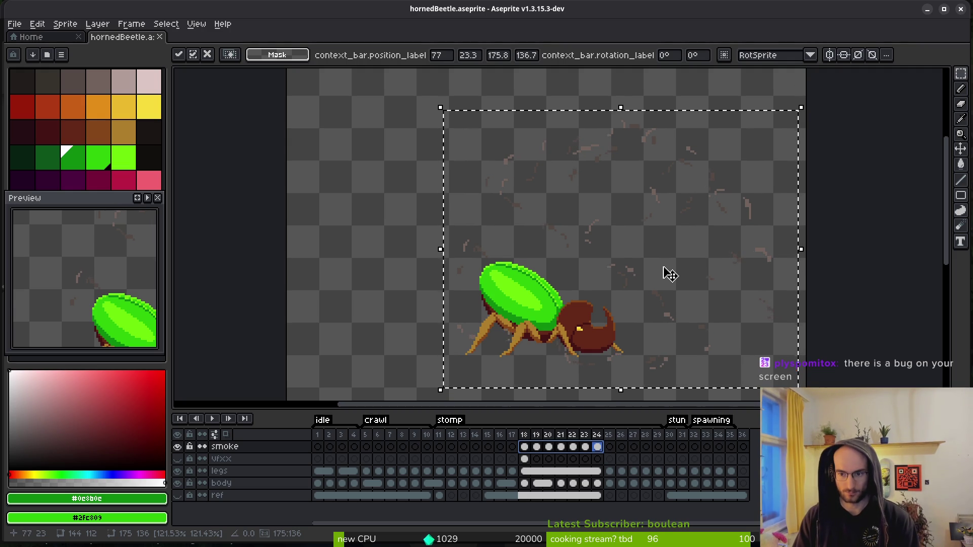
key("Return")
- Review the thinner smoke frames, return to frame 20 and marquee a large area around the cloud
key("i")
key("Left")
key("Left")
key("Left")
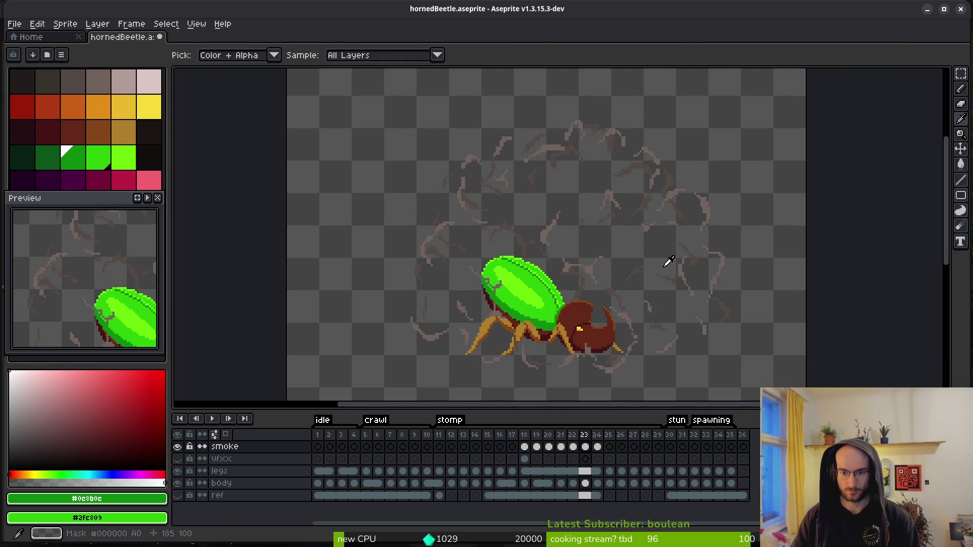
key("Right")
key("Left")
key("Right")
key("Right")
key("Right")
key("Left")
key("Left")
key("Left")
key("m")
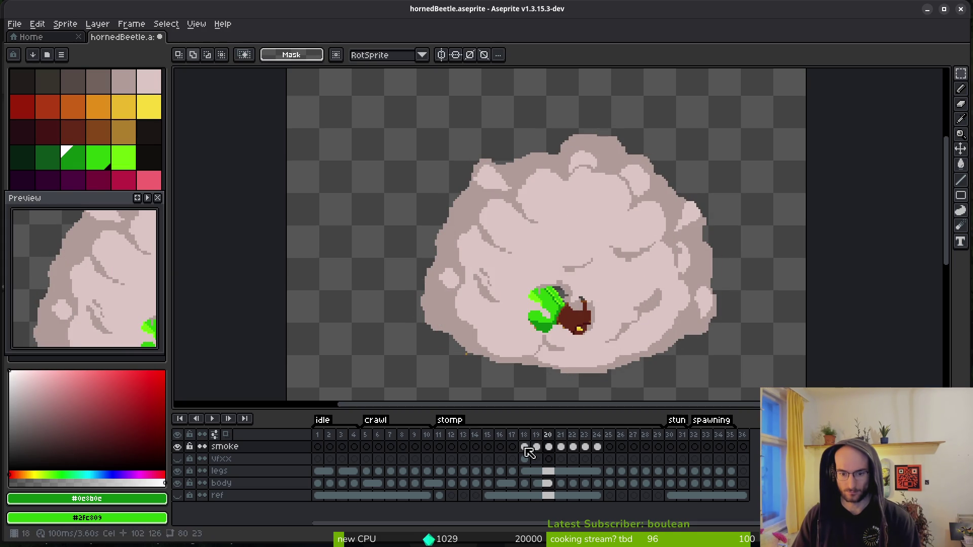
left_click_drag(386, 100, 807, 404)
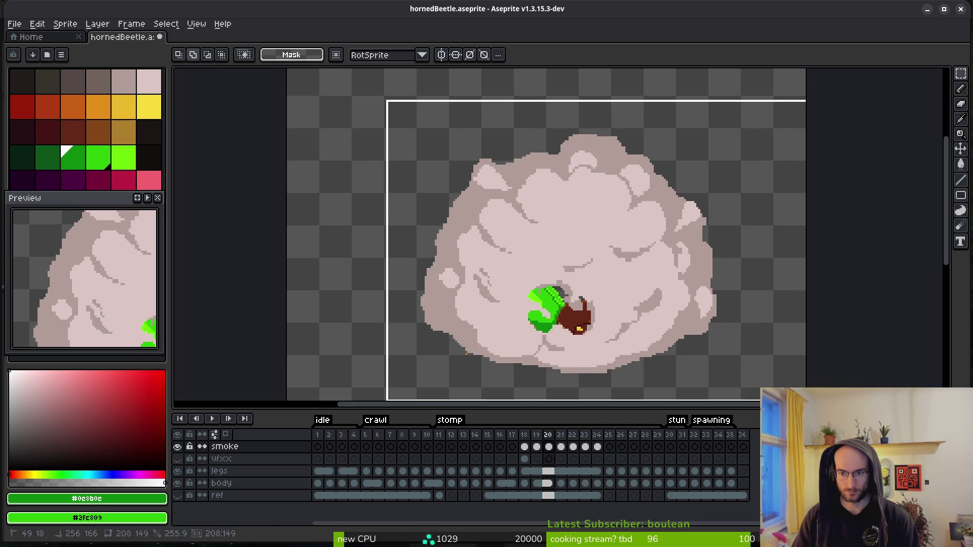
- Shift the selected smoke across the stomp cels two pixels right and two pixels down
mouse_move(524, 447)
left_mouse_down()
mouse_move(560, 456)
mouse_move(597, 448)
left_mouse_up()
left_click(551, 449)
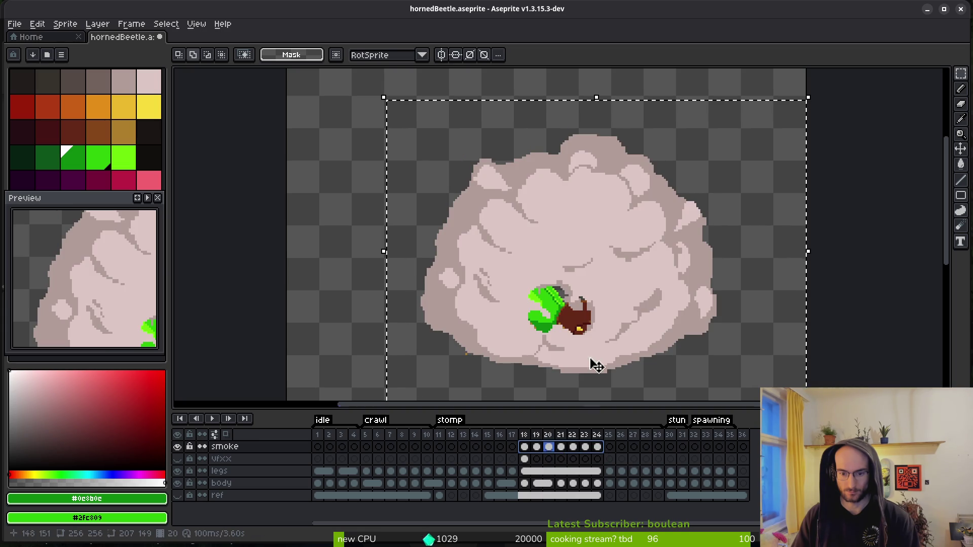
left_click(594, 301)
key("Right")
key("Right")
key("Right")
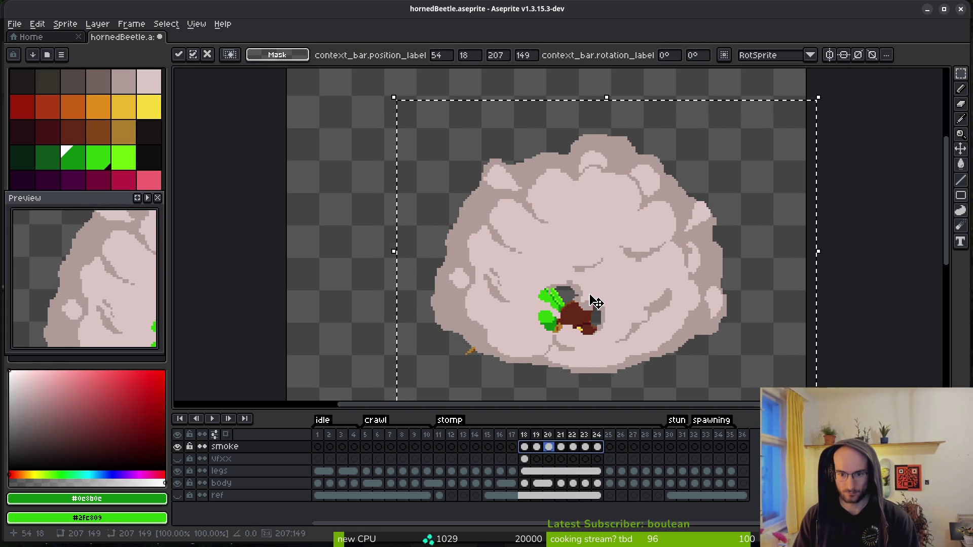
key("Down")
key("Down")
key("Down")
key("Right")
key("Right")
key("Right")
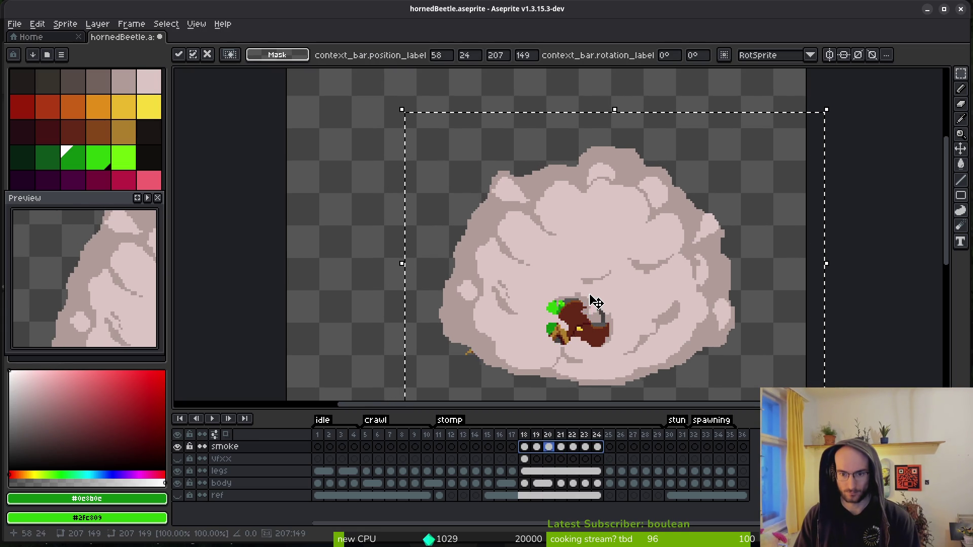
key("Down")
key("Down")
key("Down")
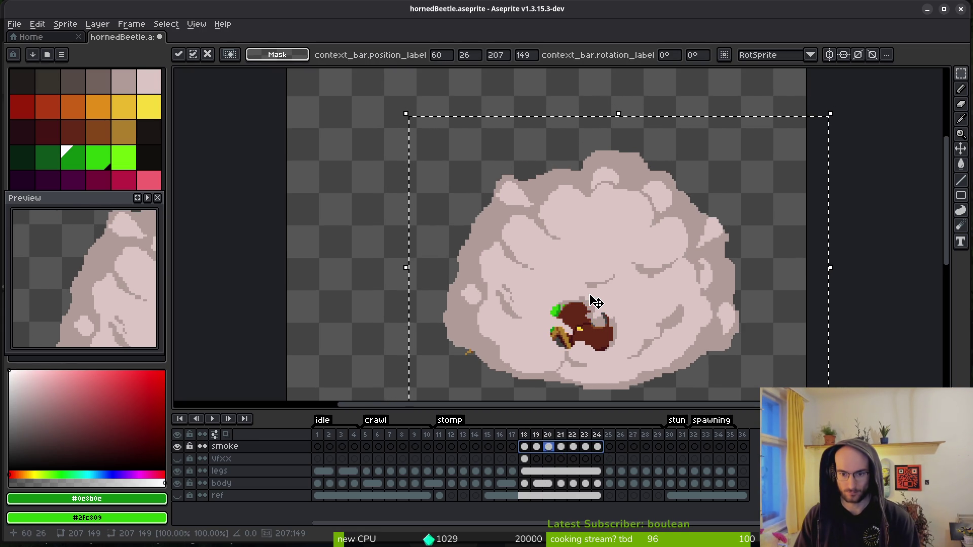
scroll(658, 332, "up", 4)
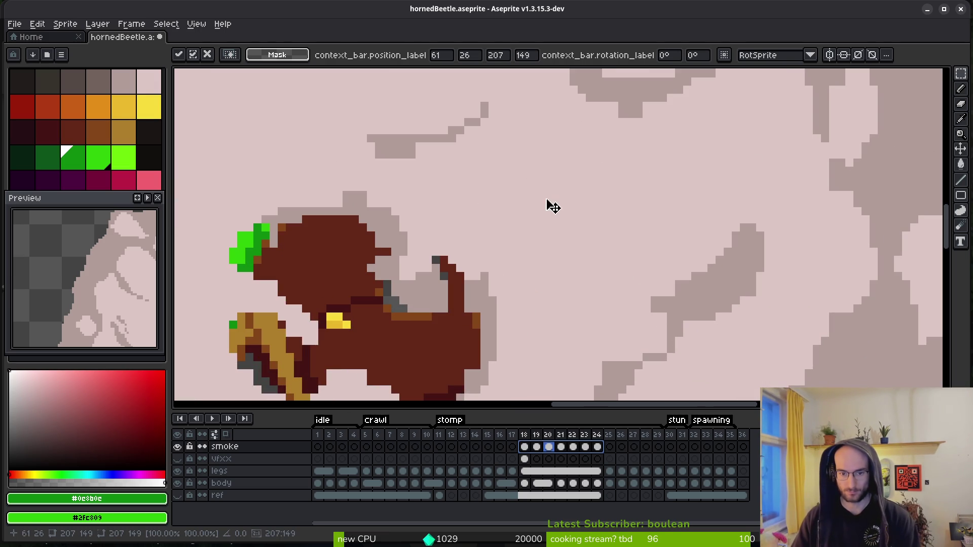
key("Return")
- Play the stomp animation, advance to frame 23 and switch to the 1px pixel-perfect pencil
scroll(601, 289, "down", 3)
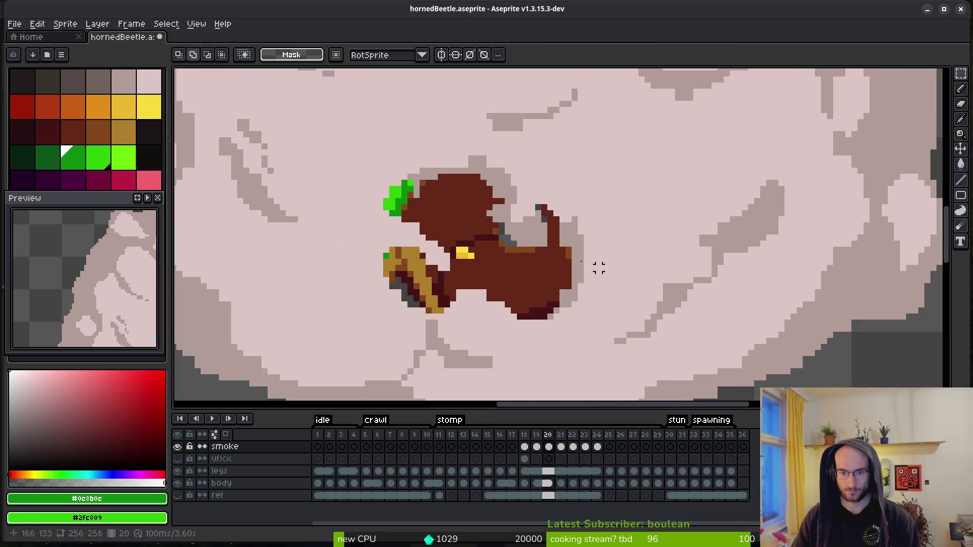
scroll(561, 277, "down", 2)
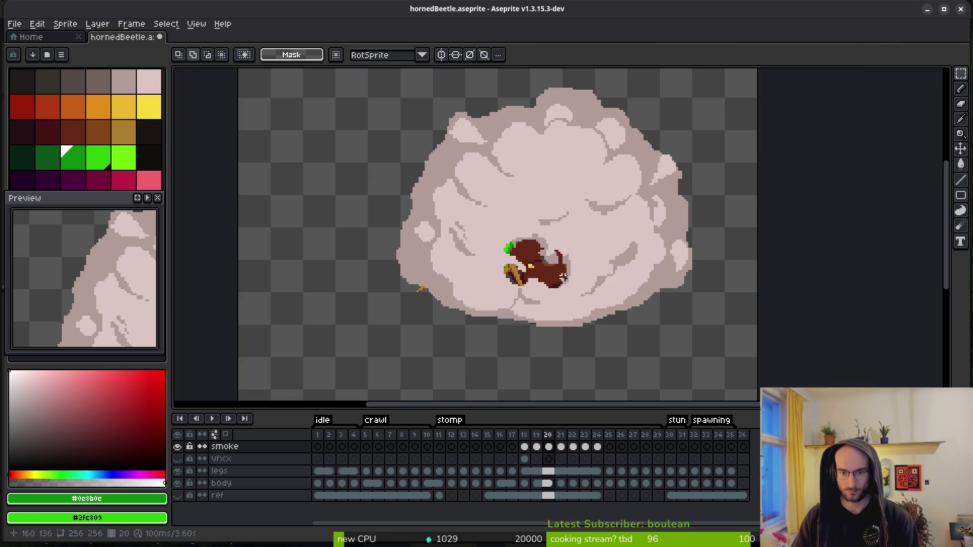
key("Return")
key("Return")
key("Right")
key("Right")
key("Right")
key("m")
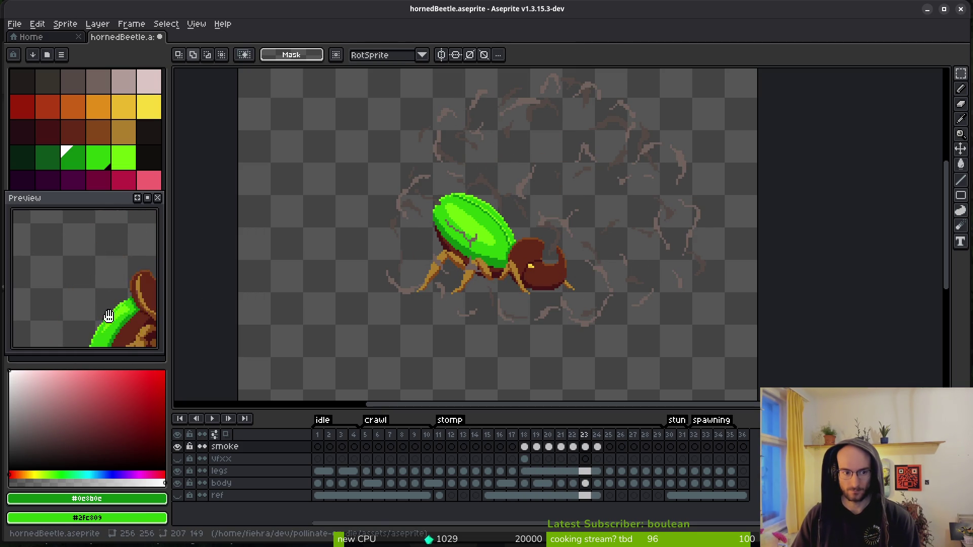
key("b")
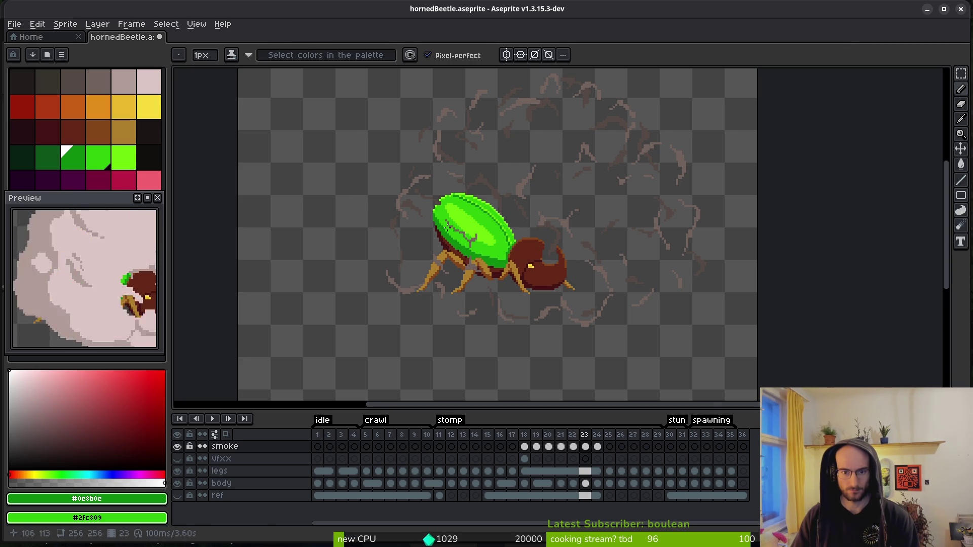
- Centre the beetle in the view and give the canvas more height above the timeline
left_click_drag(292, 170, 420, 201)
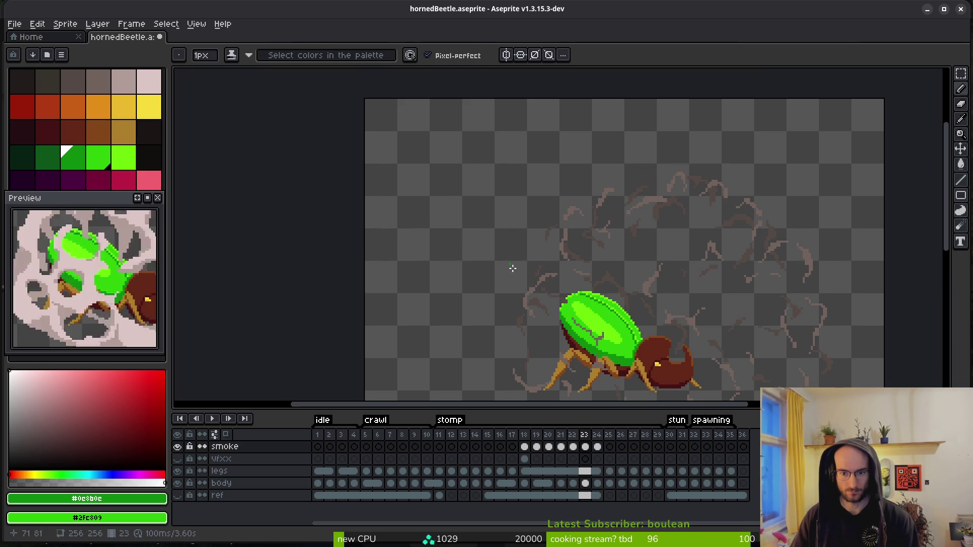
scroll(450, 266, "down", 3)
scroll(445, 262, "right", 4)
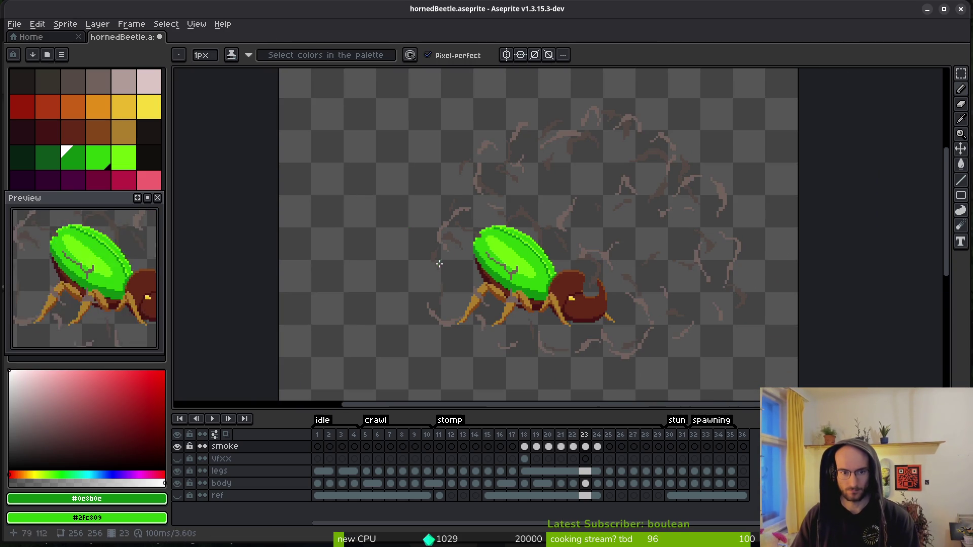
mouse_move(344, 228)
left_mouse_down()
mouse_move(275, 185)
mouse_move(332, 272)
left_mouse_up()
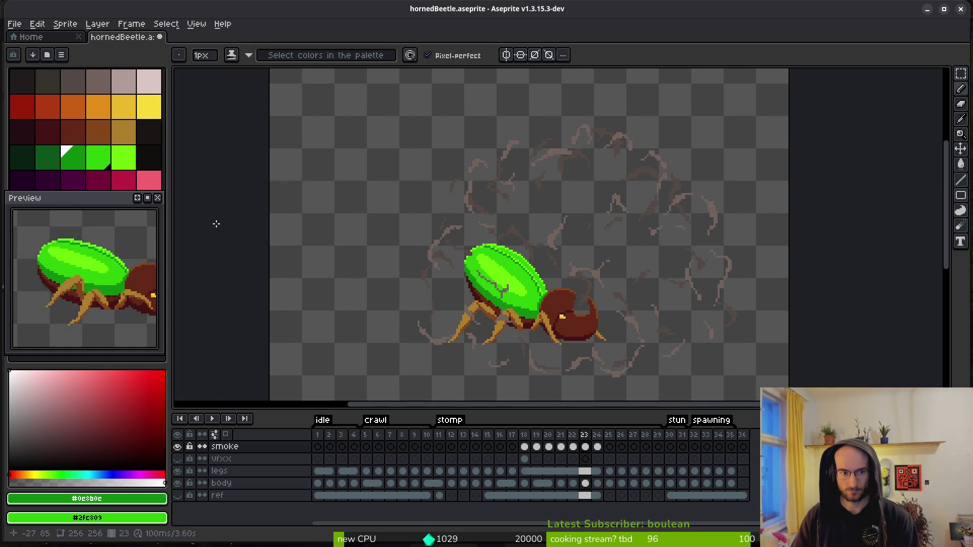
scroll(301, 248, "down", 7)
scroll(302, 248, "right", 5)
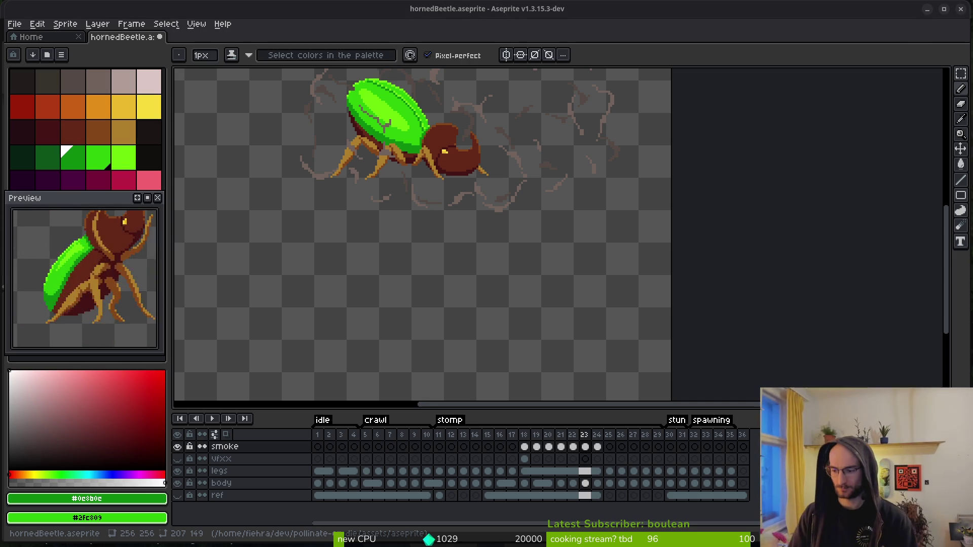
mouse_move(428, 273)
left_mouse_down()
mouse_move(527, 264)
mouse_move(382, 282)
mouse_move(393, 293)
mouse_move(551, 319)
mouse_move(475, 317)
mouse_move(548, 299)
mouse_move(430, 326)
mouse_move(487, 302)
mouse_move(460, 310)
mouse_move(647, 282)
mouse_move(382, 282)
mouse_move(220, 321)
mouse_move(343, 219)
mouse_move(304, 181)
left_mouse_up()
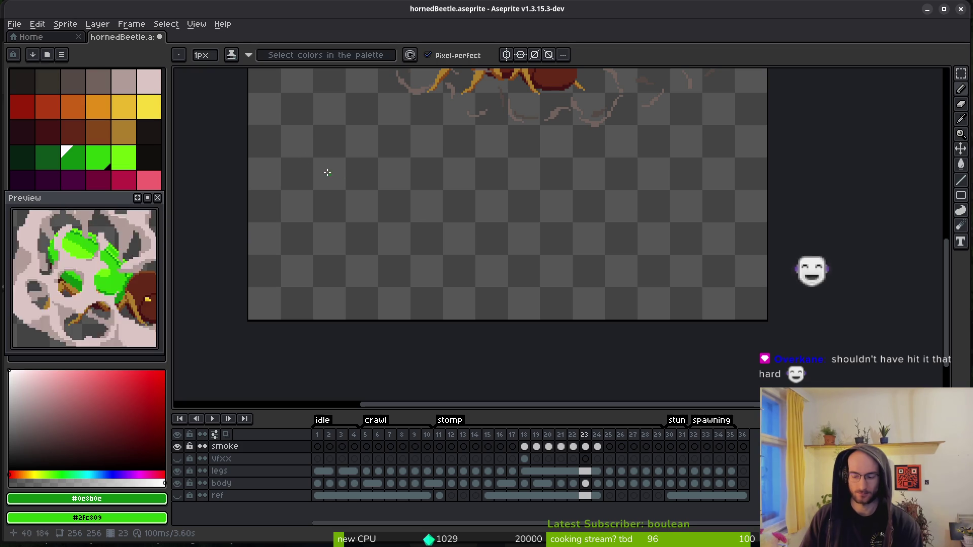
left_click_drag(418, 145, 470, 235)
mouse_move(549, 410)
left_mouse_down()
mouse_move(556, 449)
mouse_move(566, 437)
left_mouse_up()
mouse_move(608, 321)
left_mouse_down()
mouse_move(441, 321)
mouse_move(398, 310)
mouse_move(701, 310)
mouse_move(512, 293)
mouse_move(541, 358)
mouse_move(431, 322)
mouse_move(576, 286)
left_mouse_up()
scroll(576, 287, "up", 3)
scroll(573, 289, "down", 3)
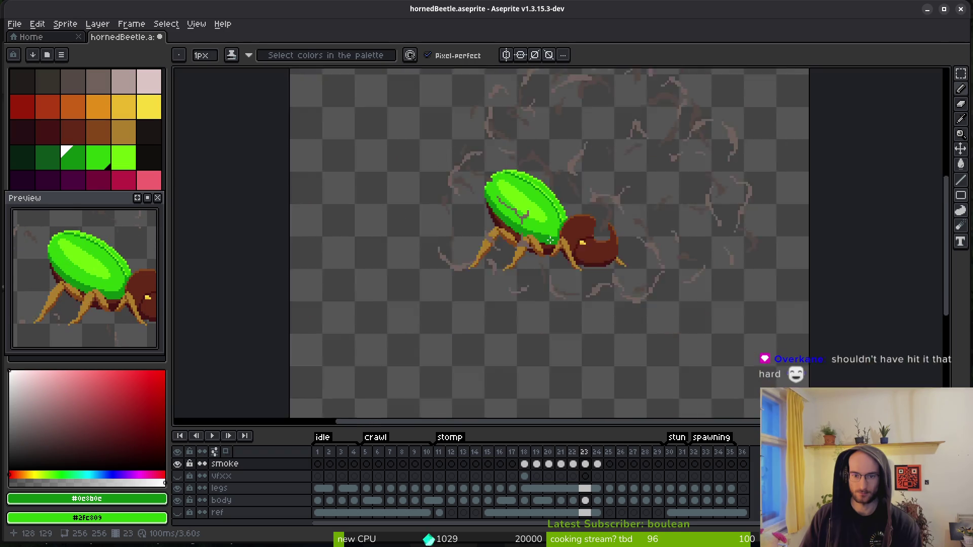
scroll(568, 290, "up", 2)
- On frame 20, erase the smoke pixels covering the beetle's back edge
key("Left")
key("Left")
key("Left")
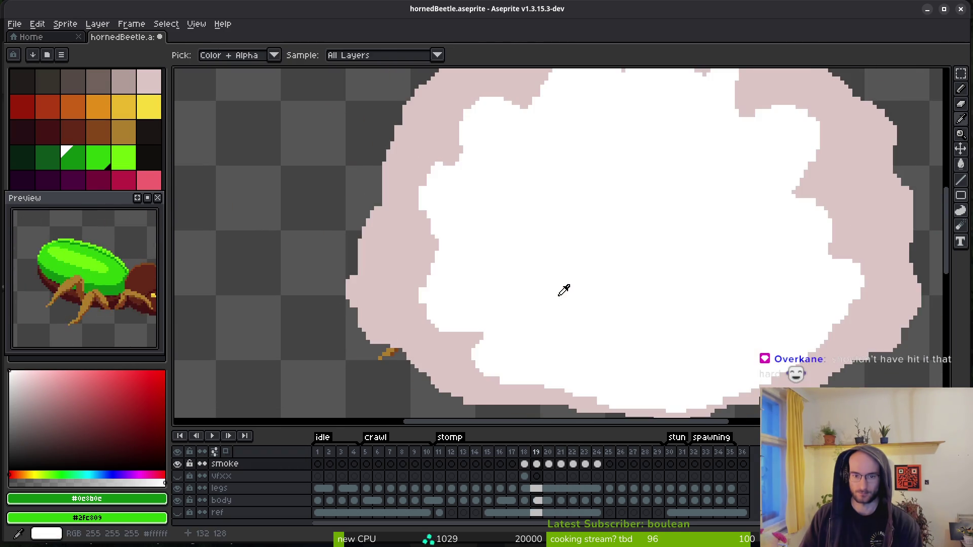
scroll(619, 301, "up", 3)
key("e")
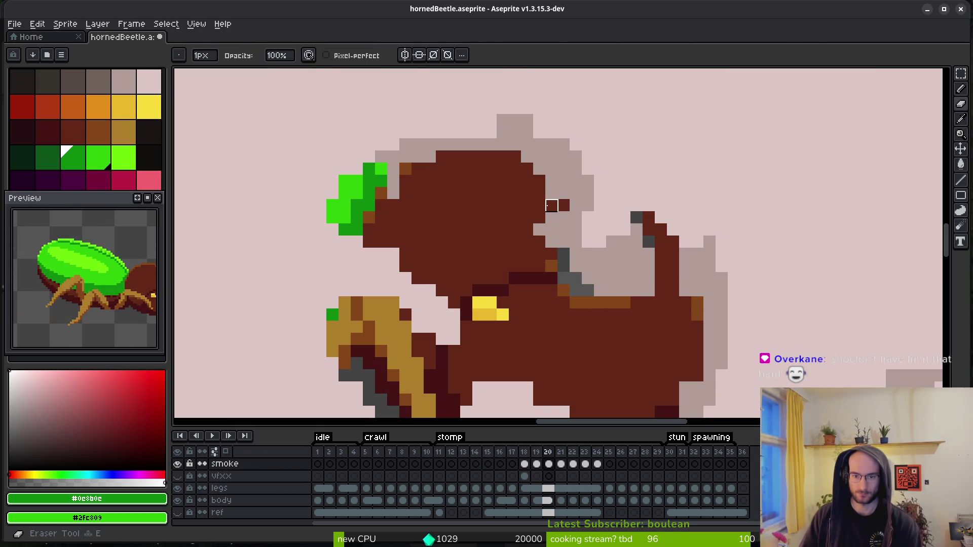
left_click_drag(551, 254, 552, 229)
scroll(429, 169, "up", 1)
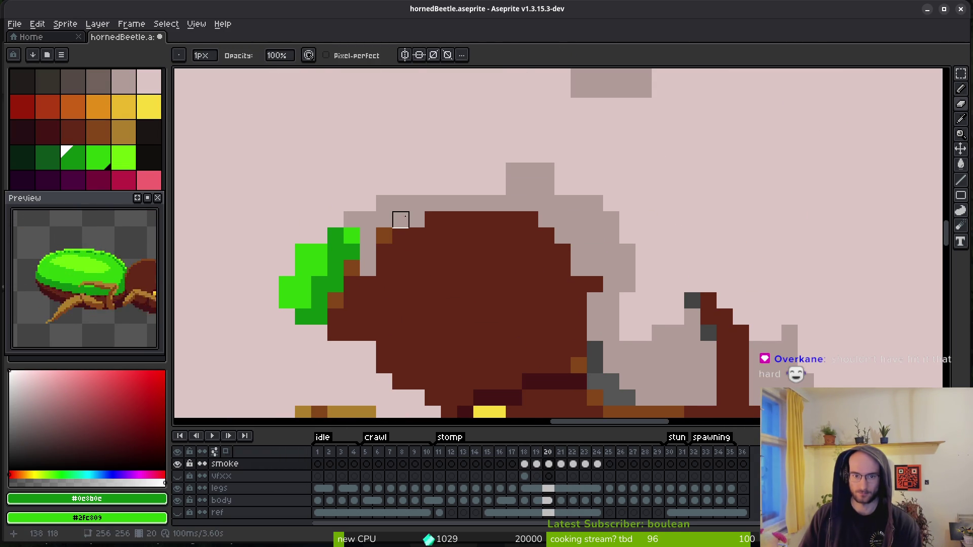
mouse_move(401, 220)
left_mouse_down()
mouse_move(529, 203)
mouse_move(578, 269)
mouse_move(595, 236)
left_mouse_up()
- Recolour grey smoke-edge pixels brown along the beetle's back, horn tip and horn base
left_click(595, 284)
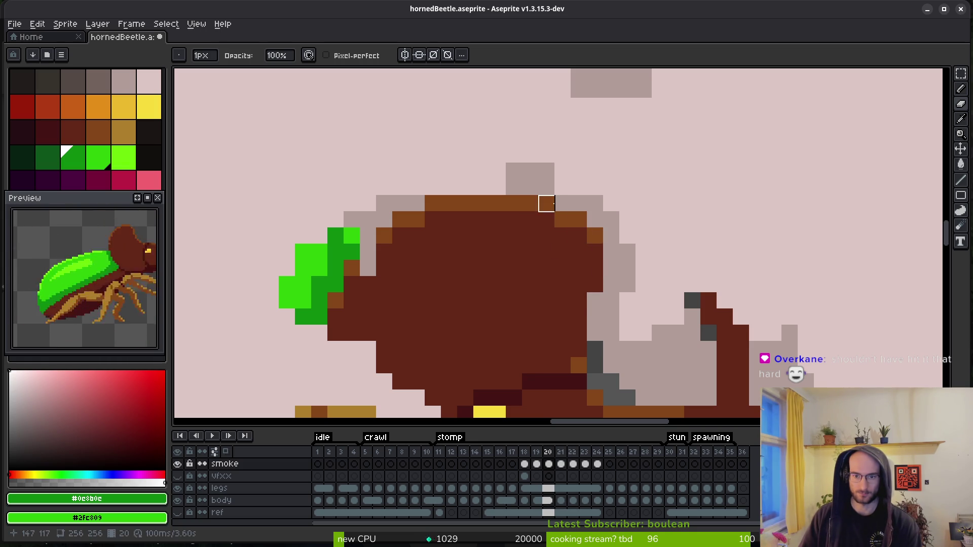
scroll(578, 252, "down", 3)
scroll(593, 287, "up", 4)
mouse_move(545, 289)
left_mouse_down()
mouse_move(545, 240)
mouse_move(514, 376)
left_mouse_up()
left_click(531, 285)
left_click(508, 236)
left_click(483, 188)
left_click(459, 164)
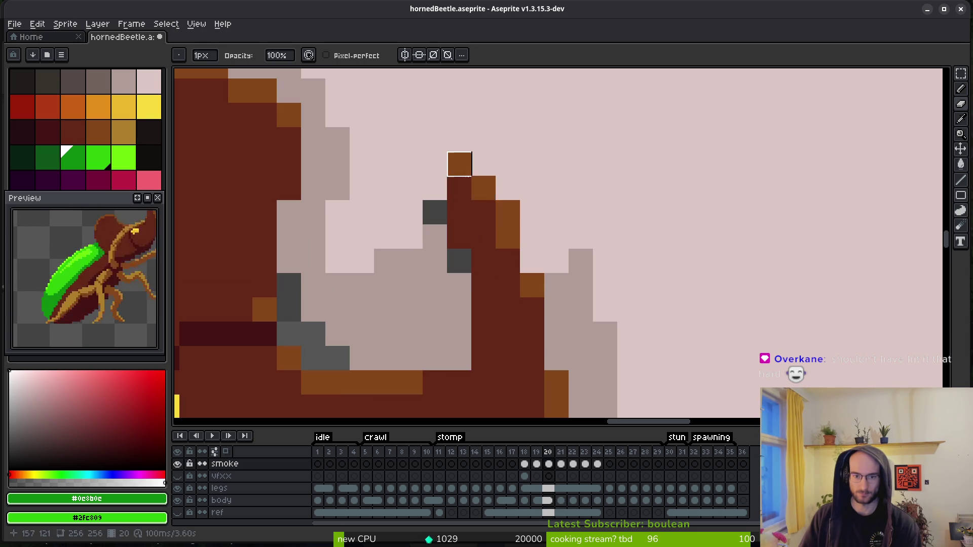
left_click(532, 260)
left_click_drag(456, 210, 459, 193)
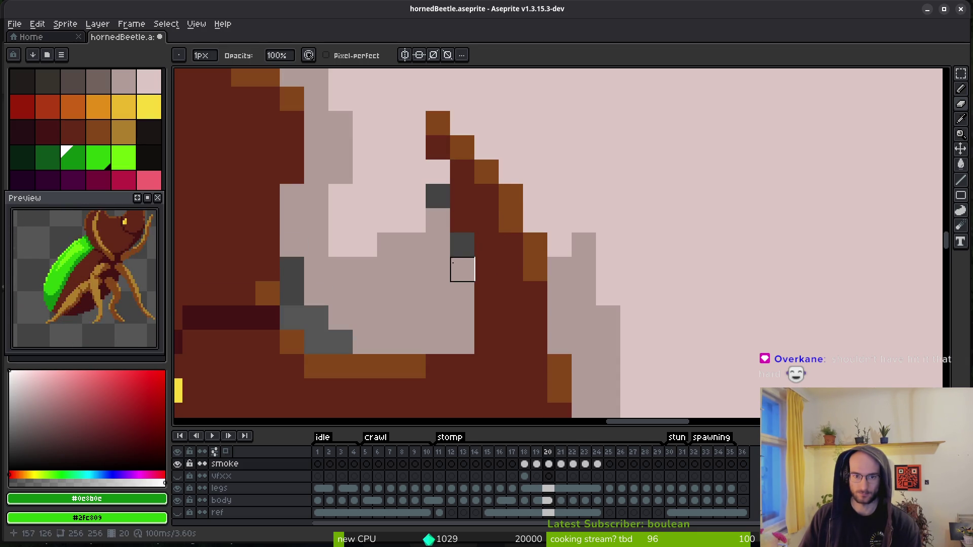
left_click(459, 339)
left_click(438, 343)
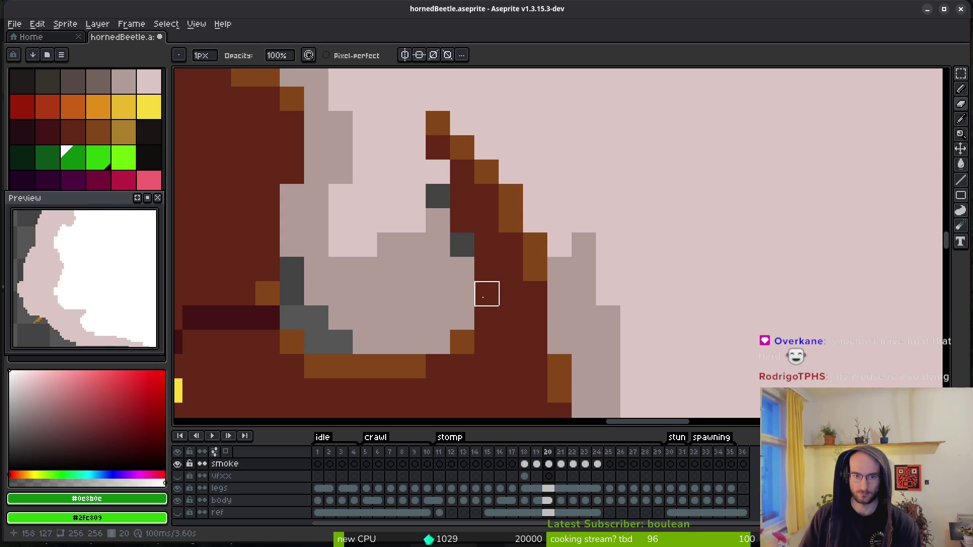
- Check the beetle's edges and underside, then save hornedBeetle.aseprite
scroll(490, 294, "down", 5)
mouse_move(497, 302)
left_mouse_down()
mouse_move(522, 263)
mouse_move(630, 289)
mouse_move(591, 254)
left_mouse_up()
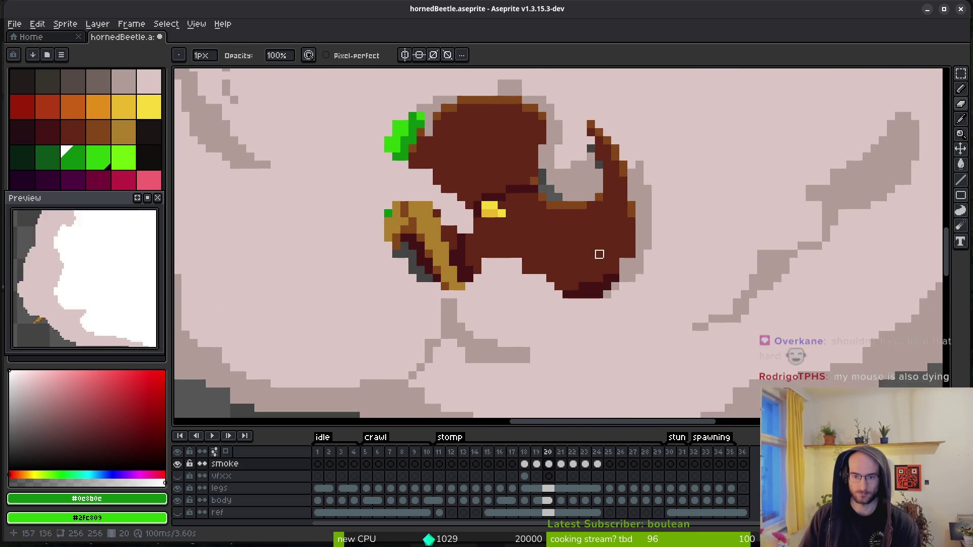
scroll(590, 254, "up", 3)
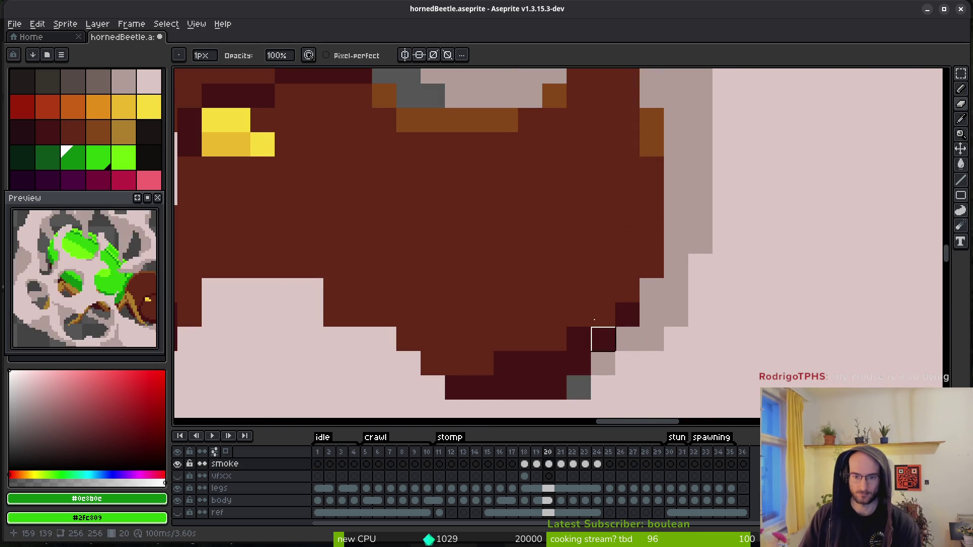
left_click_drag(553, 371, 590, 262)
key("ctrl+s")
- Pan along the beetle's belly and sample the pale pink smoke colour
left_click_drag(496, 231, 550, 266)
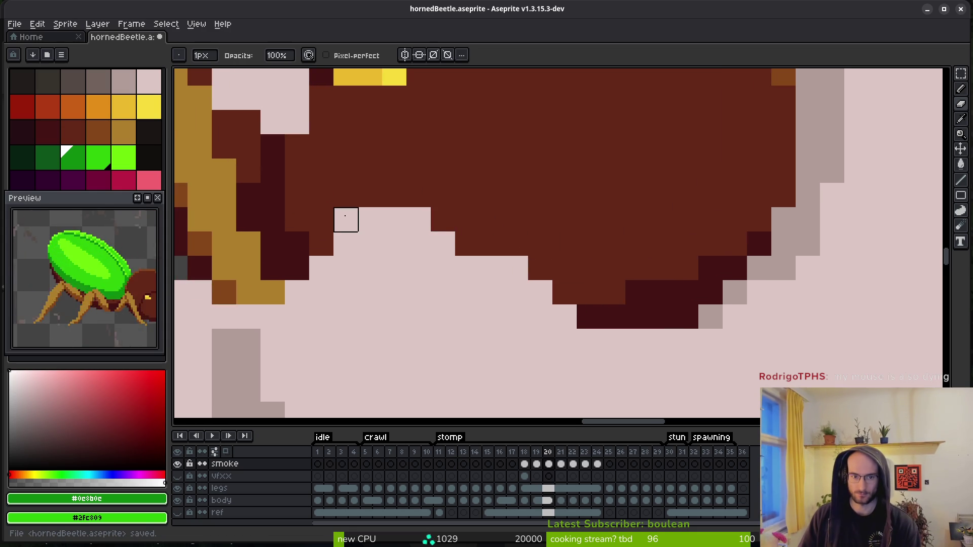
scroll(344, 218, "down", 5)
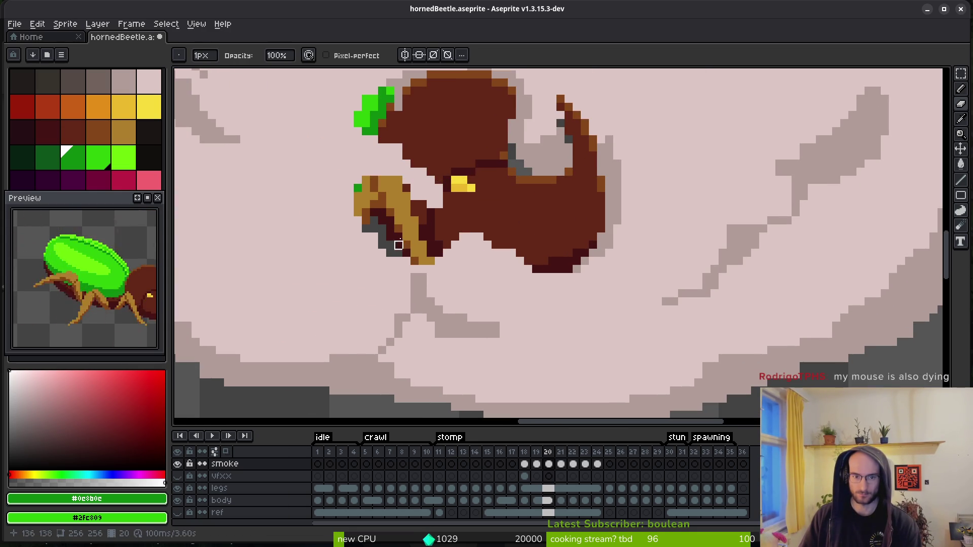
left_click(382, 179, "alt")
- Paint the dark pixel on the beetle's leg edge in frame 20 with the smoke pink
scroll(382, 180, "up", 2)
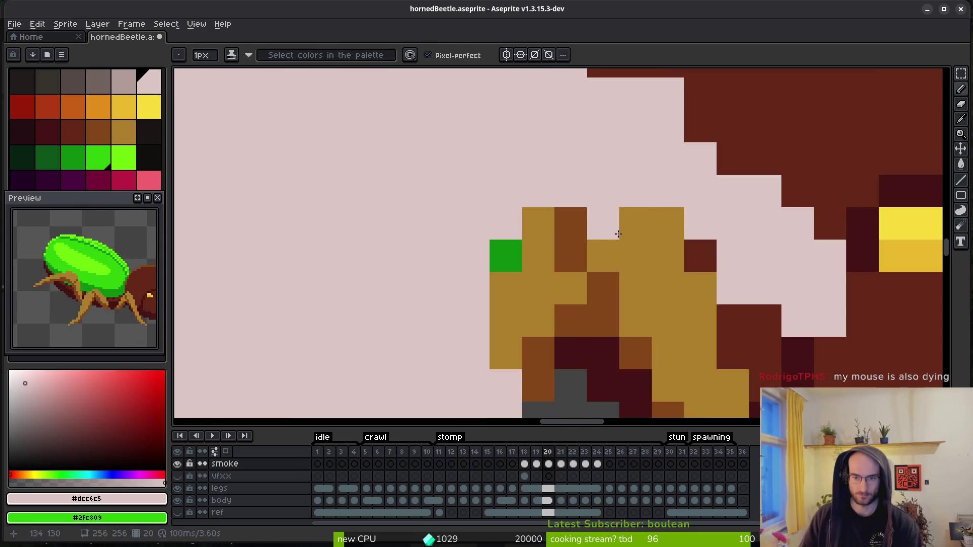
left_click(832, 347)
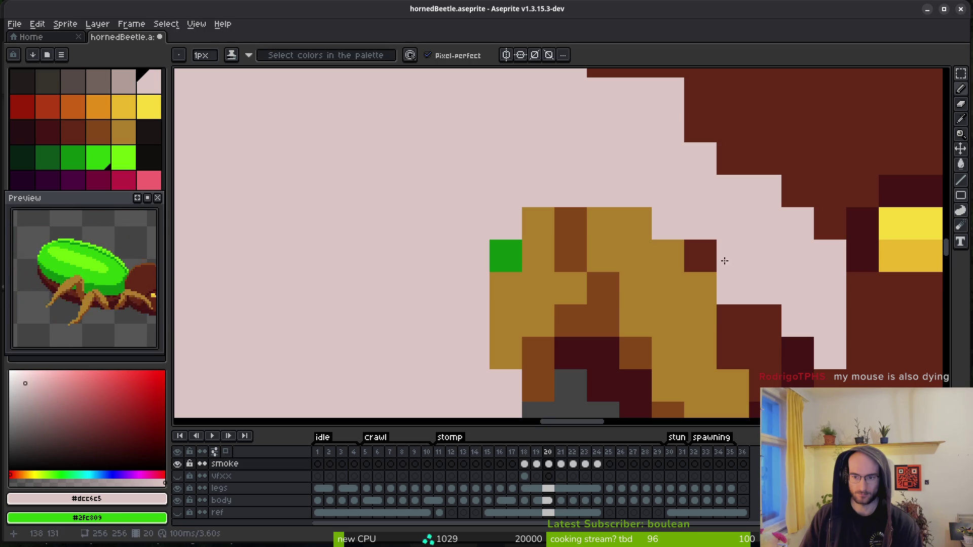
scroll(722, 248, "down", 1)
scroll(722, 248, "down", 1)
scroll(624, 232, "up", 1)
scroll(623, 232, "down", 2)
scroll(573, 284, "up", 3)
key("e")
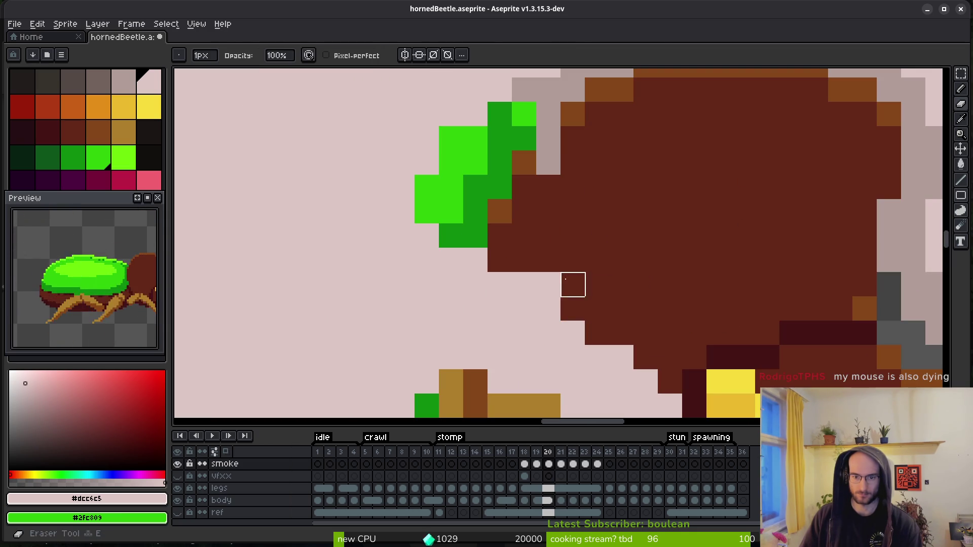
key("b")
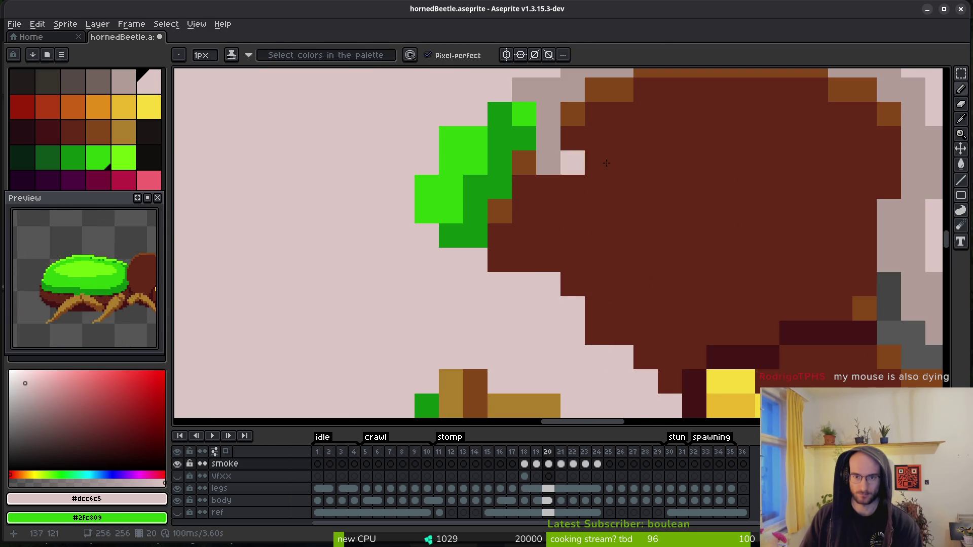
- Play the stomp animation to review the smoke, then stop it and step back a frame
scroll(621, 263, "down", 2)
scroll(623, 261, "down", 2)
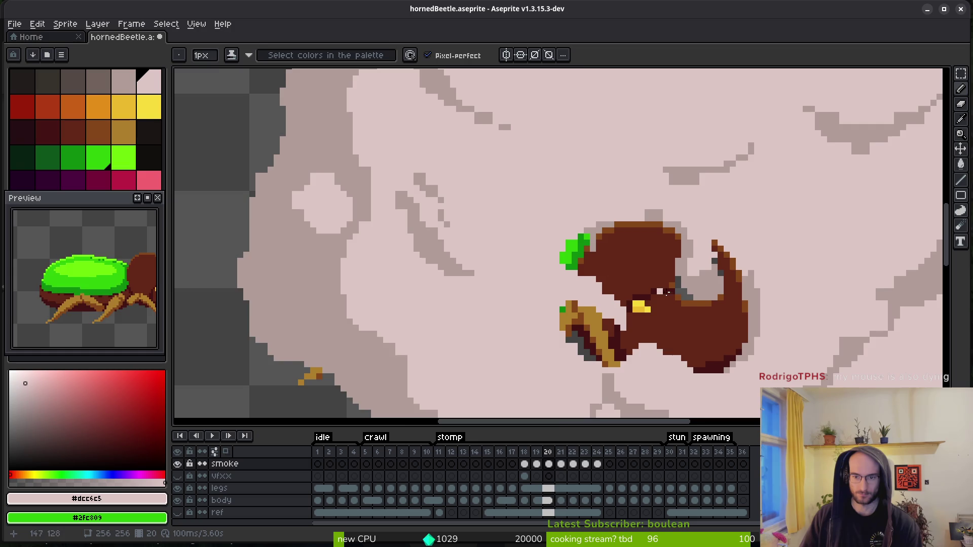
scroll(687, 292, "down", 1)
scroll(703, 292, "up", 3)
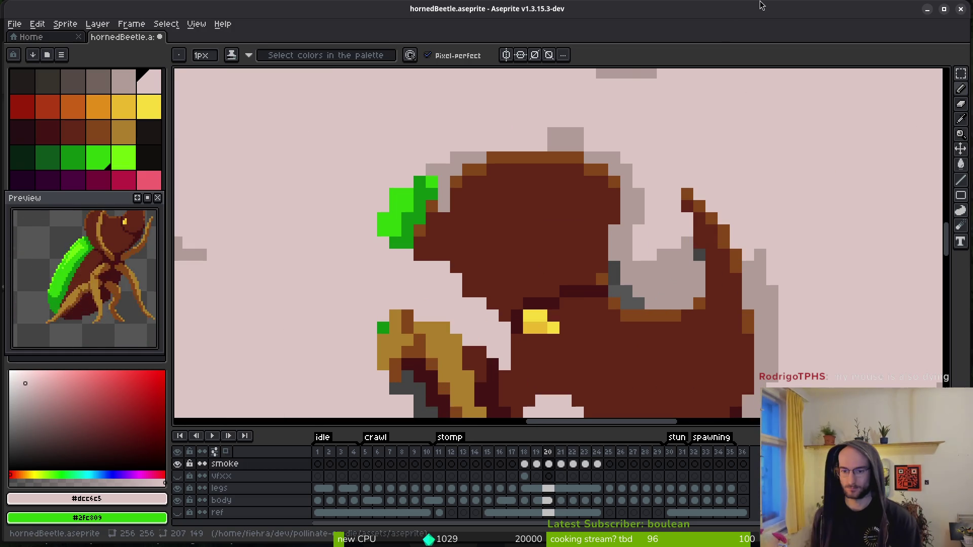
scroll(650, 280, "down", 4)
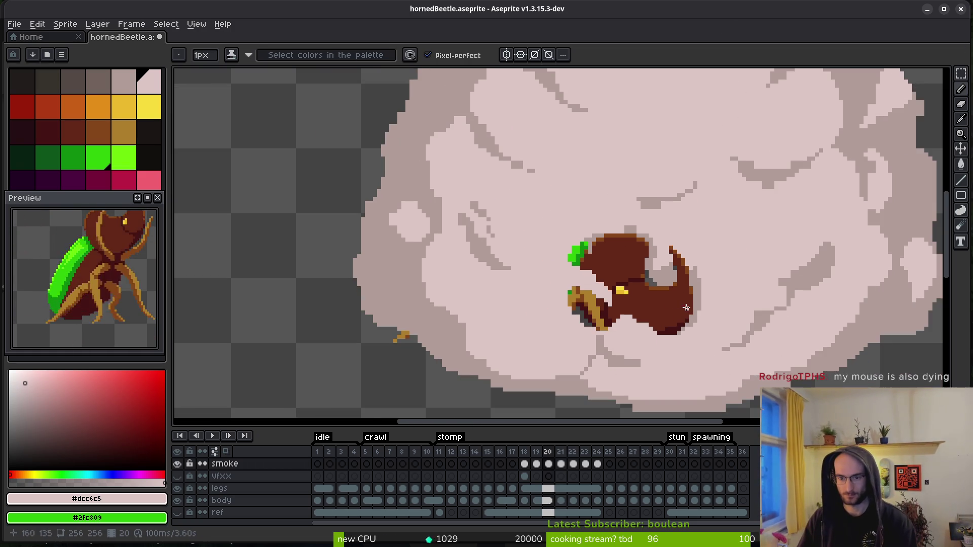
mouse_move(468, 280)
left_mouse_down()
mouse_move(252, 214)
mouse_move(549, 314)
mouse_move(549, 184)
mouse_move(654, 242)
left_mouse_up()
scroll(654, 241, "down", 5)
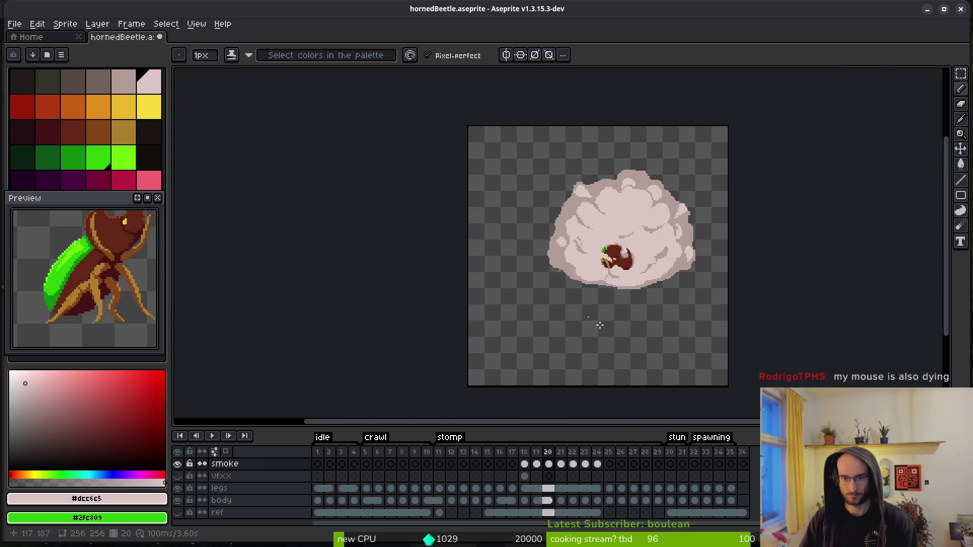
key("Return")
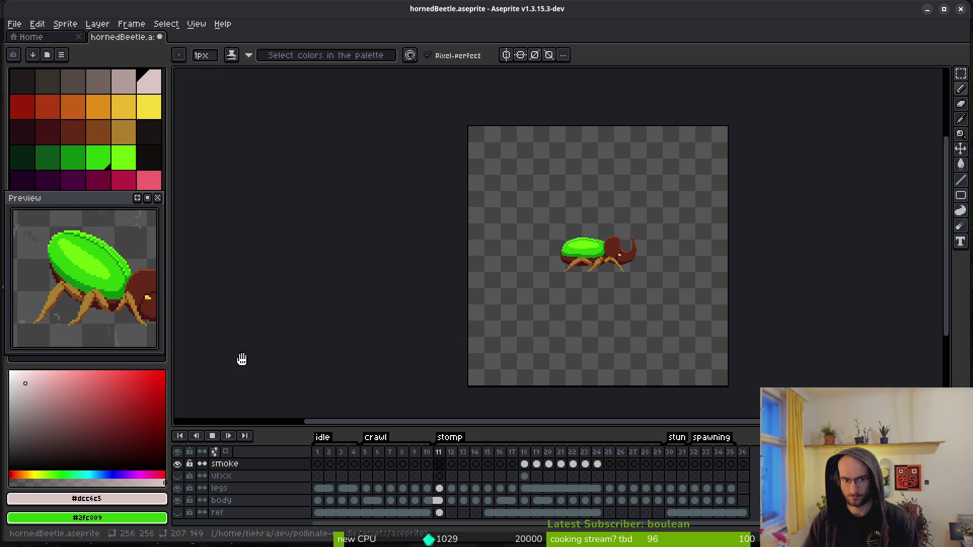
left_click_drag(638, 312, 595, 335)
key("Return")
key("Left")
key("Left")
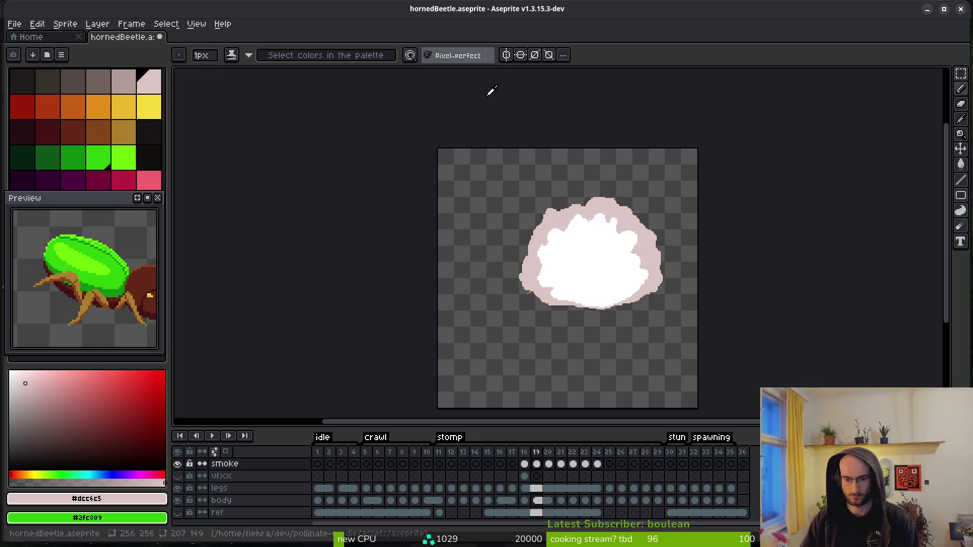
- Add a missing pink pixel and erase strays along the start of the ground-line smoke
scroll(630, 293, "up", 2)
scroll(630, 292, "up", 5)
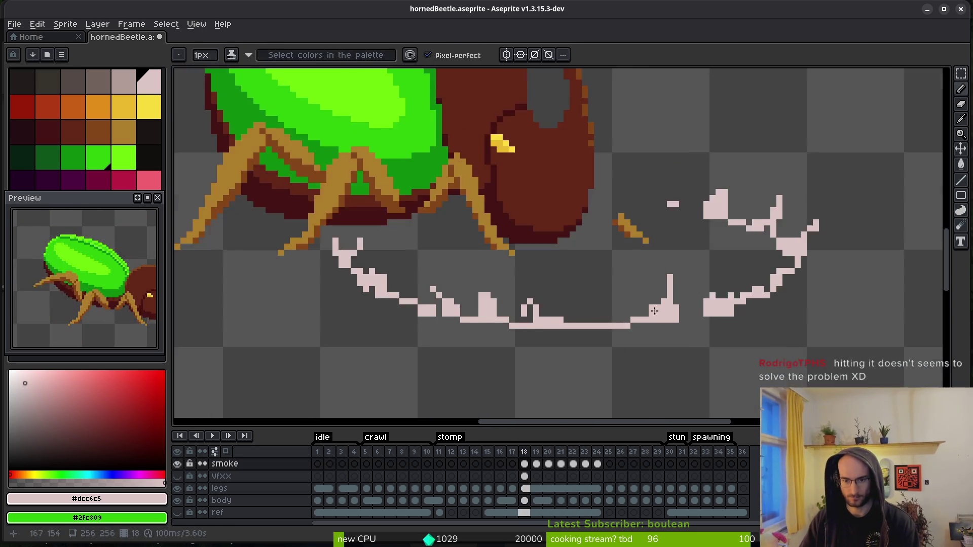
left_click_drag(618, 311, 845, 299)
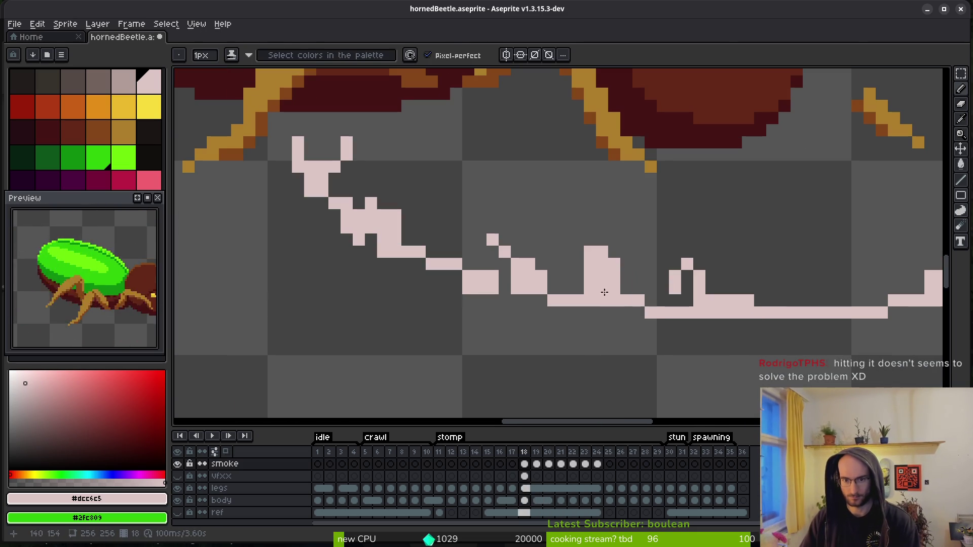
left_click(666, 299)
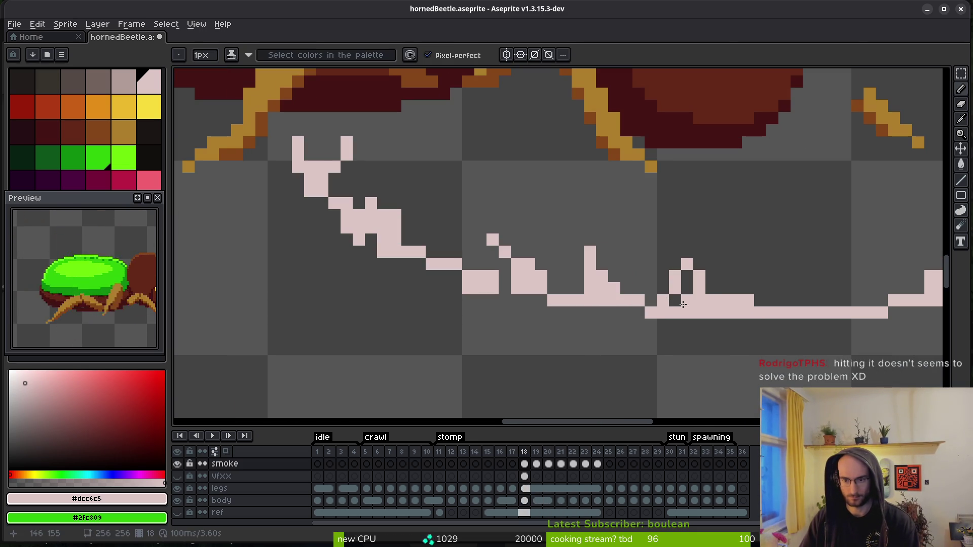
left_click_drag(537, 264, 593, 300)
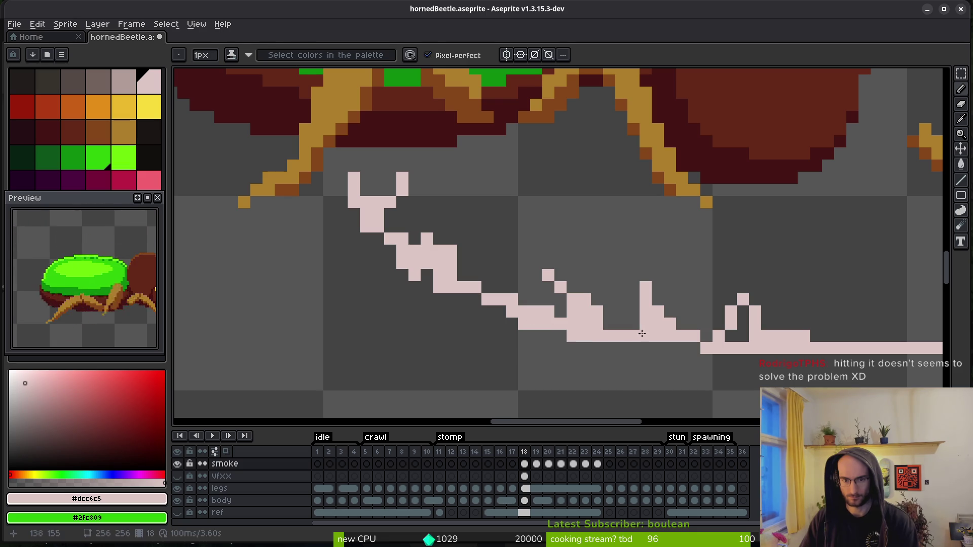
key("ctrl+z")
right_click(572, 336)
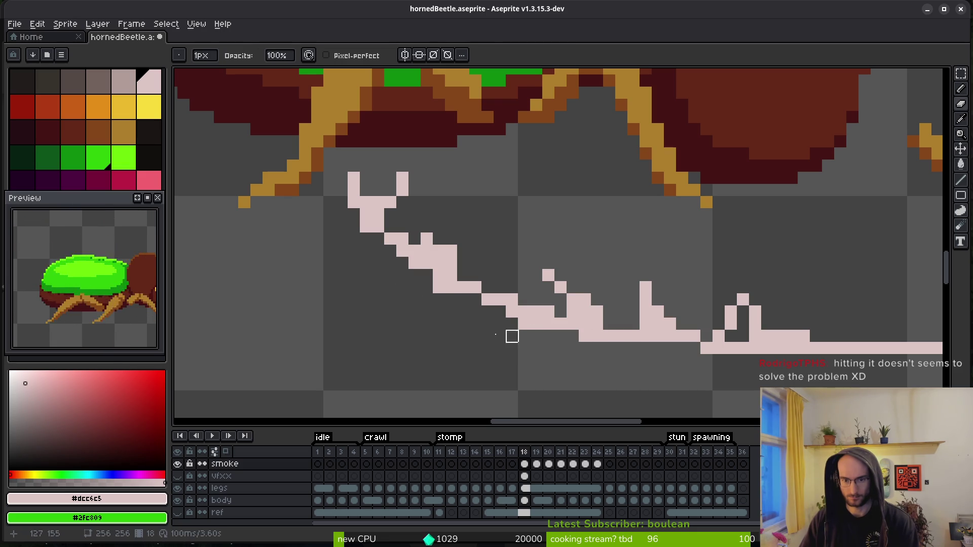
key("f")
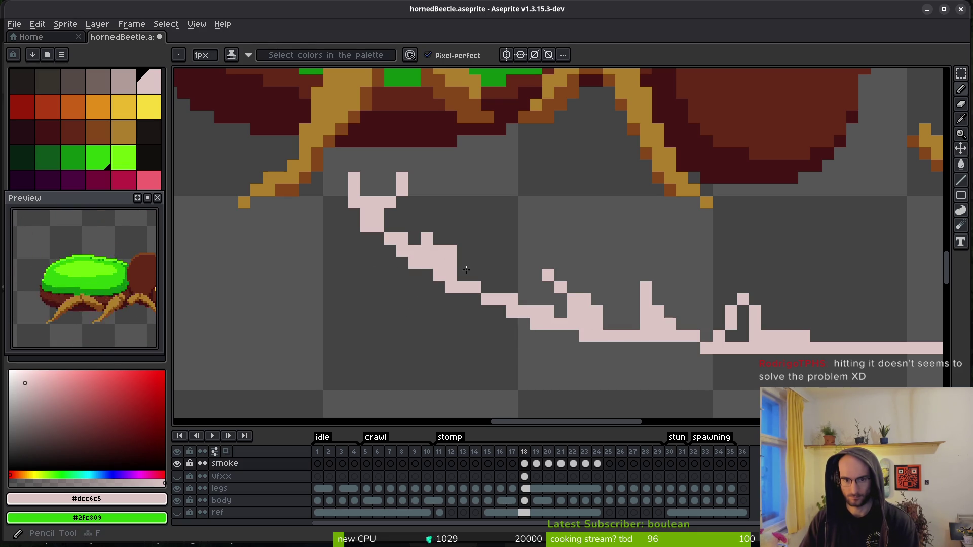
key("e")
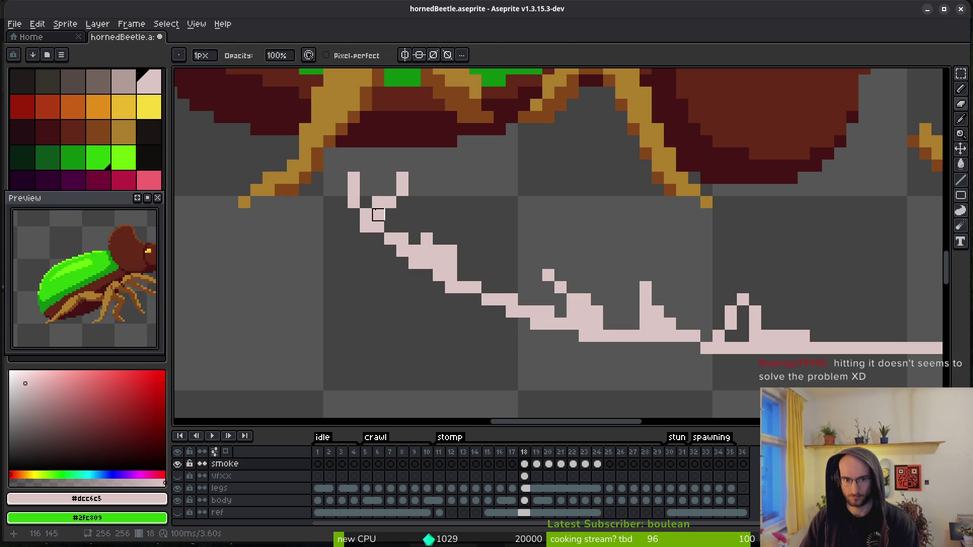
left_click(427, 250)
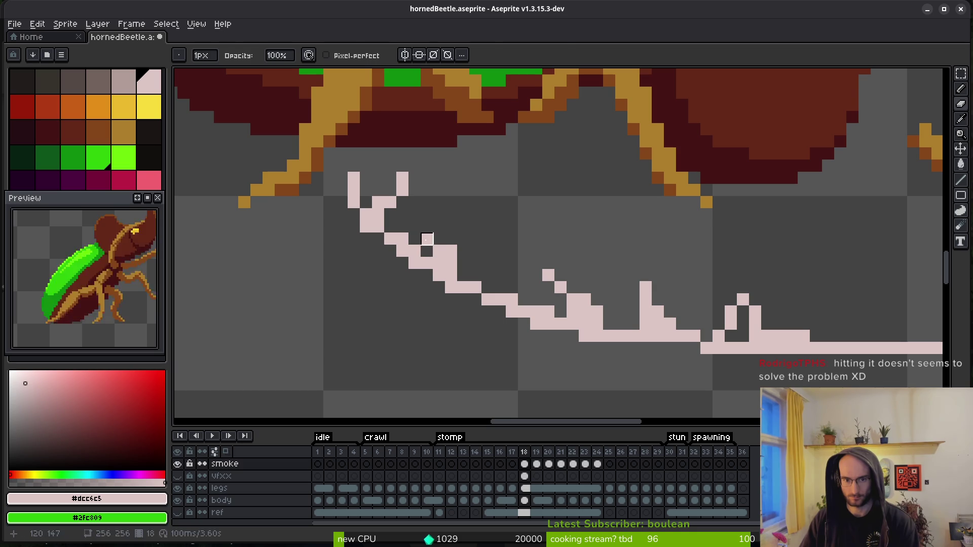
key("f")
left_click(462, 239)
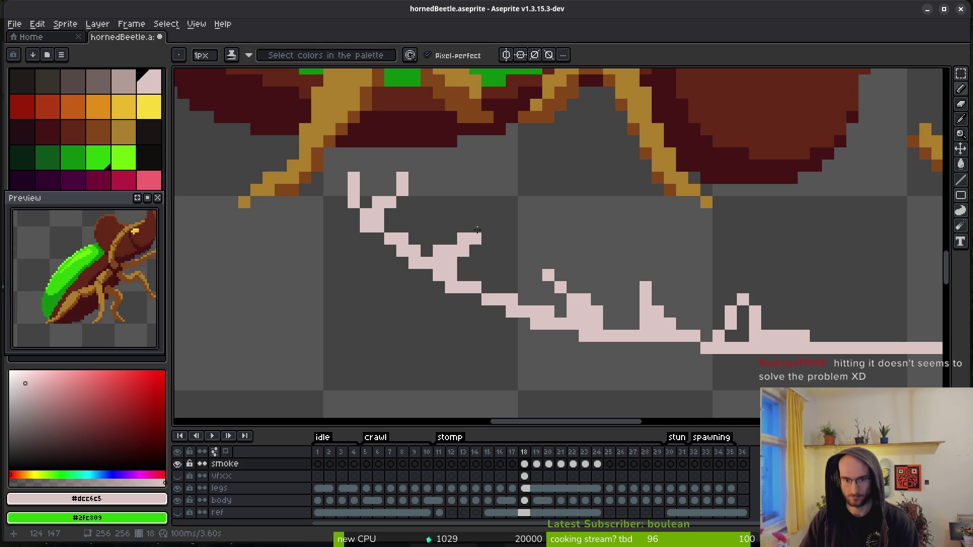
- Erase stray pixels near the smoke line's start and the right arm of the V-shaped tip
scroll(560, 232, "down", 3)
scroll(570, 258, "up", 2)
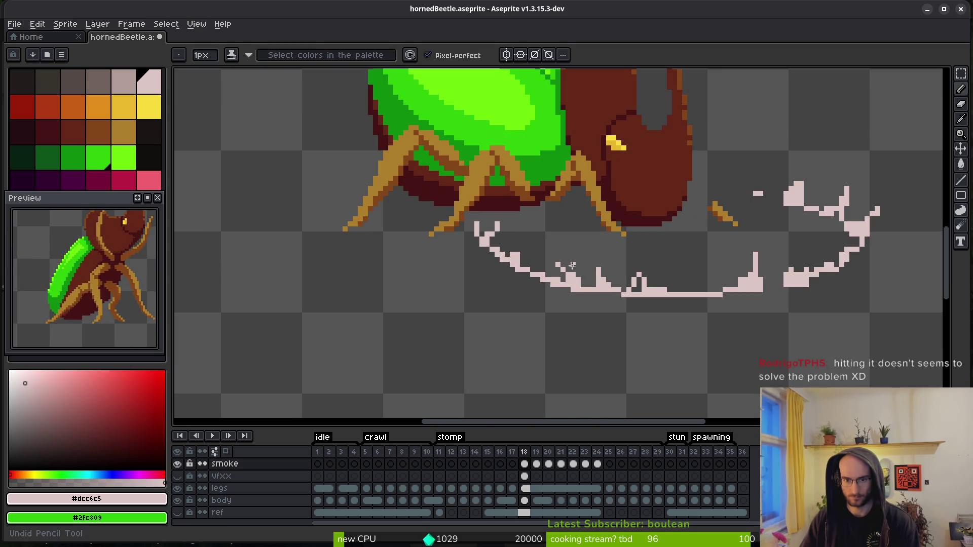
scroll(498, 250, "up", 2)
key("e")
left_click(519, 262)
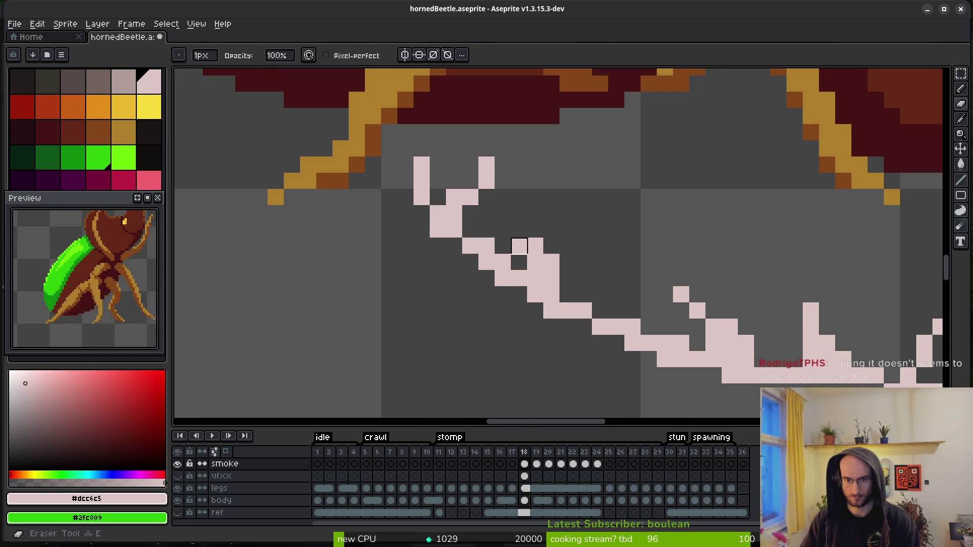
left_click(504, 245)
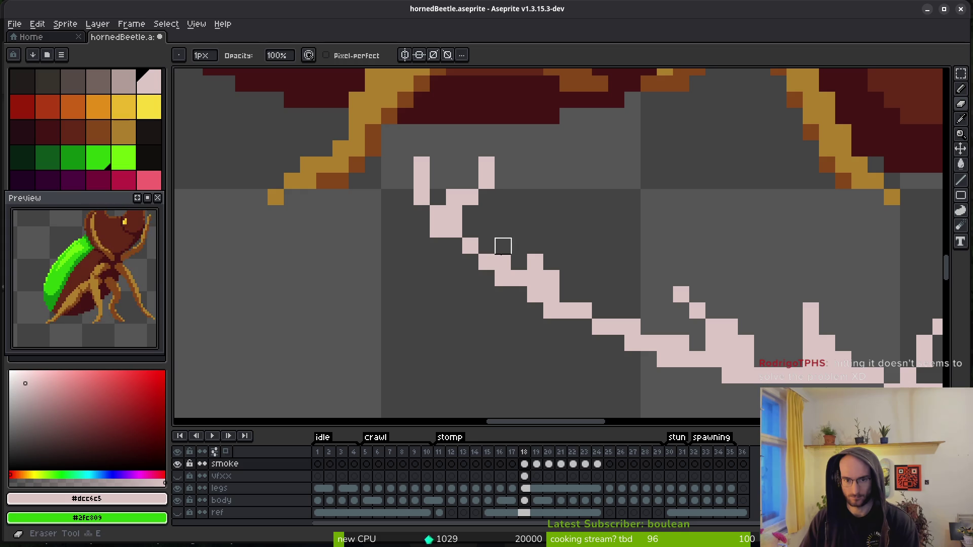
scroll(534, 211, "down", 4)
scroll(548, 236, "up", 4)
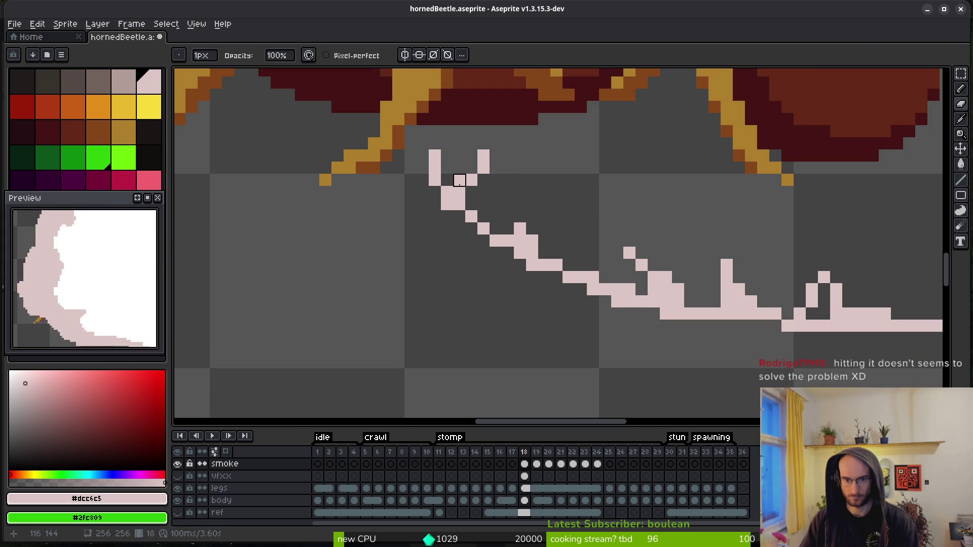
scroll(447, 204, "down", 4)
scroll(578, 216, "up", 2)
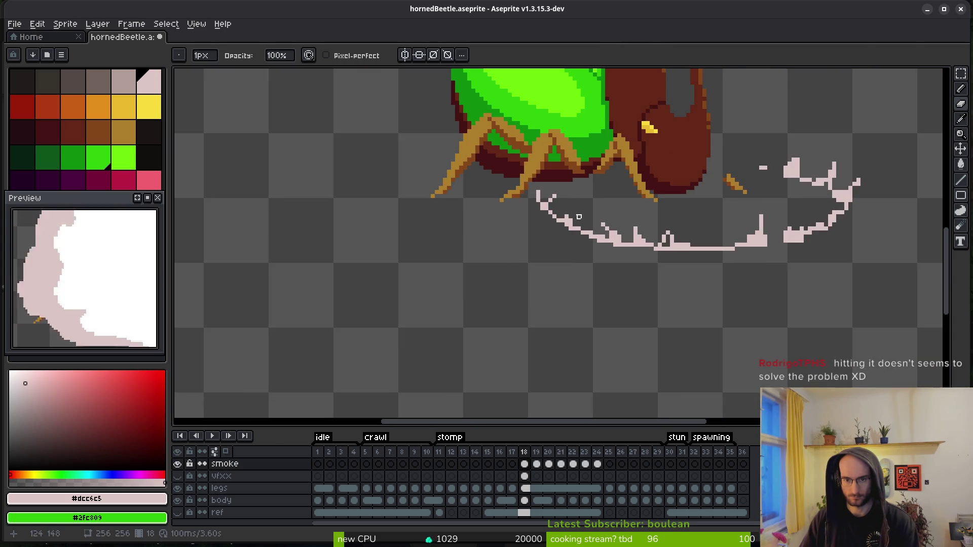
scroll(563, 193, "up", 1)
left_click(523, 214)
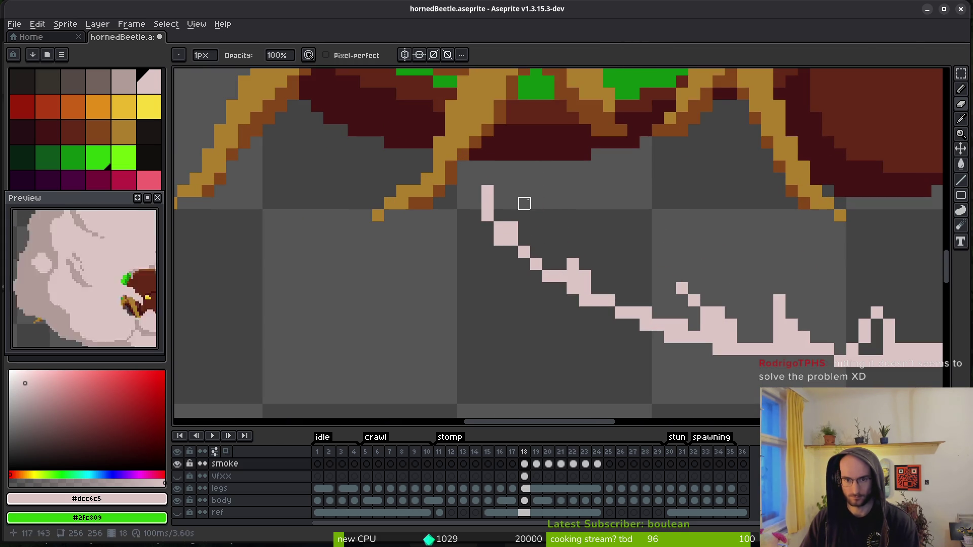
- Draw a run of pink pixels along the right part of the smoke edge
scroll(536, 202, "up", 1)
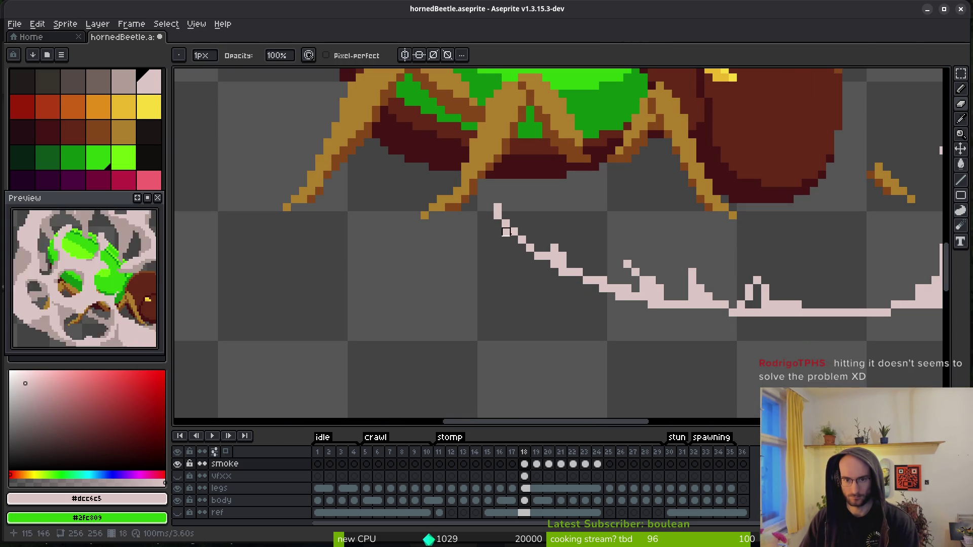
scroll(627, 231, "down", 3)
scroll(657, 260, "up", 3)
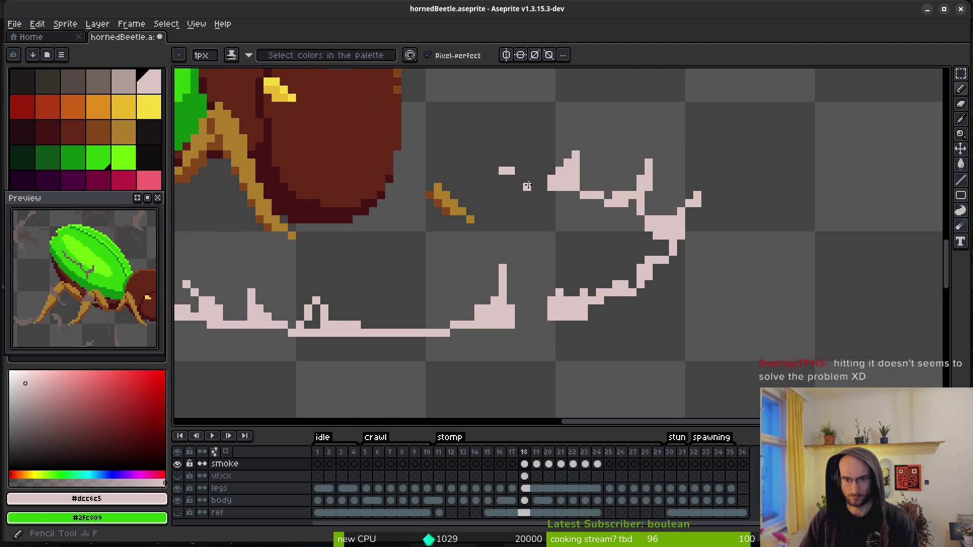
scroll(532, 202, "up", 1)
scroll(532, 203, "down", 1)
scroll(580, 234, "up", 1)
left_click_drag(579, 235, 548, 286)
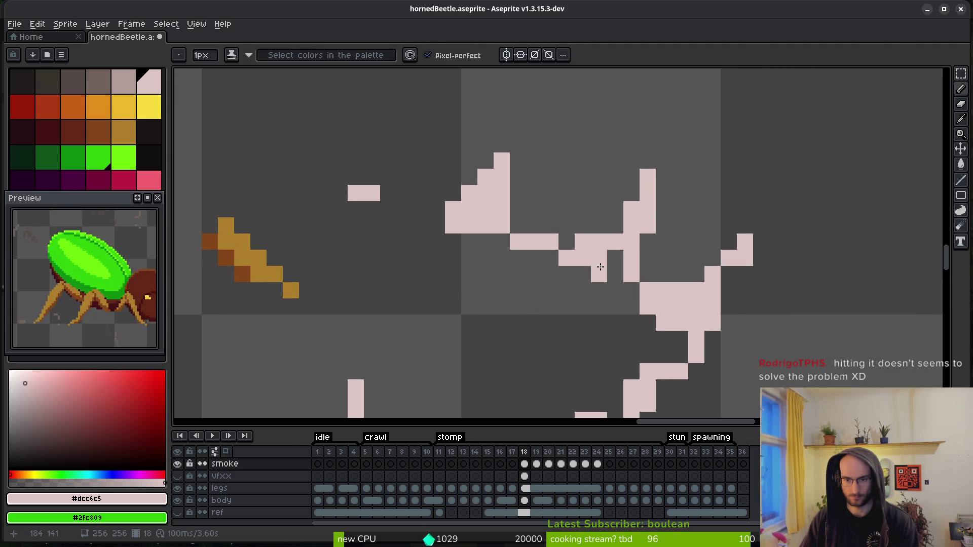
key("f")
scroll(629, 250, "down", 2)
scroll(641, 243, "down", 3)
left_click_drag(603, 275, 408, 324)
scroll(505, 302, "up", 1)
- Erase two stray smoke pixels and redraw that edge upward as a clean line
key("e")
left_click(457, 262)
left_click(481, 287)
key("b")
mouse_move(481, 287)
left_mouse_down()
mouse_move(505, 228)
mouse_move(451, 270)
left_mouse_up()
scroll(557, 375, "up", 3)
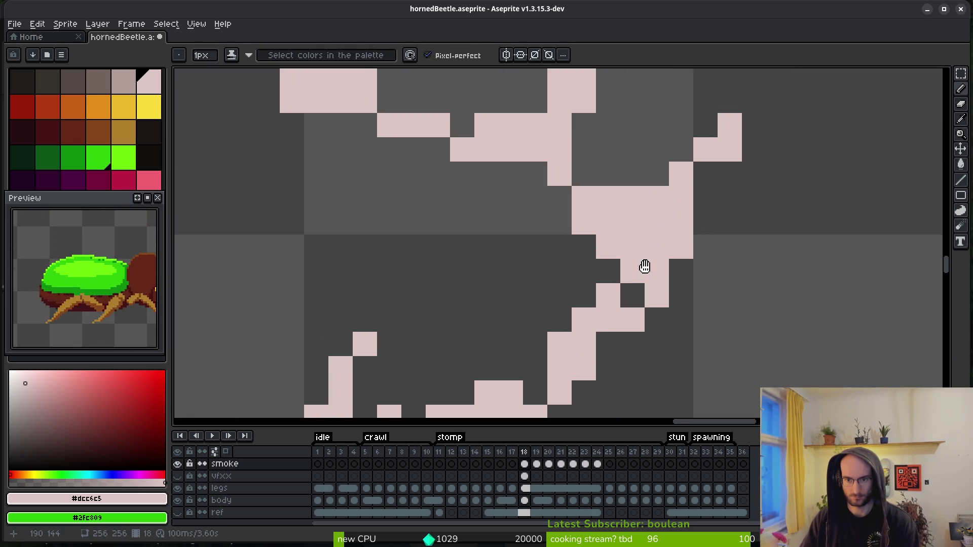
- Fill a gap in the ground smoke line and replace a spike pixel with an adjacent one
key("e")
scroll(649, 243, "down", 6)
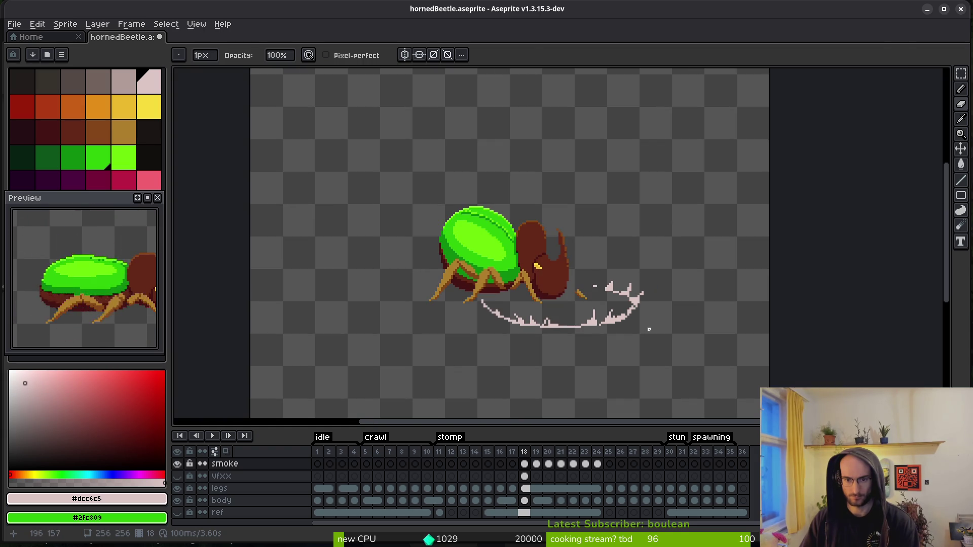
scroll(640, 313, "up", 8)
scroll(497, 285, "left", 5)
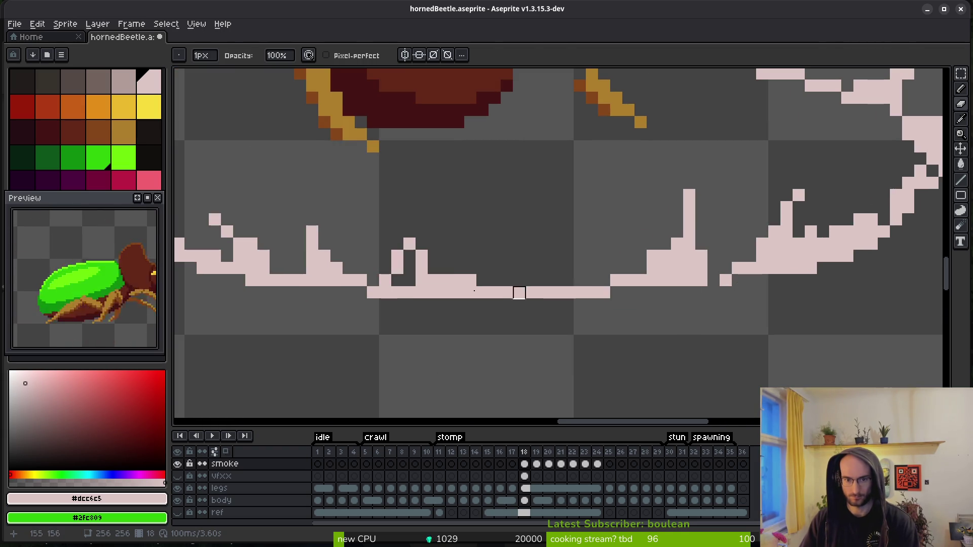
key("b")
scroll(637, 228, "right", 5)
scroll(638, 228, "up", 2)
left_click(668, 253)
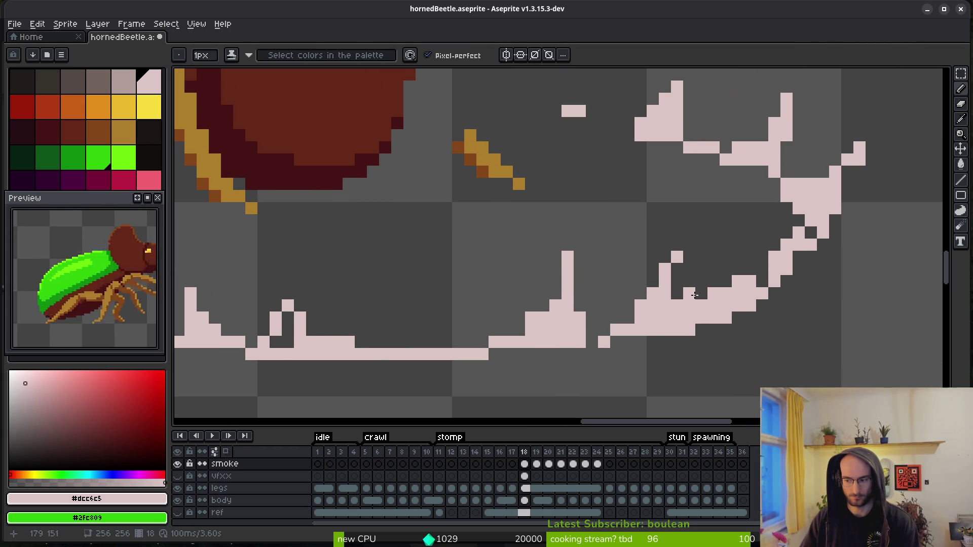
scroll(658, 299, "right", 4)
scroll(659, 299, "up", 3)
key("e")
left_click(473, 333)
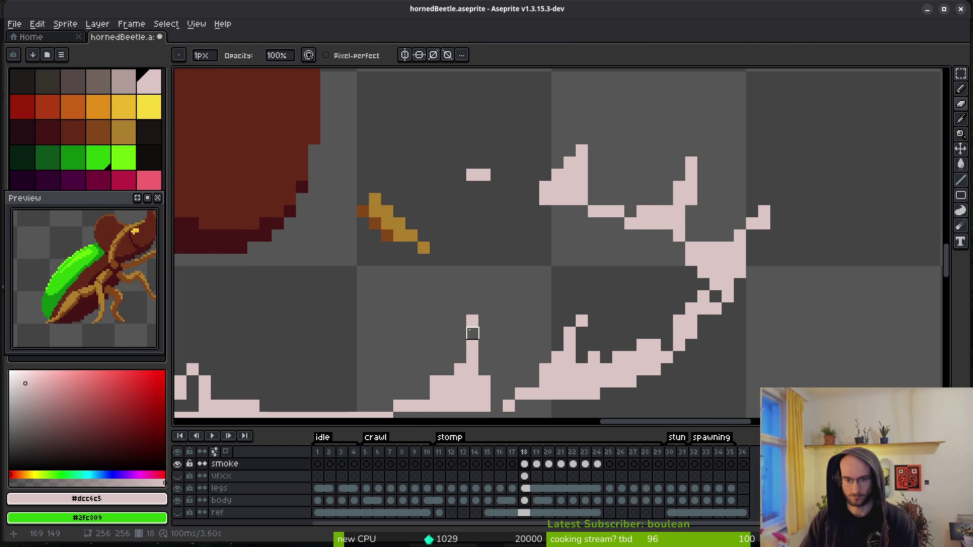
left_click(436, 381)
key("b")
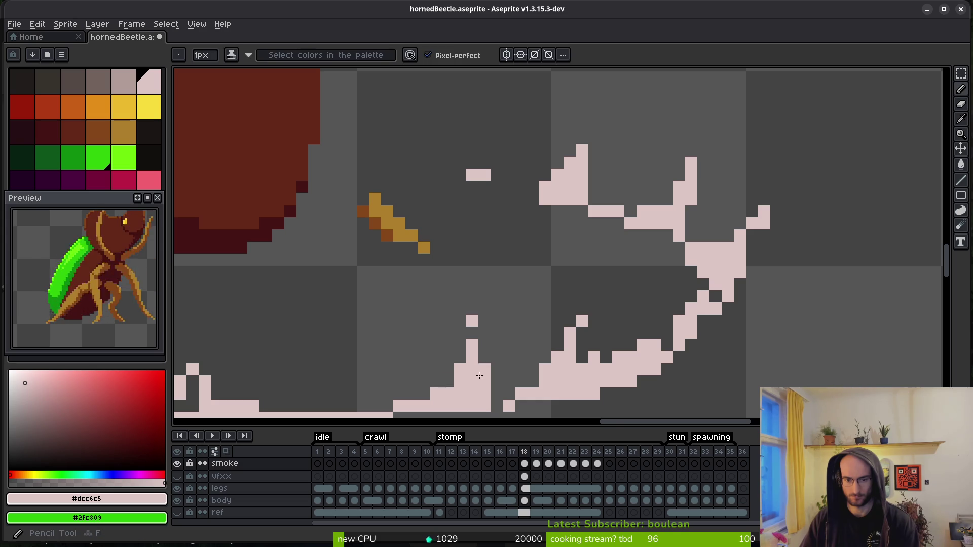
left_click(448, 382)
- Swap stray smoke pixels for clean replacement pixels along the cloud's upper edge
scroll(634, 267, "right", 4)
key("e")
left_click(463, 205)
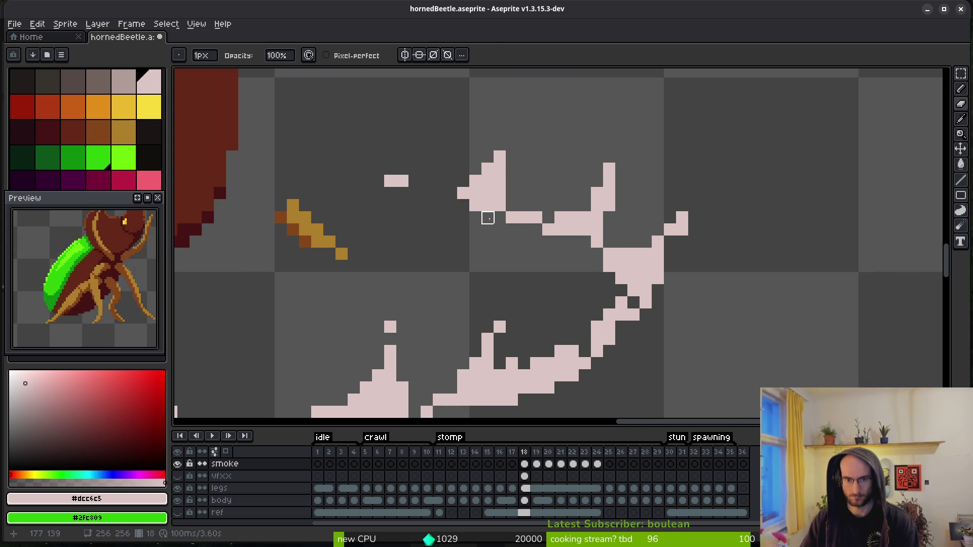
key("b")
left_click(451, 191)
key("e")
left_click(475, 217)
left_click(511, 217)
left_click(463, 193)
key("b")
left_click(463, 193)
left_click(512, 206)
key("e")
left_click(476, 205)
- Remove two more stray pixels from the middle of the smoke cloud
key("b")
left_click(585, 254)
key("ctrl+z")
key("e")
left_click(548, 229)
key("b")
key("e")
left_click(560, 229)
key("b")
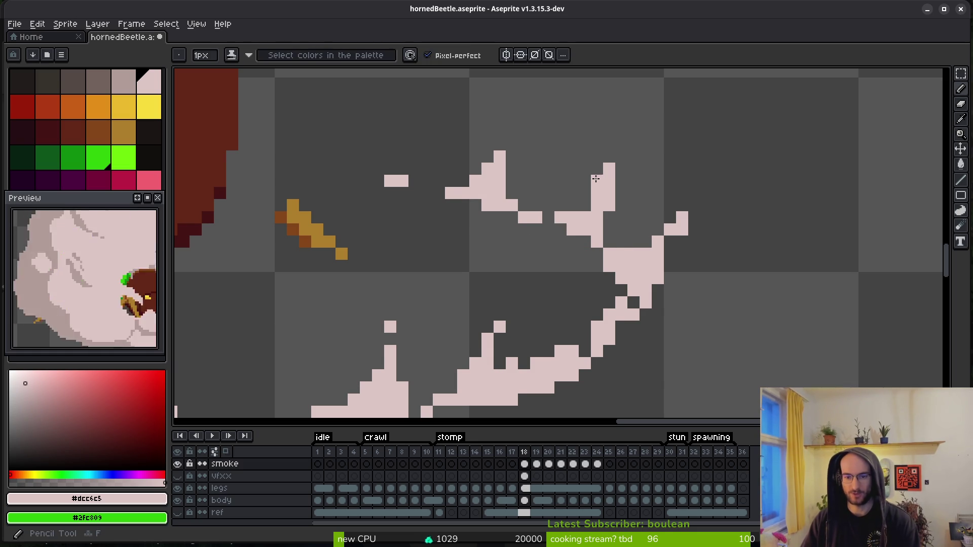
left_click_drag(596, 217, 580, 222)
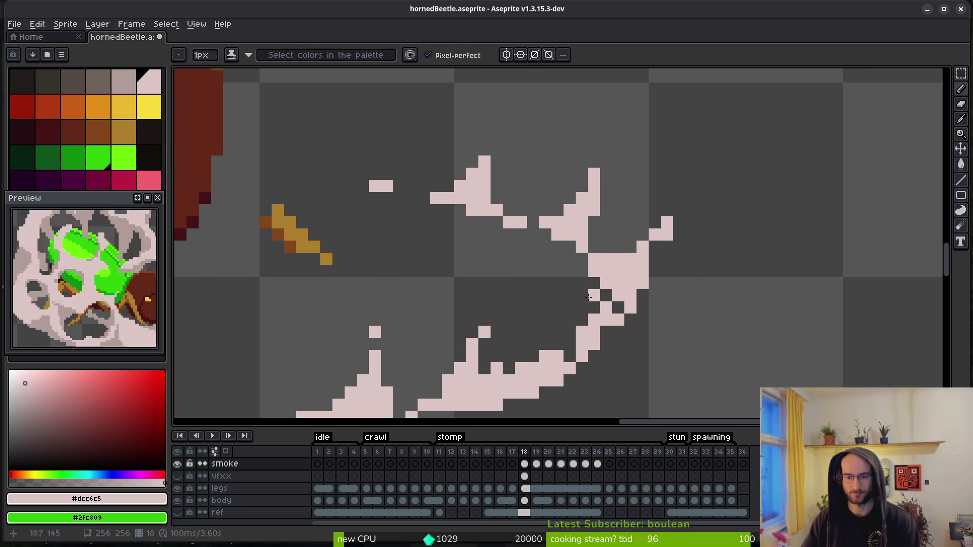
- Trim the smoke's right edge, adding pink pixels and erasing strays up to the top
key("e")
left_click(593, 272)
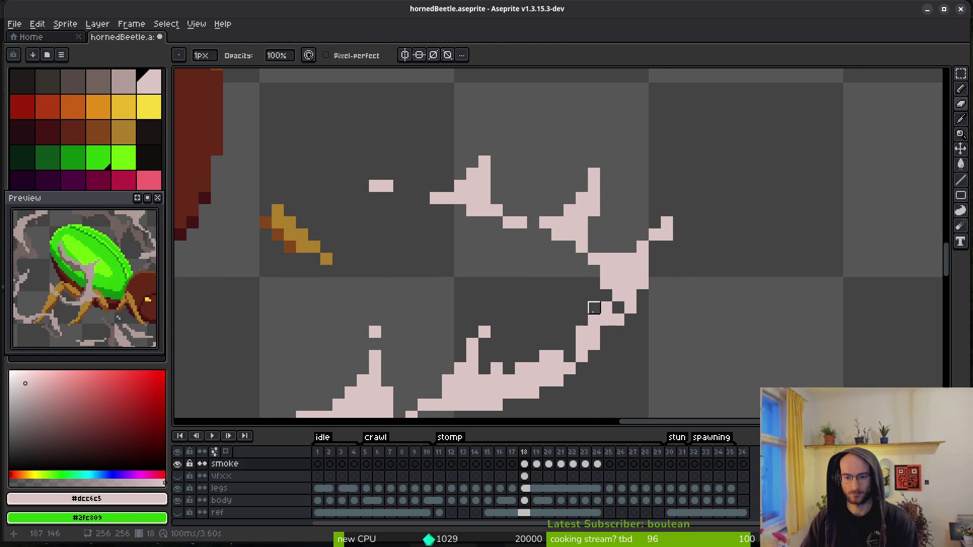
left_click(593, 320)
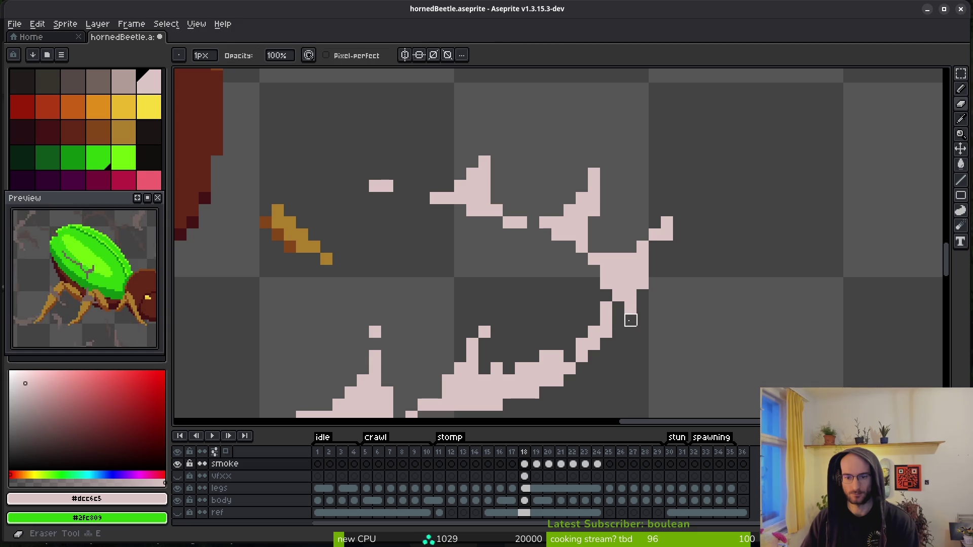
key("f")
left_click(618, 308)
key("e")
mouse_move(642, 296)
left_mouse_down()
mouse_move(642, 269)
mouse_move(631, 284)
mouse_move(631, 273)
left_mouse_up()
key("f")
left_click(631, 273)
key("e")
key("f")
key("e")
left_click(667, 223)
- Save hornedBeetle.aseprite and move on to frame 19
key("f")
scroll(718, 292, "down", 6)
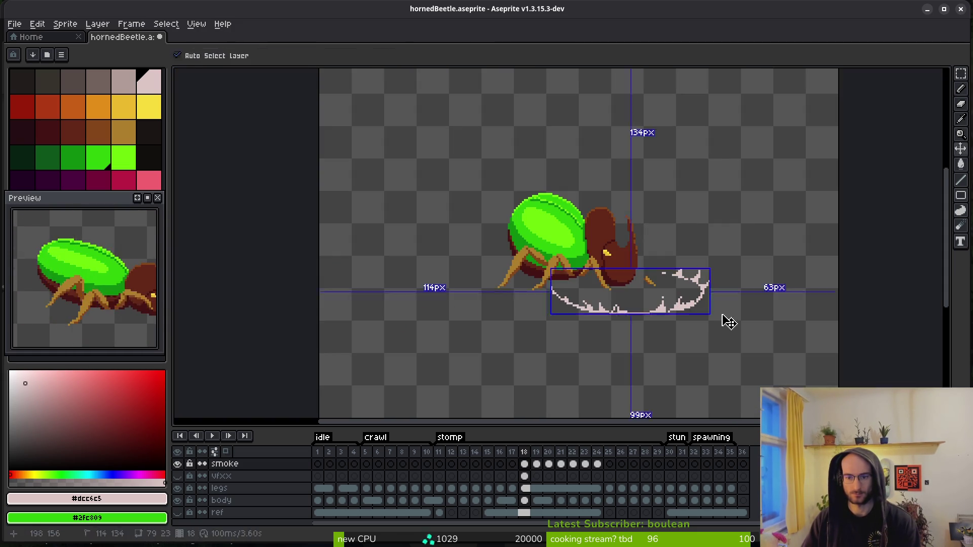
key("ctrl+s")
scroll(608, 278, "down", 3)
key("Right")
- Erase the pink pixels along the smoke cloud's lower edge
scroll(603, 278, "up", 8)
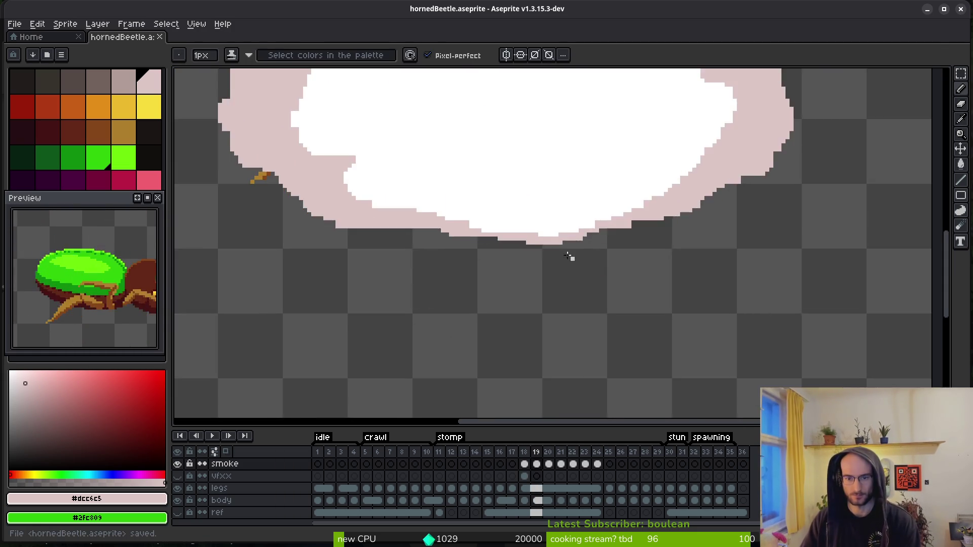
scroll(573, 259, "left", 5)
scroll(573, 258, "up", 3)
key("alt")
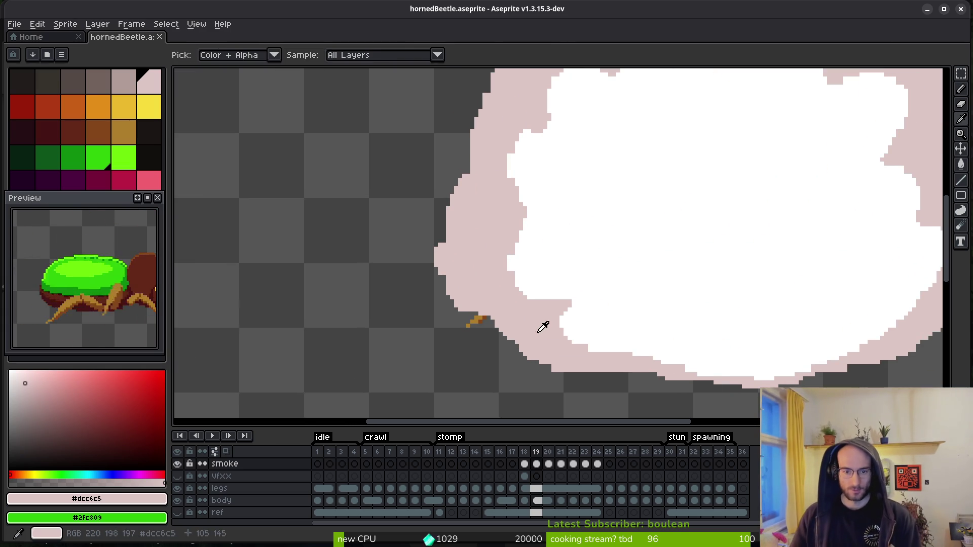
scroll(541, 328, "down", 2)
scroll(542, 243, "up", 1)
key("e")
left_click_drag(489, 274, 522, 274)
key("b")
- Paint pink pixels along the cloud's left edge
scroll(511, 298, "up", 1)
scroll(658, 304, "up", 2)
scroll(659, 304, "left", 2)
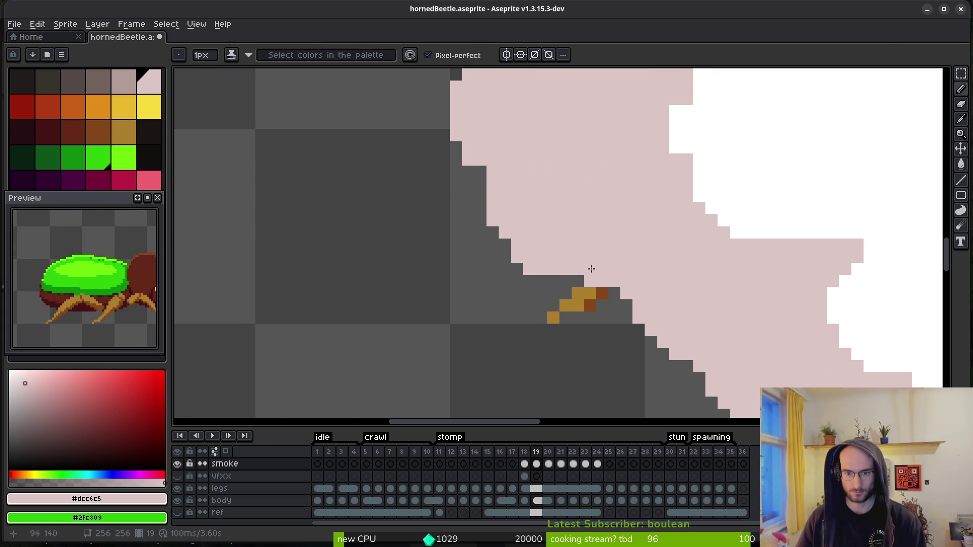
scroll(603, 267, "down", 2)
scroll(558, 259, "up", 2)
scroll(532, 276, "right", 1)
left_click_drag(527, 273, 548, 301)
scroll(547, 252, "down", 1)
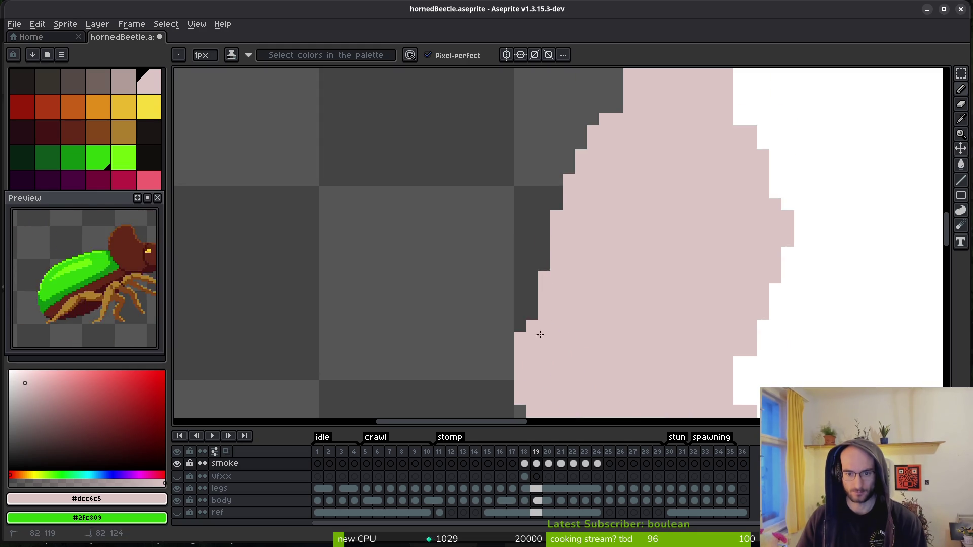
scroll(539, 339, "down", 4)
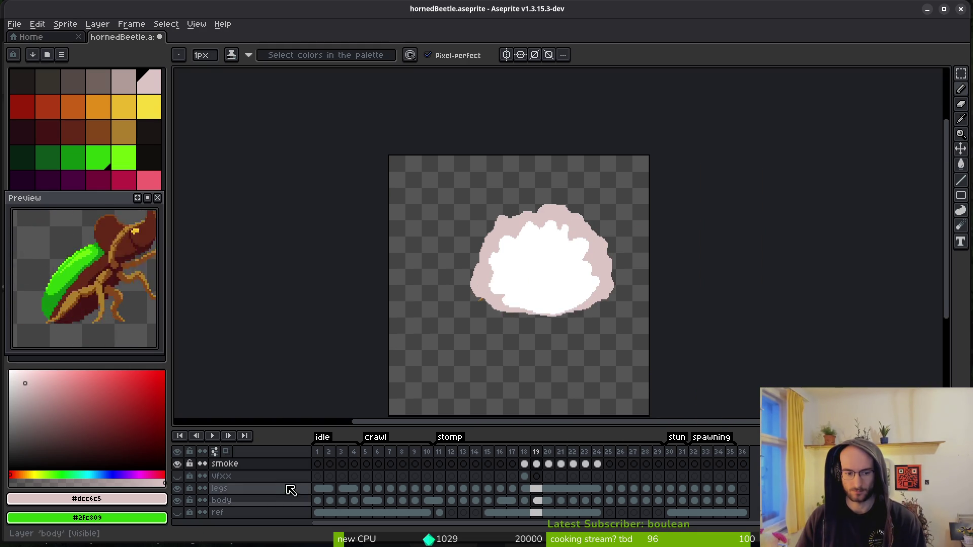
- Zoom in on the frame 19 cloud edge and fill a two-pixel dark notch with pink
left_click(177, 512)
left_click(177, 513)
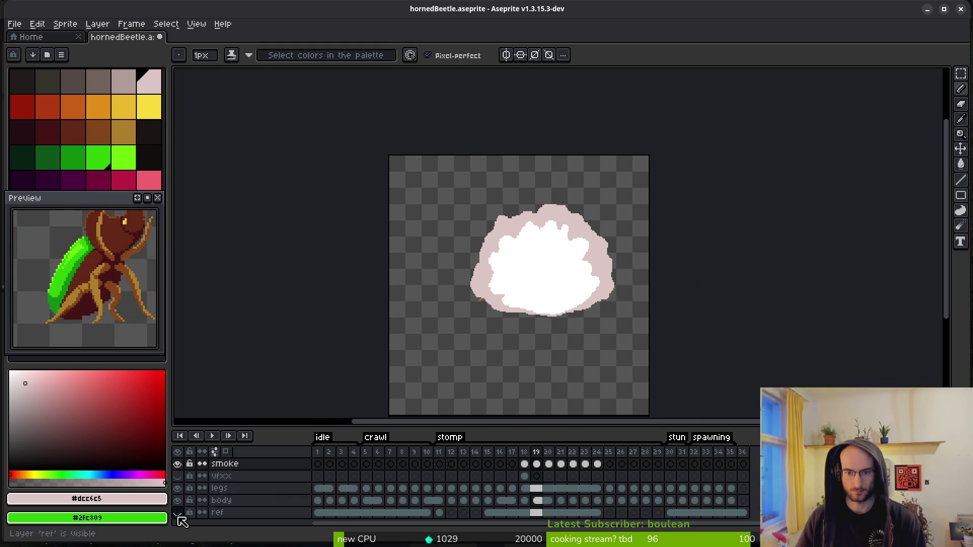
scroll(519, 243, "up", 3)
scroll(557, 278, "up", 1)
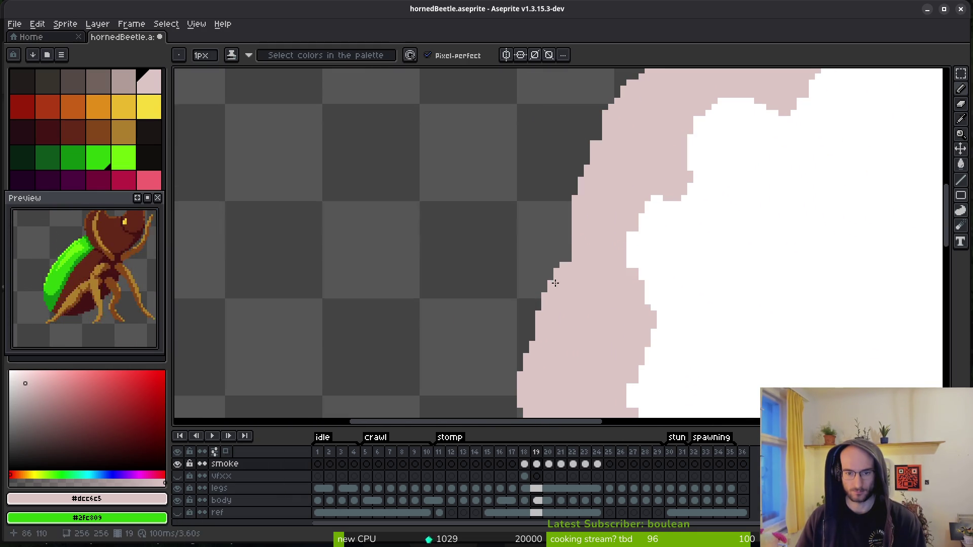
scroll(572, 277, "up", 2)
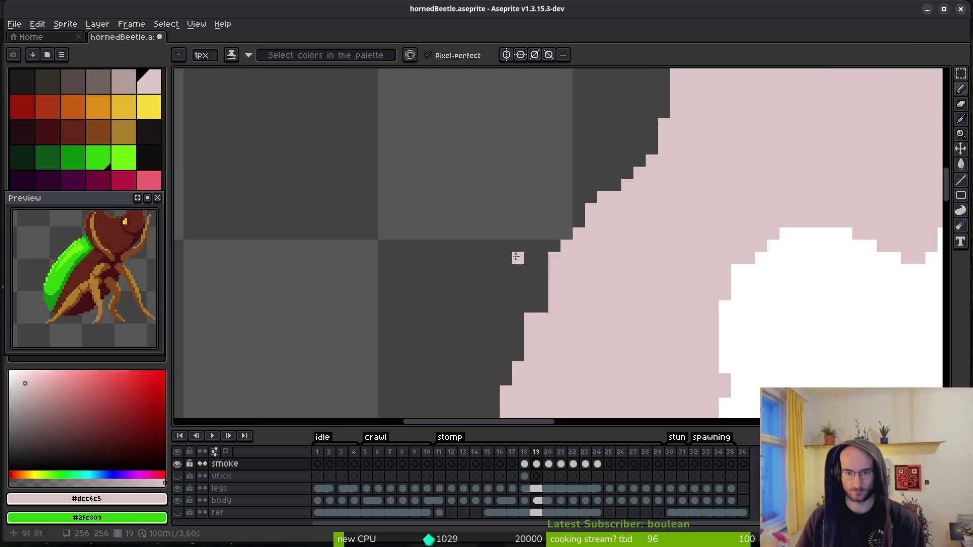
scroll(537, 311, "up", 2)
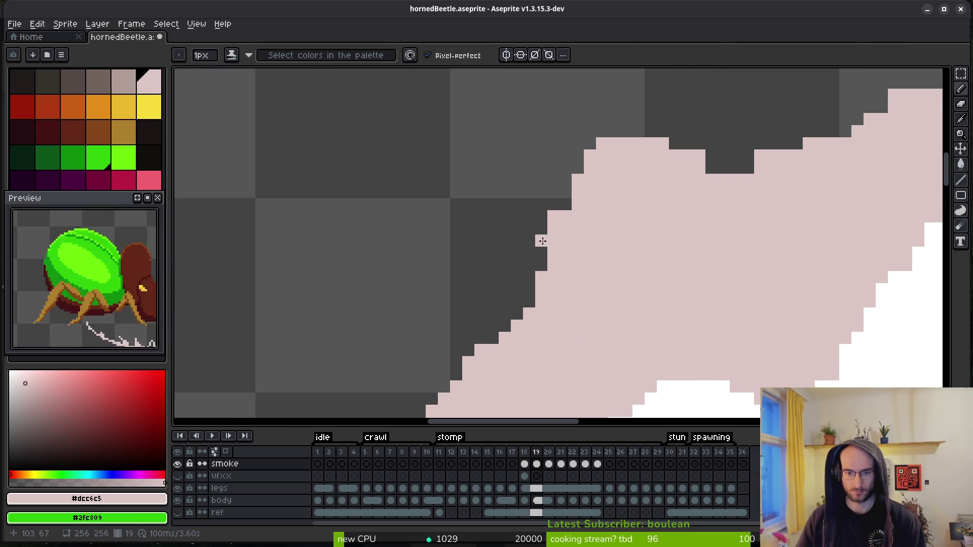
left_click_drag(607, 174, 535, 224)
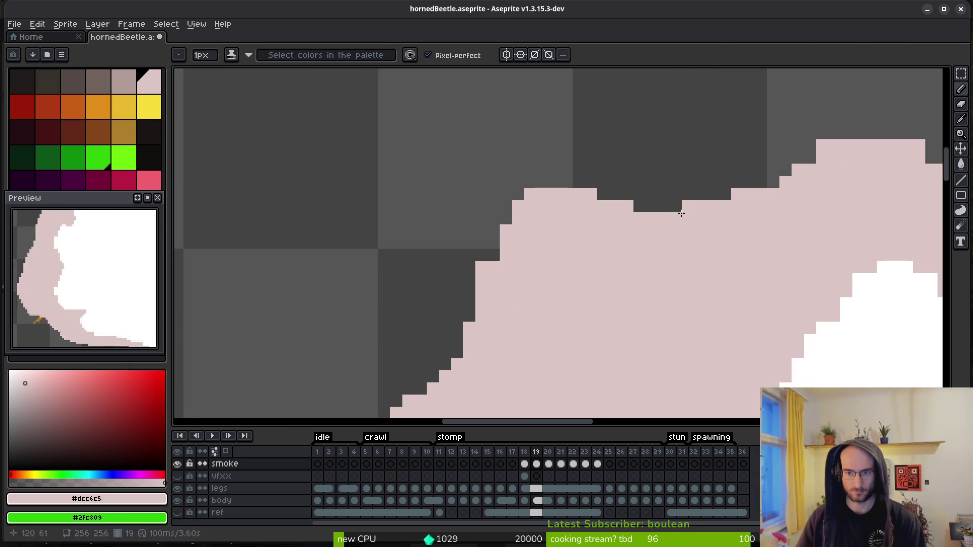
scroll(499, 286, "right", 5)
scroll(463, 300, "up", 2)
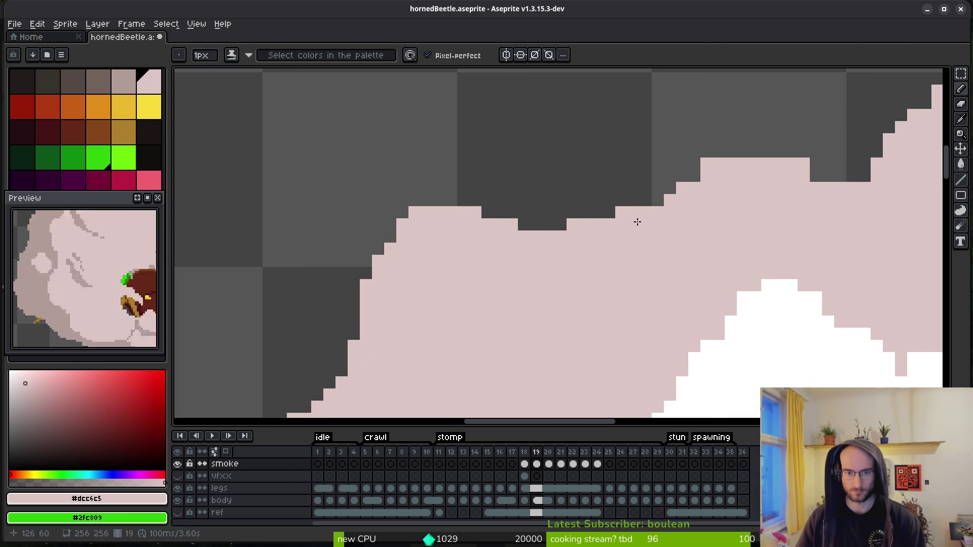
scroll(607, 221, "right", 2)
left_click(629, 213)
left_click(654, 213)
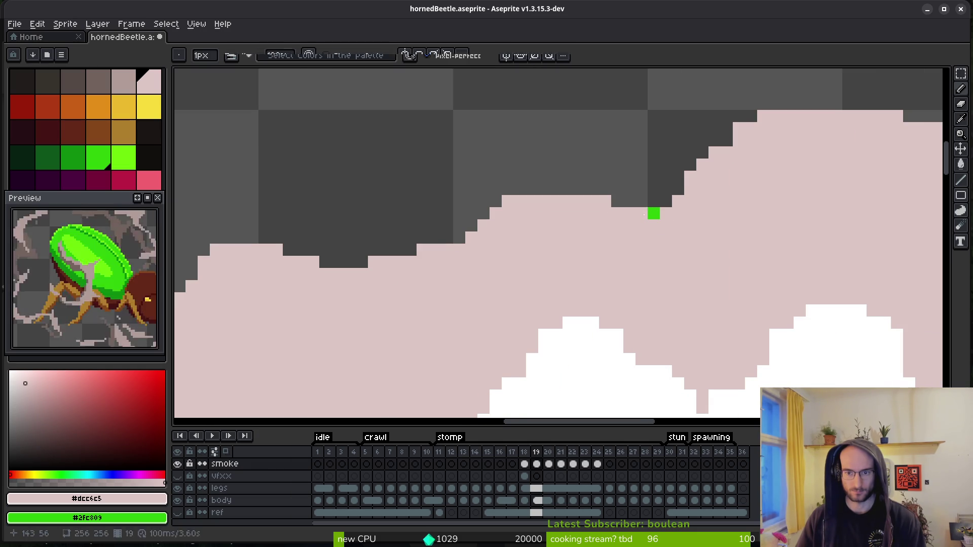
- Pencil pink pixels into the dark step of the edge and add one nearby
scroll(557, 228, "right", 4)
scroll(557, 228, "up", 3)
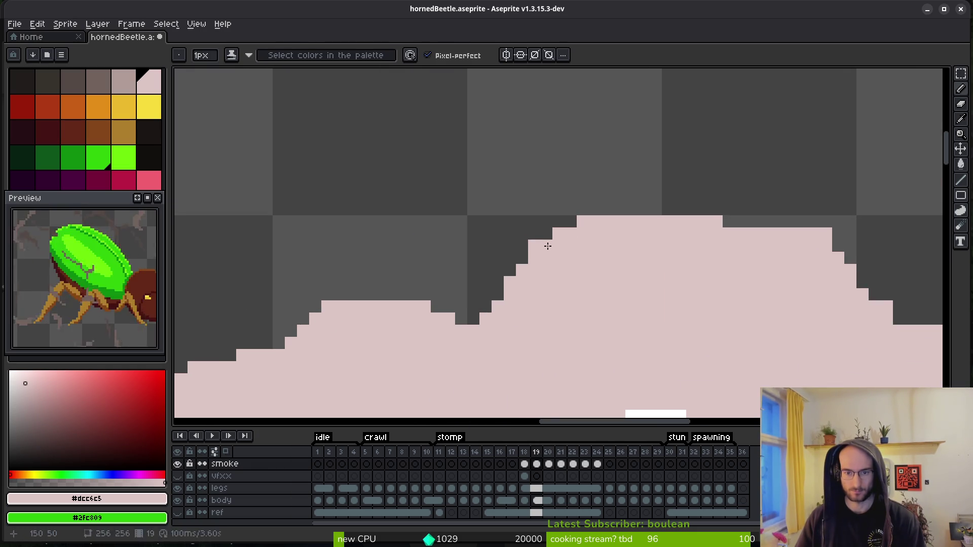
key("e")
scroll(636, 238, "right", 6)
key("b")
left_click_drag(608, 297, 596, 297)
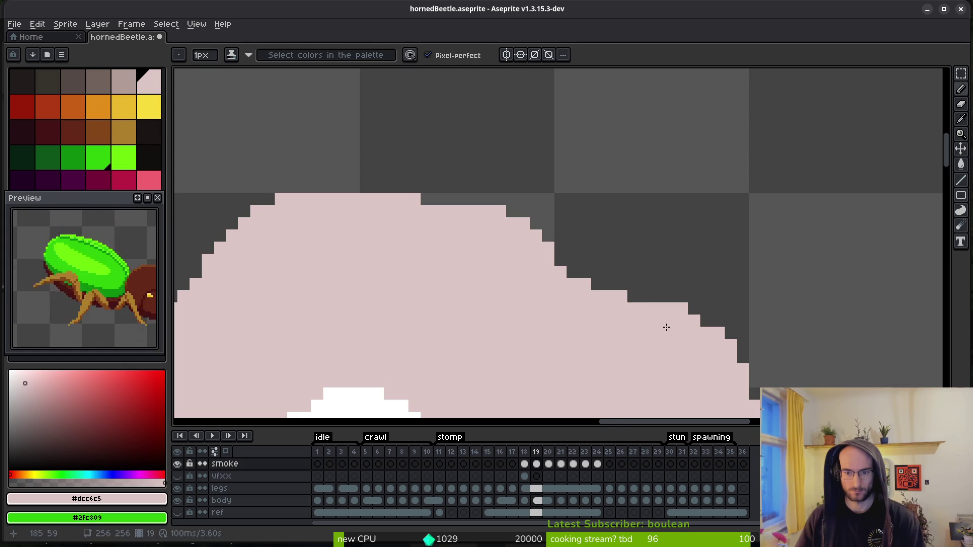
scroll(668, 330, "down", 1)
scroll(614, 276, "up", 2)
left_click(567, 289)
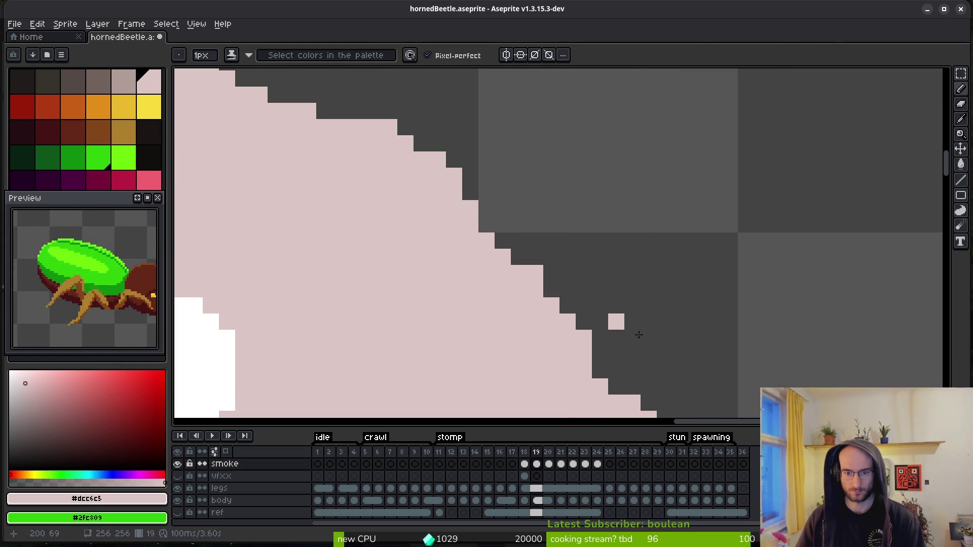
- Erase the lone stray pink pixel near the cloud
scroll(521, 202, "down", 3)
scroll(573, 254, "down", 2)
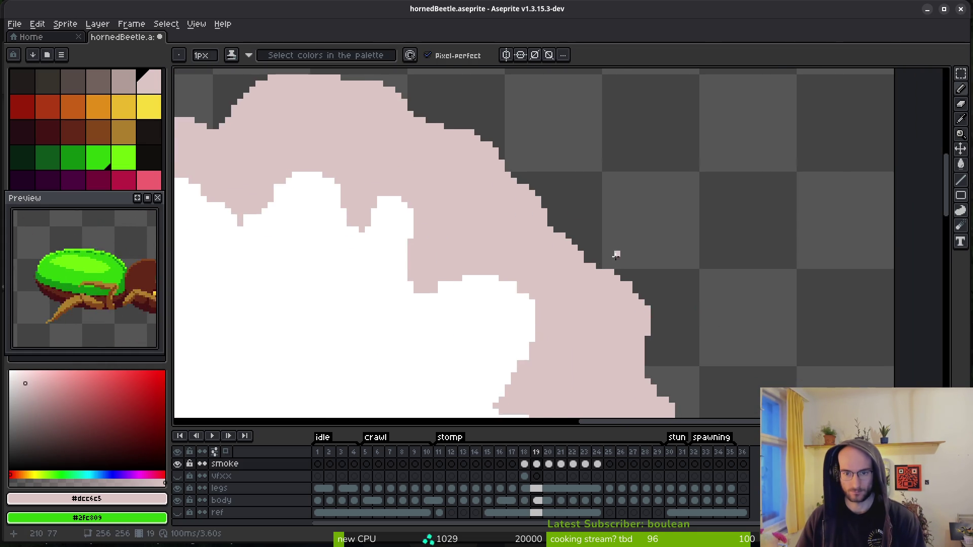
scroll(615, 251, "up", 4)
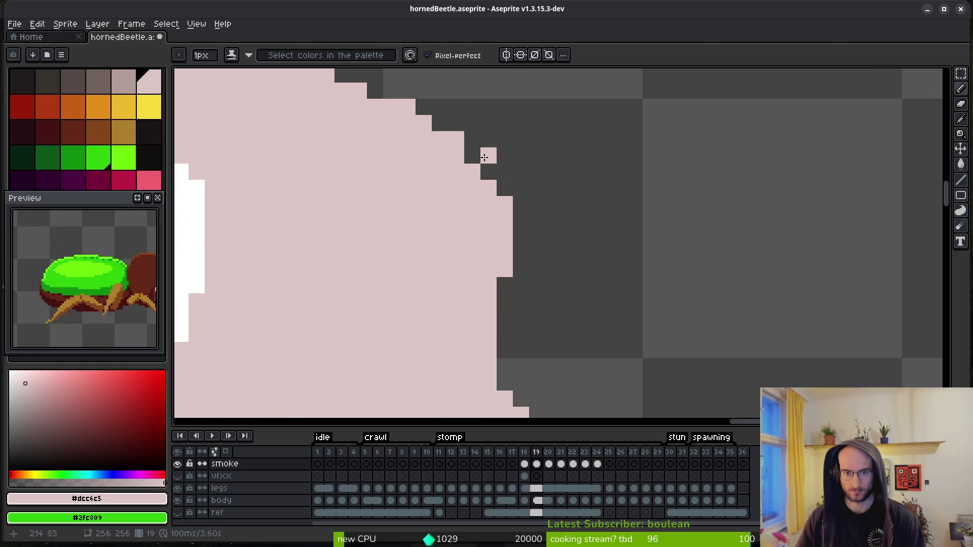
key("e")
left_click(486, 158)
- Draw pink pixels along the cloud's outer edge, then trim edge pixels with the Eraser
scroll(557, 223, "down", 3)
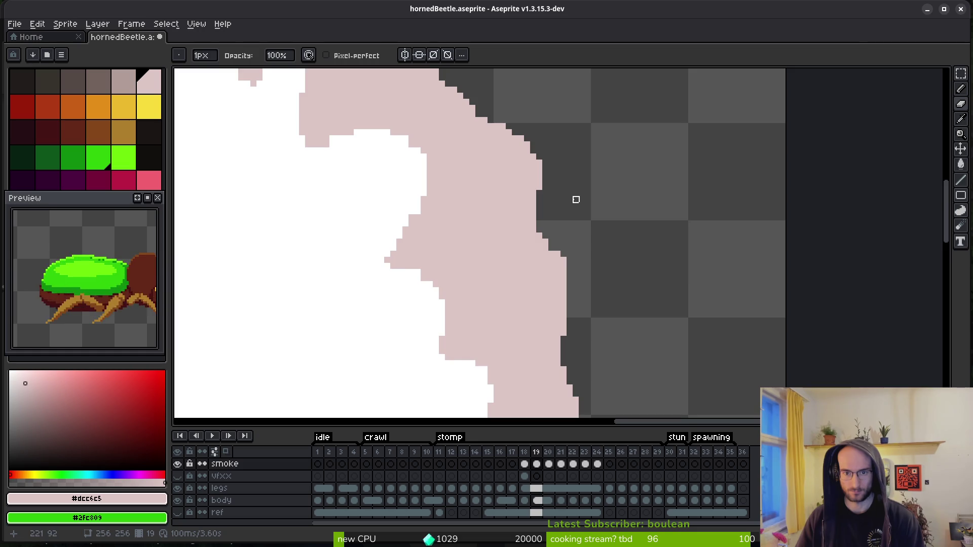
scroll(514, 185, "up", 3)
key("b")
mouse_move(514, 126)
left_mouse_down()
mouse_move(493, 163)
mouse_move(494, 207)
mouse_move(462, 226)
mouse_move(501, 286)
left_mouse_up()
scroll(578, 218, "up", 2)
key("e")
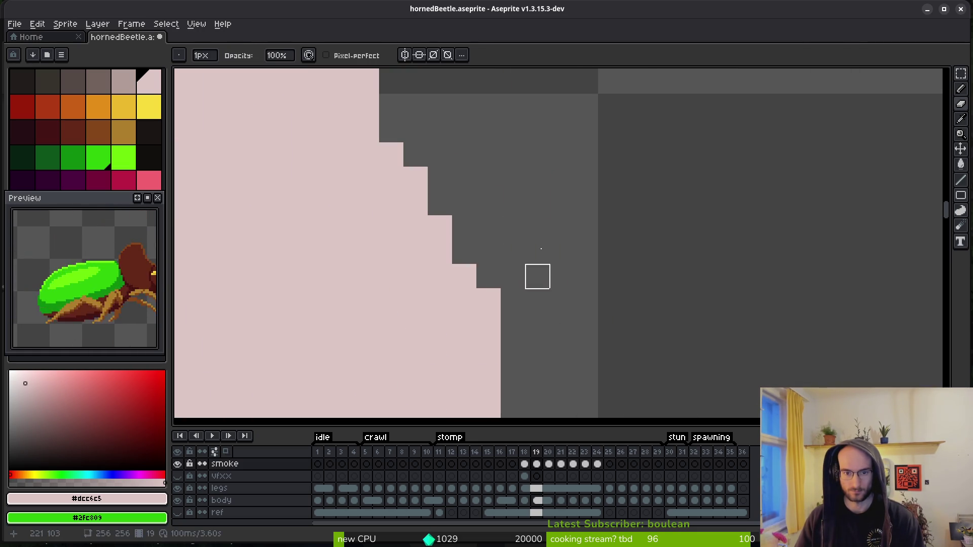
scroll(578, 252, "down", 4)
scroll(594, 278, "down", 7)
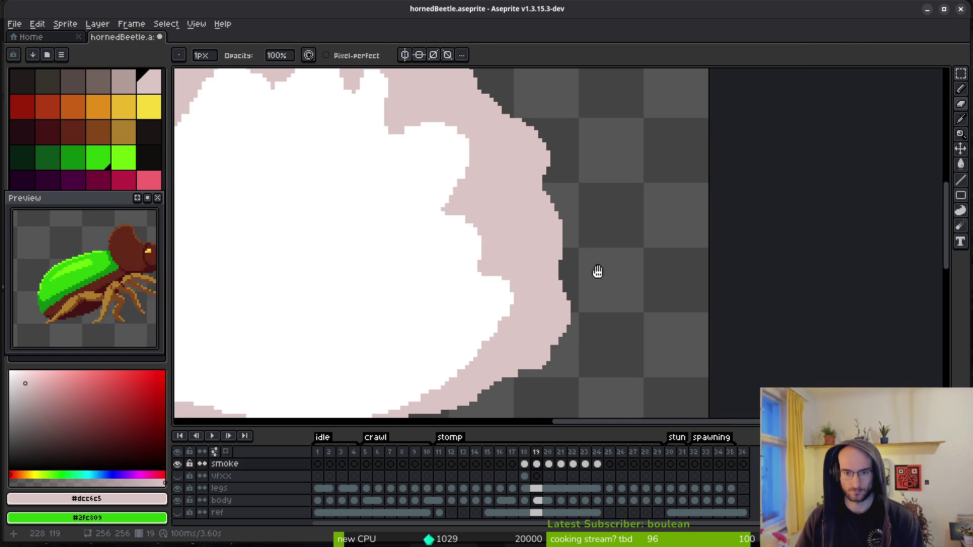
scroll(603, 231, "up", 2)
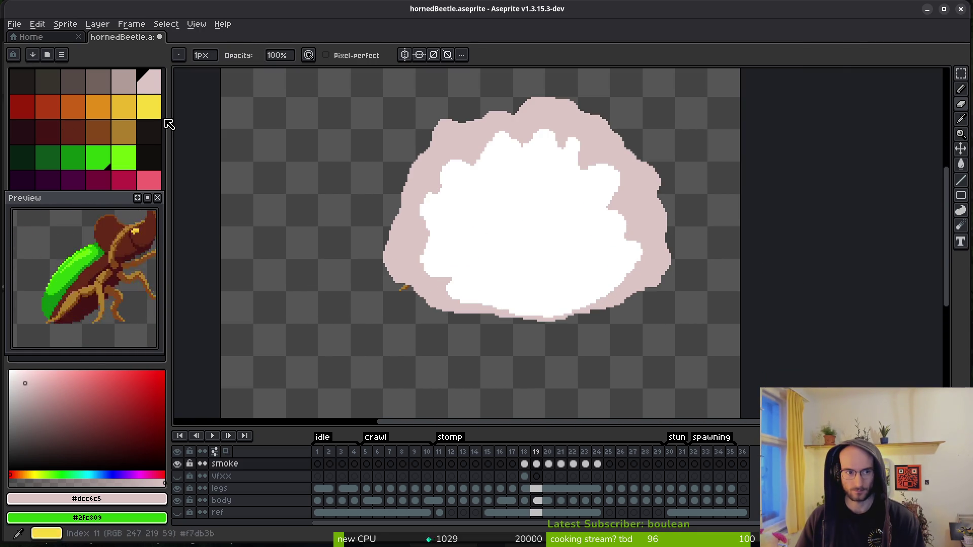
- Show the ref layer and draw a large crimson ellipse guide around the smoke cloud
left_click(150, 107)
left_click(539, 516)
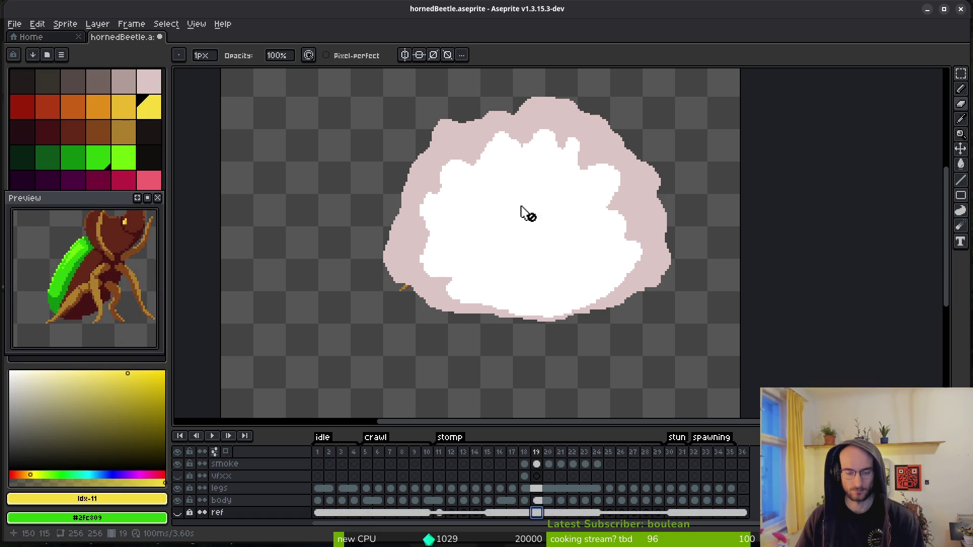
left_click_drag(527, 258, 535, 295)
left_click(124, 180)
left_click_drag(413, 233, 393, 212)
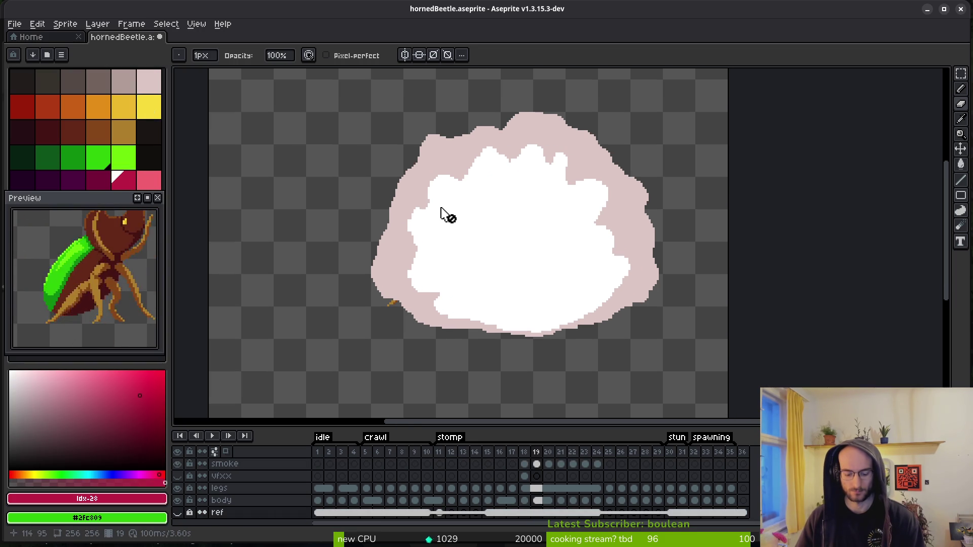
key("shift+u")
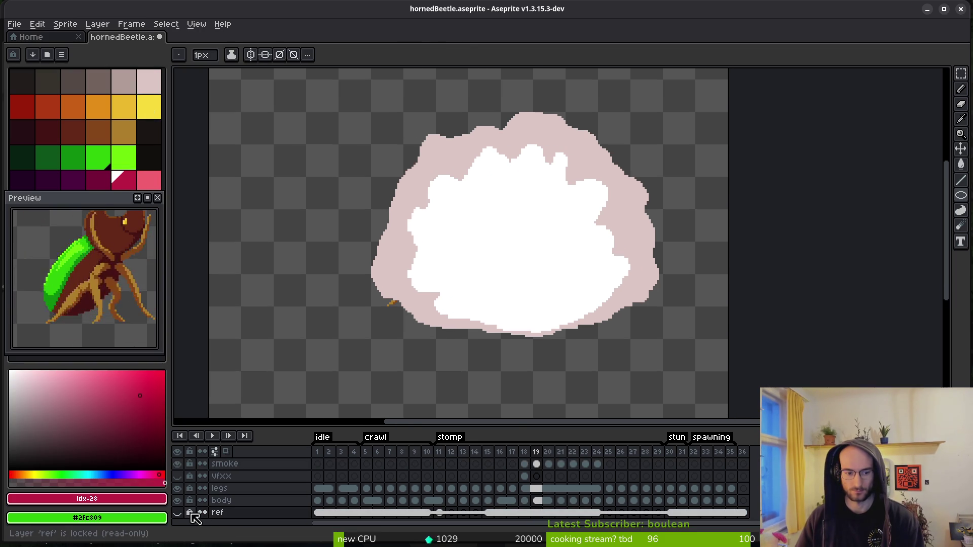
left_click(177, 512)
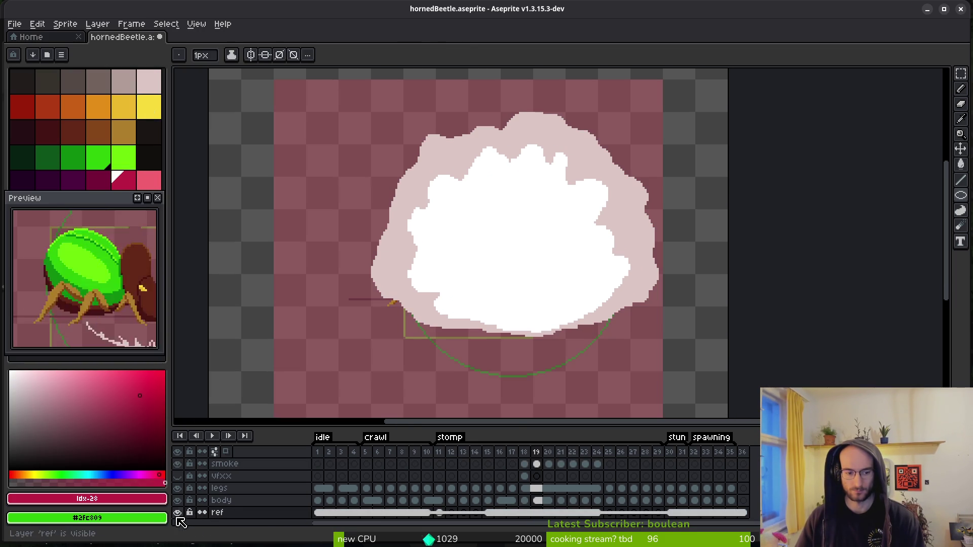
mouse_move(373, 94)
left_mouse_down()
mouse_move(666, 387)
mouse_move(623, 375)
left_mouse_up()
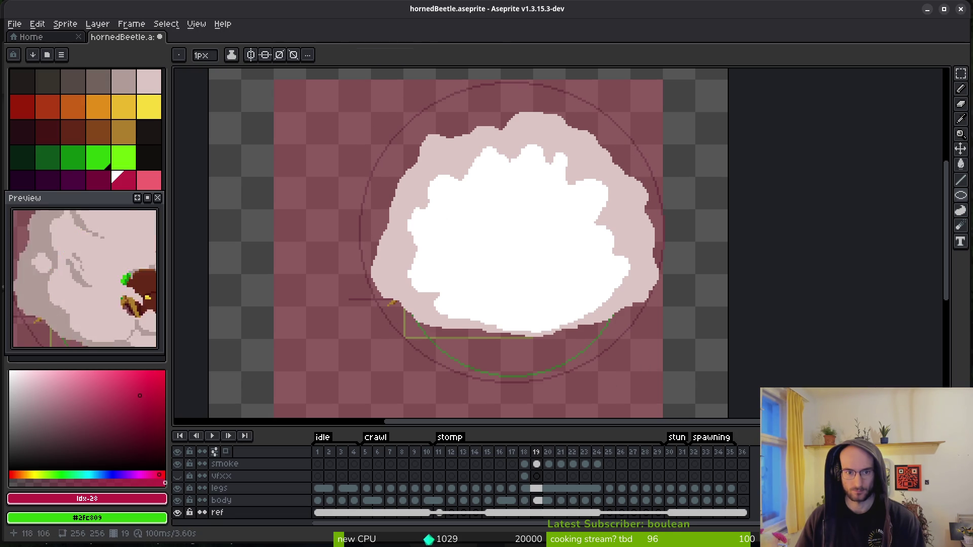
- Select all, nudge the contents slightly down, commit, and deselect
key("m")
key("ctrl+a")
scroll(555, 142, "down", 2)
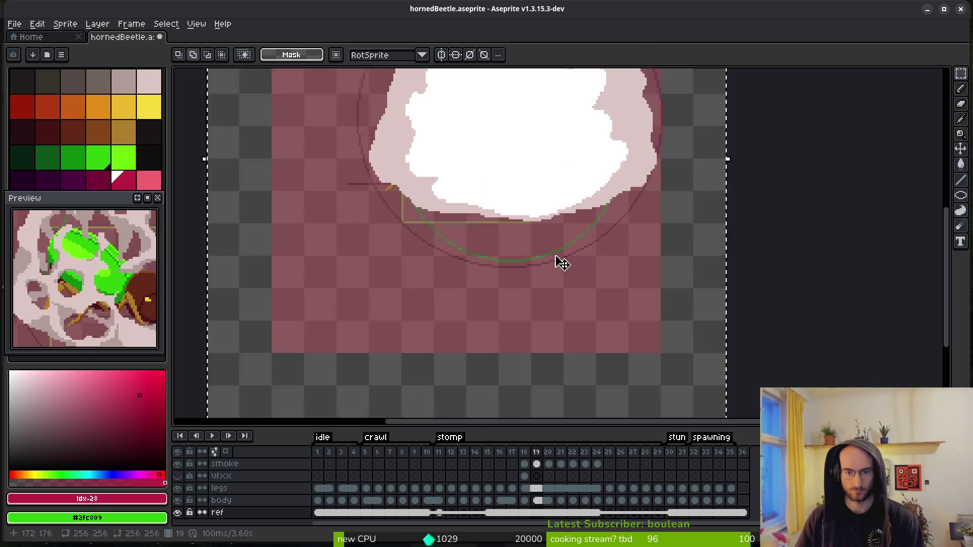
scroll(562, 264, "up", 2)
scroll(575, 200, "down", 2)
mouse_move(575, 256)
left_mouse_down()
mouse_move(578, 267)
mouse_move(571, 259)
left_mouse_up()
key("Return")
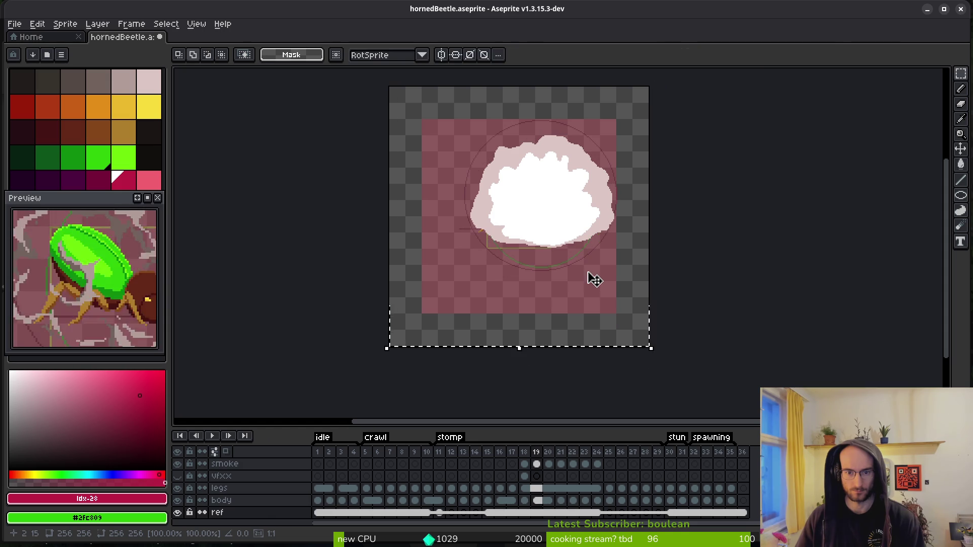
key("ctrl+d")
- Return to the smoke layer, undo the last stroke, and save the sprite
key("alt+Up")
key("alt+Up")
key("alt+Up")
key("ctrl+z")
key("ctrl+s")
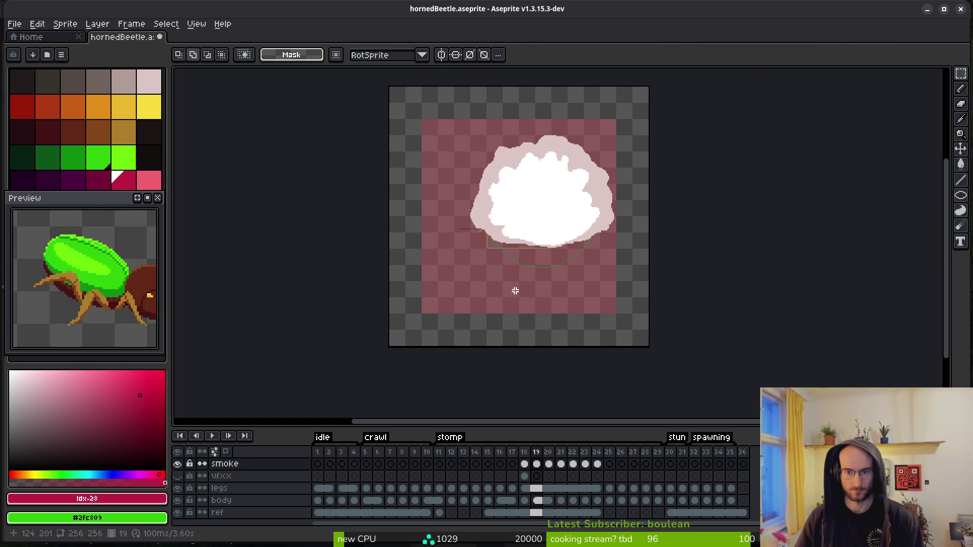
- Hide the ref layer and select the smoke layer's frame 19 cel
left_click(177, 513)
left_click(537, 464)
scroll(602, 224, "up", 5)
scroll(592, 233, "up", 3)
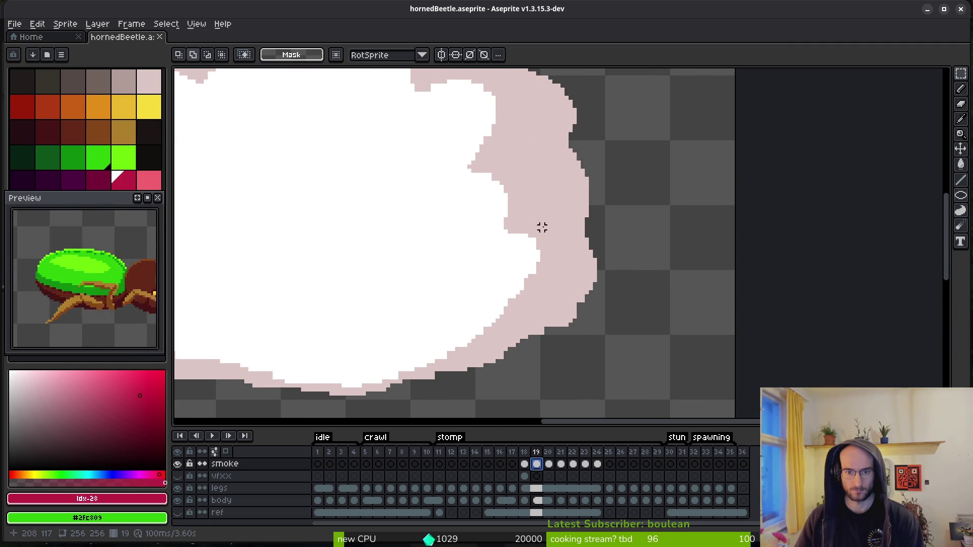
- Sample the pale pink #dcc6c5 and pencil extra pixels along the cloud's lower edge
left_click(572, 241, "alt")
key("b")
left_click_drag(542, 272, 541, 235)
left_click_drag(444, 309, 468, 309)
scroll(579, 288, "up", 1)
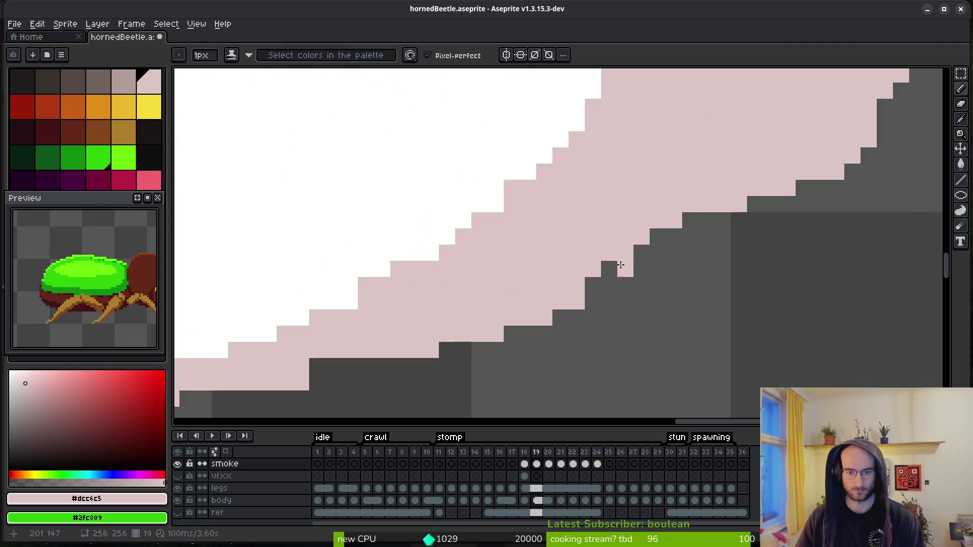
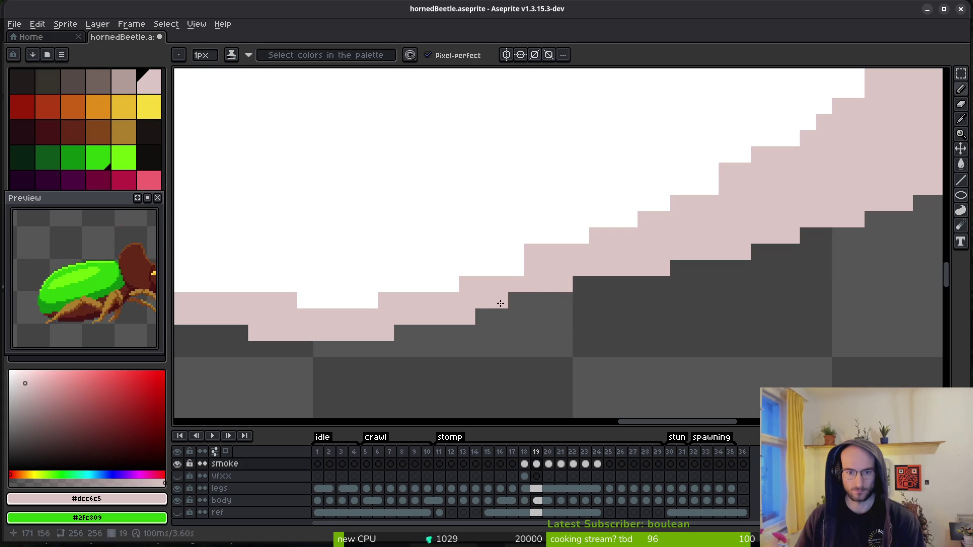
- Paint pale pink along the cloud's upper-right edge, covering the jagged dark edge pixels
scroll(491, 304, "down", 5)
scroll(492, 336, "down", 2)
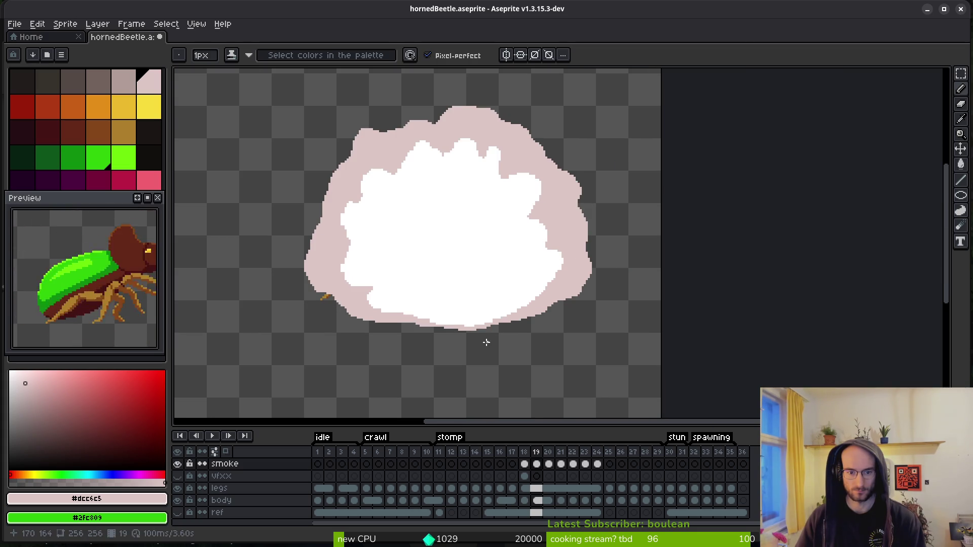
scroll(546, 313, "up", 5)
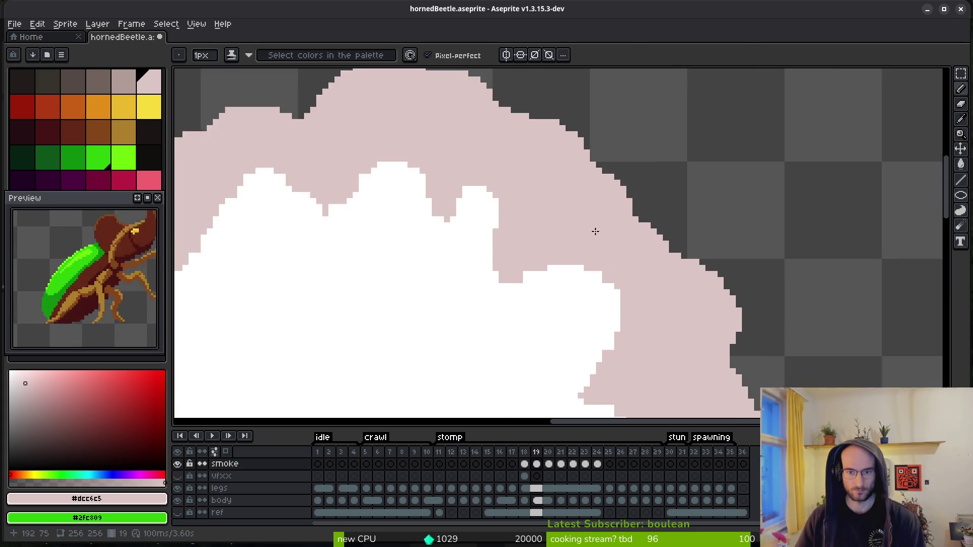
left_click_drag(478, 152, 607, 280)
mouse_move(620, 312)
left_mouse_down()
mouse_move(512, 189)
mouse_move(562, 209)
left_mouse_up()
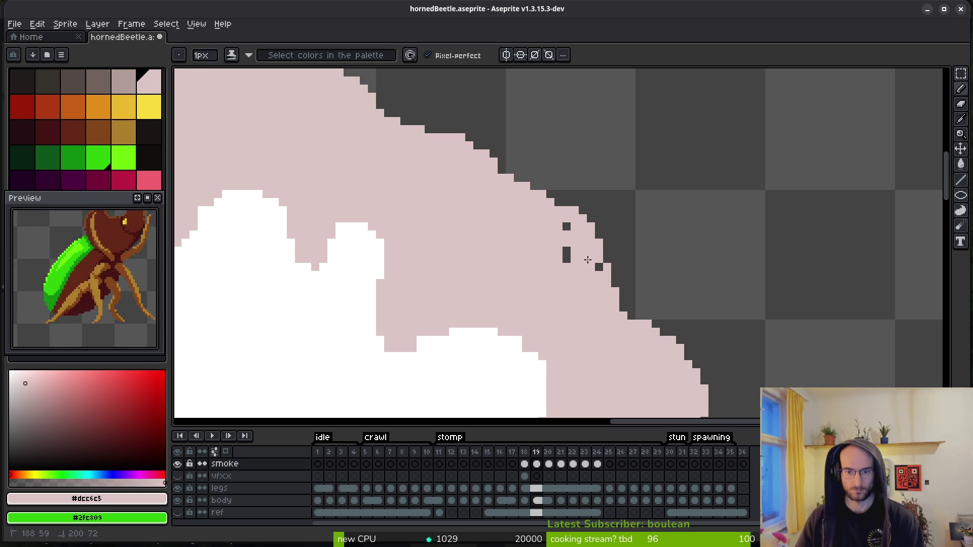
- Pick white from the core and smooth its edge into the pink rim
scroll(558, 234, "down", 3)
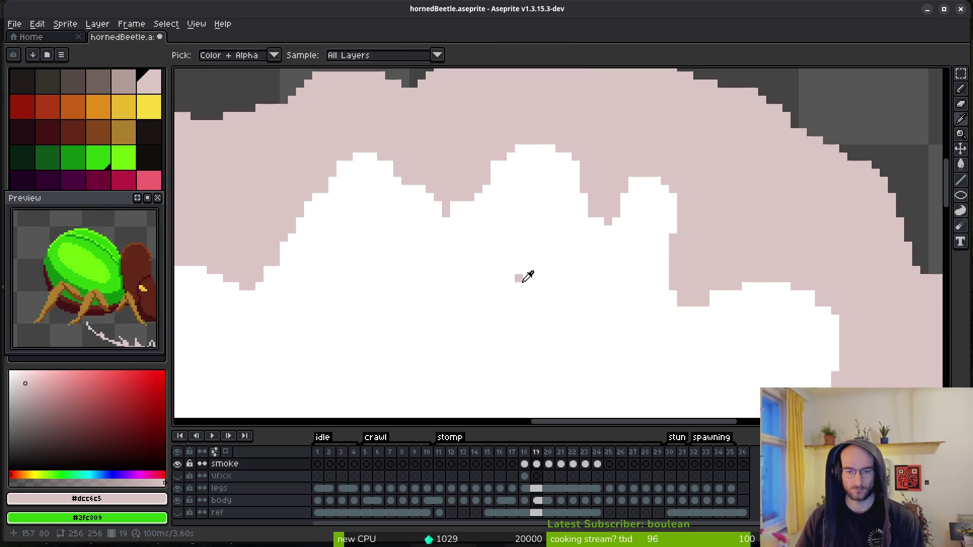
left_click(530, 279, "alt")
scroll(532, 248, "up", 3)
mouse_move(785, 167)
left_mouse_down()
mouse_move(734, 239)
mouse_move(782, 181)
mouse_move(755, 175)
left_mouse_up()
left_click(703, 288)
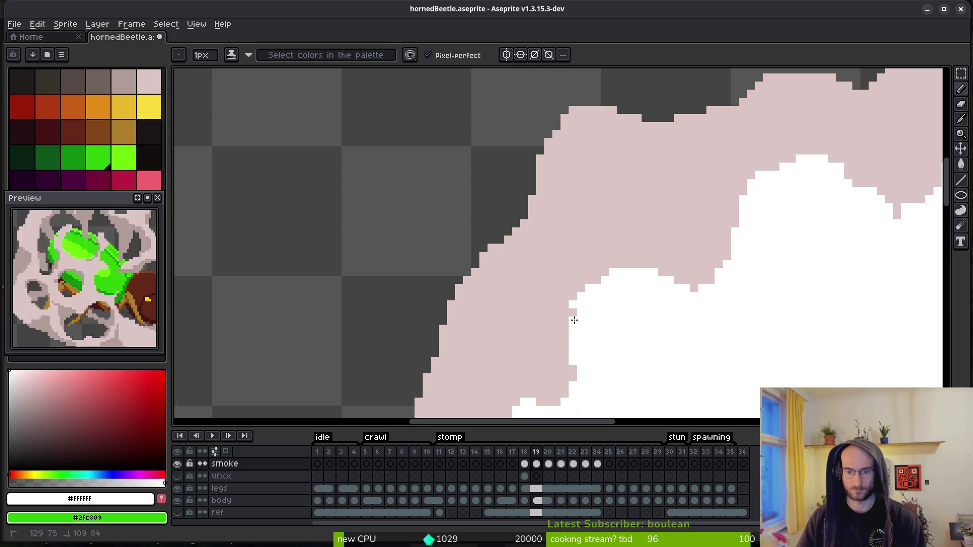
scroll(580, 313, "up", 1)
left_click(583, 271)
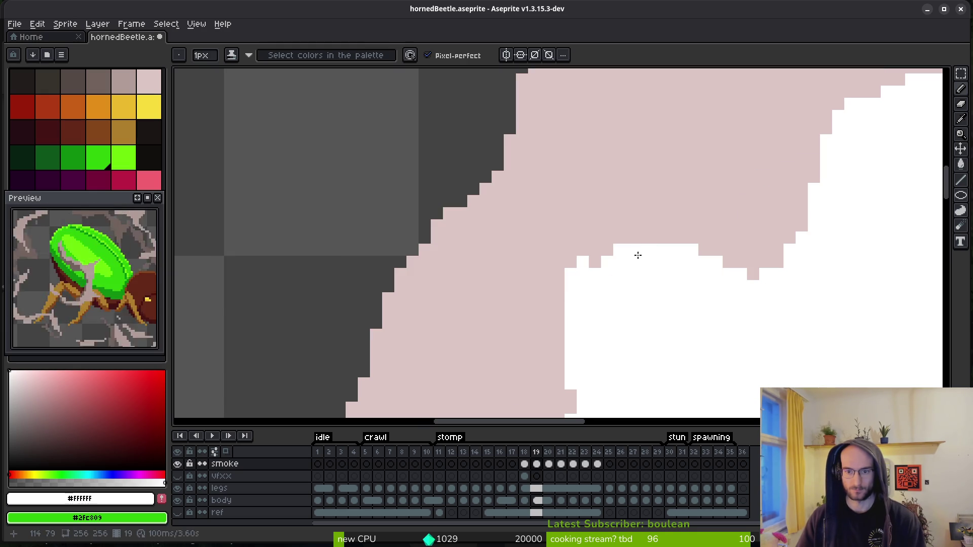
- Repaint the stray white pixels along the core's edge with the pink rim colour
right_click(647, 212, "alt")
right_click(626, 252)
right_click(578, 274)
right_click(570, 299)
right_click(572, 288)
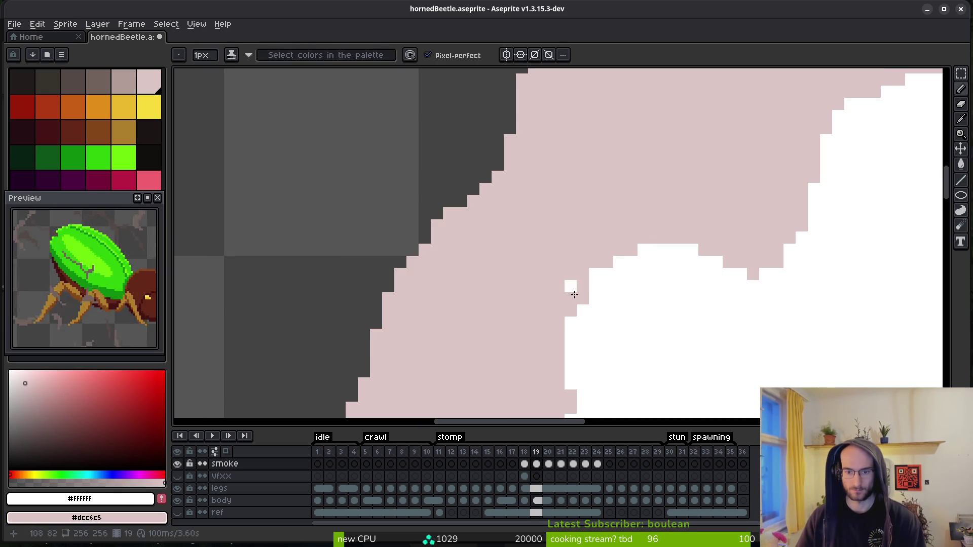
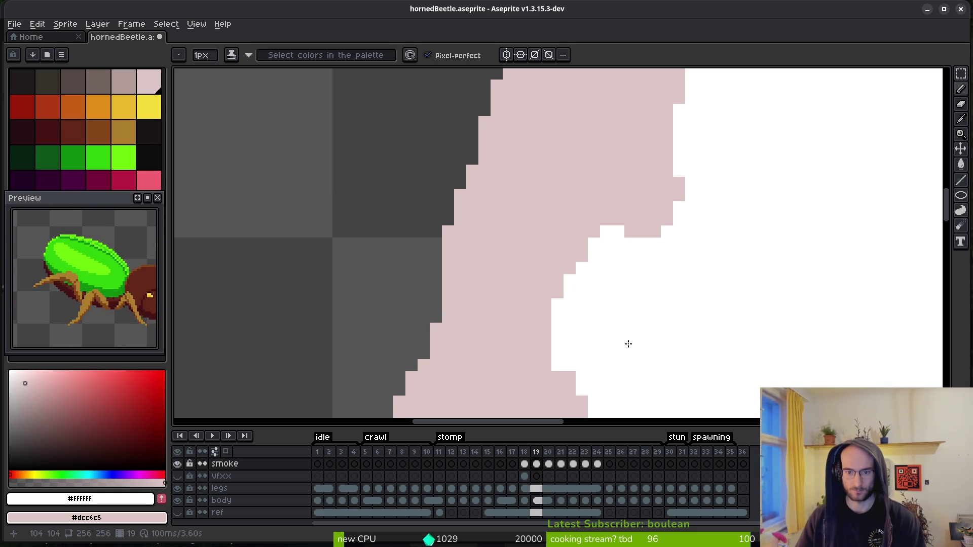
- Paint white over the jagged pink pixels along the white core's edge, undoing the last stroke
scroll(494, 199, "down", 4)
scroll(494, 199, "right", 2)
left_click_drag(474, 164, 522, 351)
scroll(569, 284, "down", 2)
scroll(569, 284, "left", 1)
left_click(512, 272)
scroll(482, 187, "down", 2)
scroll(486, 146, "up", 2)
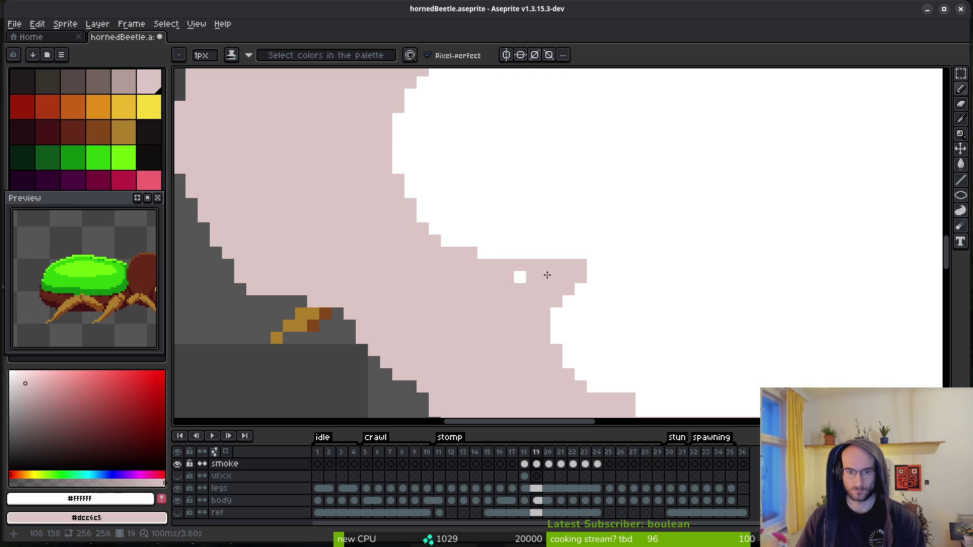
mouse_move(541, 246)
left_mouse_down()
mouse_move(575, 265)
mouse_move(606, 315)
mouse_move(528, 185)
left_mouse_up()
mouse_move(481, 251)
left_mouse_down()
mouse_move(490, 265)
mouse_move(636, 282)
mouse_move(506, 263)
mouse_move(558, 289)
mouse_move(632, 279)
mouse_move(535, 257)
left_mouse_up()
key("ctrl+z")
- Add pink pixels along the white edge and widen the white notch into the pink rim
scroll(563, 215, "right", 2)
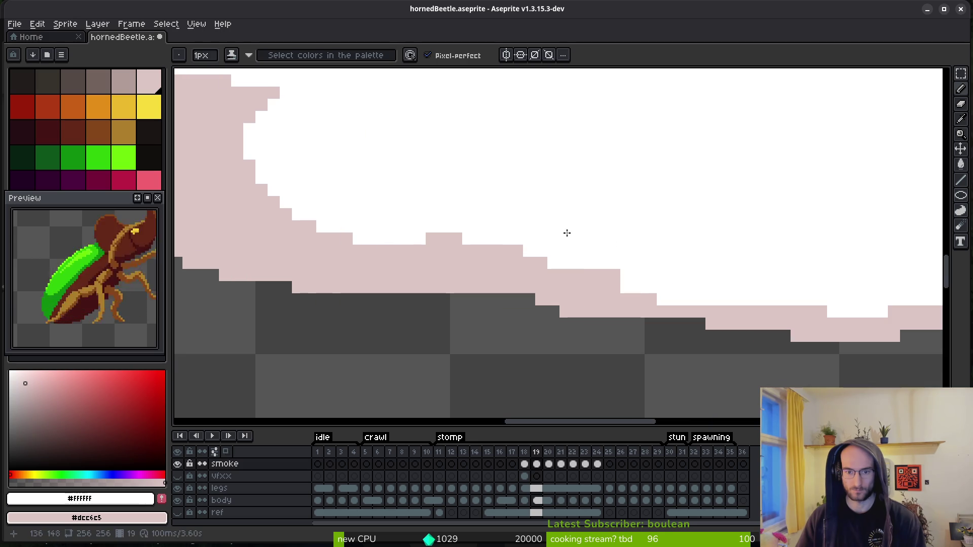
left_click_drag(466, 240, 714, 301)
scroll(519, 289, "right", 3)
left_click_drag(519, 289, 555, 295)
scroll(556, 296, "right", 2)
scroll(714, 267, "right", 2)
scroll(726, 256, "up", 1)
scroll(726, 256, "right", 2)
mouse_move(506, 331)
left_mouse_down()
mouse_move(417, 312)
mouse_move(511, 319)
left_mouse_up()
scroll(512, 302, "right", 3)
left_click(621, 348)
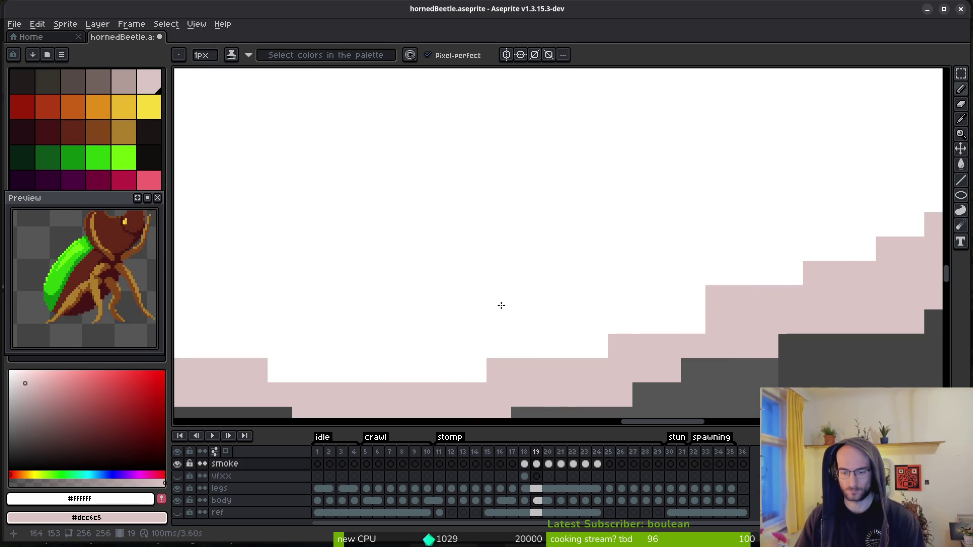
- Repaint pixels along the pink staircase edge, then undo the white strokes
mouse_move(775, 265)
left_mouse_down()
mouse_move(506, 261)
mouse_move(599, 304)
mouse_move(560, 298)
mouse_move(610, 296)
mouse_move(757, 123)
mouse_move(739, 137)
mouse_move(771, 219)
left_mouse_up()
left_click(634, 273)
left_click(610, 273)
left_click(562, 297)
scroll(699, 269, "down", 3)
scroll(691, 305, "up", 3)
key("ctrl+z")
key("ctrl+z")
key("ctrl+z")
- Draw a white diagonal across the pink staircase and bucket-fill the leftover pink strip white
mouse_move(731, 184)
left_mouse_down()
mouse_move(504, 386)
mouse_move(524, 356)
mouse_move(491, 387)
left_mouse_up()
left_click(682, 245)
left_click(658, 281)
key("g")
left_click(615, 308)
left_click(487, 376)
scroll(568, 275, "down", 2)
key("f")
scroll(591, 288, "down", 1)
key("g")
key("f")
scroll(562, 193, "down", 2)
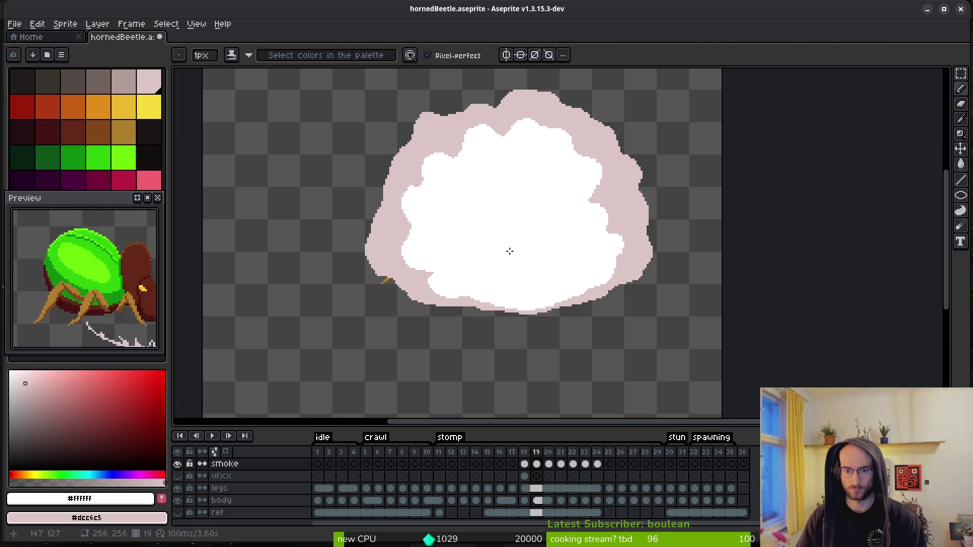
- Paint white along the core's right pink edge and bucket-fill the enclosed pink pockets white
scroll(633, 218, "up", 4)
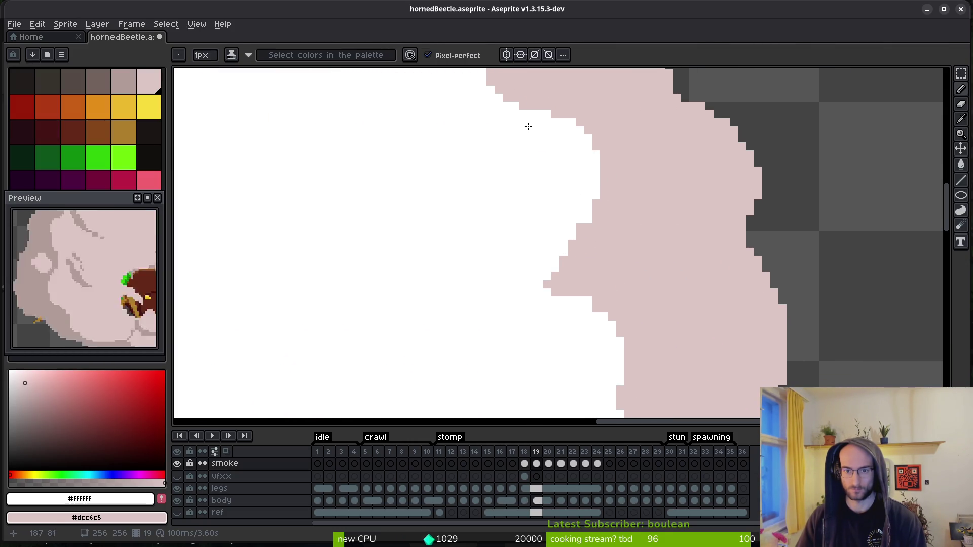
left_click_drag(583, 188, 598, 332)
key("g")
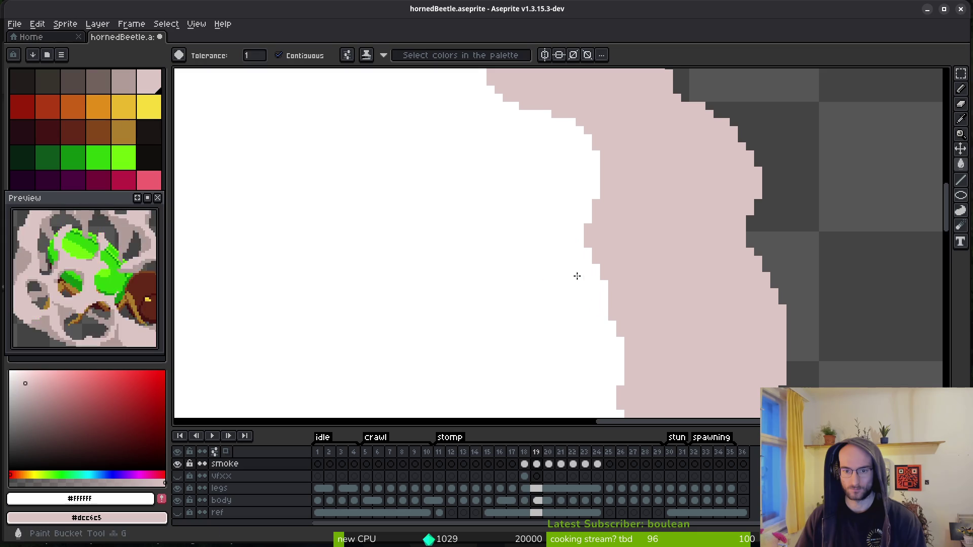
left_click(572, 276)
left_click_drag(534, 182, 536, 122)
key("b")
mouse_move(577, 147)
left_mouse_down()
mouse_move(615, 183)
mouse_move(601, 268)
left_mouse_up()
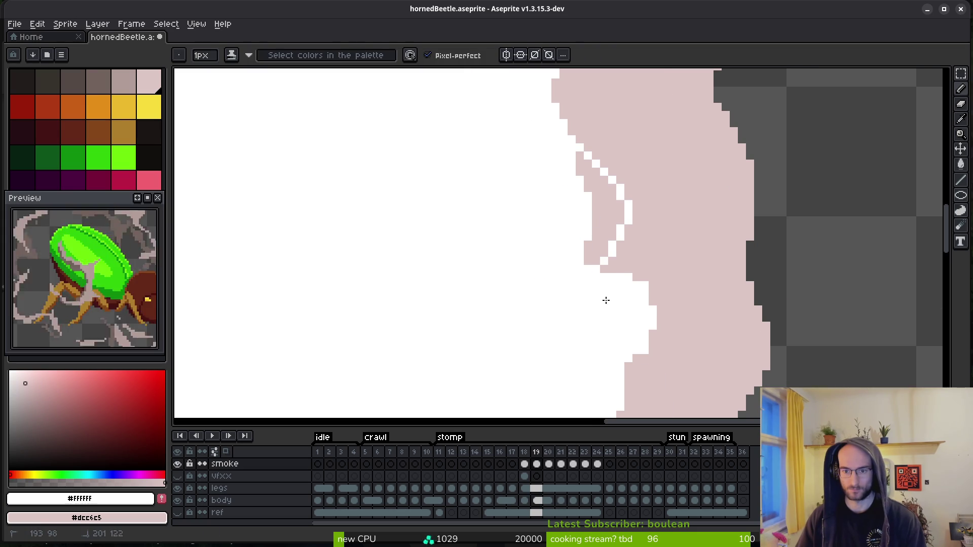
left_click(595, 233)
key("g")
left_click(606, 217)
- Cover the remaining pink notches on the right edge with white Pencil pixels
scroll(606, 216, "down", 2)
scroll(595, 269, "up", 3)
key("b")
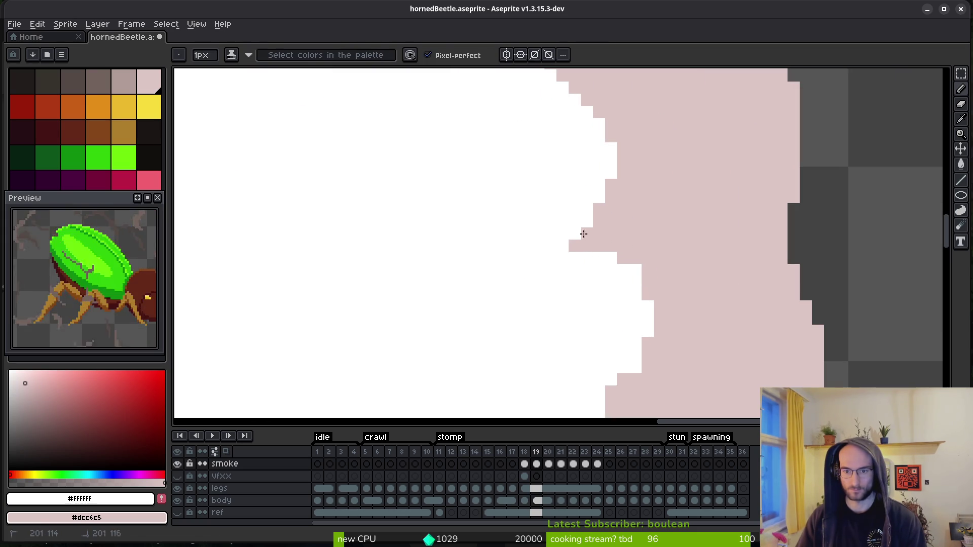
left_click(599, 245)
left_click(599, 233)
left_click_drag(575, 245, 536, 247)
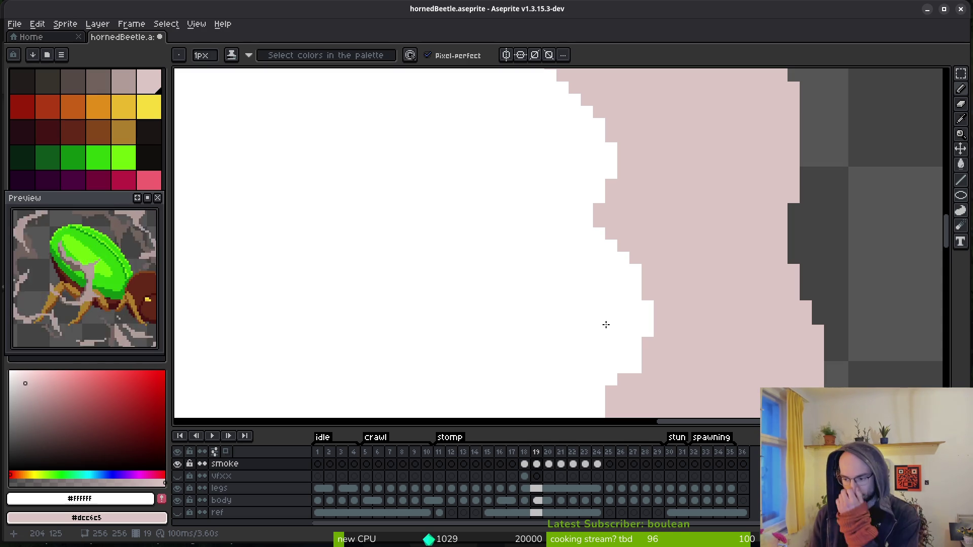
- Paint white over the stray pink pixels on the core's right edge
scroll(647, 278, "down", 2)
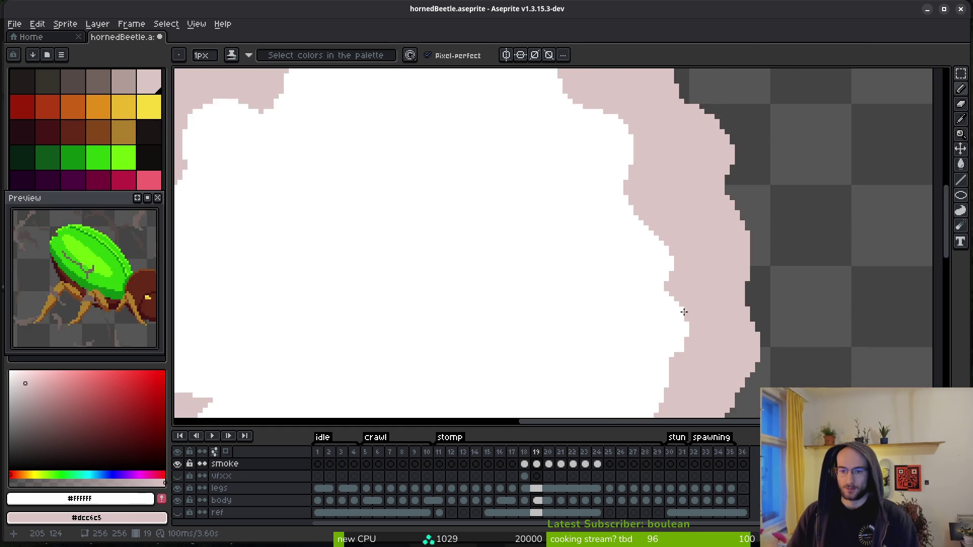
scroll(738, 245, "up", 2)
left_click_drag(679, 284, 715, 207)
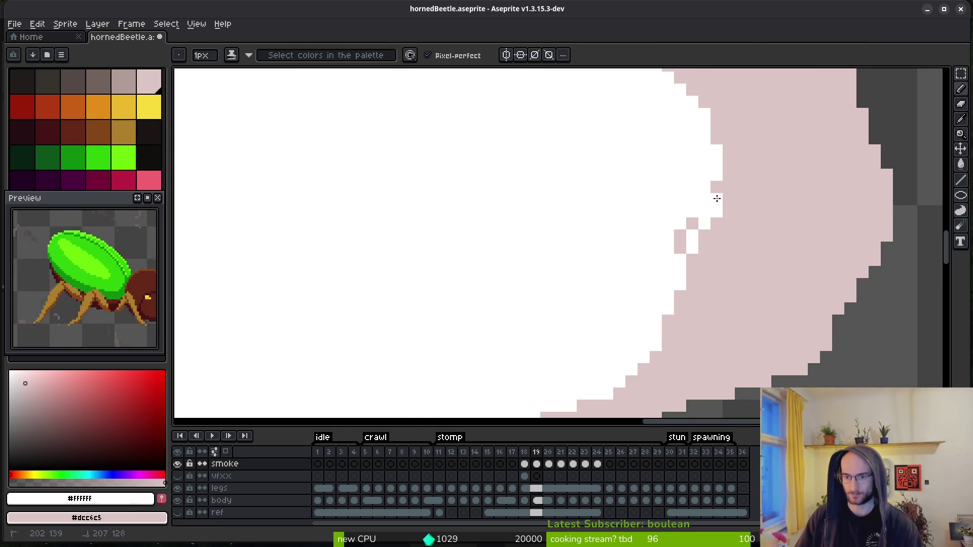
mouse_move(676, 247)
left_mouse_down()
mouse_move(688, 195)
mouse_move(708, 275)
left_mouse_up()
scroll(666, 190, "up", 3)
scroll(698, 230, "down", 3)
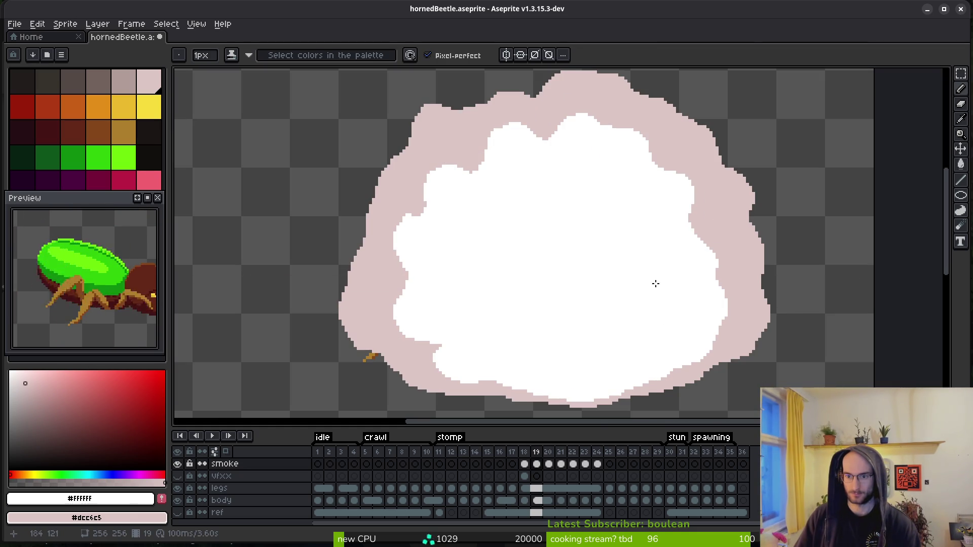
scroll(621, 279, "down", 3)
scroll(608, 276, "up", 6)
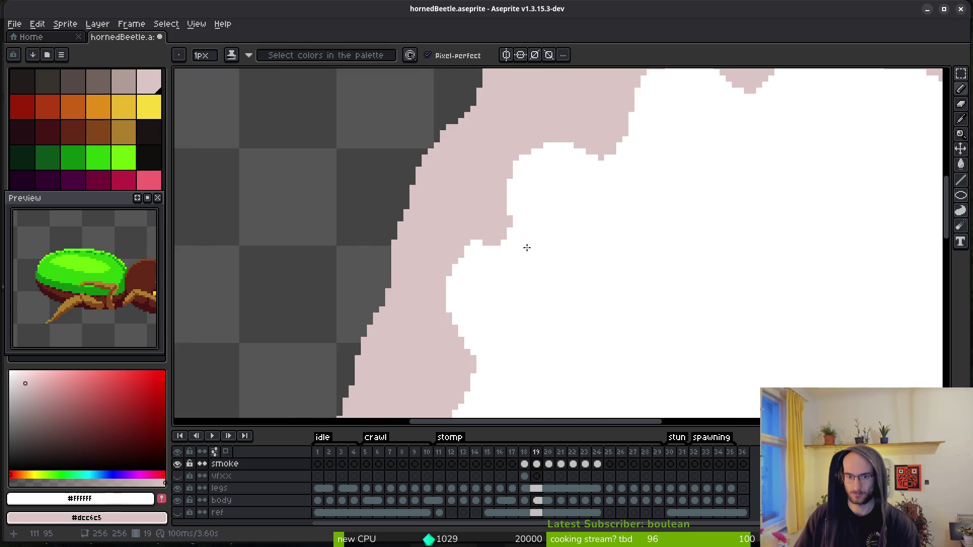
- Paint white over the pink pixels on the core's left edge, then advance to frame 20
scroll(635, 245, "up", 2)
mouse_move(607, 221)
left_mouse_down()
mouse_move(554, 213)
mouse_move(513, 263)
mouse_move(559, 224)
mouse_move(508, 232)
left_mouse_up()
scroll(563, 263, "down", 3)
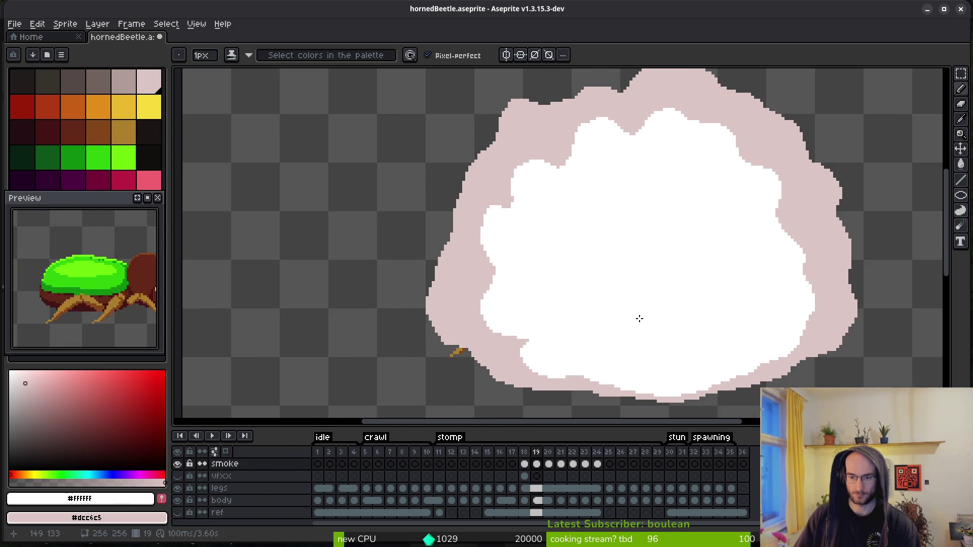
scroll(636, 330, "down", 3)
key("Right")
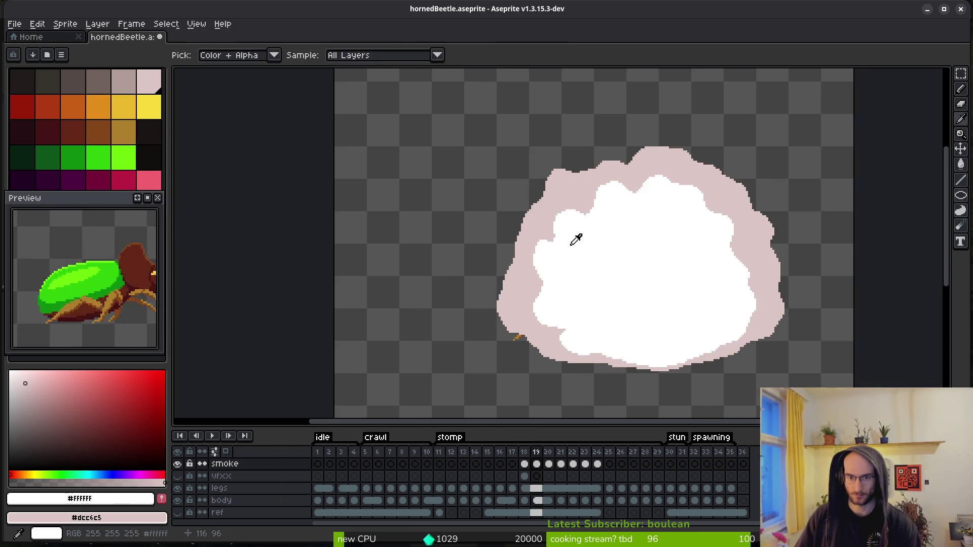
- Pick the #b19d99 rim colour and fill the dark gaps along the cloud's upper edge
left_click(550, 207, "alt")
scroll(593, 225, "up", 3)
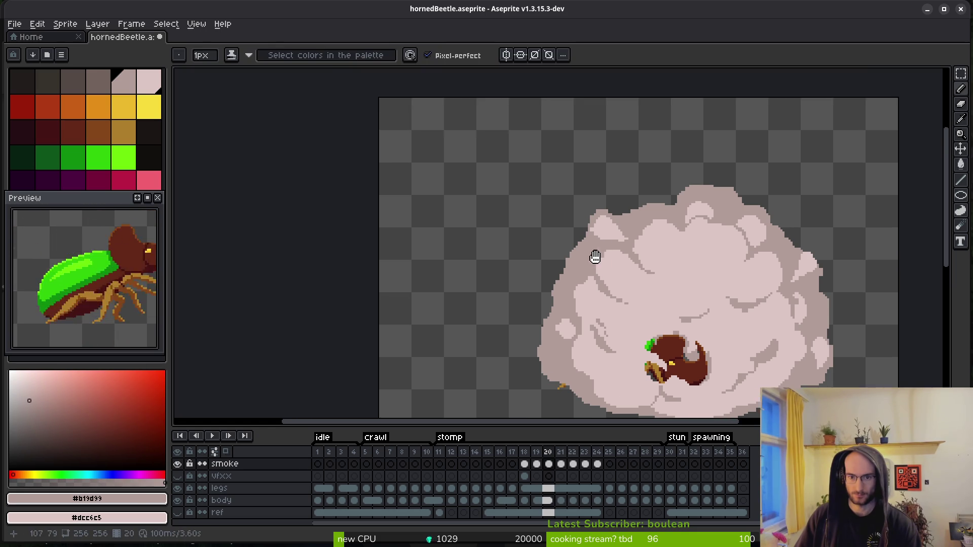
scroll(593, 225, "up", 3)
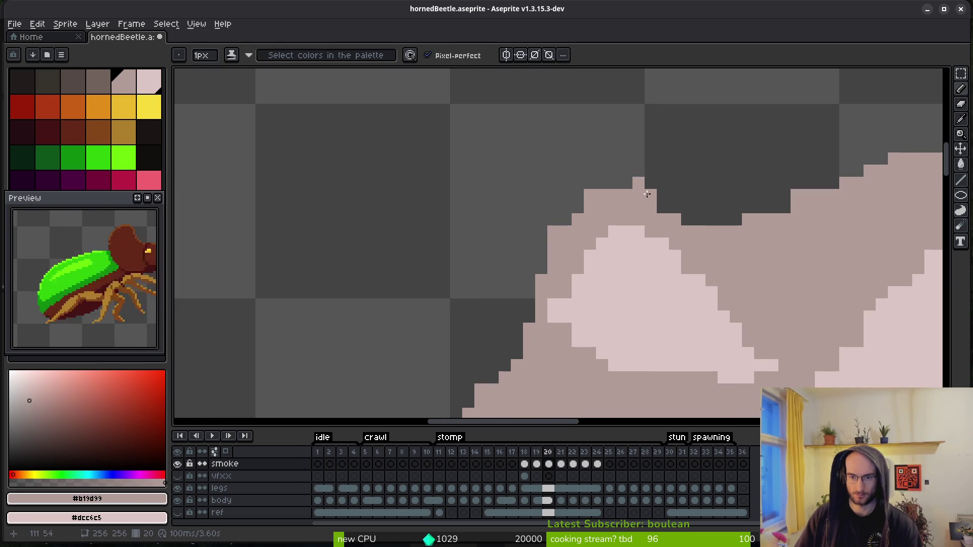
mouse_move(785, 206)
left_mouse_down()
mouse_move(744, 215)
mouse_move(652, 200)
left_mouse_up()
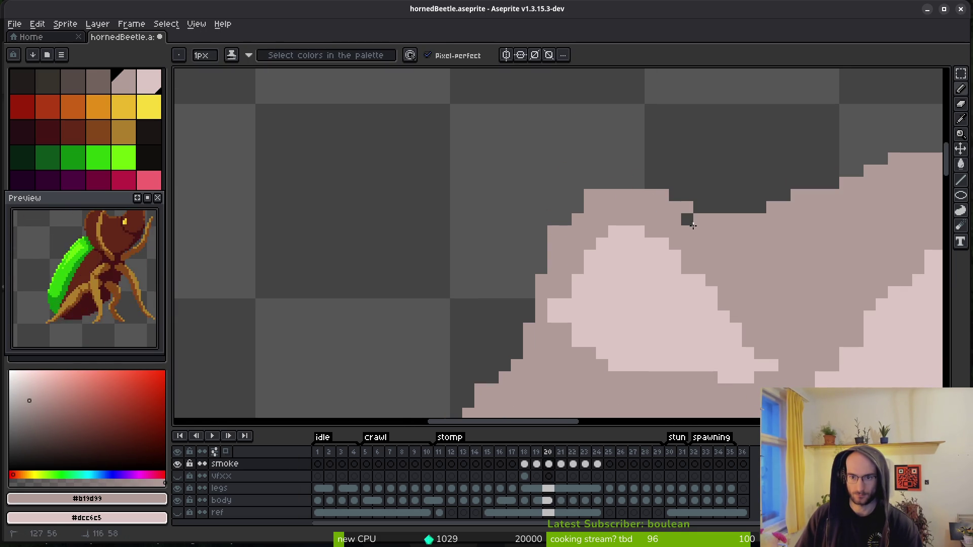
- Erase the stray pixels along the cloud's diagonal edge
key("e")
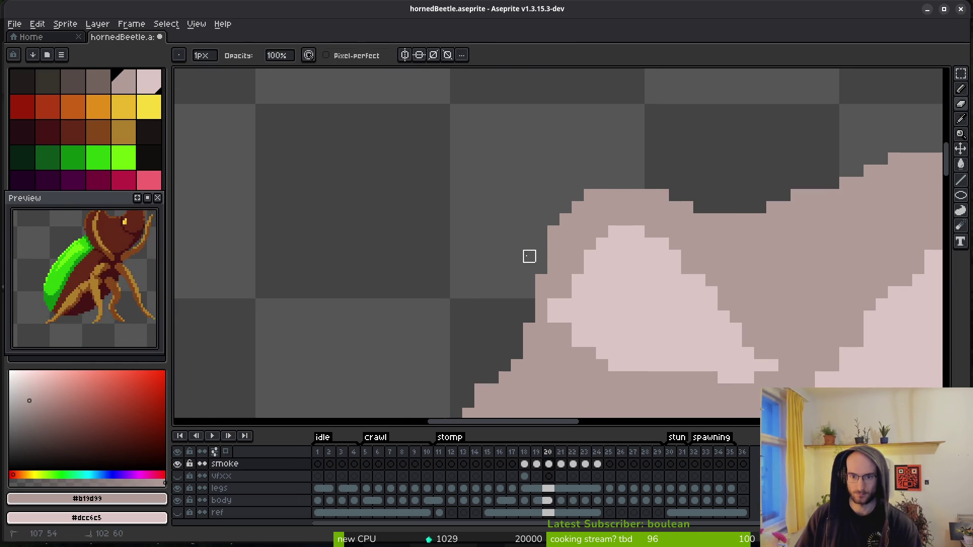
left_click_drag(553, 269, 564, 219)
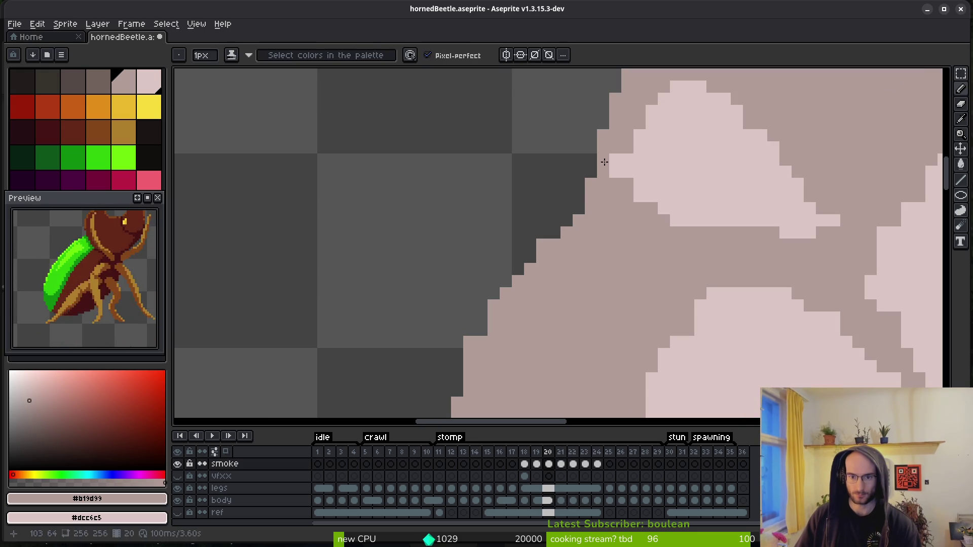
left_click_drag(582, 203, 492, 312)
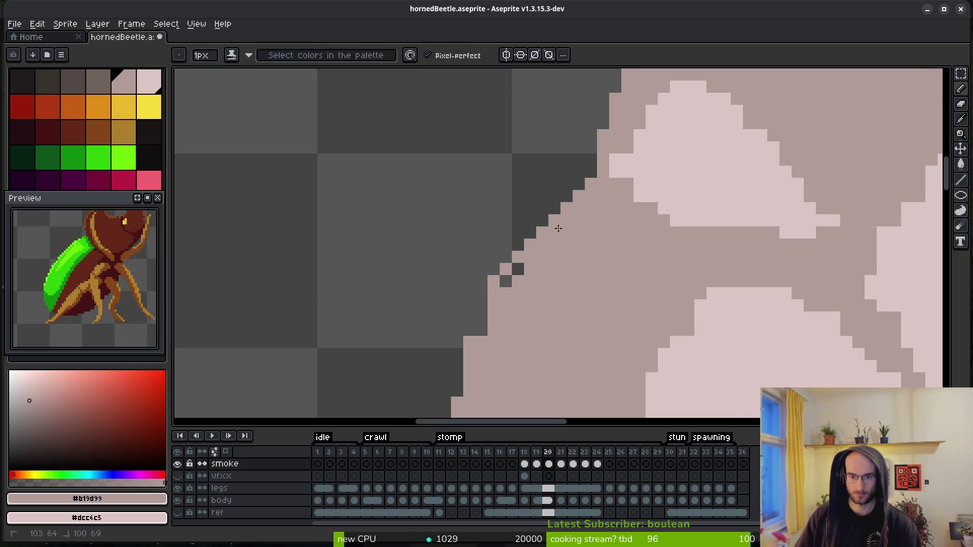
scroll(559, 157, "up", 3)
key("e")
left_click_drag(533, 183, 527, 233)
scroll(572, 252, "down", 3)
- Draw new rim pixels along the cloud's left edge and erase stray light pixels on the diagonal
key("b")
mouse_move(588, 178)
left_mouse_down()
mouse_move(552, 213)
mouse_move(521, 394)
left_mouse_up()
scroll(599, 213, "down", 3)
left_click(591, 128)
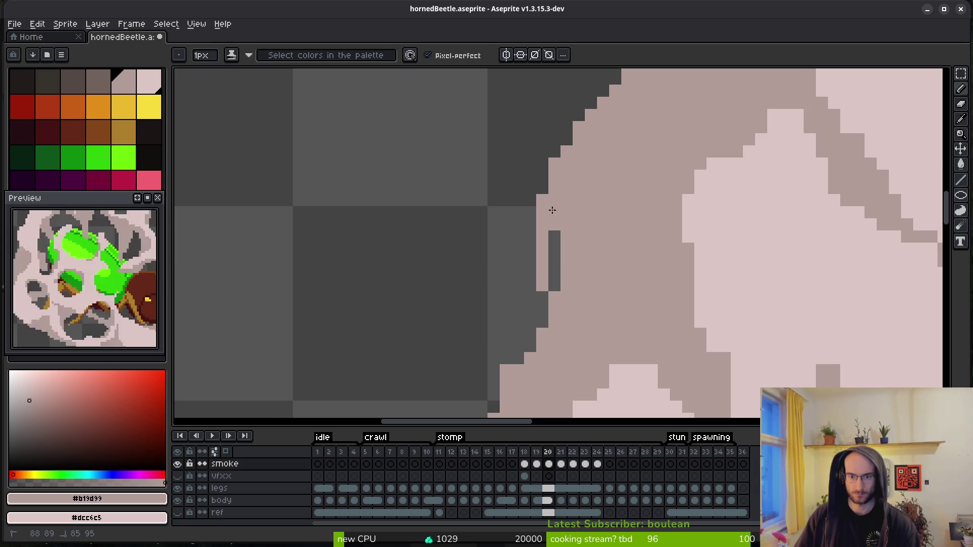
scroll(580, 154, "down", 3)
scroll(608, 206, "up", 2)
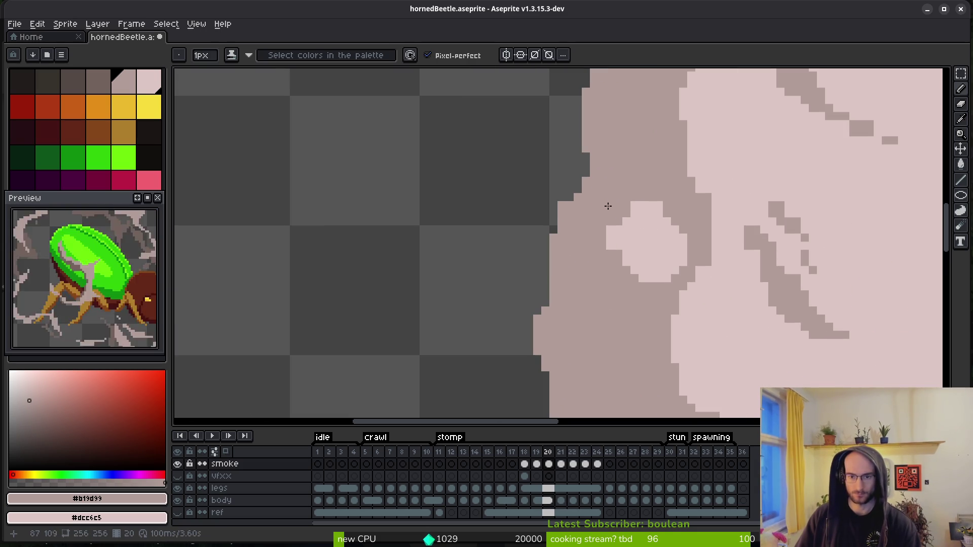
left_click_drag(599, 145, 566, 204)
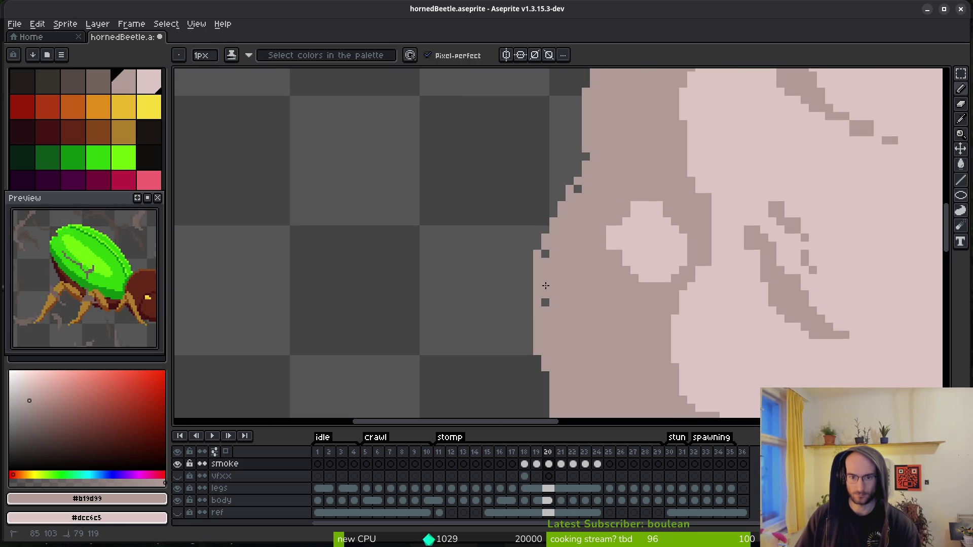
key("e")
left_click_drag(582, 137, 521, 284)
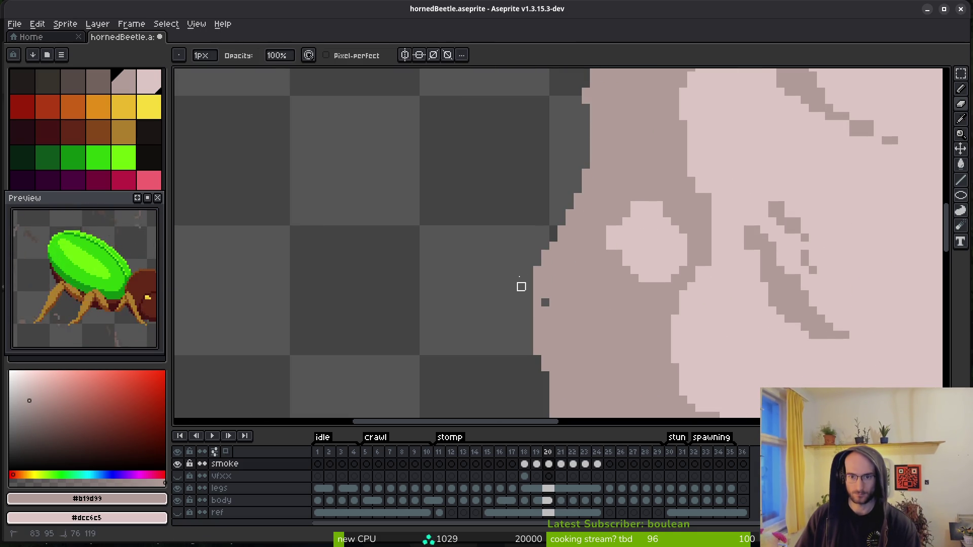
scroll(576, 211, "up", 3)
- Cover the orange beetle-leg pixels with smoke colour
key("b")
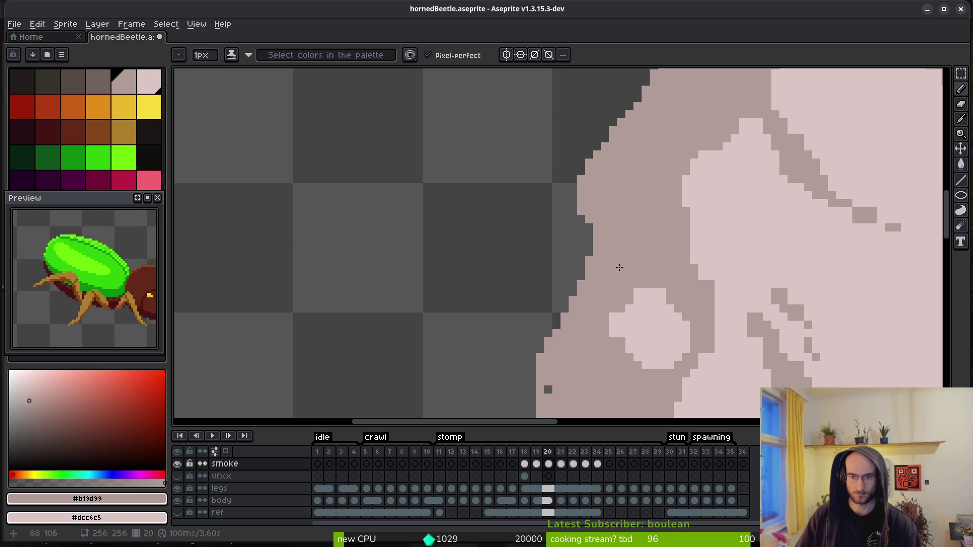
scroll(579, 272, "down", 4)
scroll(581, 204, "down", 2)
scroll(581, 204, "right", 2)
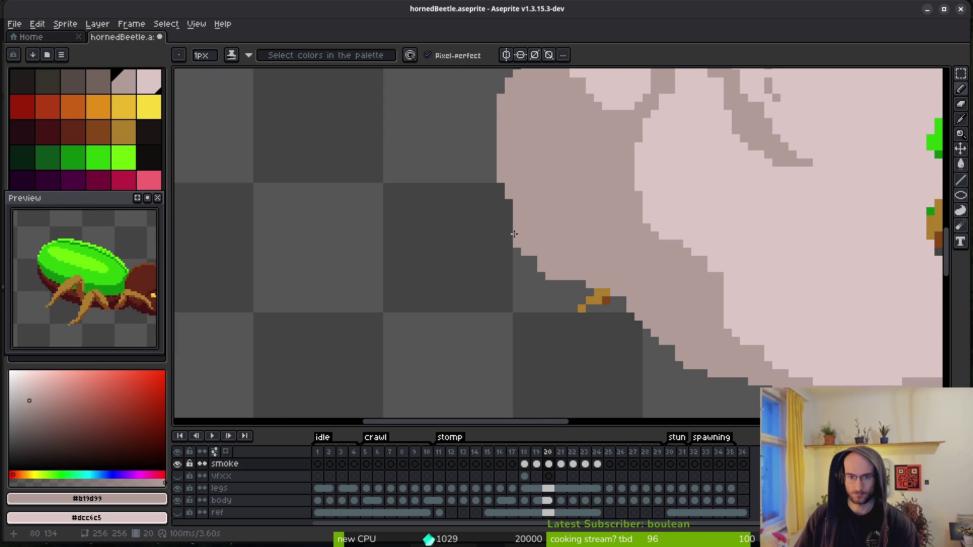
scroll(517, 241, "down", 2)
scroll(520, 249, "right", 3)
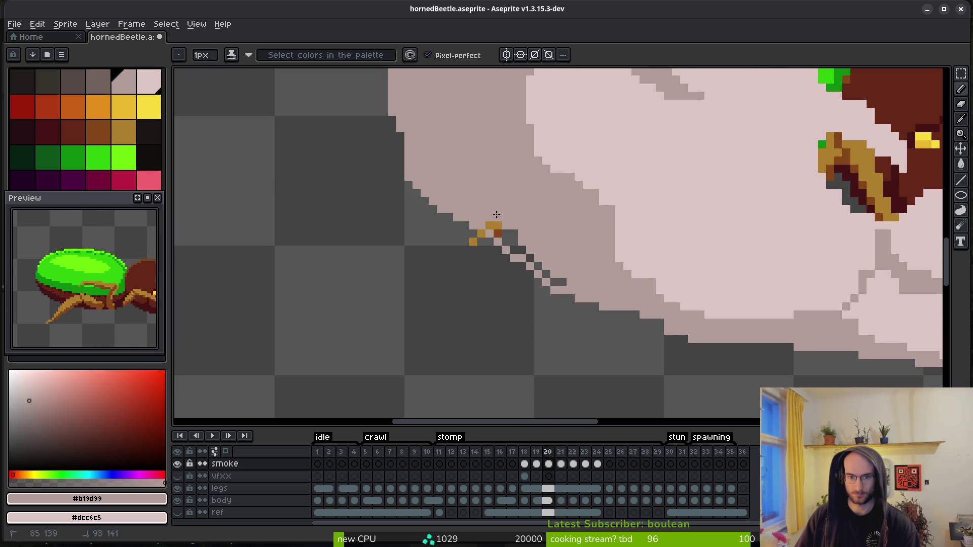
scroll(537, 232, "up", 4)
scroll(665, 183, "left", 3)
mouse_move(527, 200)
left_mouse_down()
mouse_move(568, 203)
mouse_move(608, 233)
left_mouse_up()
- Paint the dark stair-step pixels pink to smooth the cloud's diagonal edge
scroll(667, 221, "down", 2)
scroll(475, 146, "right", 3)
mouse_move(475, 146)
left_mouse_down()
mouse_move(592, 251)
mouse_move(585, 240)
left_mouse_up()
left_click_drag(471, 148, 555, 253)
left_click_drag(555, 254, 442, 132)
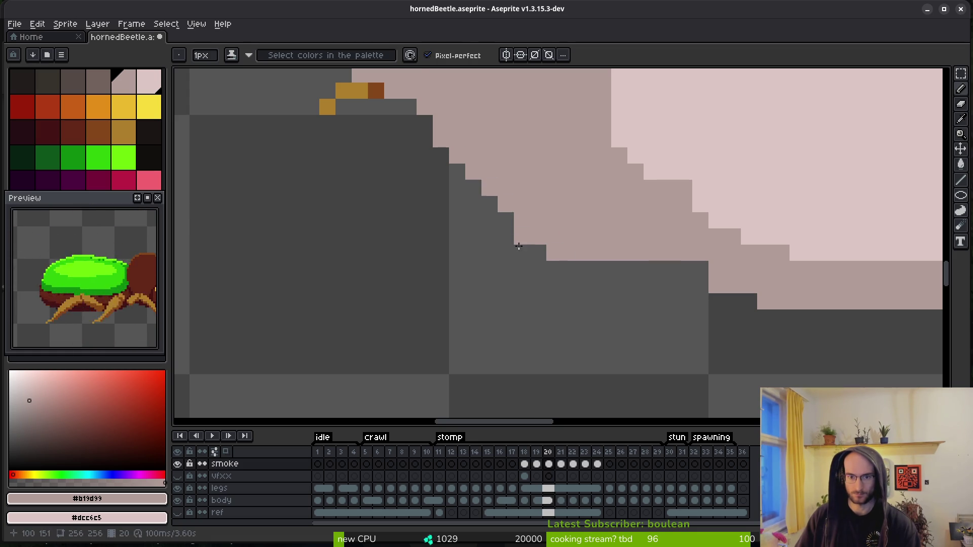
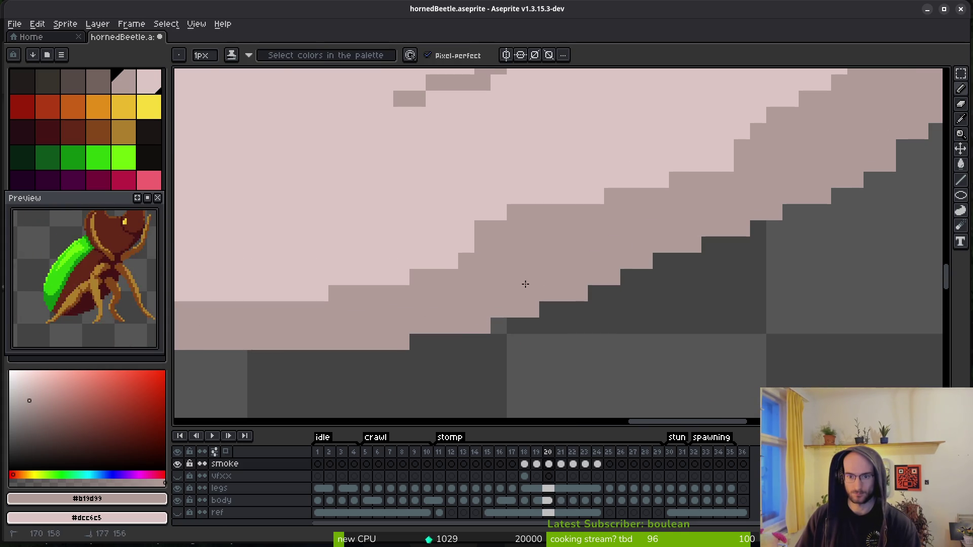
- Fill two gaps in the smoke edge with pink and extend the smoke's lower edge
scroll(526, 283, "down", 3)
scroll(686, 256, "up", 3)
mouse_move(507, 317)
left_mouse_down()
mouse_move(478, 319)
mouse_move(535, 292)
left_mouse_up()
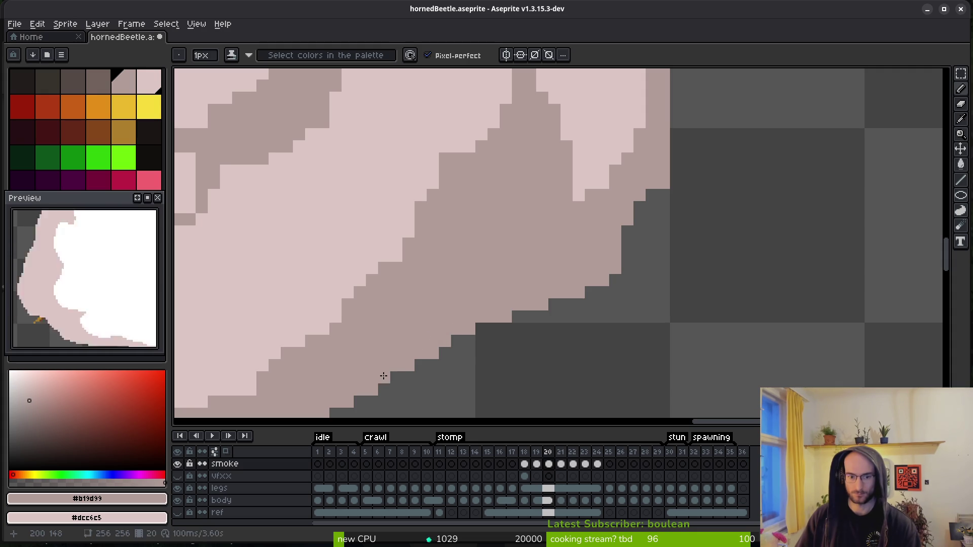
scroll(384, 375, "down", 4)
scroll(532, 365, "up", 3)
scroll(595, 325, "down", 1)
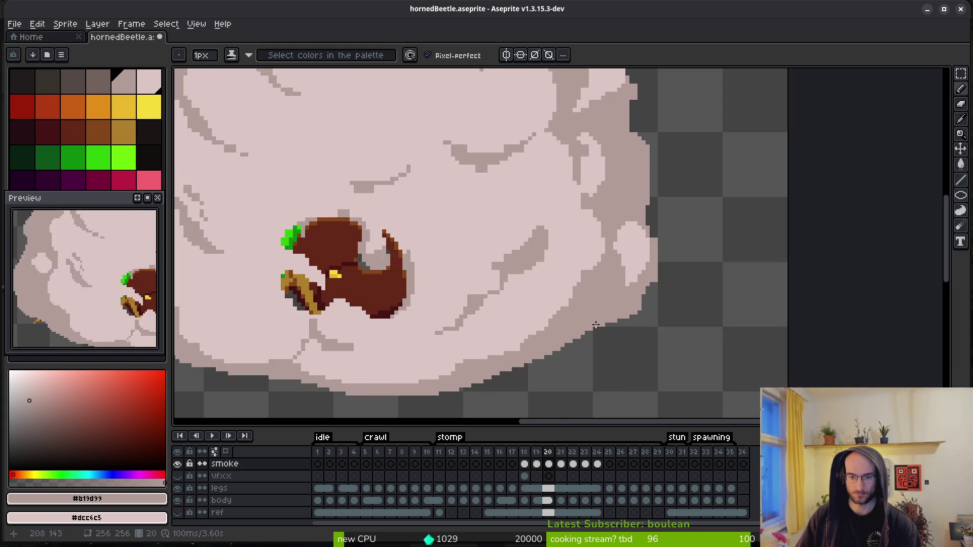
scroll(596, 334, "down", 3)
scroll(578, 337, "up", 5)
mouse_move(722, 188)
left_mouse_down()
mouse_move(608, 284)
mouse_move(522, 299)
left_mouse_up()
- Darken the staircase along the smoke's lower edge, then repaint edge pixels lighter
key("g")
scroll(623, 279, "up", 1)
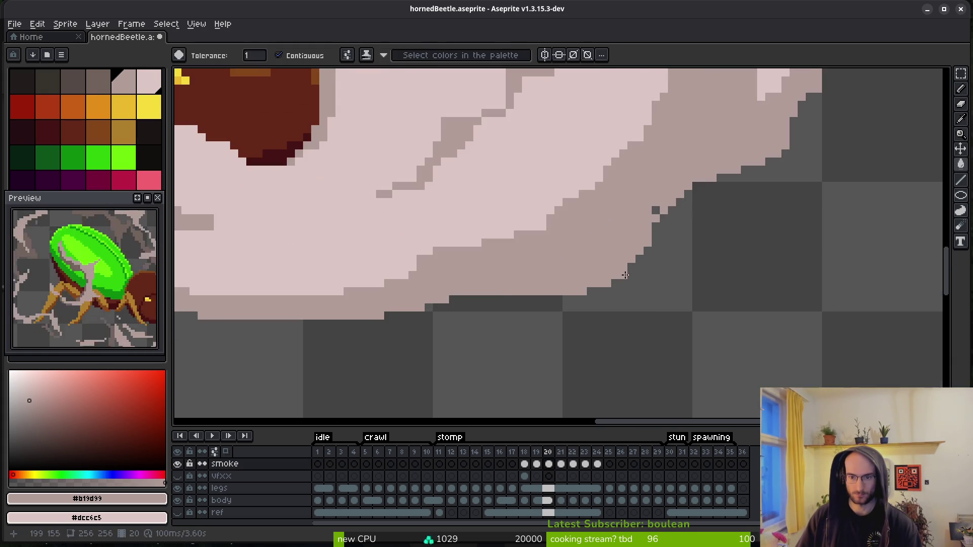
key("b")
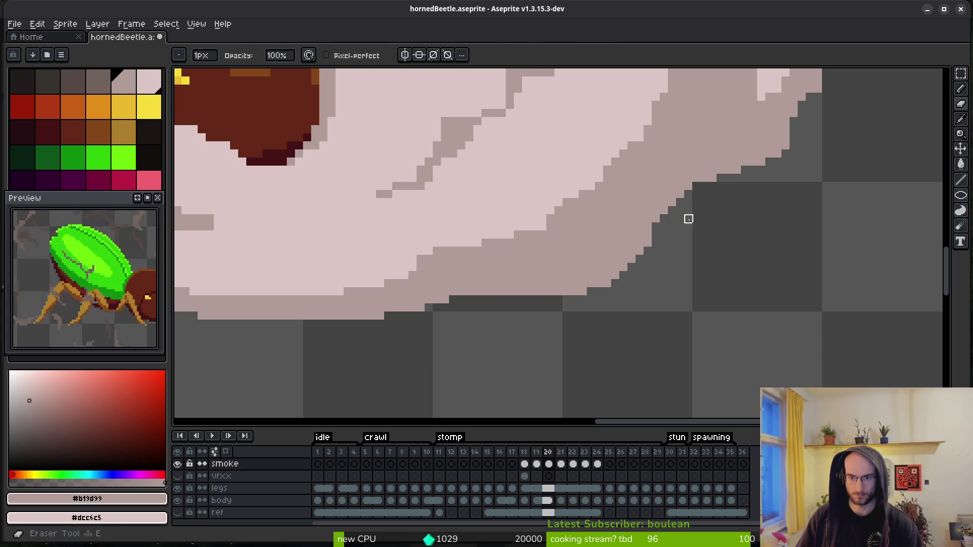
mouse_move(653, 231)
left_mouse_down()
mouse_move(525, 288)
mouse_move(558, 289)
left_mouse_up()
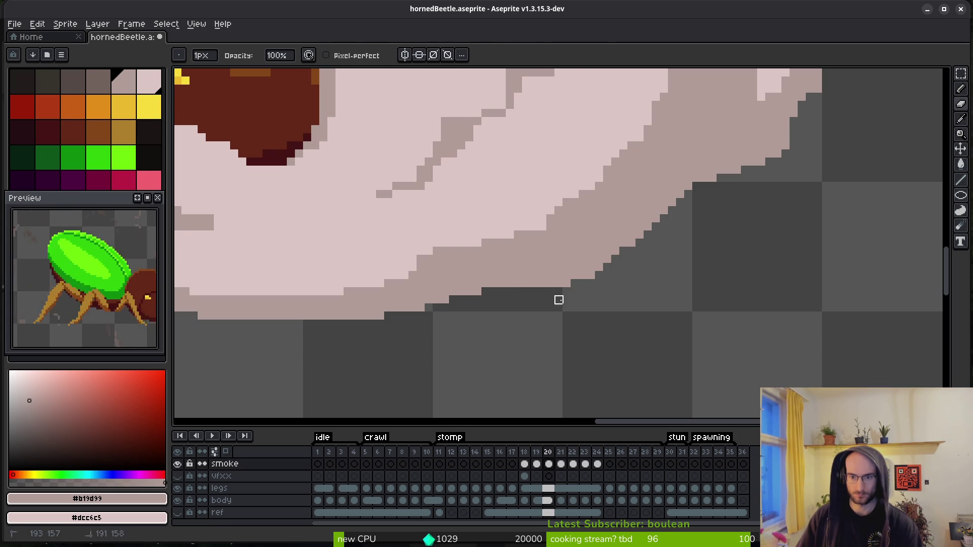
scroll(558, 300, "down", 2)
scroll(699, 254, "up", 3)
left_click_drag(667, 183, 572, 254)
left_click(557, 269)
- Lighten the stray dark pixels along the smoke's right edge
scroll(647, 254, "down", 2)
scroll(674, 281, "up", 3)
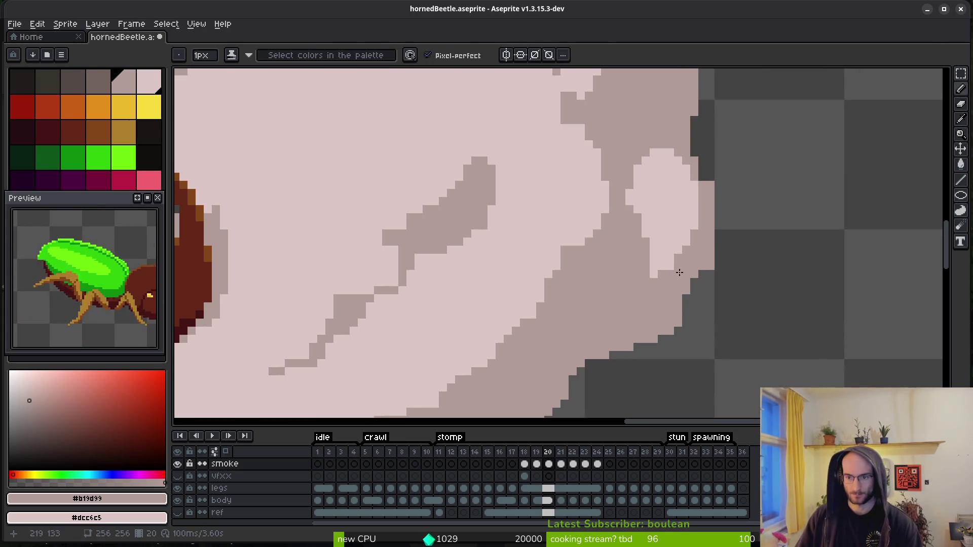
scroll(669, 253, "up", 5)
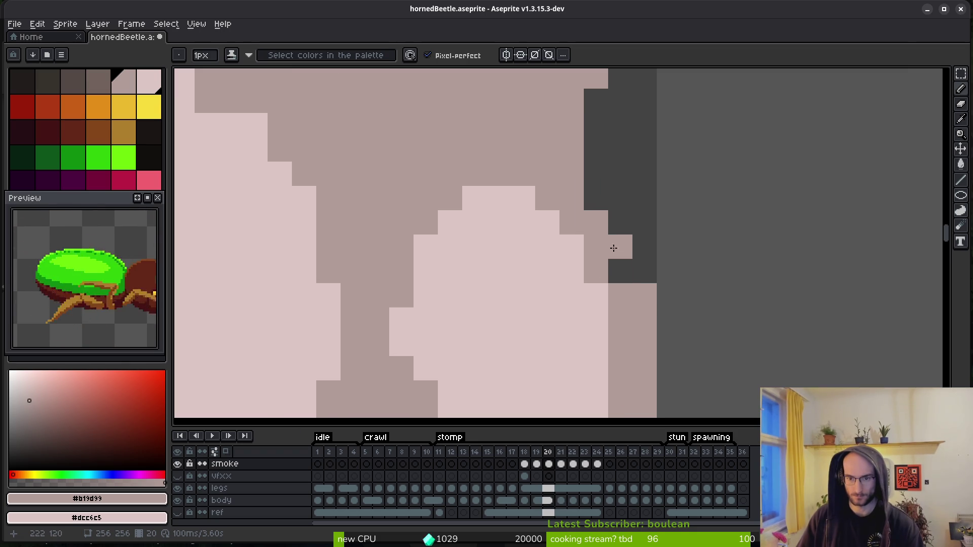
left_click(613, 261)
scroll(621, 284, "down", 2)
scroll(658, 315, "down", 3)
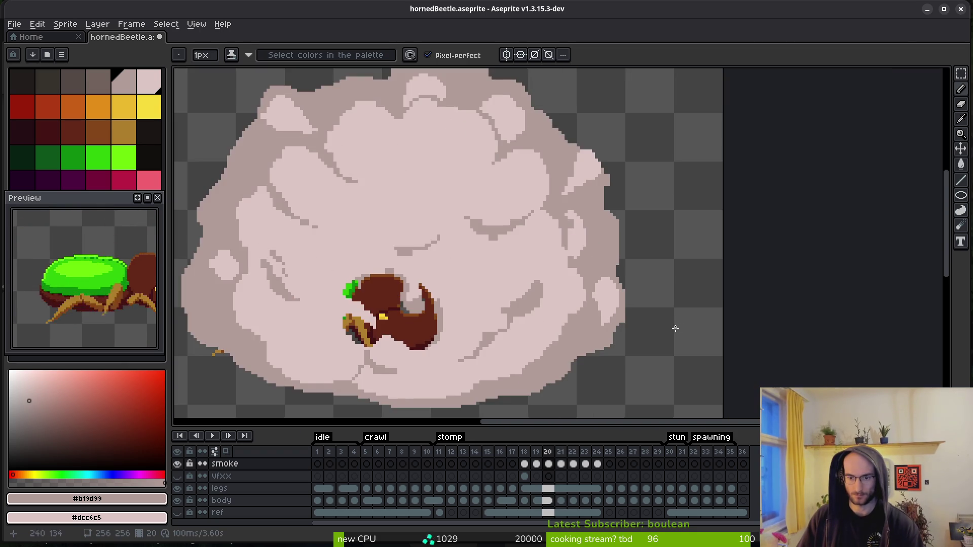
scroll(675, 329, "up", 3)
left_click(586, 320)
left_click(574, 341)
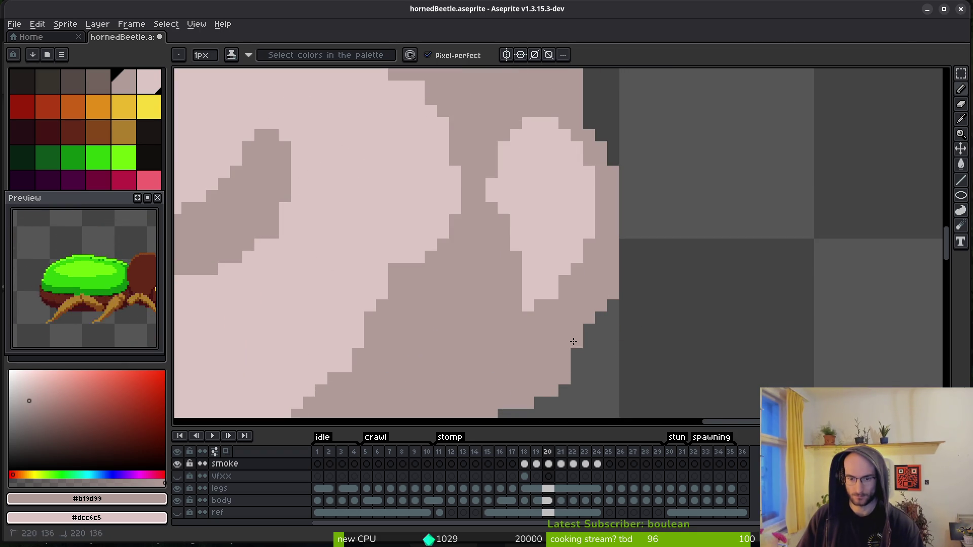
scroll(633, 327, "down", 3)
scroll(589, 351, "up", 3)
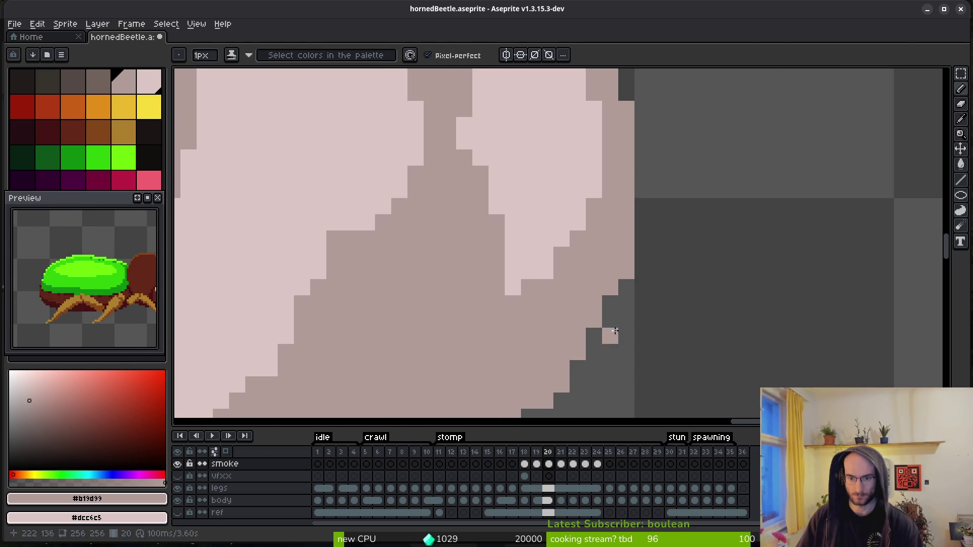
- Draw a diagonal pixel line along the smoke's upper-right edge
scroll(679, 300, "down", 3)
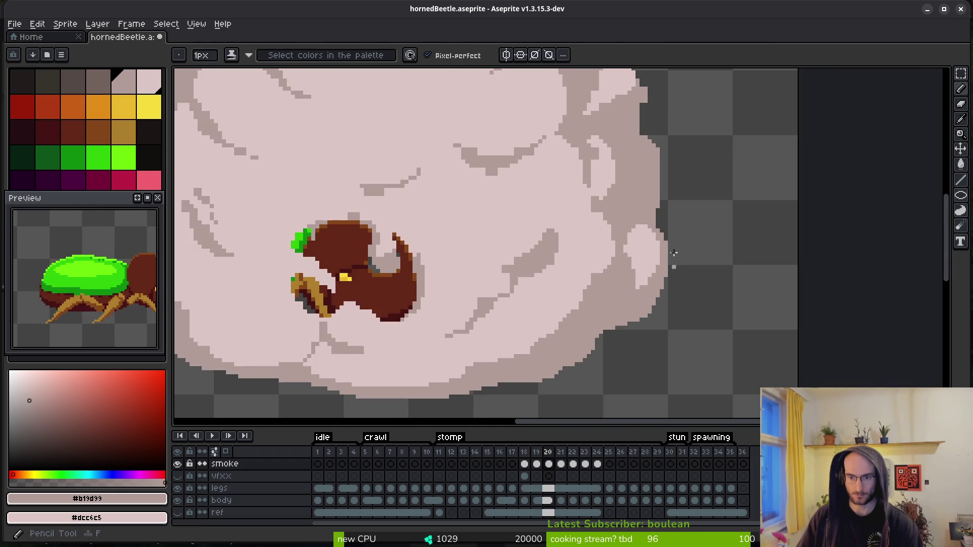
scroll(667, 301, "up", 2)
scroll(662, 211, "up", 5)
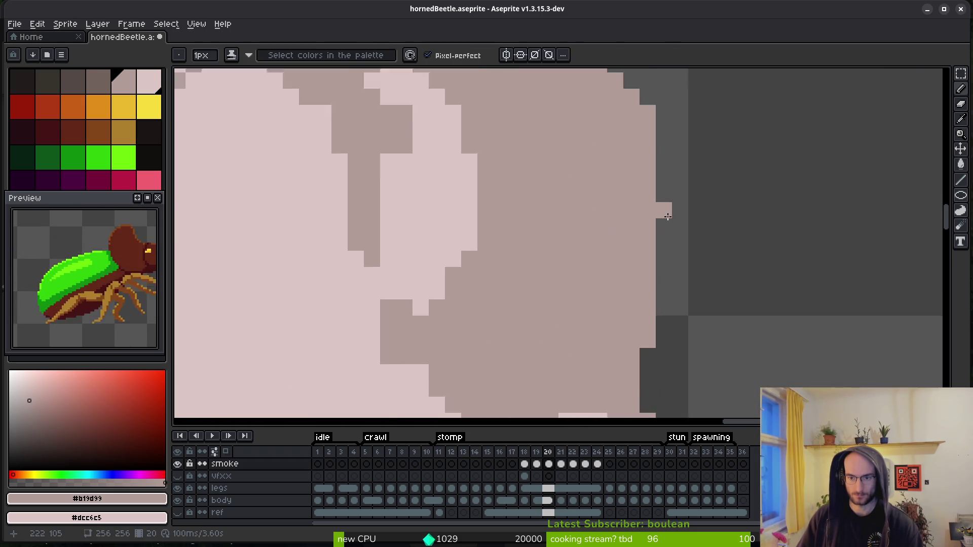
scroll(666, 147, "down", 3)
scroll(659, 283, "up", 2)
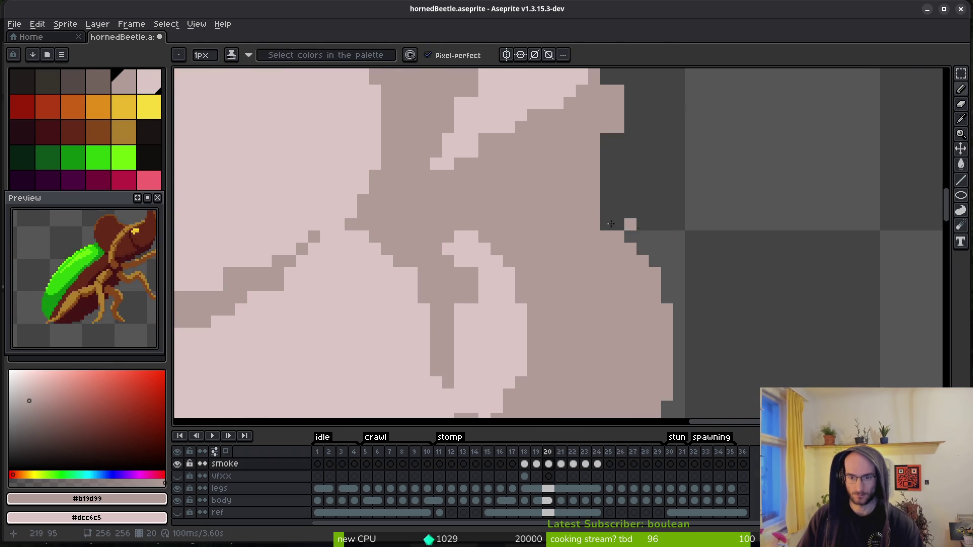
key("e")
key("b")
scroll(625, 282, "down", 2)
scroll(598, 304, "up", 2)
scroll(590, 325, "up", 2)
mouse_move(423, 144)
left_mouse_down()
mouse_move(570, 236)
mouse_move(598, 308)
left_mouse_up()
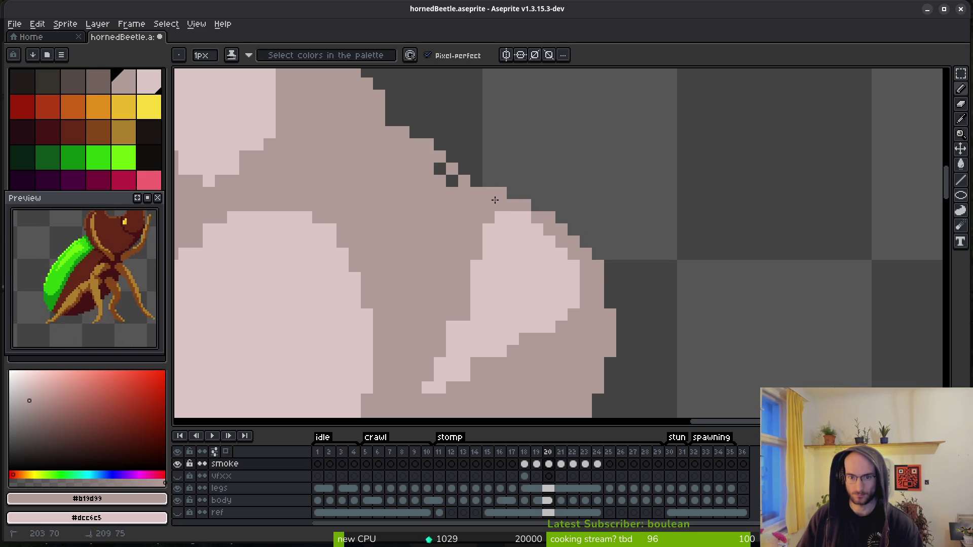
scroll(495, 200, "down", 3)
scroll(591, 289, "up", 3)
key("e")
key("Tab")
key("Tab")
scroll(720, 294, "down", 2)
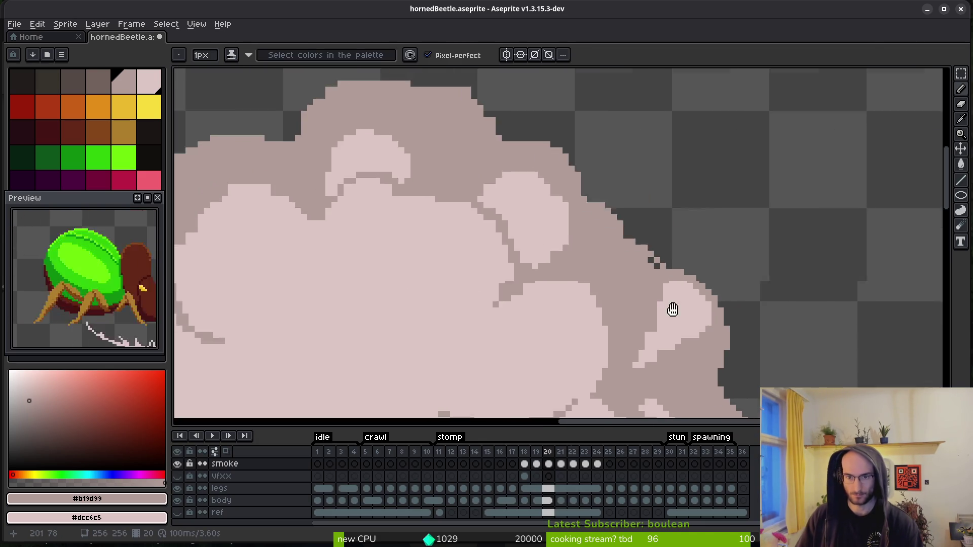
- Fill the dark gaps along the stepped smoke edge with pink pixels
scroll(640, 300, "up", 2)
key("b")
left_click_drag(614, 291, 580, 259)
left_click(630, 307)
left_click(533, 210)
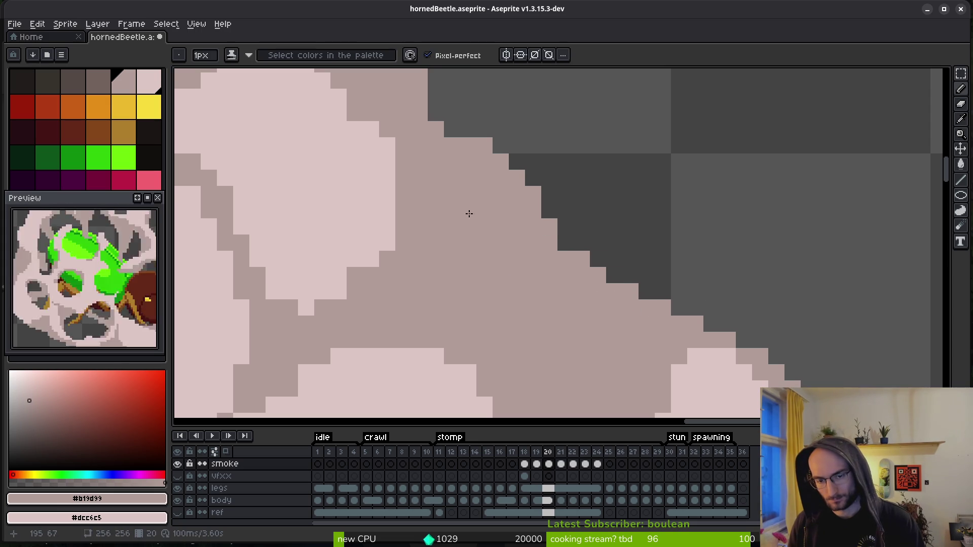
left_click_drag(470, 215, 601, 324)
mouse_move(630, 254)
left_mouse_down()
mouse_move(710, 334)
mouse_move(614, 256)
left_mouse_up()
mouse_move(549, 198)
left_mouse_down()
mouse_move(583, 220)
mouse_move(557, 217)
left_mouse_up()
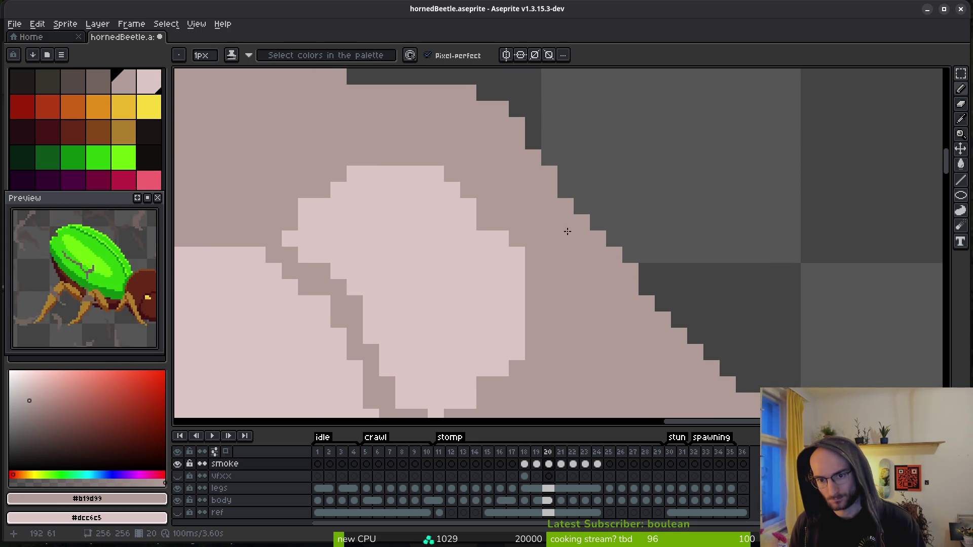
- Cover the diagonal dark staircase and nearby edge pixels in light pink
scroll(557, 217, "down", 6)
scroll(699, 340, "up", 5)
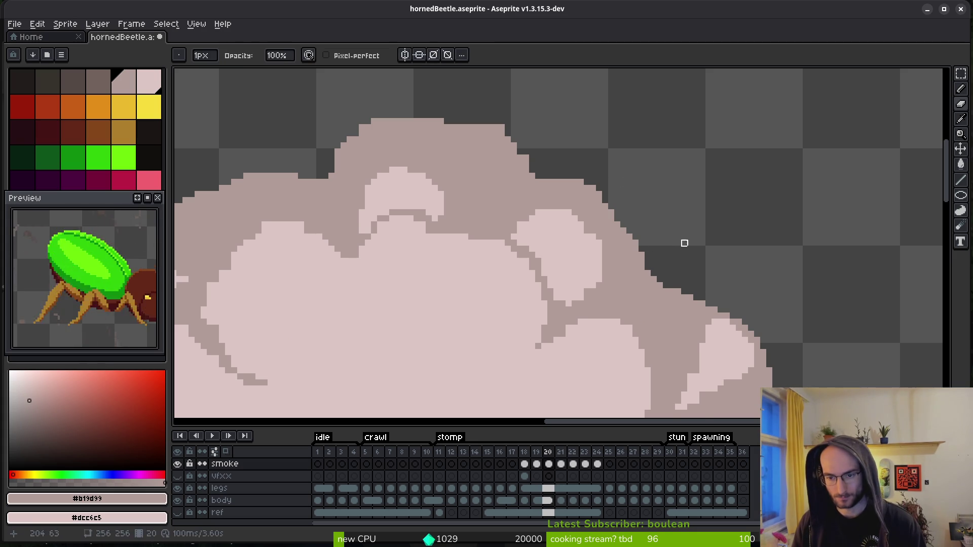
scroll(684, 241, "down", 1)
scroll(648, 300, "up", 2)
key("b")
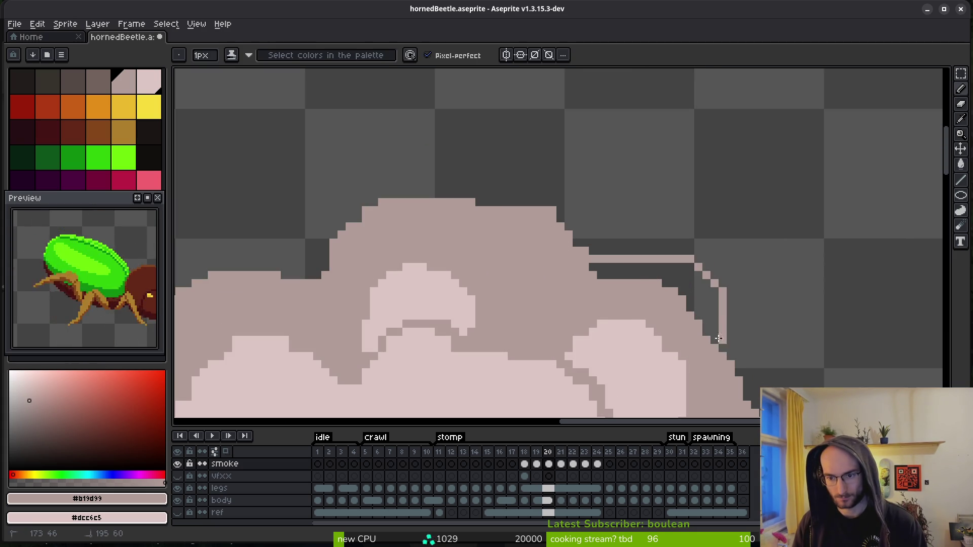
left_click_drag(702, 320, 687, 304)
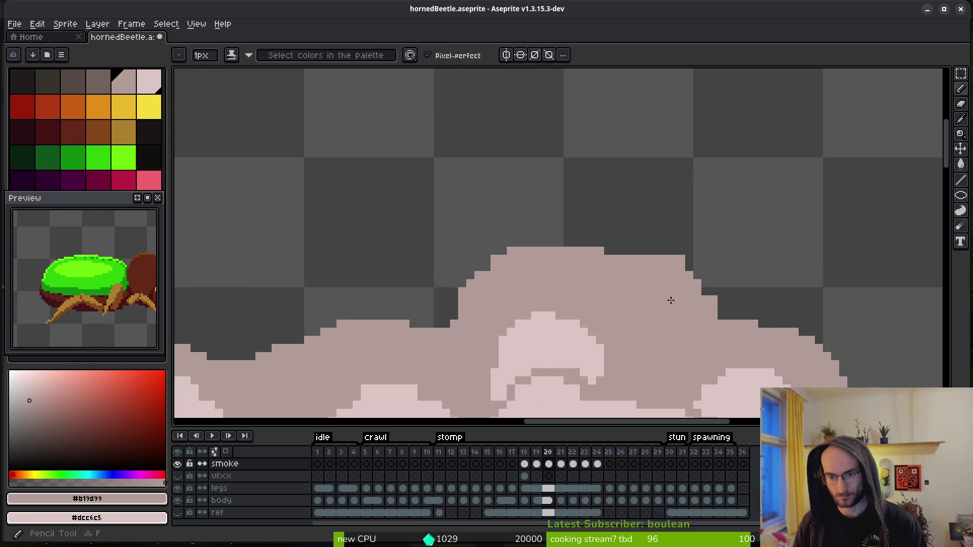
scroll(710, 325, "up", 3)
left_click_drag(501, 146, 697, 293)
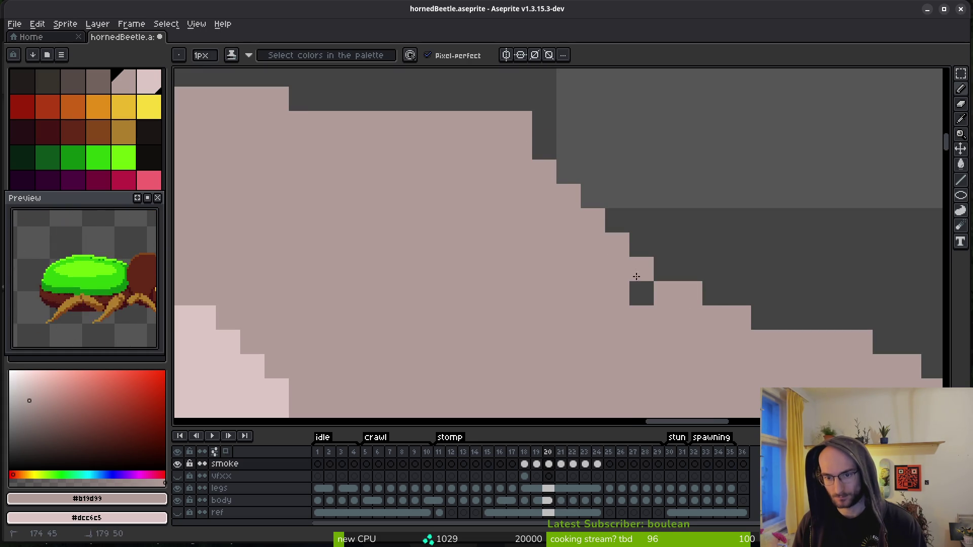
left_click(639, 293)
scroll(627, 284, "up", 2)
mouse_move(610, 242)
left_mouse_down()
mouse_move(555, 193)
mouse_move(439, 170)
left_mouse_up()
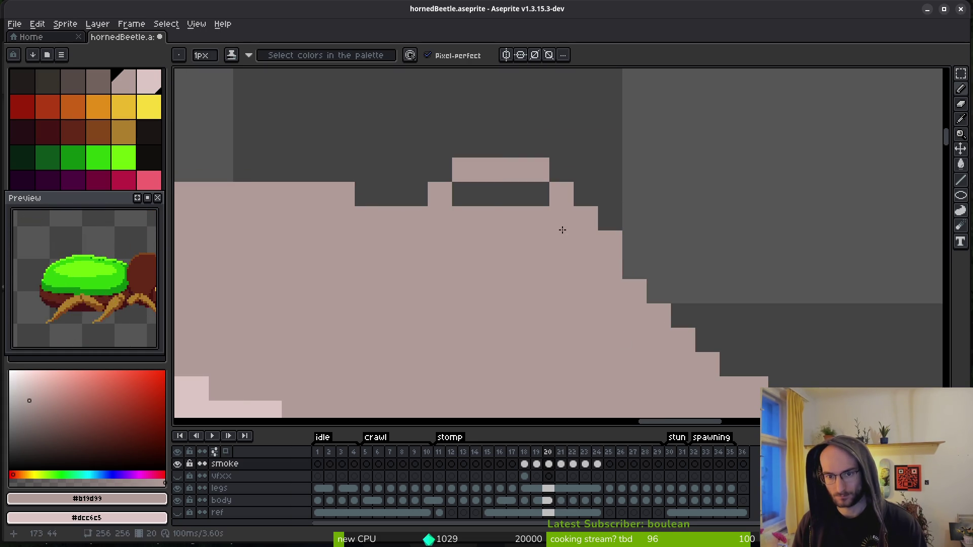
left_click_drag(545, 196, 456, 196)
- Paint the remaining dark staircase blocks and edge pixels pink, including the right side
scroll(476, 263, "down", 4)
scroll(608, 267, "up", 4)
left_click_drag(808, 191, 723, 212)
mouse_move(626, 174)
left_mouse_down()
mouse_move(539, 156)
mouse_move(388, 253)
mouse_move(473, 218)
left_mouse_up()
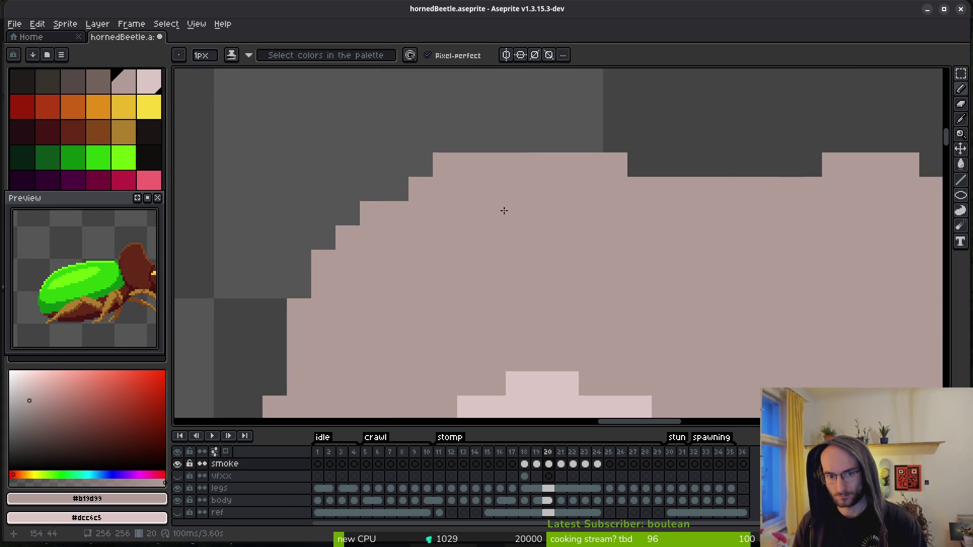
scroll(600, 255, "down", 5)
scroll(600, 255, "up", 4)
left_click_drag(524, 238, 441, 284)
left_click_drag(520, 256, 502, 268)
left_click(520, 256)
left_click(438, 273)
- Erase stray pixels along the smoke's top edge
key("e")
left_click_drag(415, 273, 439, 257)
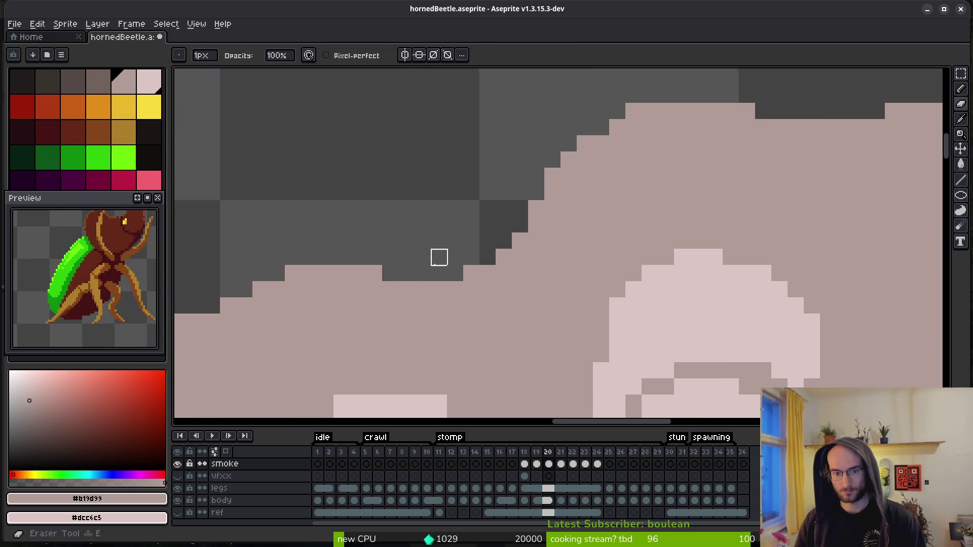
scroll(425, 284, "down", 5)
scroll(441, 277, "up", 3)
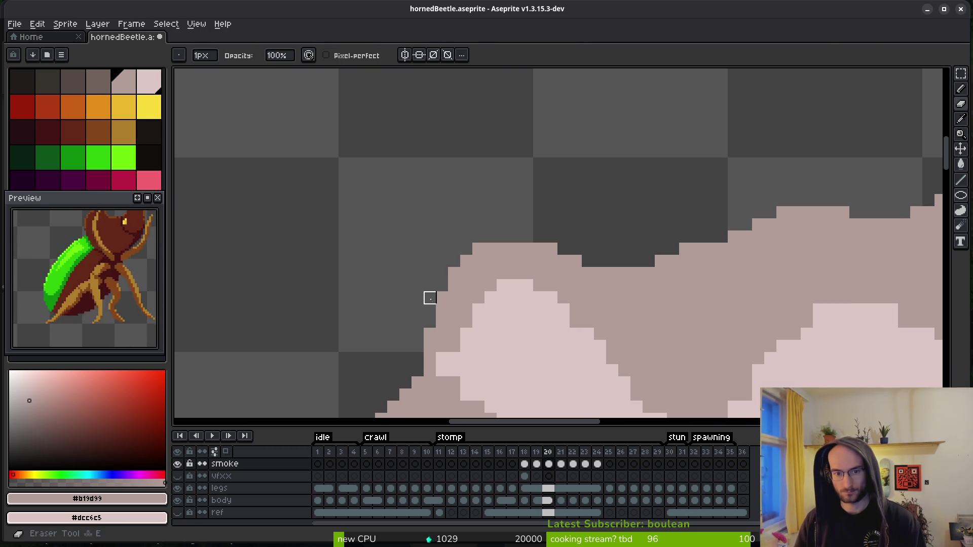
left_click_drag(454, 274, 479, 250)
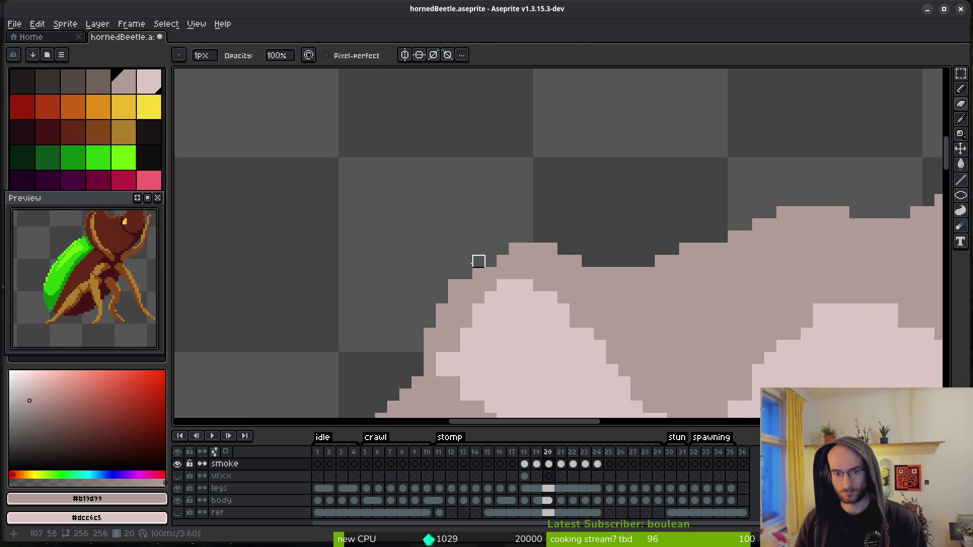
key("f")
scroll(592, 277, "down", 3)
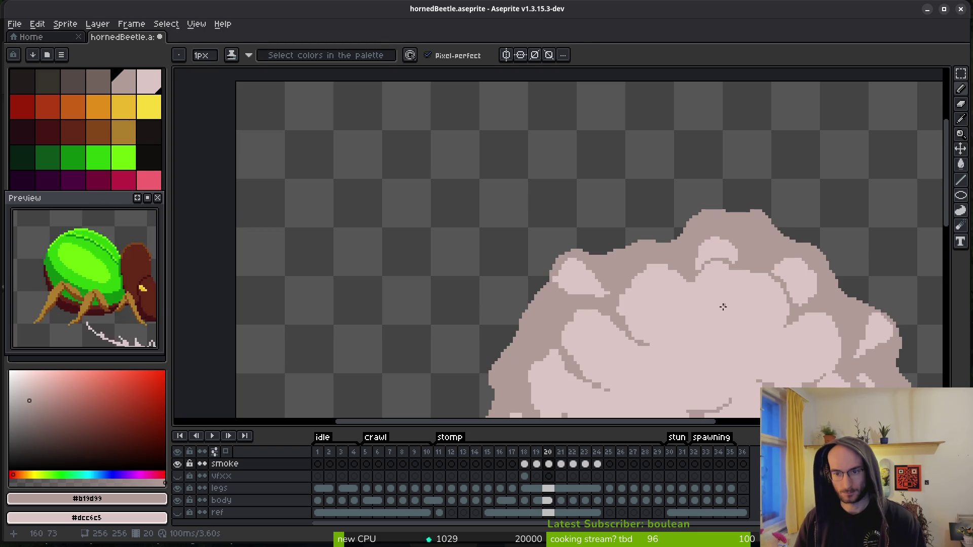
scroll(720, 306, "up", 3)
key("e")
scroll(549, 233, "up", 2)
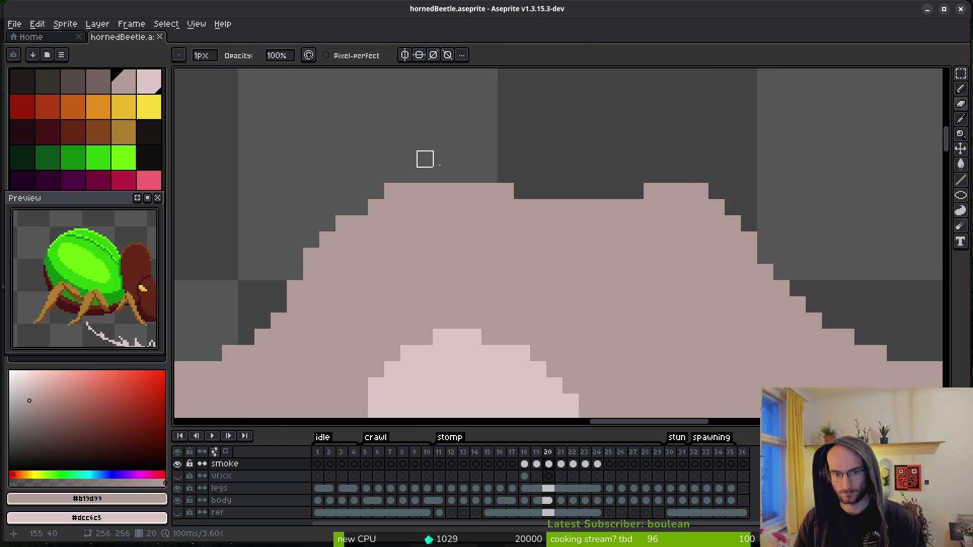
left_click_drag(506, 191, 684, 174)
- Fill the last dark top-edge pixels in pink and save hornedBeetle.aseprite
key("b")
left_click(684, 191)
left_click(619, 207)
left_click(631, 207)
left_click(668, 191)
scroll(529, 255, "down", 5)
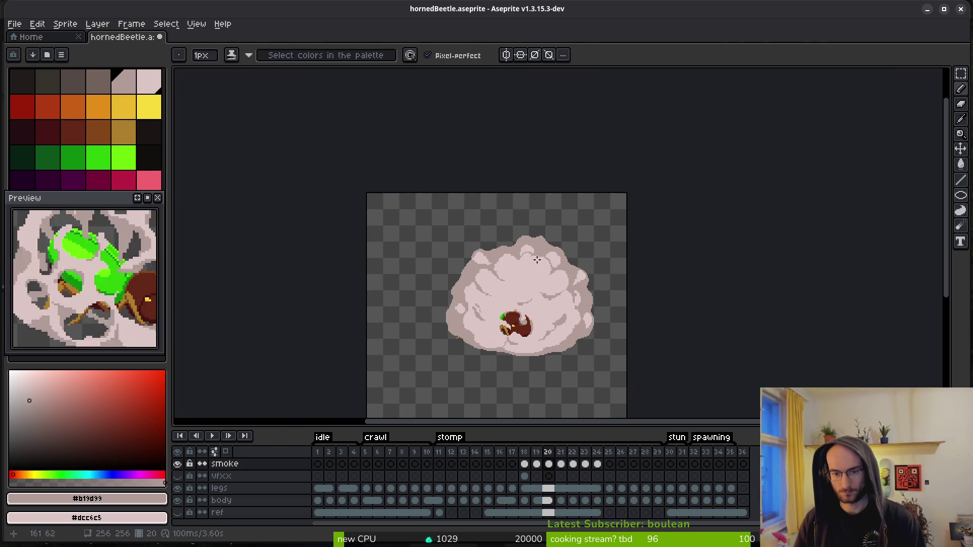
key("ctrl+s")
- Swap the drawing colours and touch up the lower wisp outline with light and dark pixels
scroll(641, 257, "up", 5)
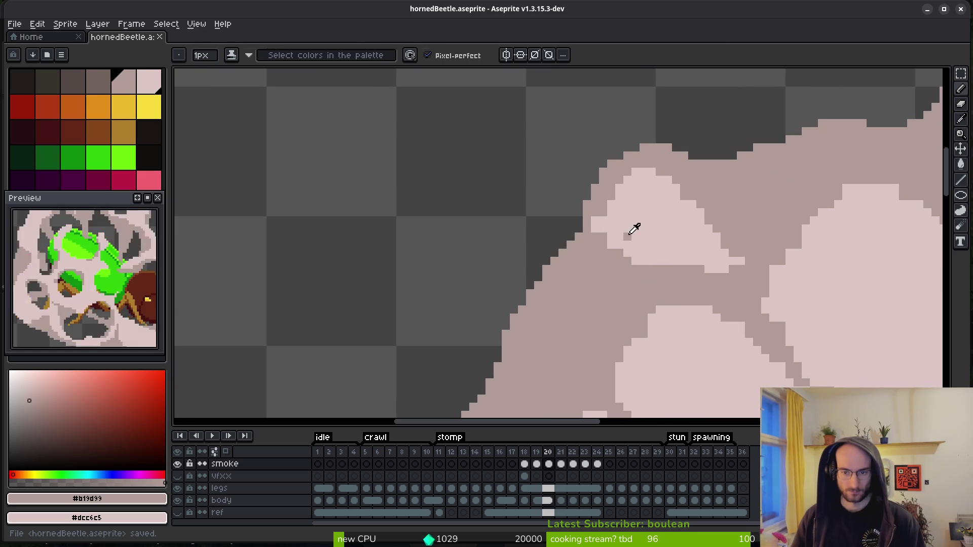
key("x")
key("b")
scroll(627, 239, "up", 2)
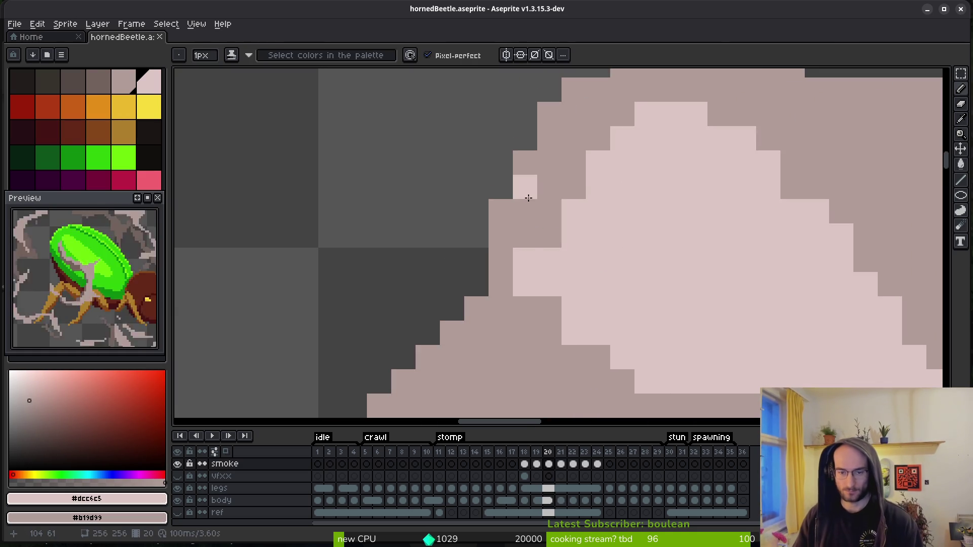
right_click(523, 273)
mouse_move(525, 308)
left_mouse_down()
mouse_move(547, 335)
mouse_move(602, 250)
mouse_move(476, 246)
mouse_move(639, 295)
mouse_move(602, 300)
left_mouse_up()
left_click(551, 308)
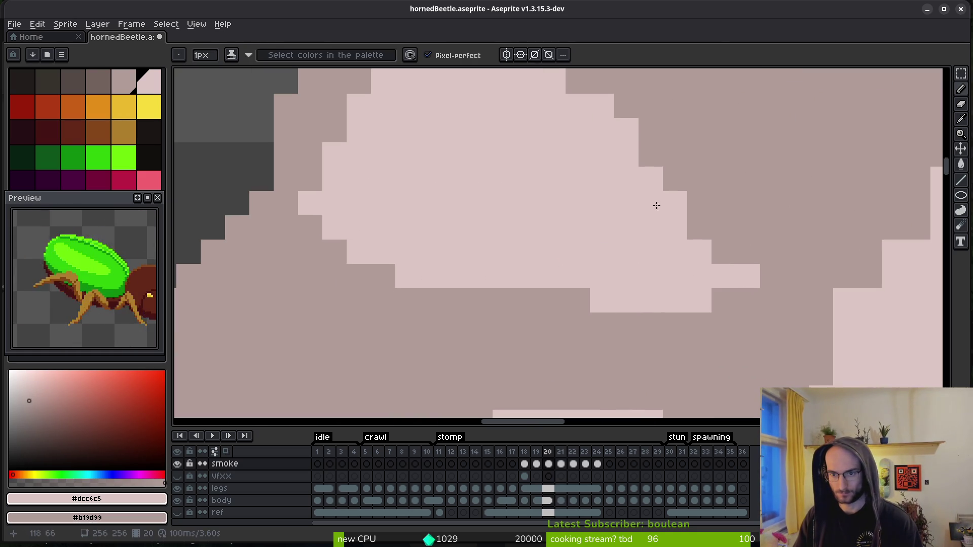
left_click_drag(754, 265, 691, 297)
- Lighten pixels along an upper wisp line and its edge, darkening one stray pixel
scroll(691, 297, "down", 5)
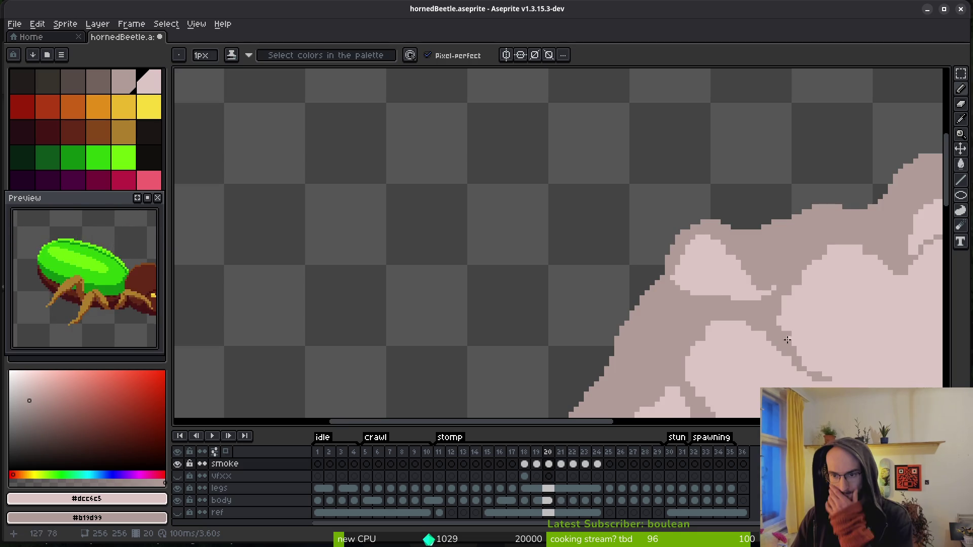
scroll(689, 275, "up", 3)
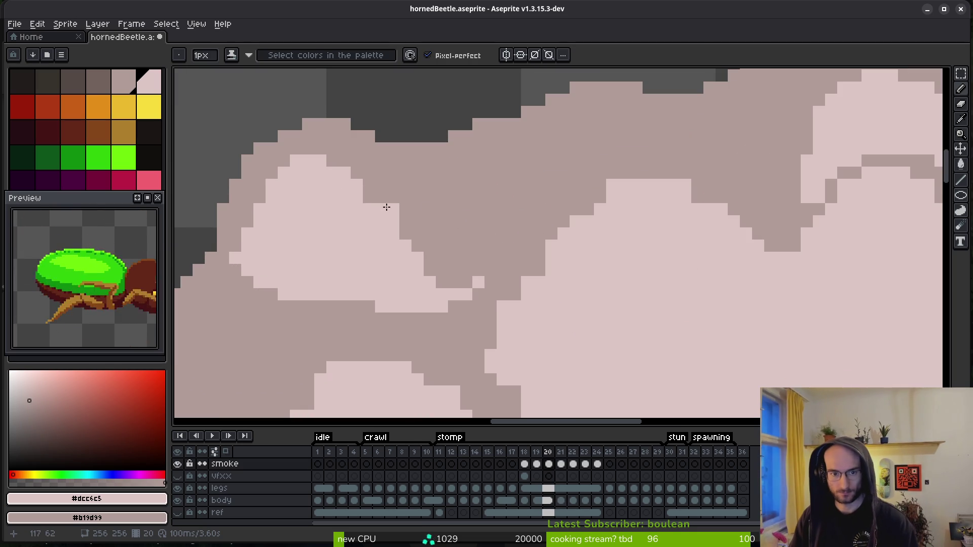
left_click_drag(394, 225, 524, 270)
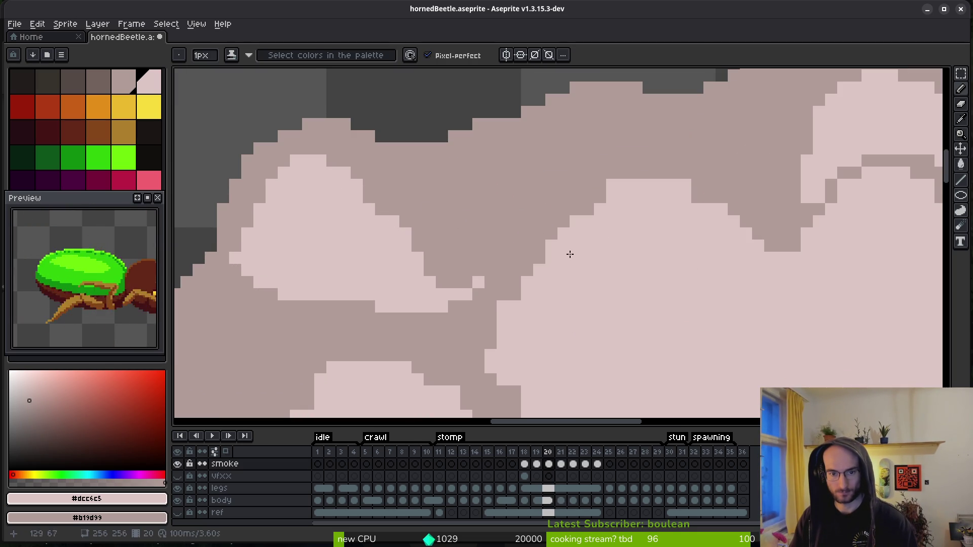
left_click_drag(605, 203, 576, 220)
right_click(612, 185)
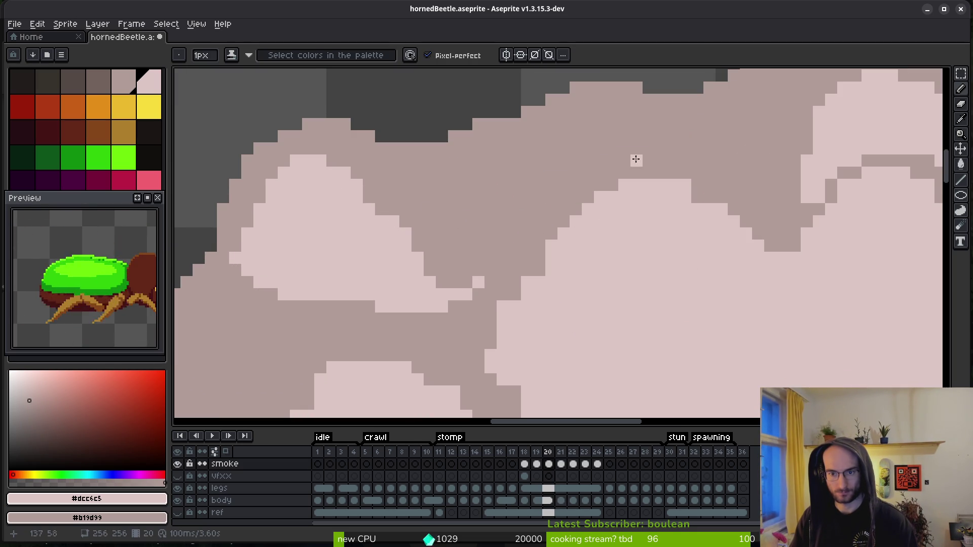
- Redraw the wisp edge's stair-step pixels with darker touches
scroll(660, 200, "down", 2)
scroll(660, 200, "left", 1)
mouse_move(572, 187)
left_mouse_down()
mouse_move(542, 207)
mouse_move(568, 186)
left_mouse_up()
left_click_drag(564, 222, 540, 246)
right_click(552, 221)
right_click(541, 234)
- Smooth the diagonal wisp line and cover its dark stair-step blocks in light pink
scroll(540, 234, "down", 2)
scroll(540, 233, "right", 3)
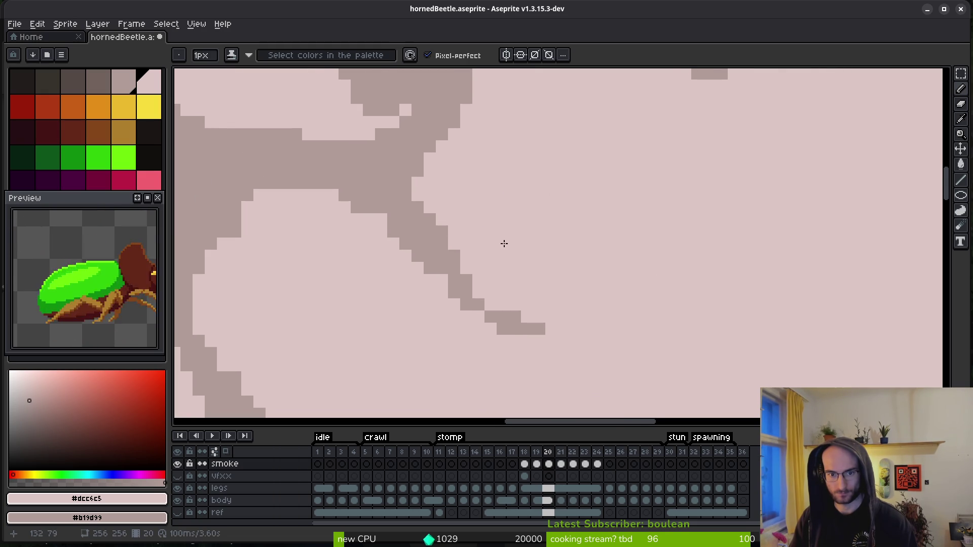
scroll(773, 221, "down", 2)
scroll(773, 221, "left", 6)
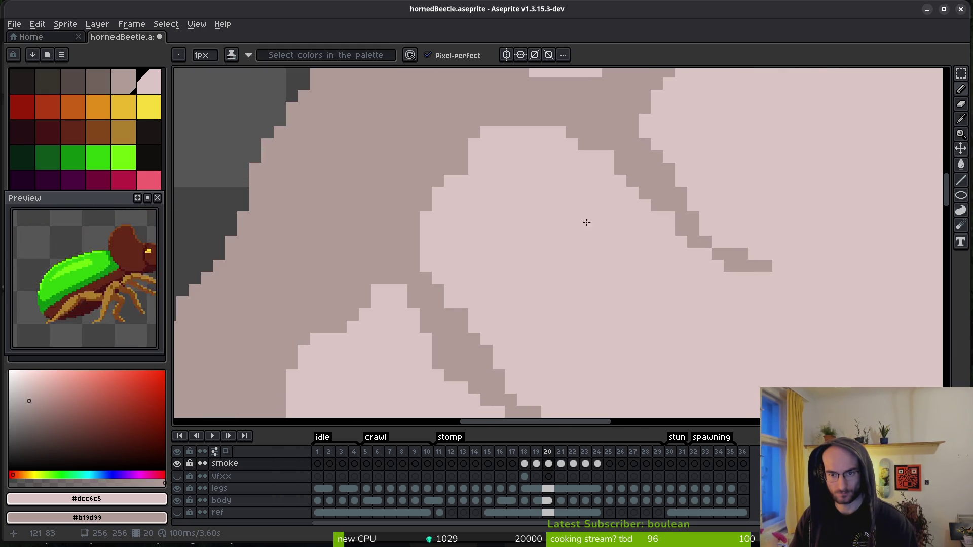
scroll(602, 227, "up", 2)
scroll(602, 227, "left", 2)
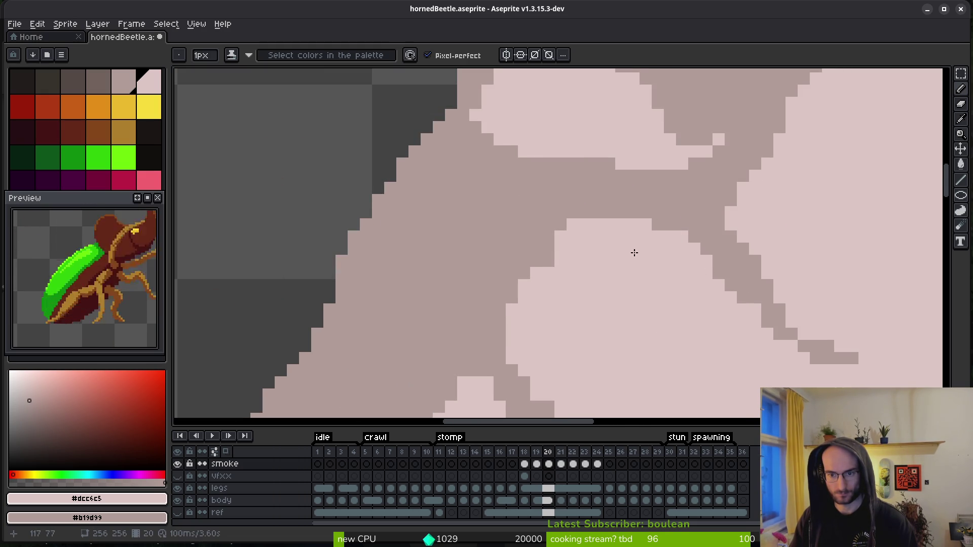
left_click(752, 307)
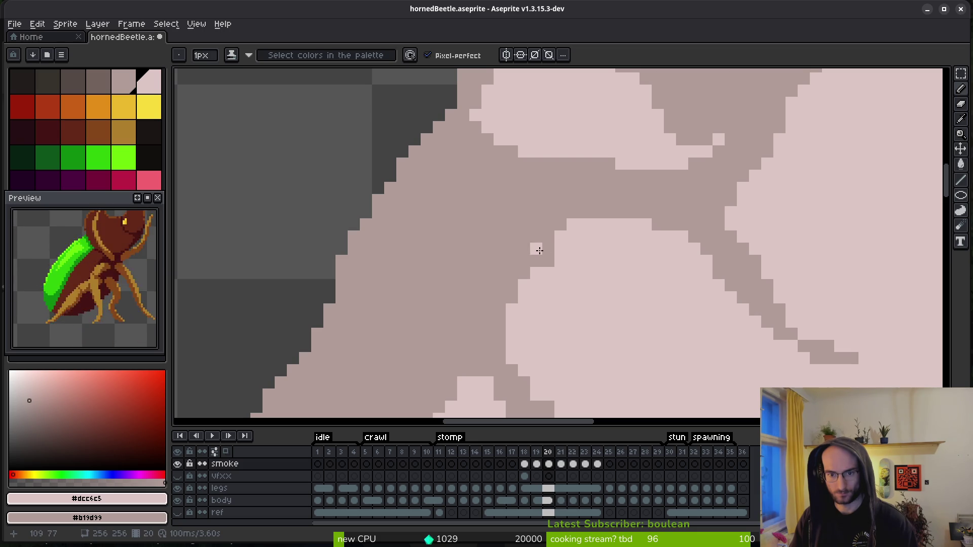
scroll(546, 267, "down", 5)
scroll(545, 267, "right", 1)
left_click_drag(493, 193, 556, 258)
scroll(619, 322, "up", 3)
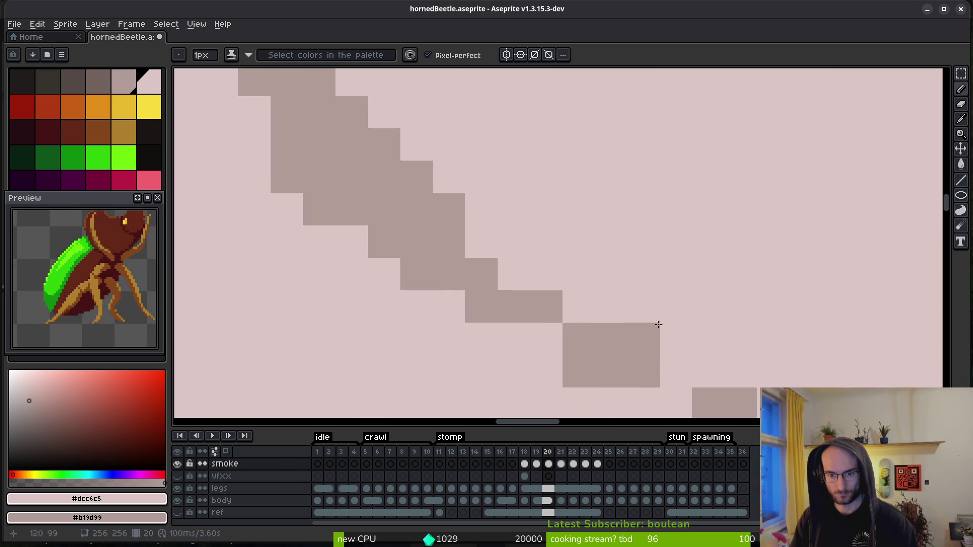
mouse_move(527, 226)
left_mouse_down()
mouse_move(477, 282)
mouse_move(642, 317)
left_mouse_up()
- Widen the light shape left of the peak and lighten its stair-stepped edge and dark pixels
scroll(629, 291, "down", 3)
scroll(634, 305, "up", 2)
scroll(634, 304, "down", 3)
scroll(607, 251, "up", 3)
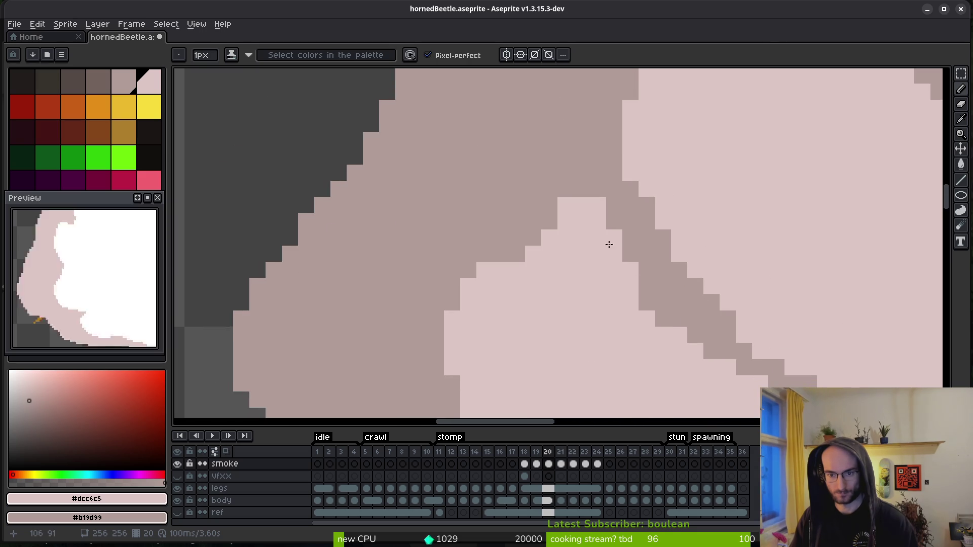
mouse_move(554, 217)
left_mouse_down()
mouse_move(505, 272)
mouse_move(521, 243)
mouse_move(558, 278)
mouse_move(531, 298)
left_mouse_up()
scroll(653, 302, "down", 3)
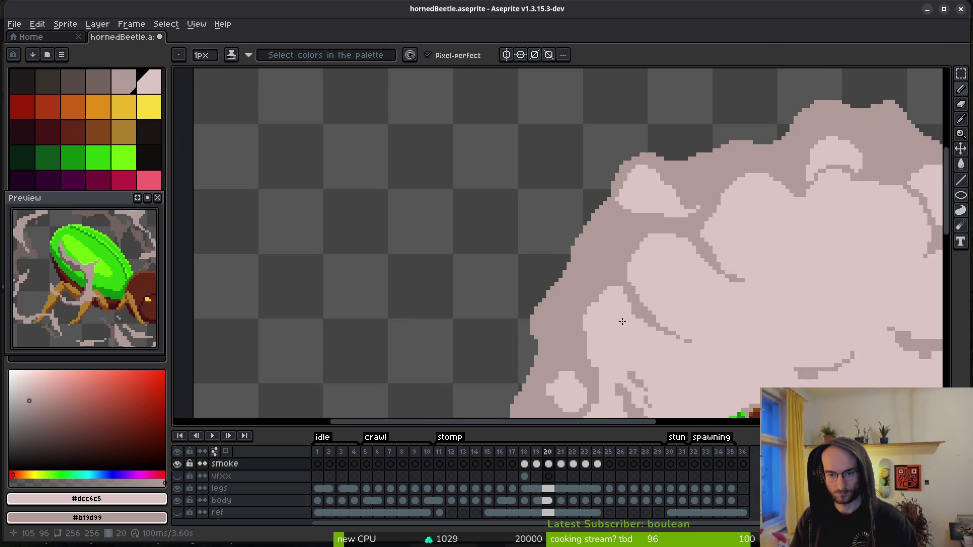
scroll(607, 231, "up", 3)
scroll(658, 329, "down", 3)
scroll(593, 306, "up", 2)
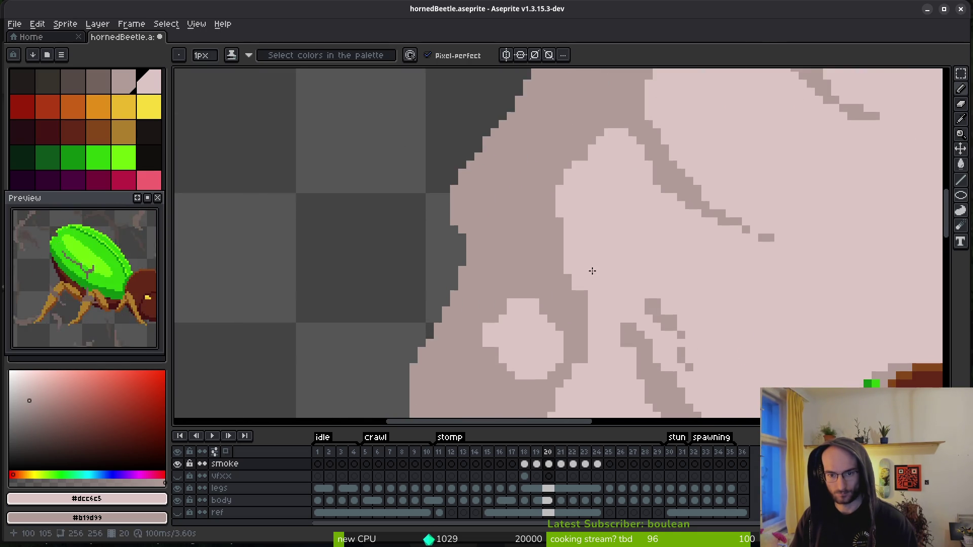
left_click_drag(610, 131, 582, 152)
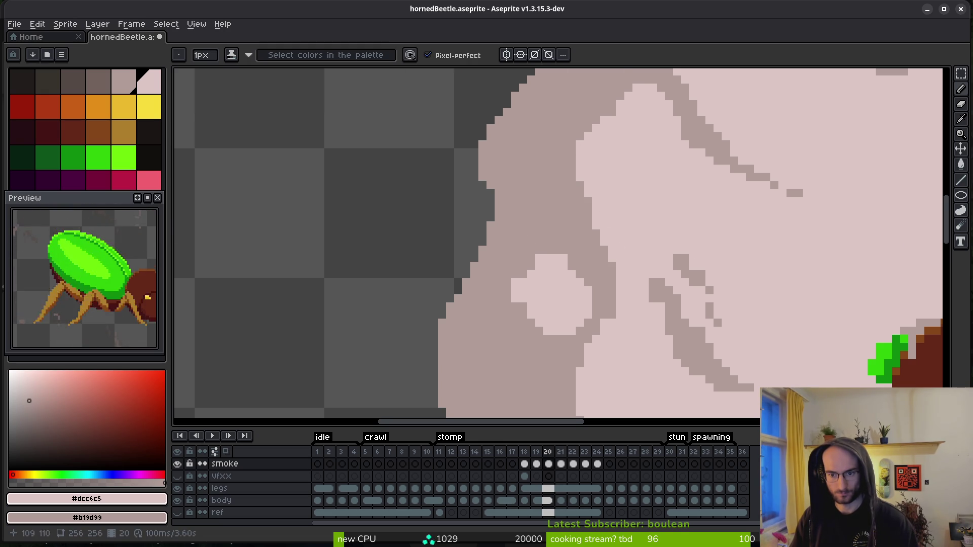
scroll(697, 264, "up", 2)
left_click(582, 152)
left_click(627, 202)
- Scan across the cloud and repaint grey wisp pixels light pink
scroll(764, 238, "down", 2)
scroll(652, 174, "up", 2)
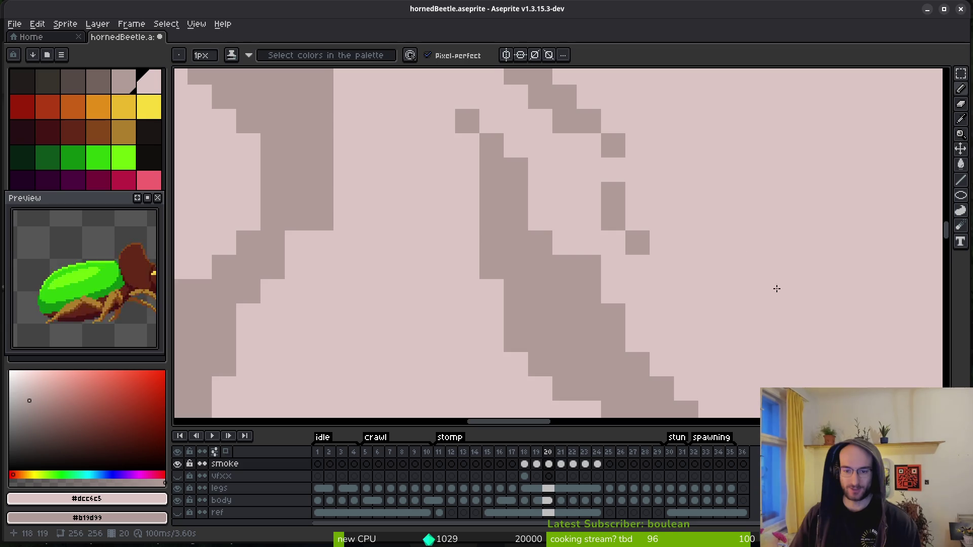
scroll(606, 218, "down", 4)
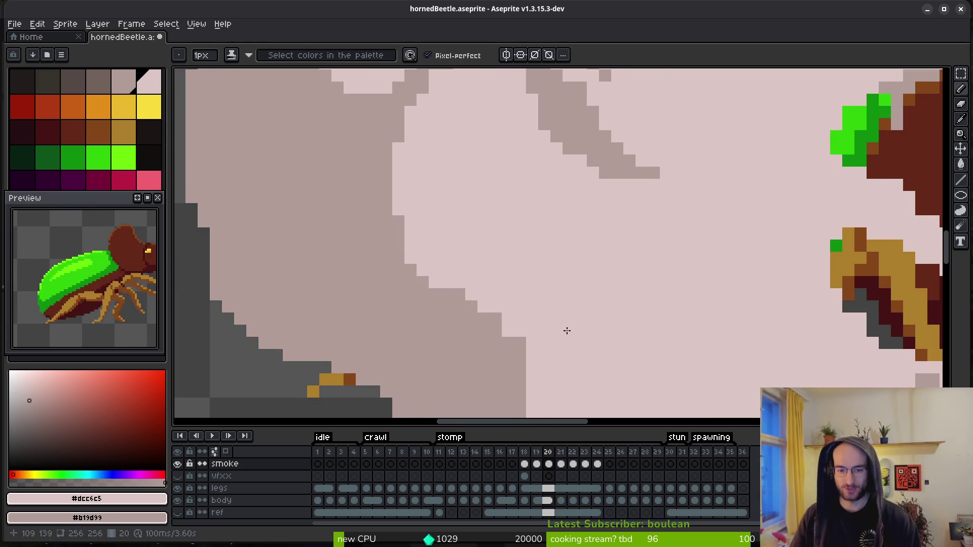
scroll(563, 253, "down", 3)
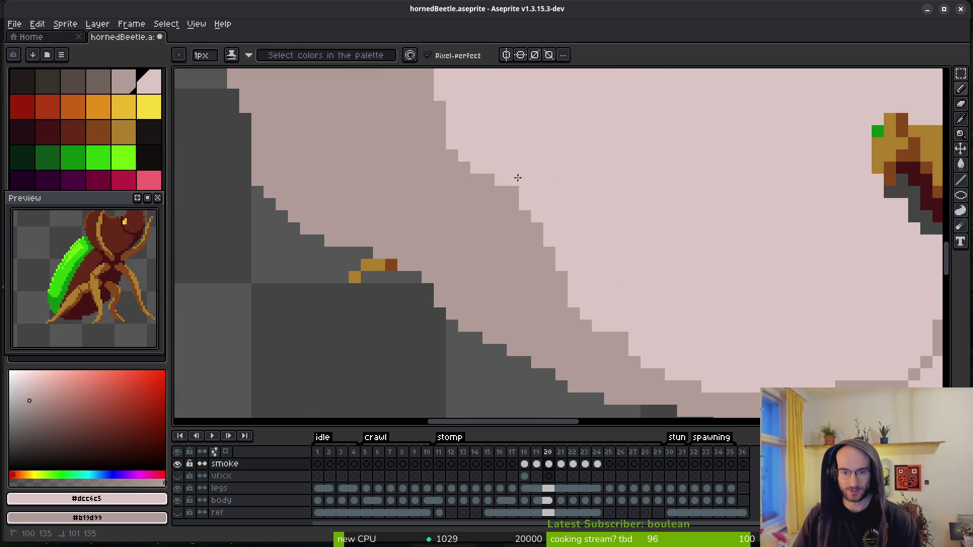
scroll(603, 233, "down", 2)
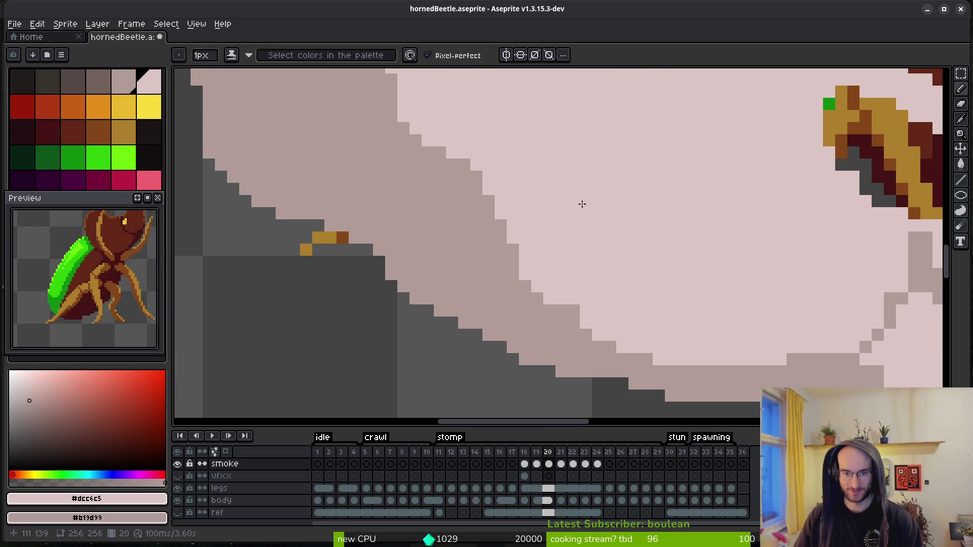
scroll(552, 185, "down", 3)
scroll(466, 193, "up", 4)
scroll(561, 219, "right", 4)
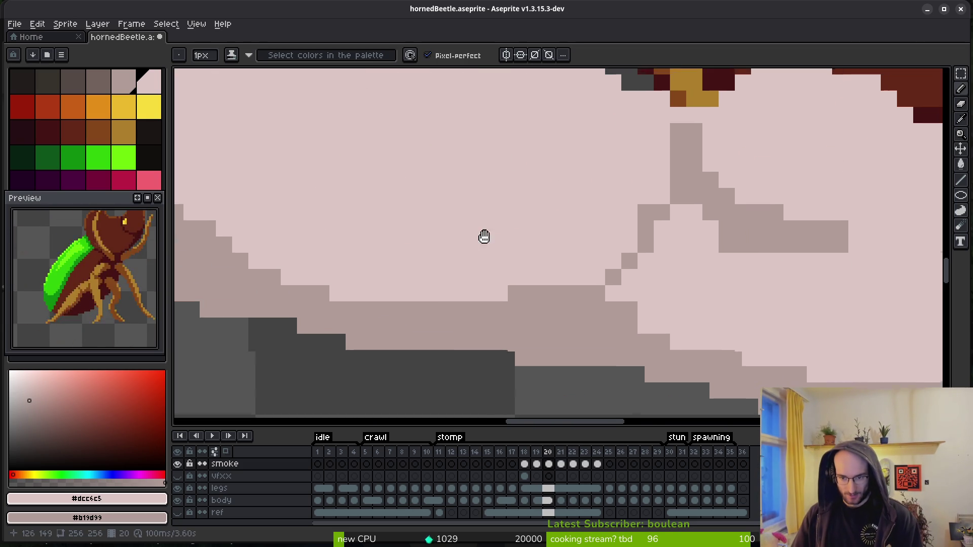
left_click(736, 241)
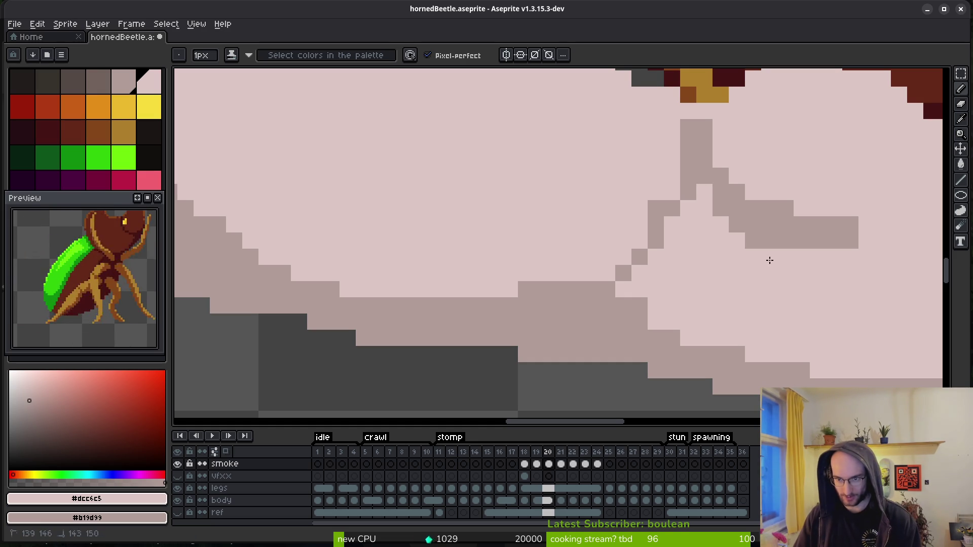
- Break up the horizontal grey wisp by repainting several of its pixels light pink
left_click_drag(752, 241, 767, 242)
left_click(786, 208)
left_click_drag(825, 217, 799, 229)
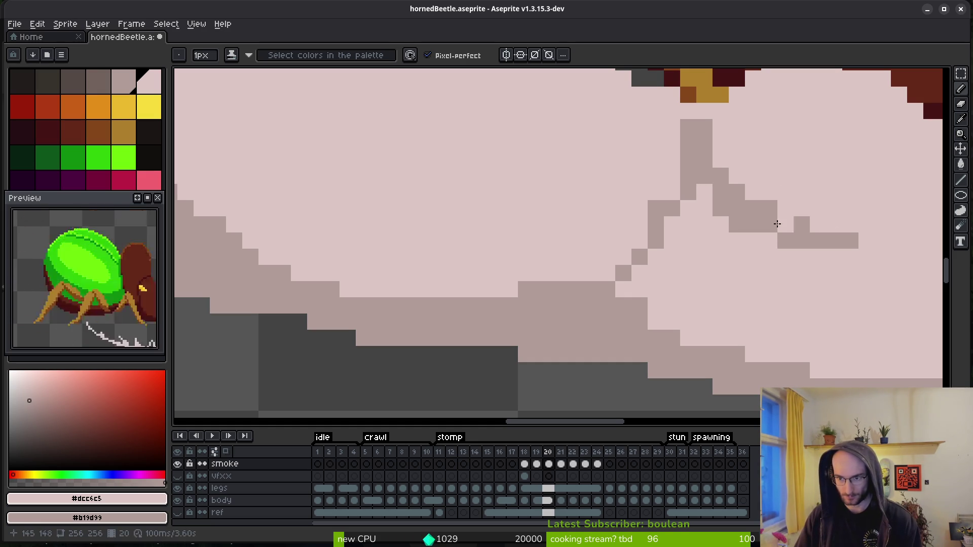
left_click_drag(695, 131, 658, 178)
scroll(652, 209, "down", 4)
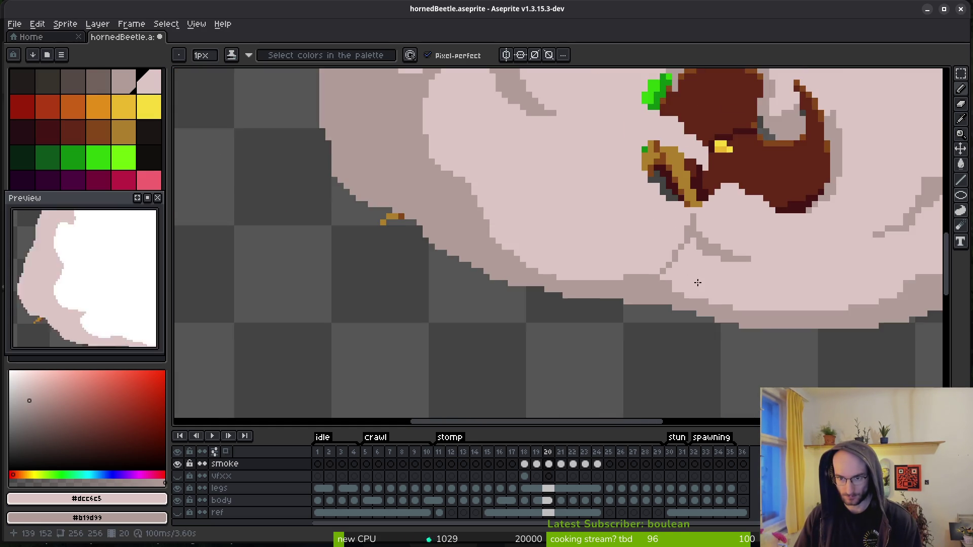
scroll(696, 291, "up", 4)
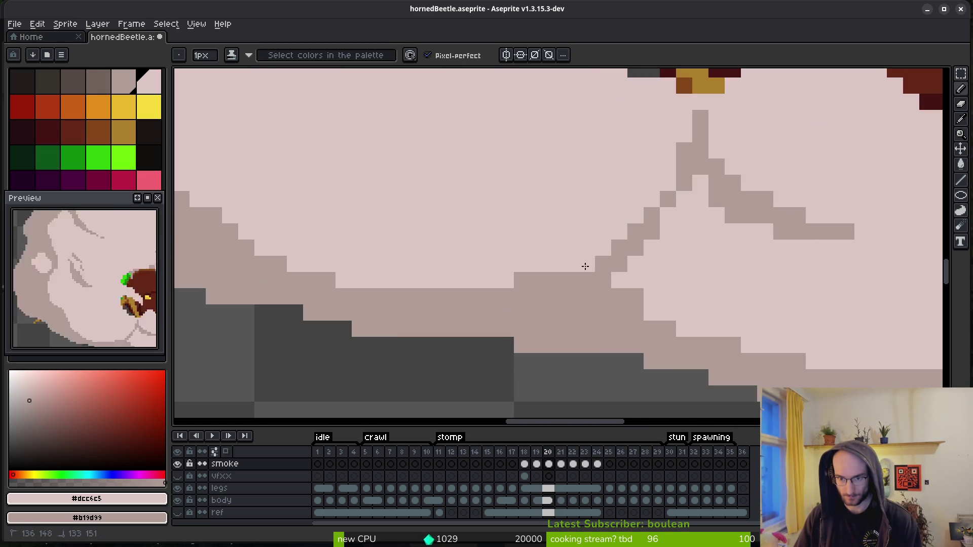
scroll(695, 305, "down", 4)
scroll(709, 303, "up", 3)
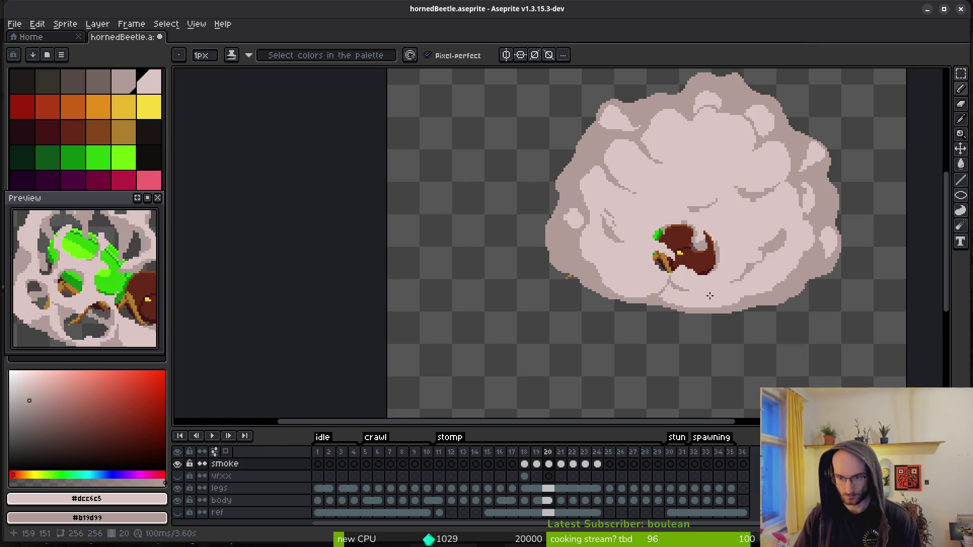
scroll(645, 241, "up", 10)
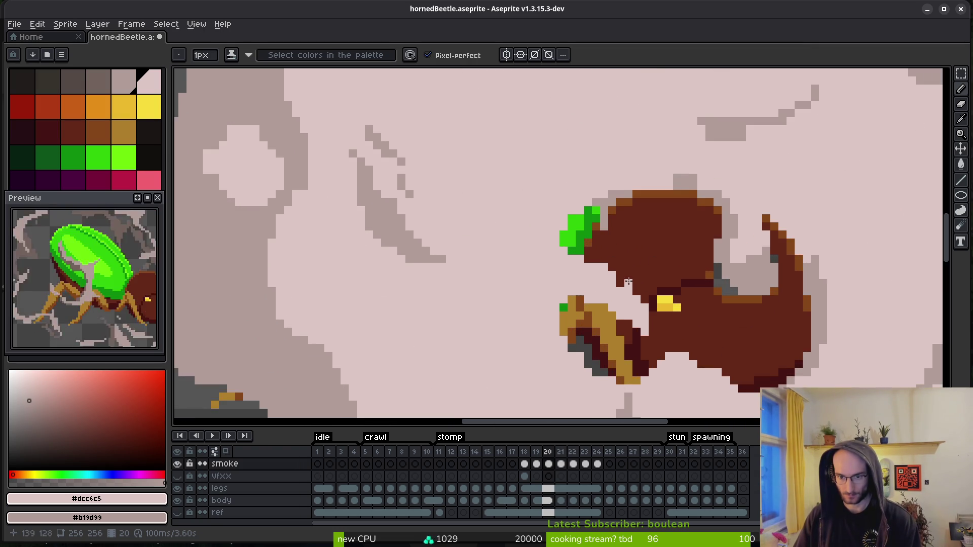
- Draw a new diagonal grey wisp line inside the smoke, extending it down-right
left_click_drag(506, 247, 621, 318)
left_click_drag(656, 345, 679, 369)
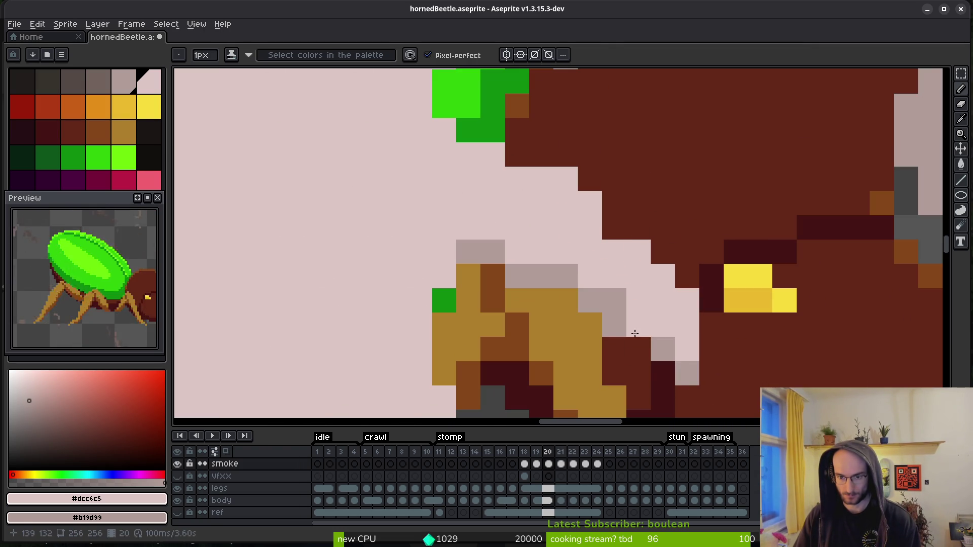
left_click(636, 330)
scroll(636, 330, "down", 5)
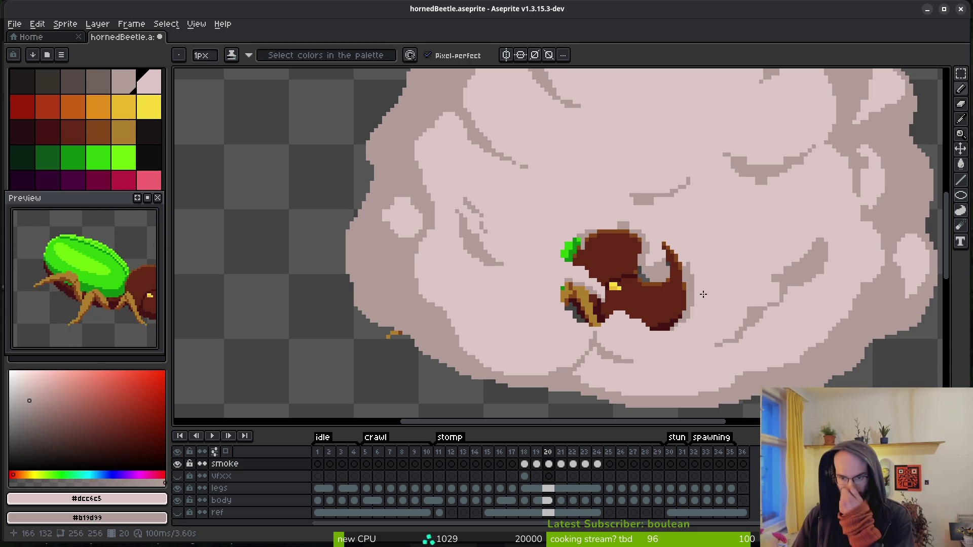
scroll(699, 283, "down", 4)
- Compare the cloud against frame 19, then return to frame 20 with the pencil
key("comma")
key("i")
key("period")
key("b")
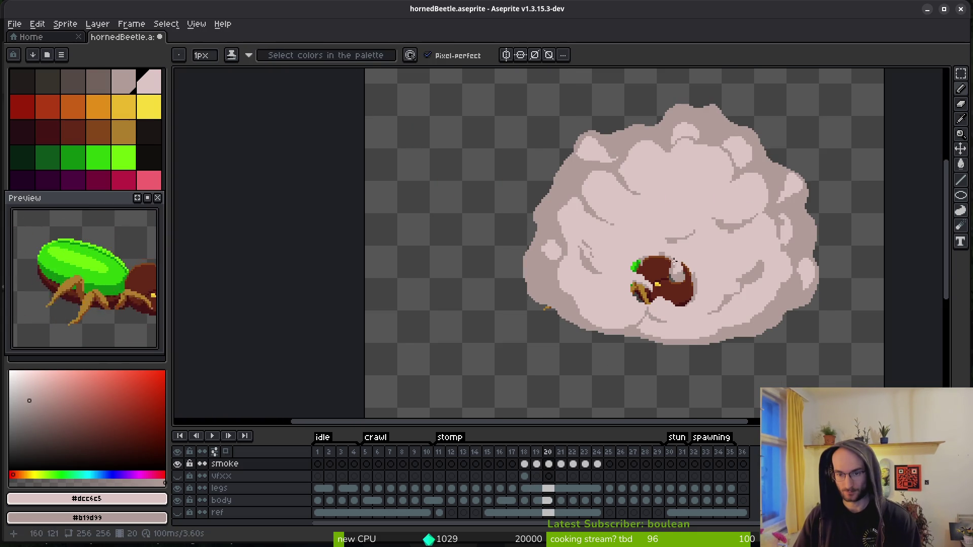
- Extend the grey wisp row left, clean stray pixels pink, and fill lower-left edge gaps
scroll(684, 264, "up", 5)
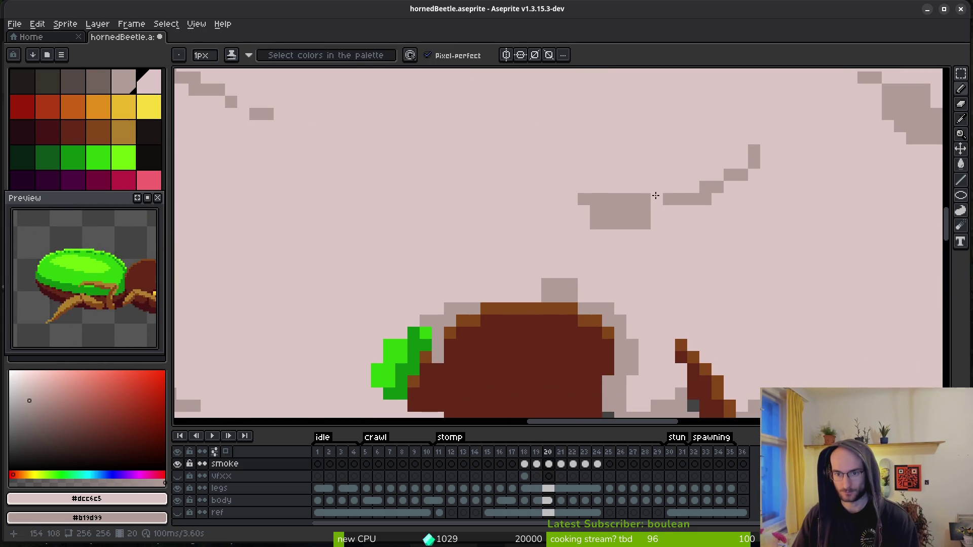
left_click_drag(616, 211, 523, 224)
left_click_drag(621, 199, 553, 210)
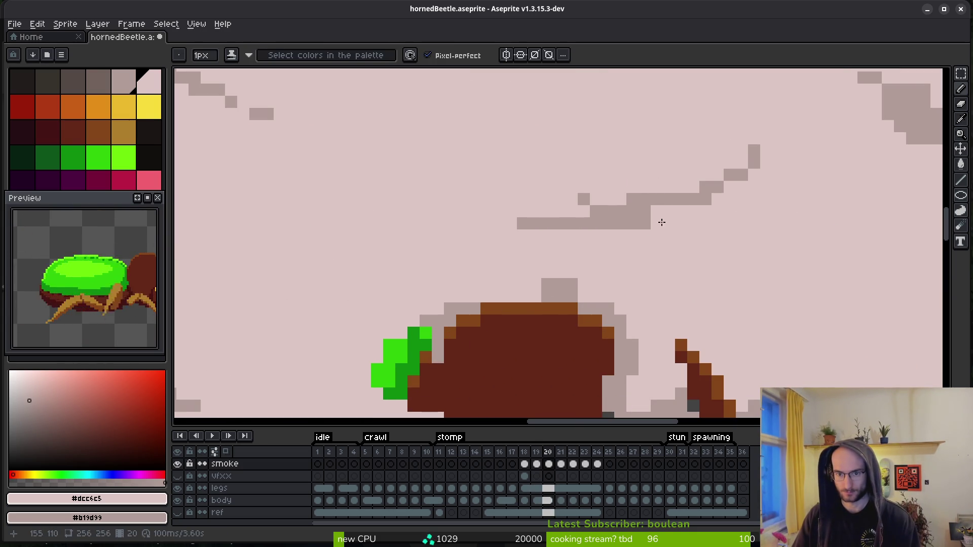
left_click_drag(631, 223, 646, 224)
scroll(633, 205, "down", 3)
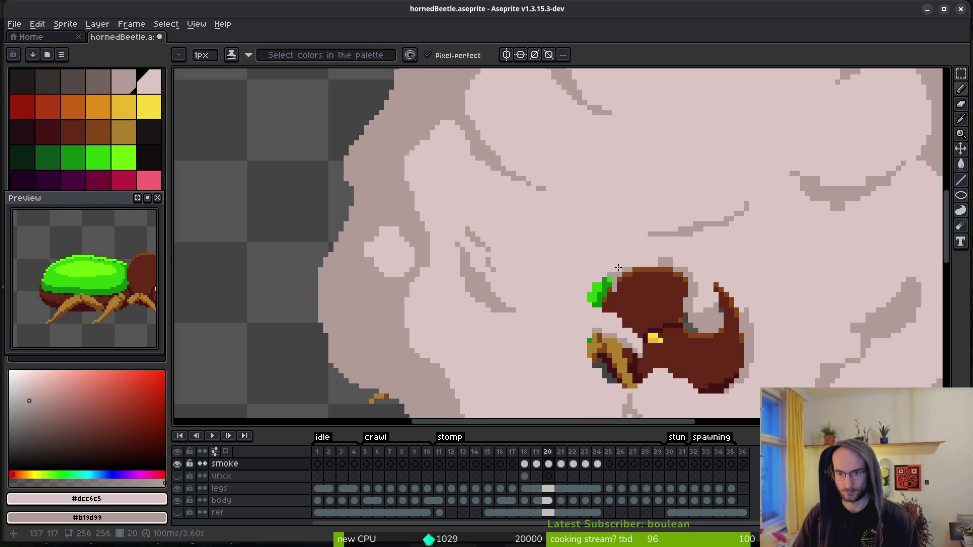
scroll(633, 240, "right", 4)
scroll(621, 226, "up", 3)
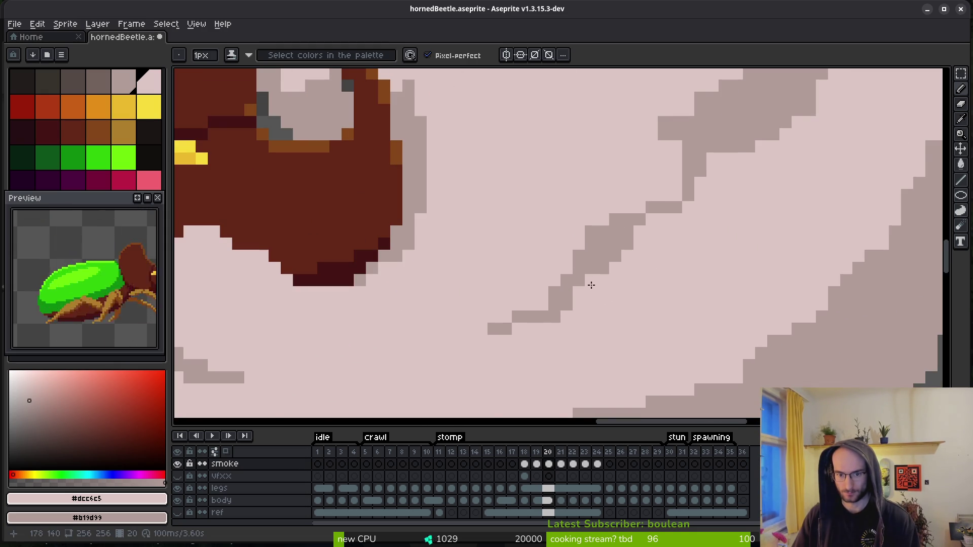
scroll(607, 269, "down", 5)
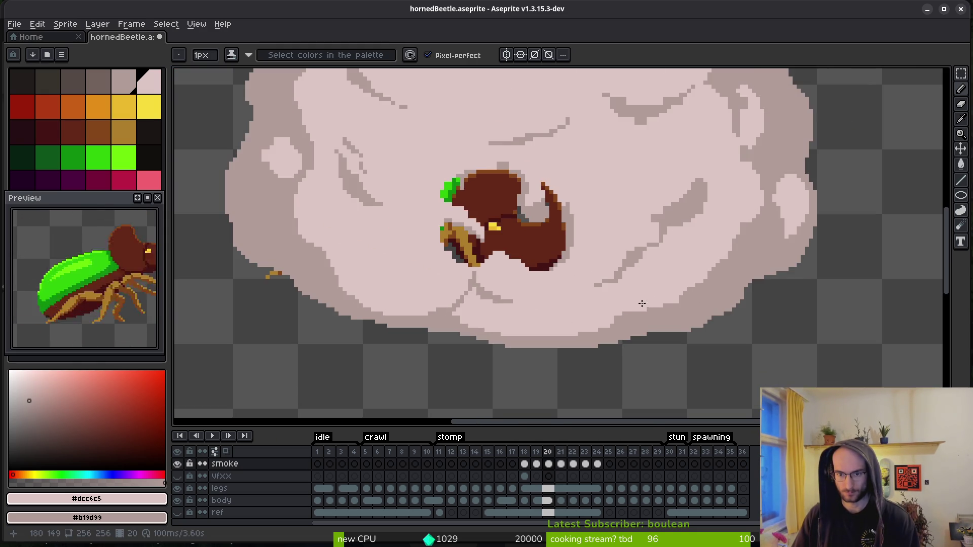
scroll(642, 303, "up", 4)
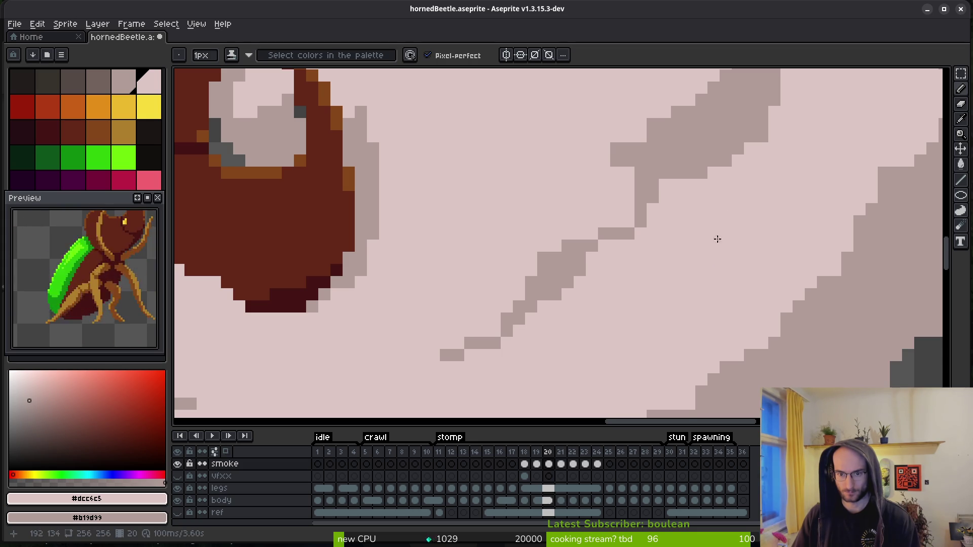
scroll(732, 208, "up", 2)
scroll(658, 302, "right", 2)
mouse_move(581, 215)
left_mouse_down()
mouse_move(521, 270)
mouse_move(517, 258)
mouse_move(574, 273)
mouse_move(495, 293)
left_mouse_up()
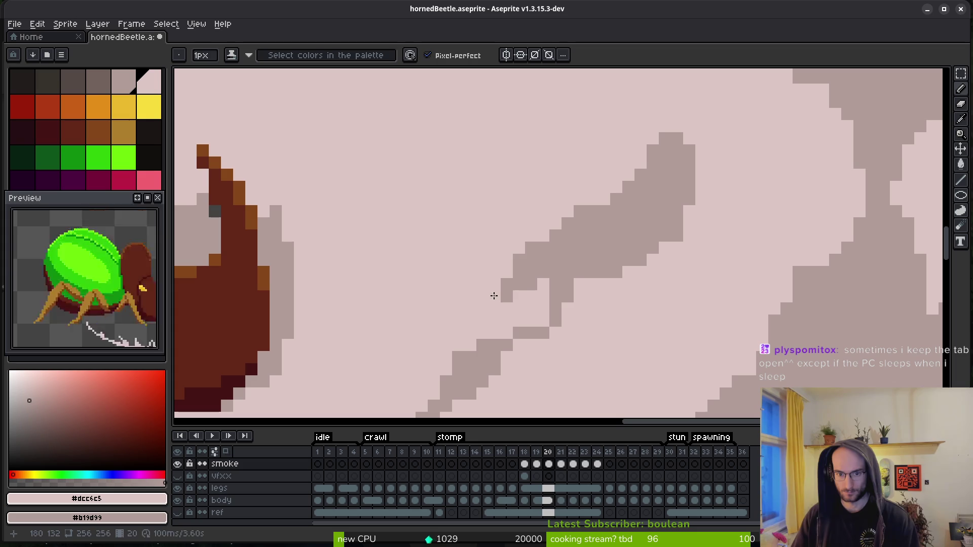
- Clear the lone grey pixels around the wisp's notch to pink, smoothing its edge
scroll(553, 311, "down", 5)
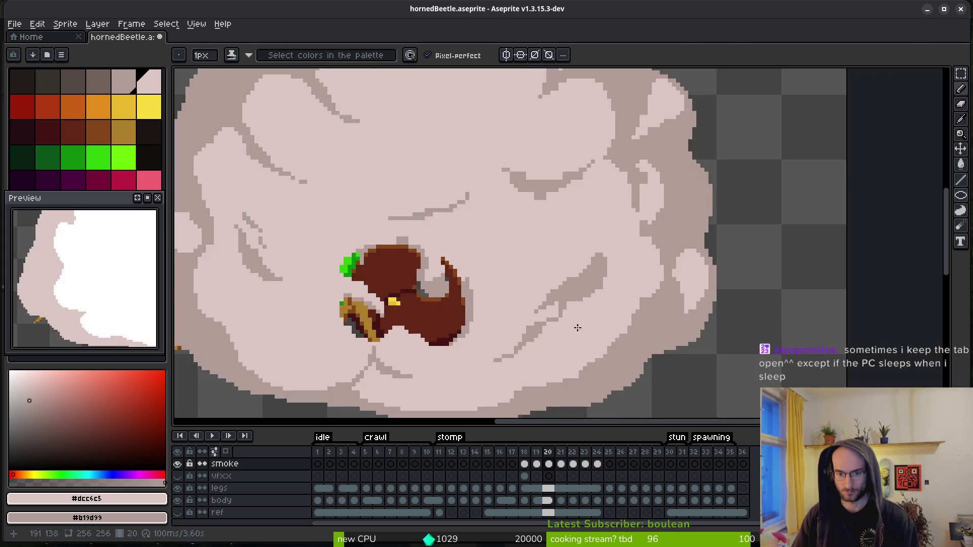
scroll(522, 293, "up", 6)
left_click(520, 292)
scroll(579, 328, "down", 5)
scroll(588, 263, "up", 5)
left_click(525, 292)
right_click(536, 297)
left_click(542, 278)
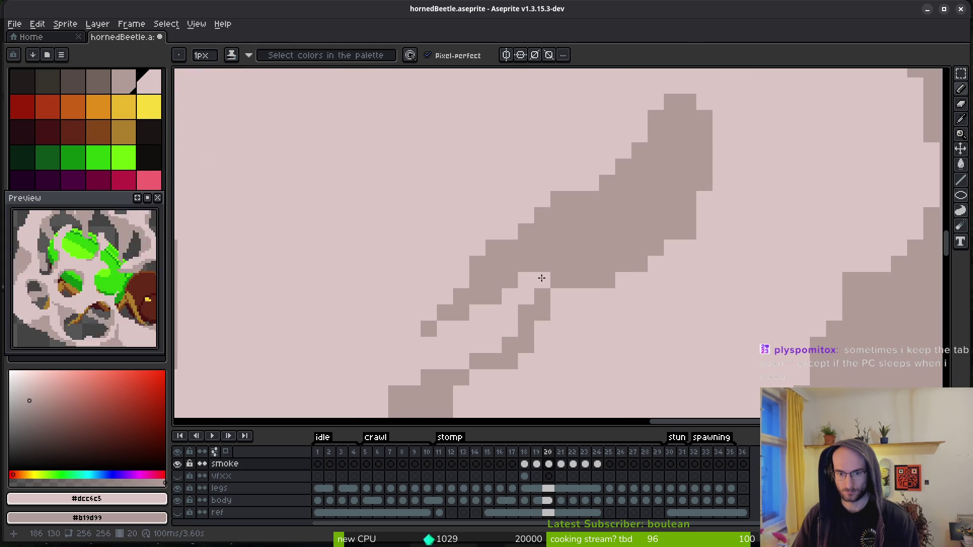
left_click(543, 281)
scroll(542, 278, "down", 5)
scroll(638, 316, "up", 5)
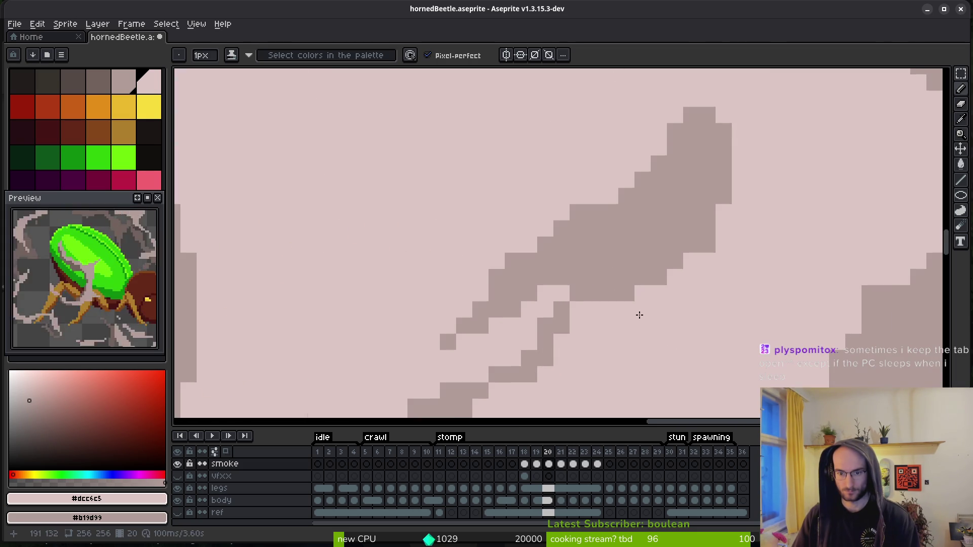
scroll(741, 225, "down", 5)
scroll(682, 283, "up", 5)
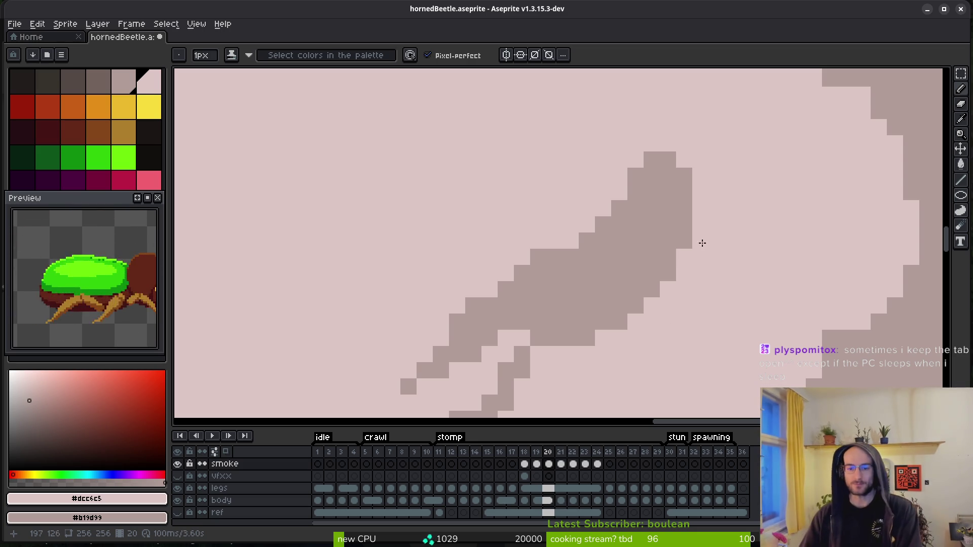
scroll(707, 175, "down", 2)
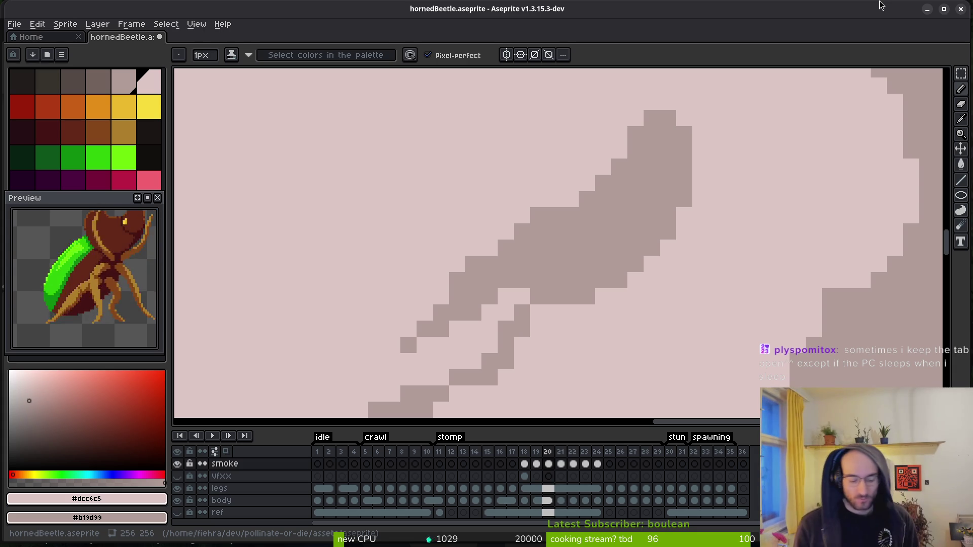
scroll(450, 243, "down", 3)
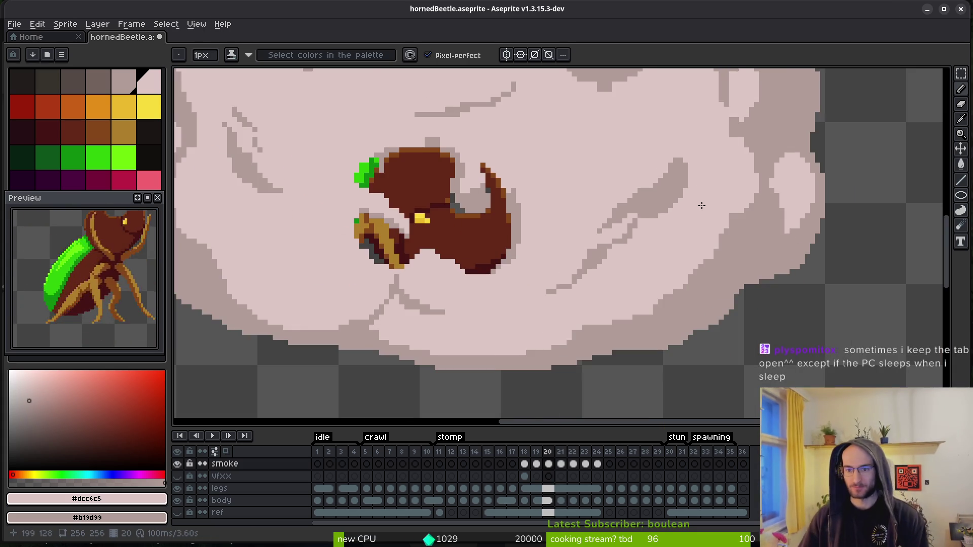
- Zoom in on frame 20 and lighten or darken jagged pixels along the smoke wisp
scroll(664, 292, "up", 2)
scroll(623, 320, "up", 3)
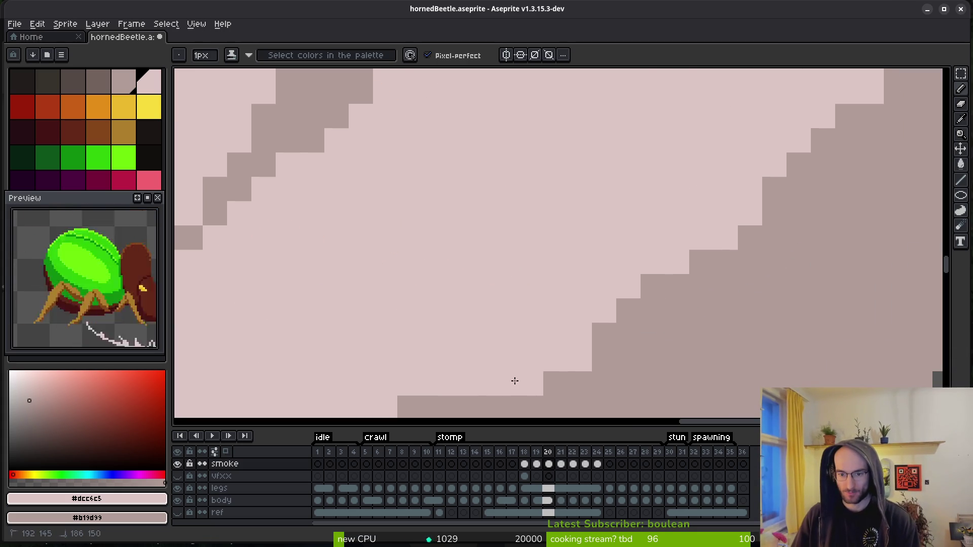
scroll(606, 332, "down", 3)
scroll(536, 299, "up", 3)
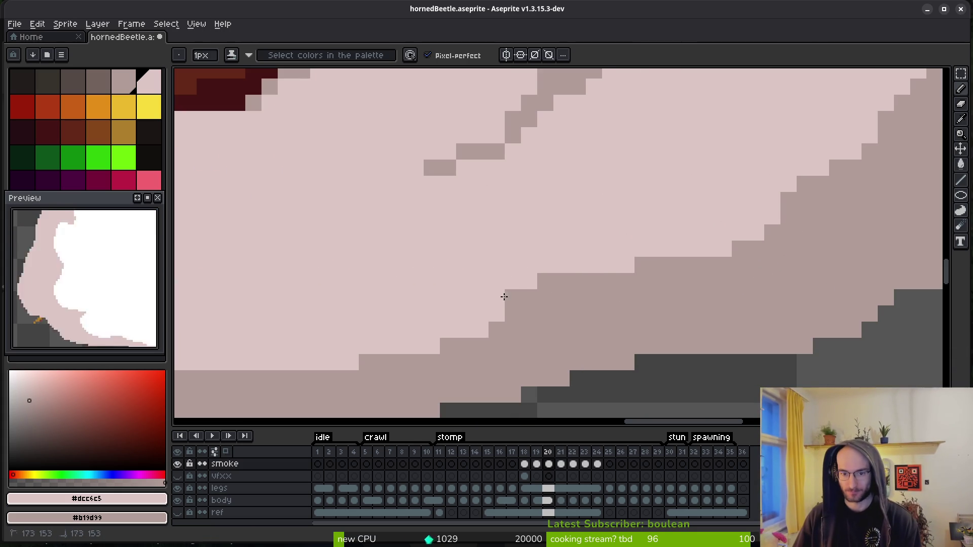
scroll(699, 266, "down", 2)
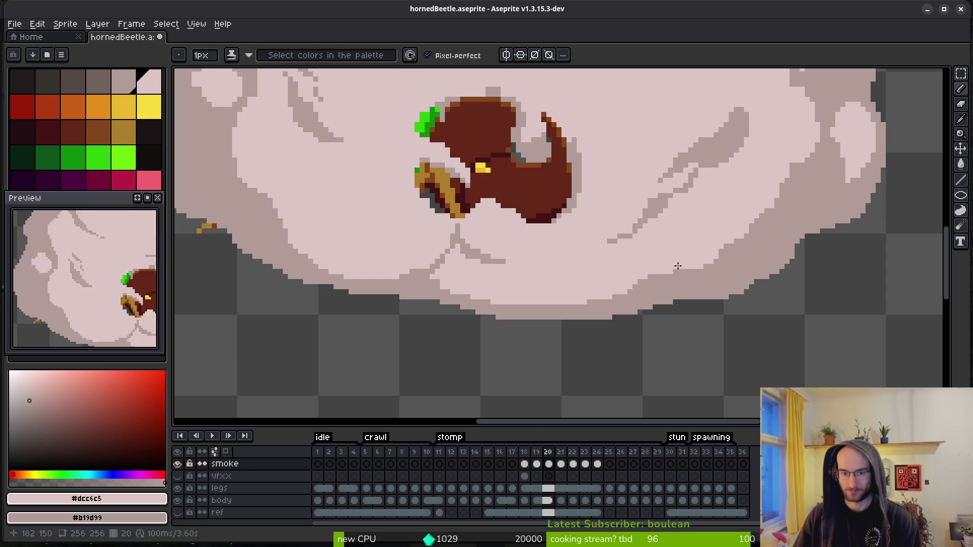
scroll(403, 291, "up", 2)
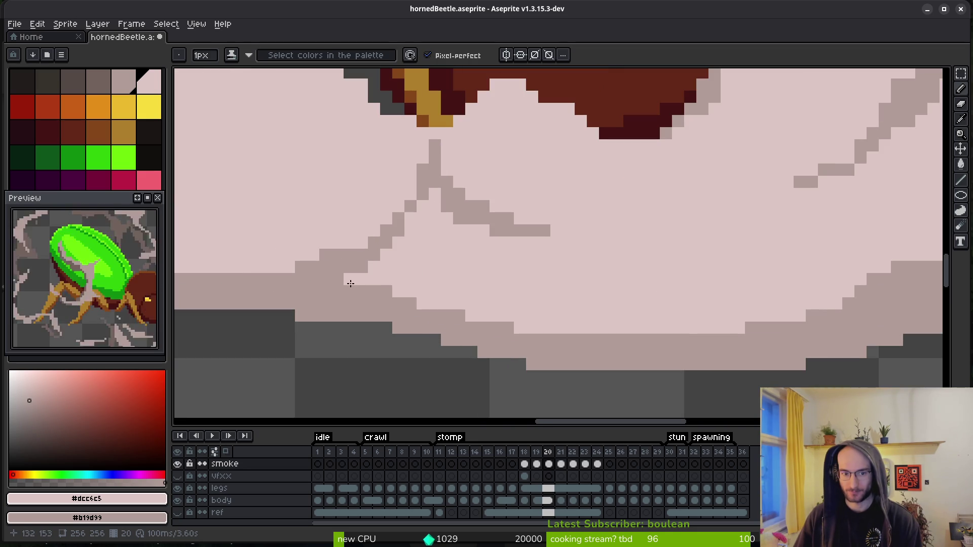
scroll(608, 300, "down", 3)
scroll(566, 291, "up", 5)
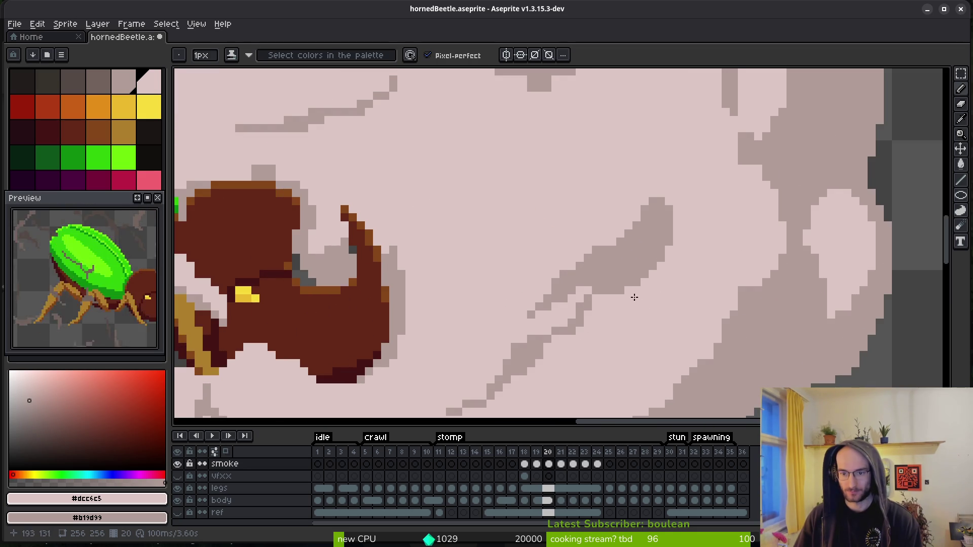
scroll(621, 284, "down", 3)
scroll(686, 289, "up", 5)
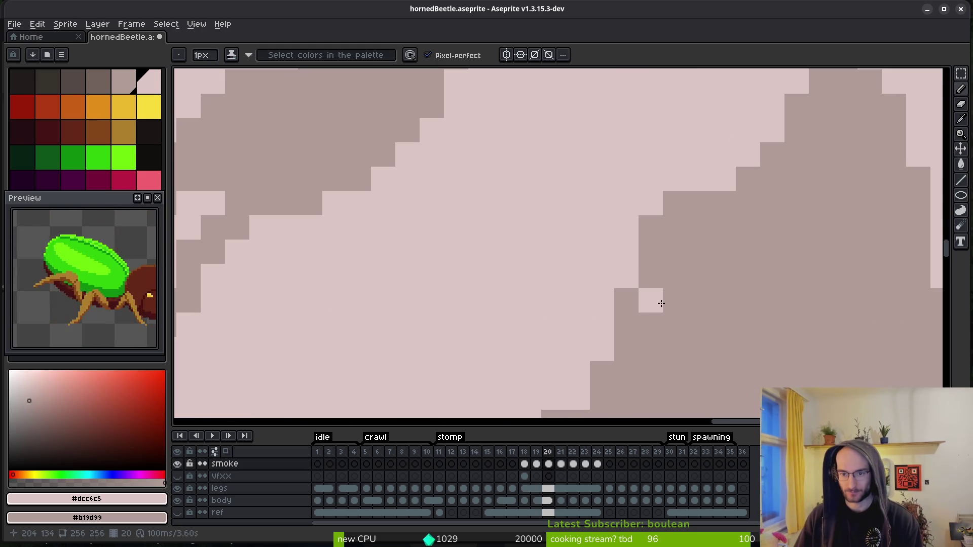
scroll(709, 291, "down", 3)
scroll(718, 284, "up", 2)
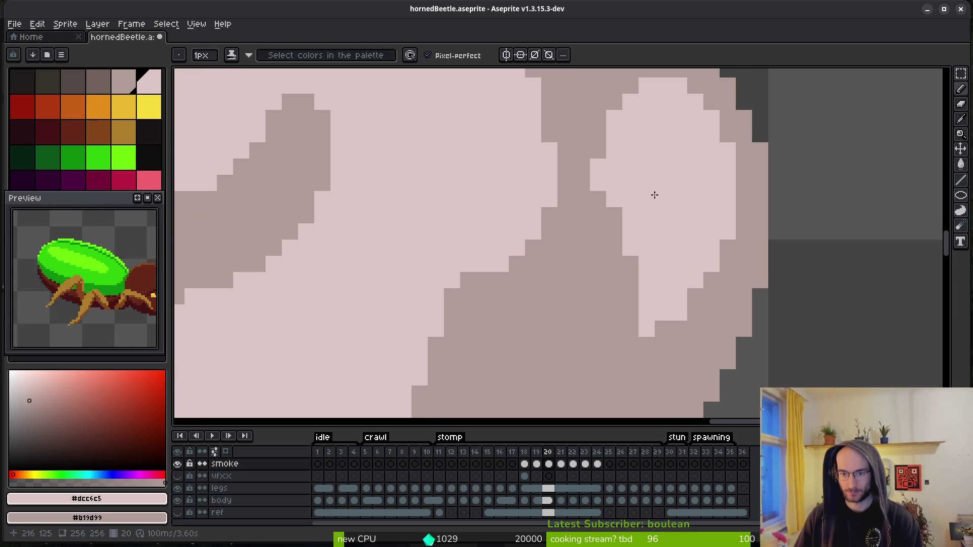
scroll(662, 223, "down", 3)
scroll(673, 344, "up", 3)
left_click_drag(586, 330, 631, 386)
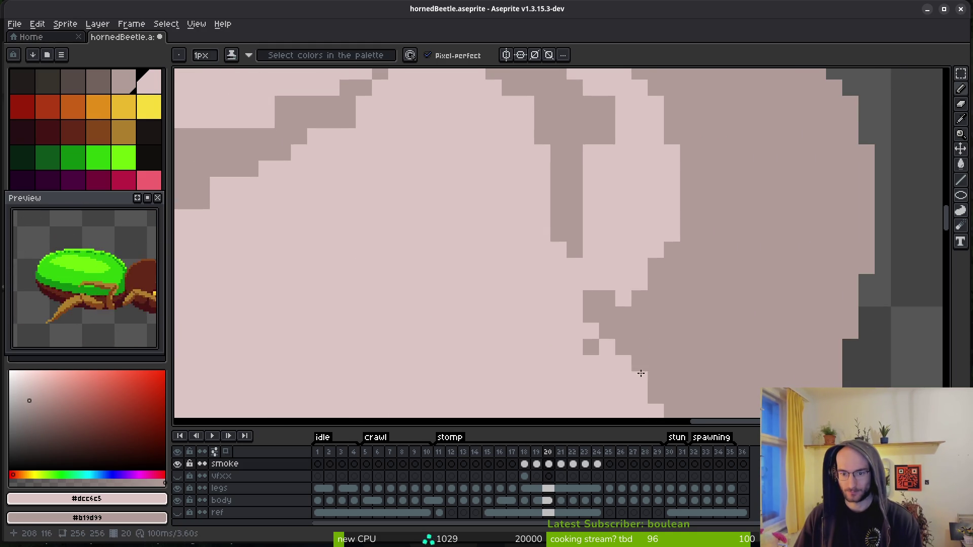
left_click(591, 347)
right_click(606, 347)
right_click(623, 363)
- Draw a diagonal dark wisp trail and darken stray light pixels near its top edge
scroll(674, 325, "down", 2)
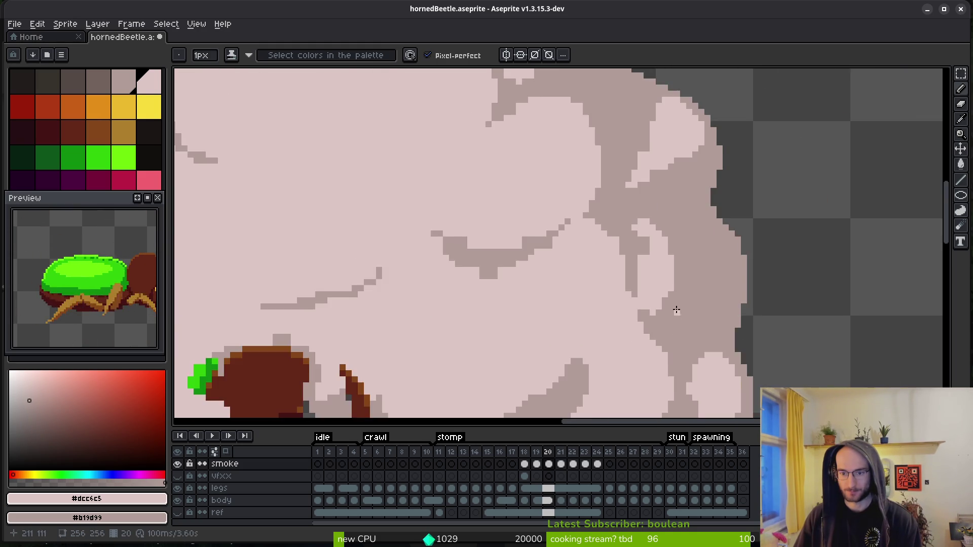
scroll(563, 236, "up", 2)
left_click_drag(562, 235, 593, 325)
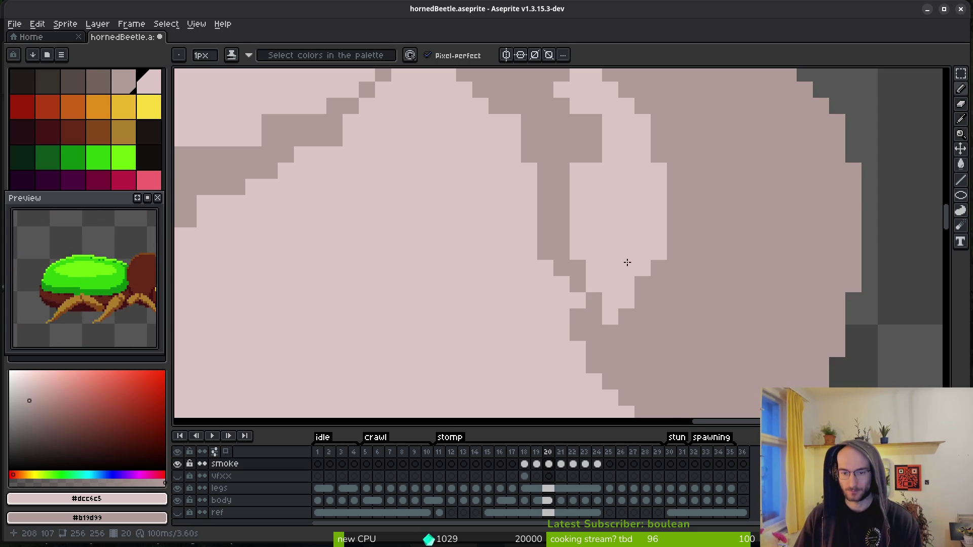
scroll(627, 262, "down", 1)
scroll(643, 305, "up", 1)
mouse_move(625, 252)
left_mouse_down()
mouse_move(614, 297)
mouse_move(615, 261)
left_mouse_up()
right_click(613, 182)
left_click_drag(613, 190, 604, 155)
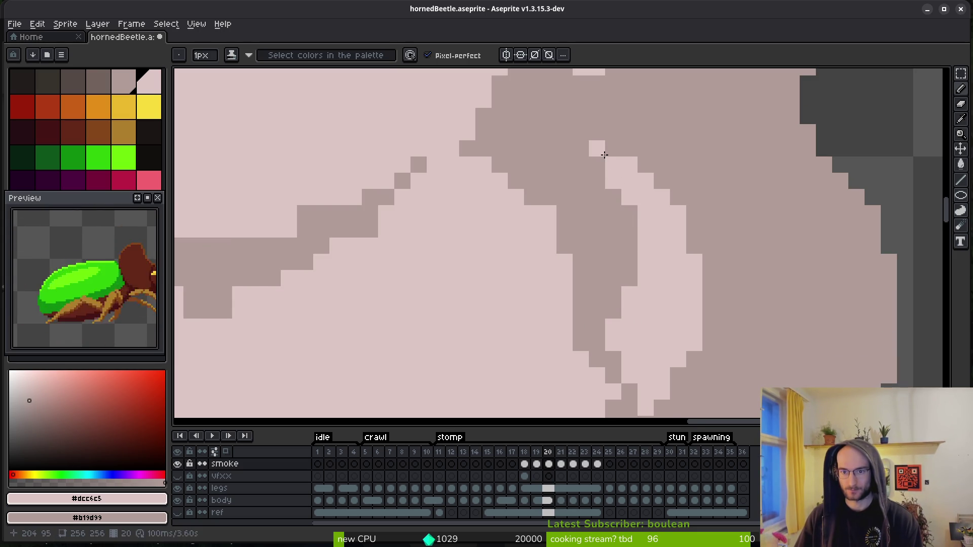
- Smooth the edge between the two smoke shades and reshape the dark wisp's bottom curve
scroll(573, 148, "down", 3)
scroll(608, 206, "up", 4)
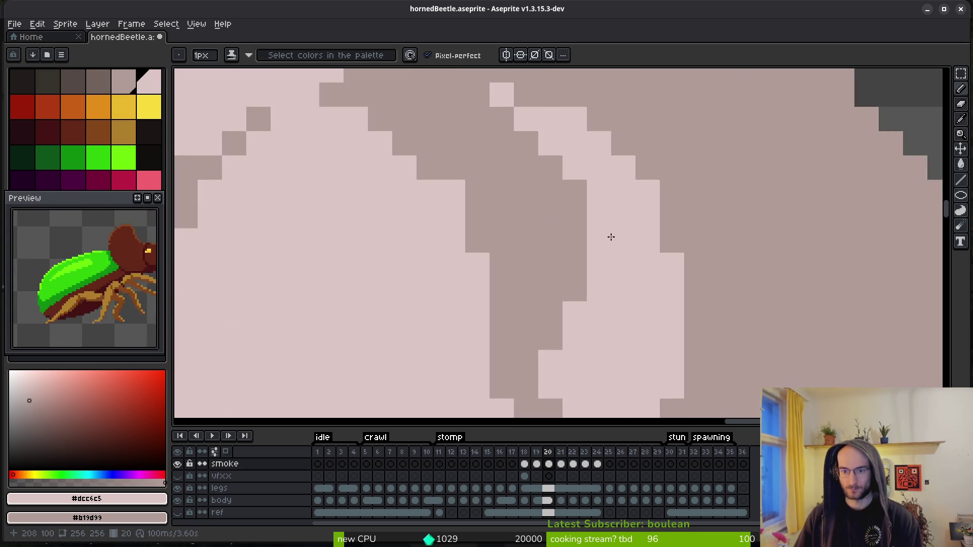
left_click_drag(651, 185, 724, 309)
right_click(699, 211)
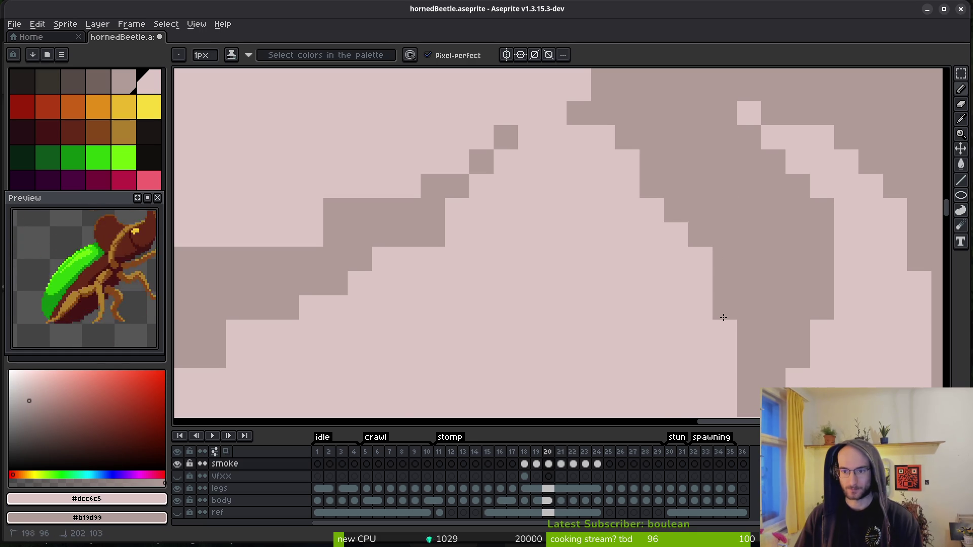
scroll(703, 232, "down", 2)
scroll(703, 233, "down", 3)
scroll(720, 226, "up", 5)
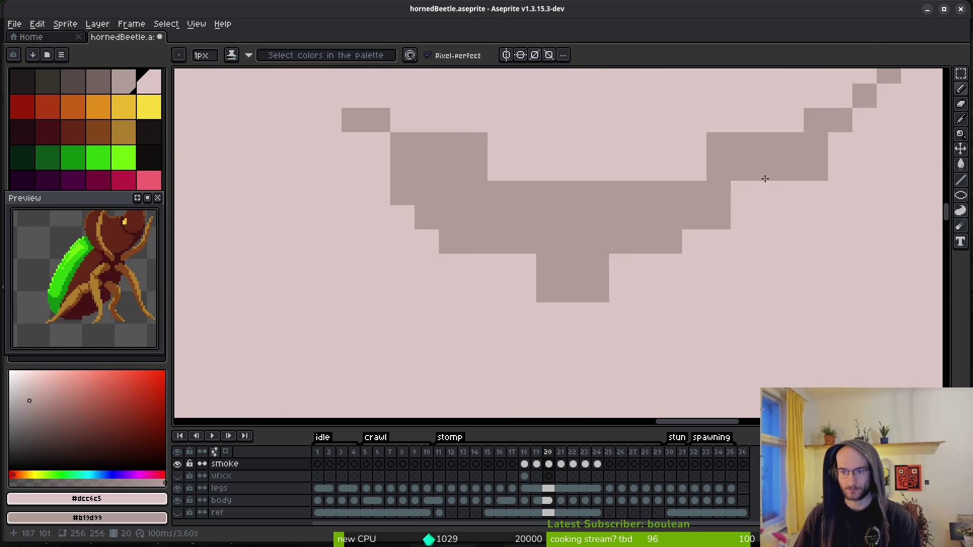
mouse_move(720, 226)
left_mouse_down()
mouse_move(473, 237)
mouse_move(701, 211)
mouse_move(719, 168)
mouse_move(749, 141)
mouse_move(421, 150)
mouse_move(530, 135)
mouse_move(361, 110)
left_mouse_up()
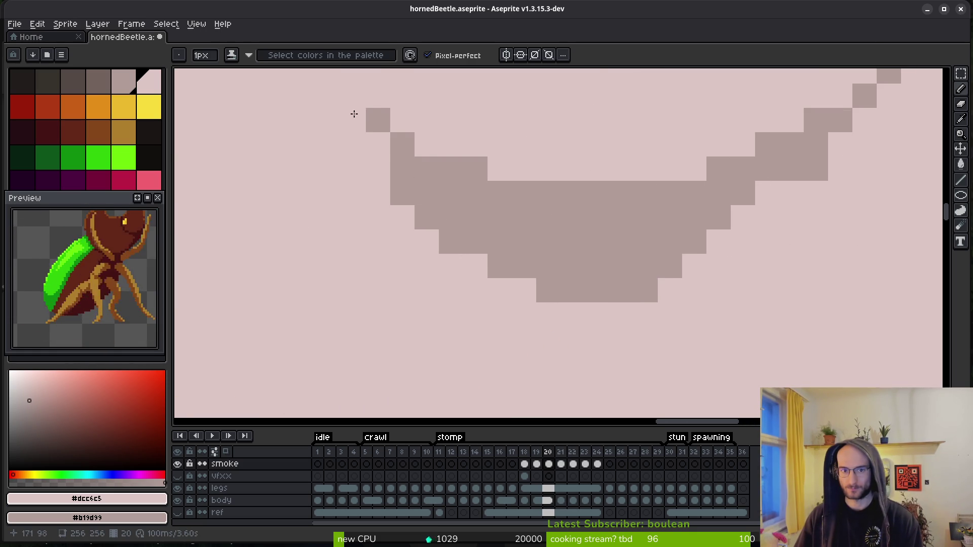
- Paint a light stroke down-left through the wisp, then repaint one light strip darker
scroll(441, 177, "down", 3)
scroll(521, 297, "up", 3)
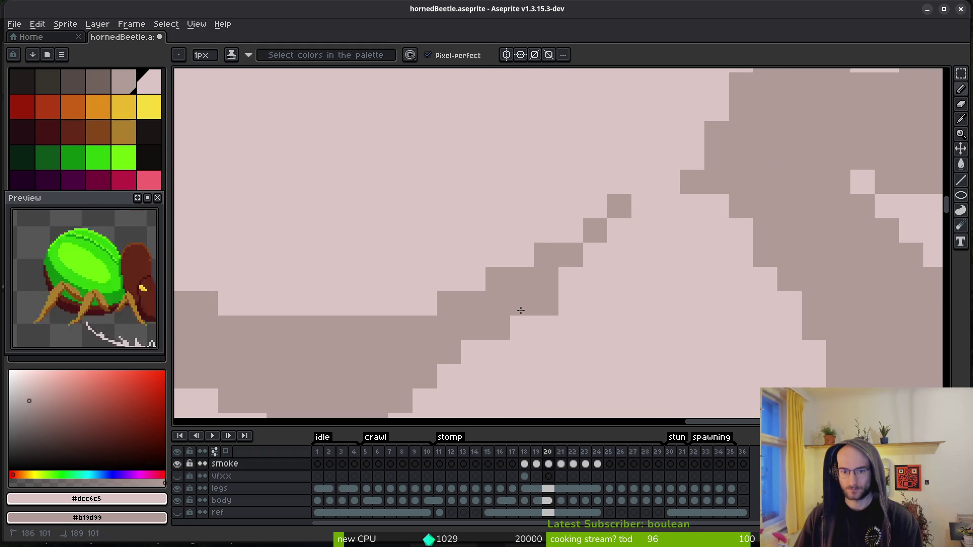
scroll(606, 273, "down", 3)
scroll(636, 302, "up", 3)
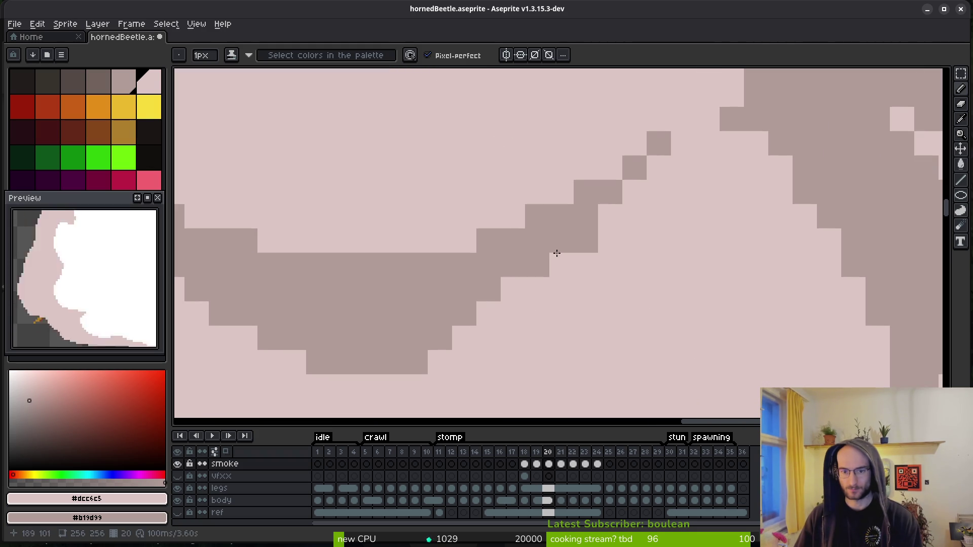
scroll(630, 300, "down", 3)
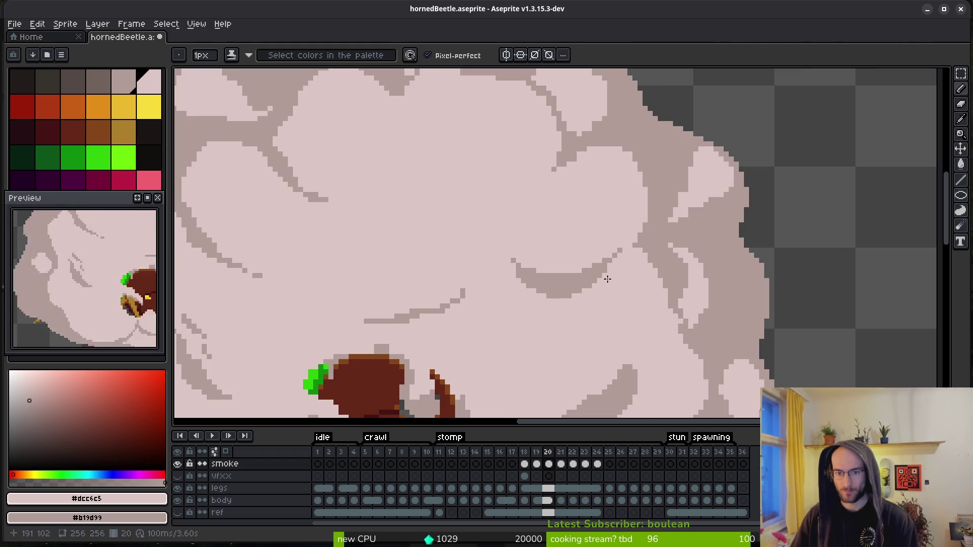
scroll(613, 279, "down", 3)
scroll(591, 251, "up", 4)
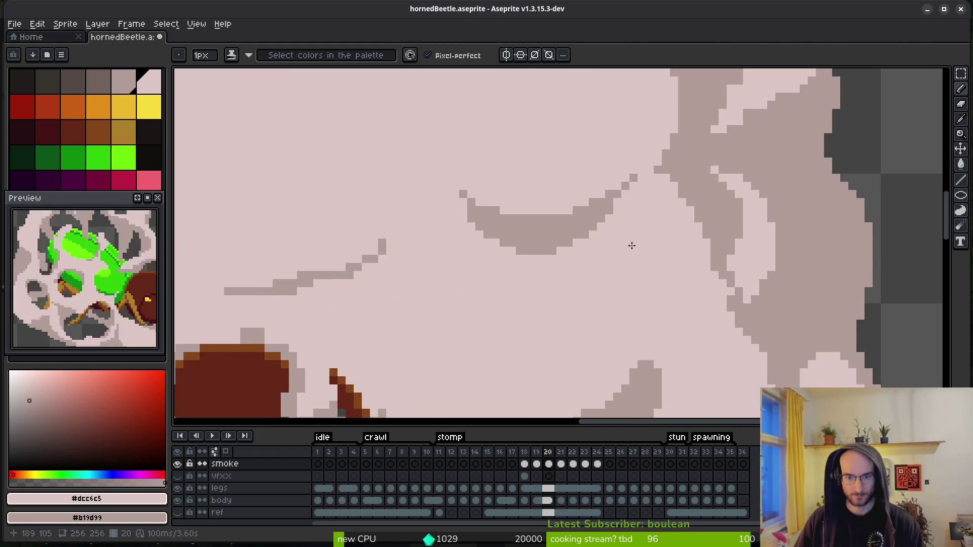
scroll(590, 250, "up", 4)
left_click_drag(618, 183, 573, 311)
left_click_drag(532, 375, 550, 405)
scroll(591, 257, "down", 2)
mouse_move(528, 267)
left_mouse_down()
mouse_move(540, 287)
mouse_move(534, 234)
mouse_move(551, 212)
left_mouse_up()
scroll(609, 267, "up", 3)
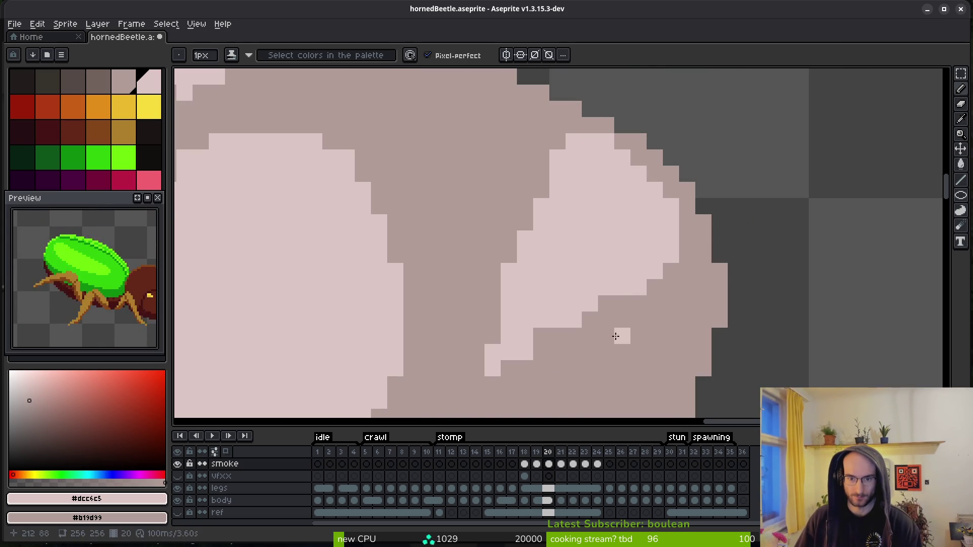
- Smooth the wisp's stepped edge and fill light pixels along its edge and bottom
left_click_drag(586, 316, 502, 382)
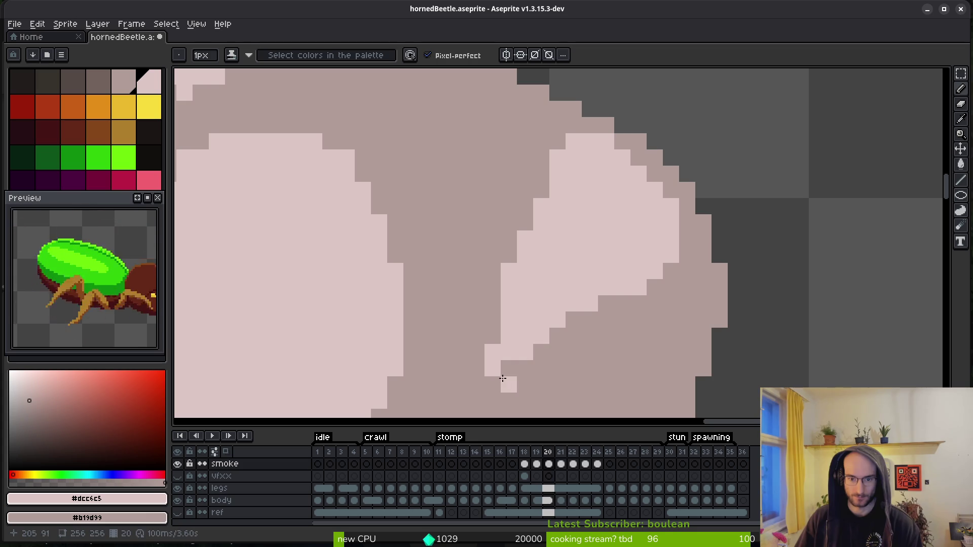
left_click_drag(515, 348, 530, 366)
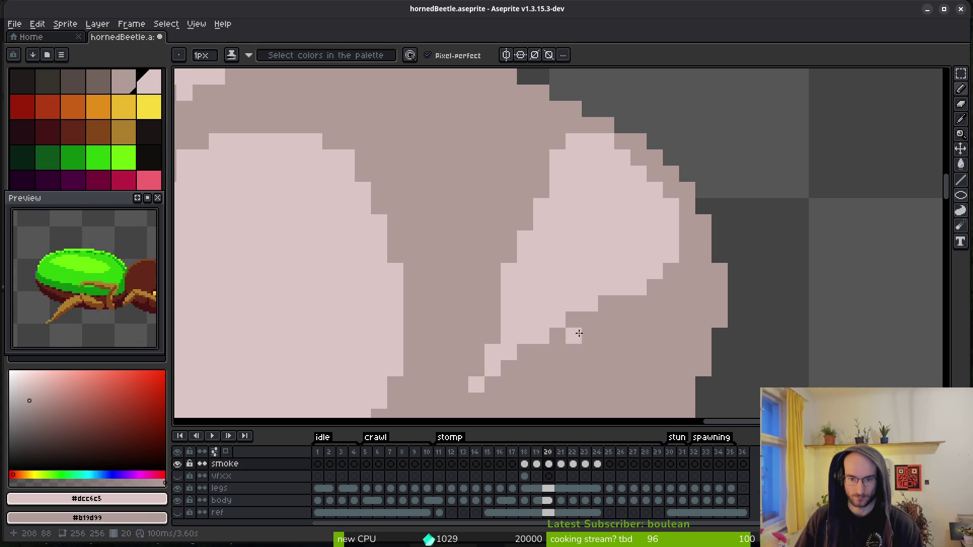
scroll(570, 339, "down", 3)
scroll(639, 295, "up", 4)
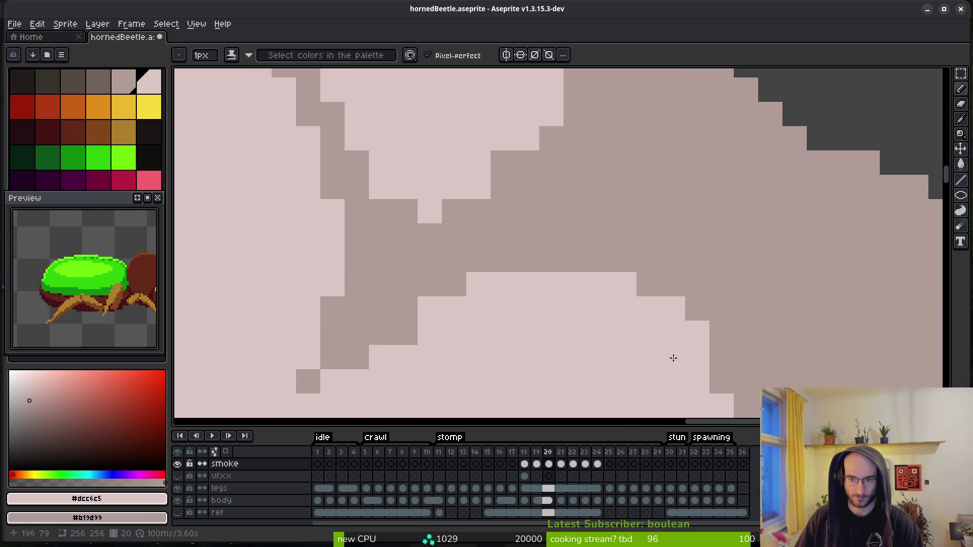
scroll(691, 346, "down", 2)
scroll(684, 260, "up", 2)
left_click_drag(664, 235, 614, 260)
scroll(598, 289, "down", 2)
scroll(685, 276, "up", 2)
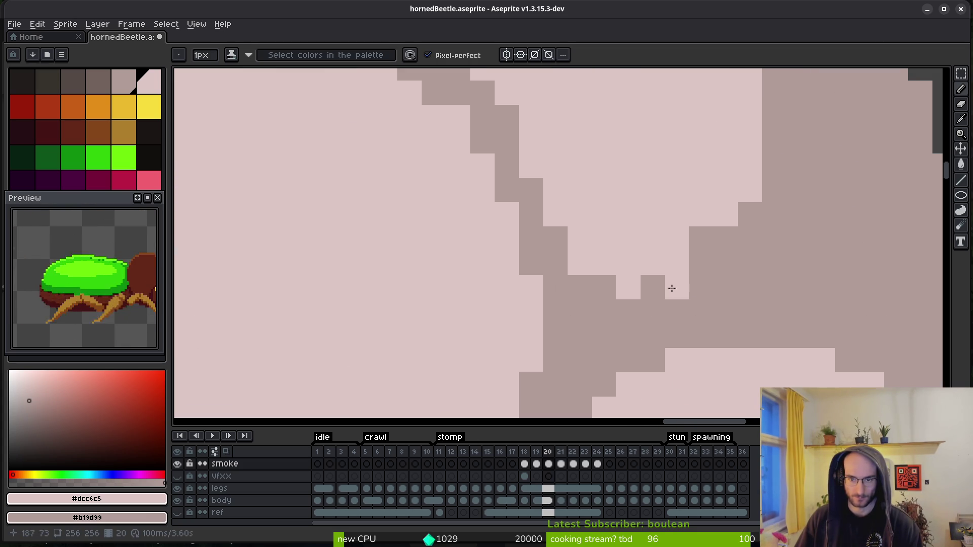
scroll(684, 227, "down", 2)
scroll(658, 279, "up", 2)
mouse_move(591, 406)
left_mouse_down()
mouse_move(686, 278)
mouse_move(705, 306)
mouse_move(579, 152)
left_mouse_up()
- Add a single light pixel to the edge and paint a row of light pixels
scroll(706, 306, "down", 2)
scroll(659, 284, "up", 2)
scroll(643, 269, "down", 2)
scroll(664, 275, "up", 2)
left_click(697, 276)
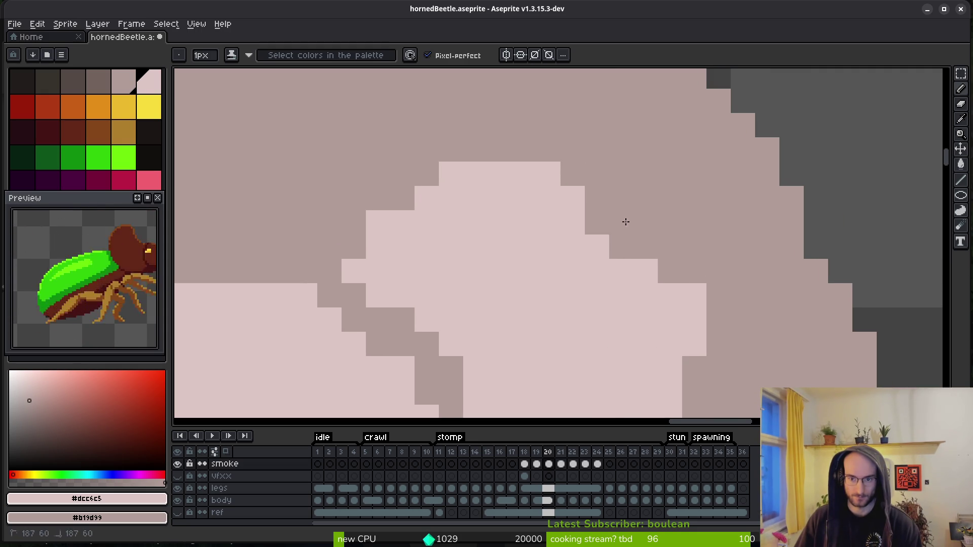
scroll(558, 289, "down", 2)
scroll(625, 269, "up", 2)
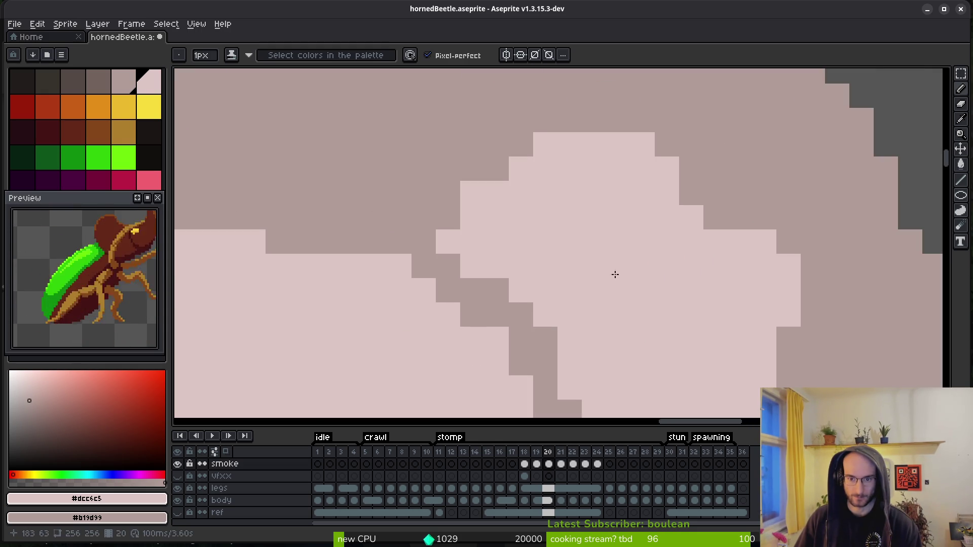
scroll(626, 268, "down", 2)
scroll(602, 239, "up", 2)
mouse_move(613, 234)
left_mouse_down()
mouse_move(527, 236)
mouse_move(563, 236)
left_mouse_up()
- Darken pixels along the dark edge and the light row's left end, then zoom out
scroll(642, 308, "down", 2)
scroll(729, 319, "up", 2)
right_click(706, 312)
left_click_drag(729, 320, 632, 263)
scroll(626, 317, "down", 4)
scroll(657, 328, "up", 4)
mouse_move(489, 266)
left_mouse_down()
mouse_move(428, 343)
mouse_move(476, 306)
left_mouse_up()
left_click(469, 330)
left_click_drag(597, 209, 584, 256)
mouse_move(474, 303)
left_mouse_down()
mouse_move(645, 293)
mouse_move(734, 354)
mouse_move(674, 303)
left_mouse_up()
scroll(734, 354, "down", 3)
scroll(674, 303, "down", 2)
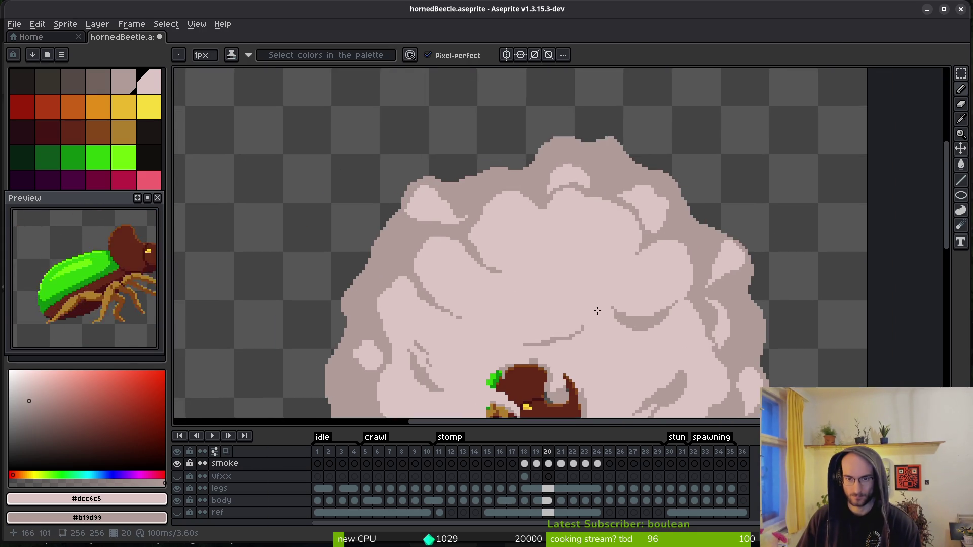
- Save the sprite and advance to frame 21
left_click_drag(625, 335, 595, 218)
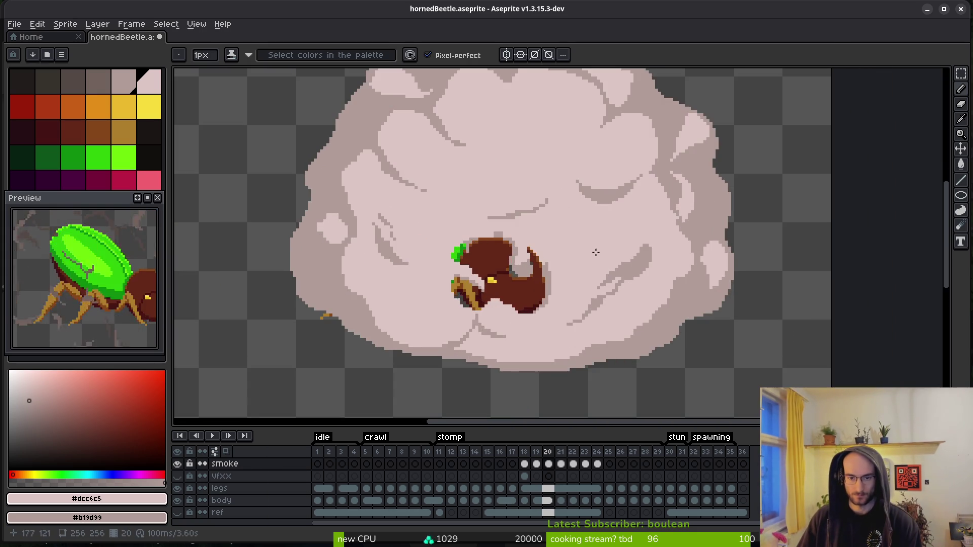
scroll(563, 293, "down", 4)
key("ctrl+s")
key("Right")
- Turn stray dark pixels light beside the dome of frame 21's smoke
scroll(560, 292, "up", 6)
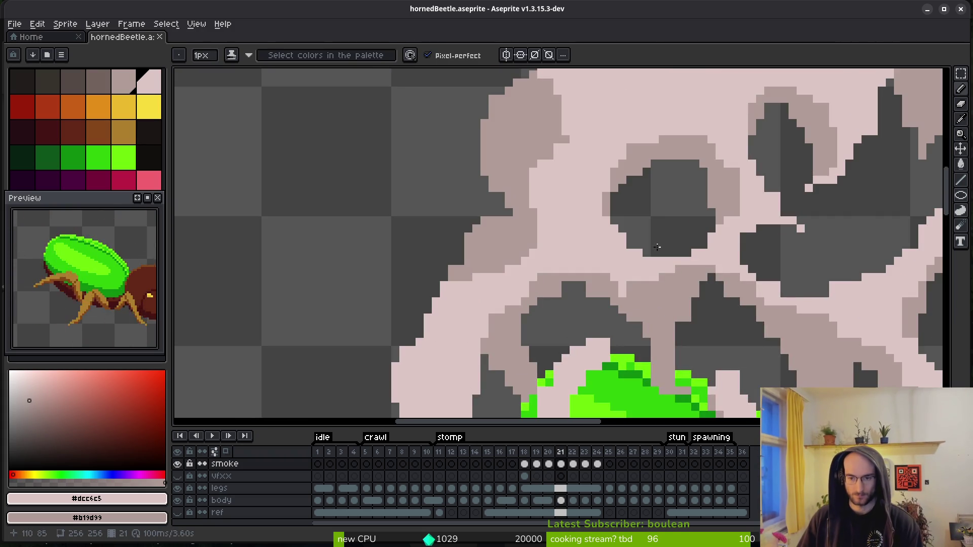
scroll(628, 243, "up", 3)
left_click_drag(662, 282, 656, 275)
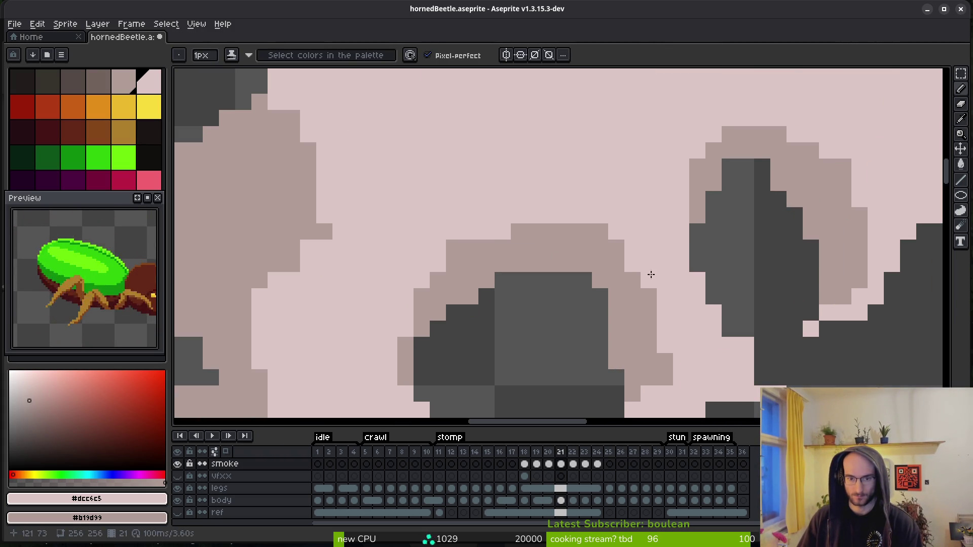
scroll(517, 250, "down", 3)
scroll(542, 246, "up", 3)
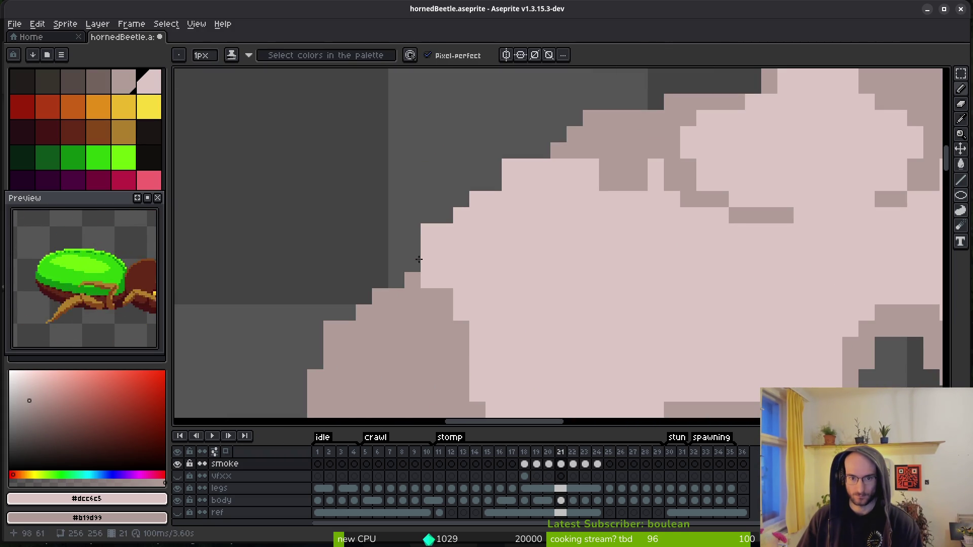
left_click_drag(600, 182, 624, 183)
left_click(688, 183)
- Lighten more stray dark pixels across the cloud's left side, restoring one to the darker shade
mouse_move(701, 187)
left_mouse_down()
mouse_move(568, 187)
mouse_move(430, 243)
left_mouse_up()
right_click(553, 174)
left_click(461, 245)
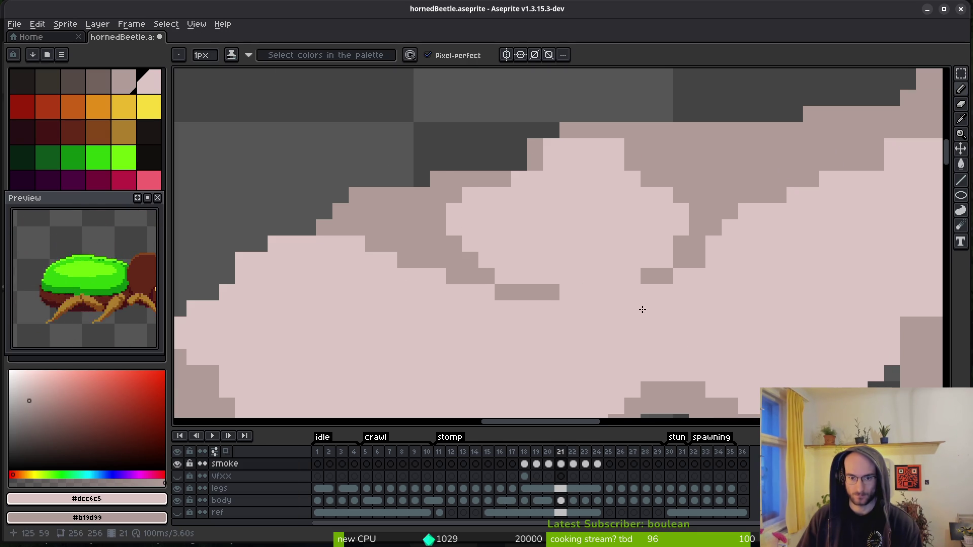
left_click_drag(639, 310, 537, 312)
left_click(600, 231)
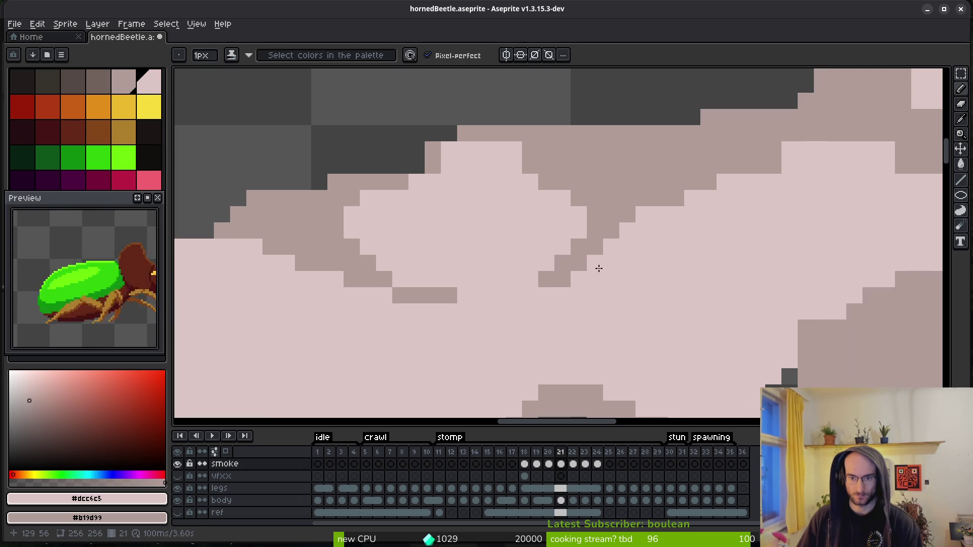
left_click(559, 279)
left_click(547, 184)
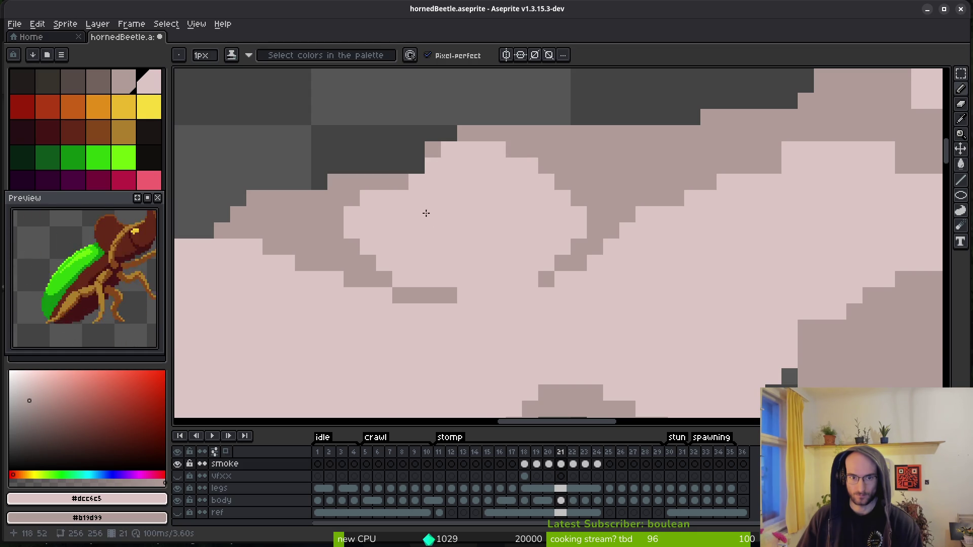
- Pick the darker smoke shade from the canvas and toggle between Eraser and Pencil
scroll(584, 259, "down", 3)
scroll(706, 261, "up", 4)
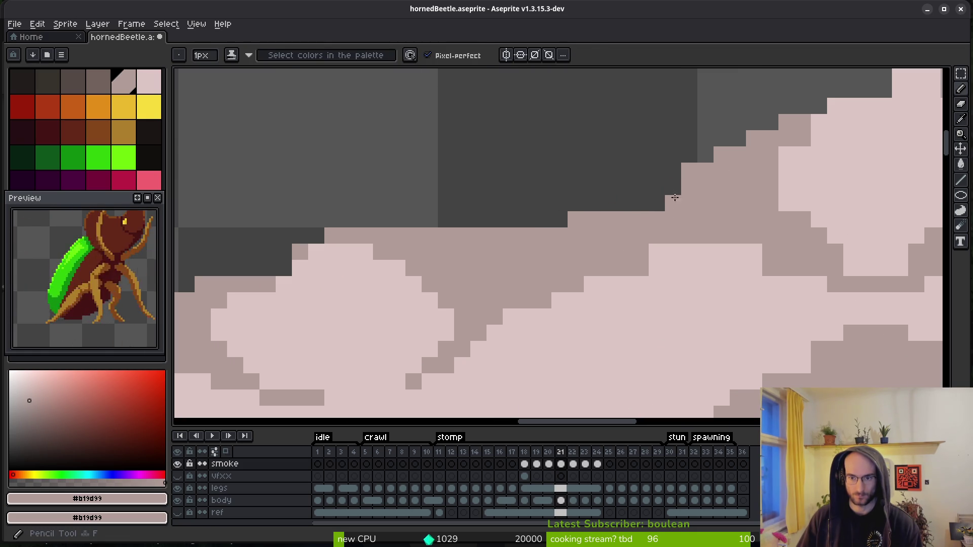
left_click(800, 211, "alt")
scroll(608, 292, "down", 1)
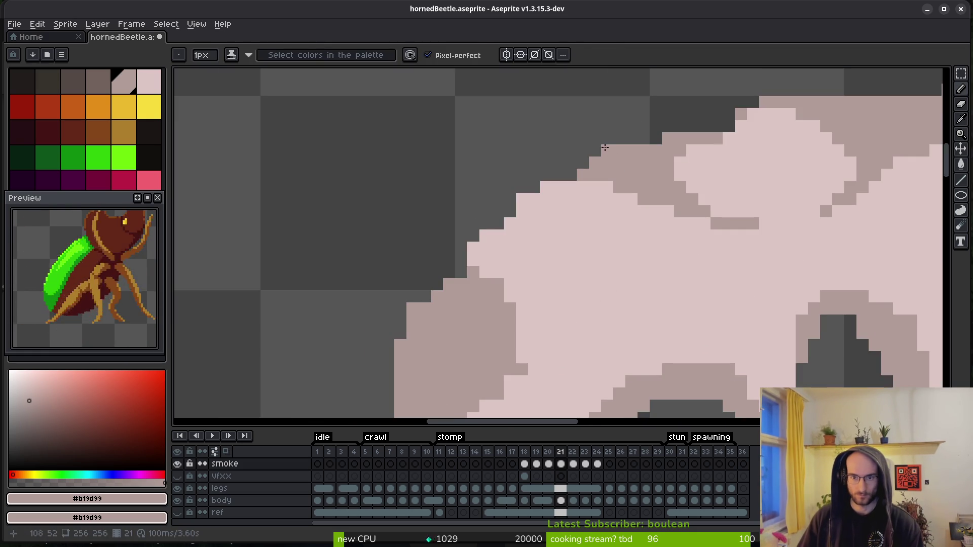
key("e")
key("b")
scroll(462, 246, "down", 3)
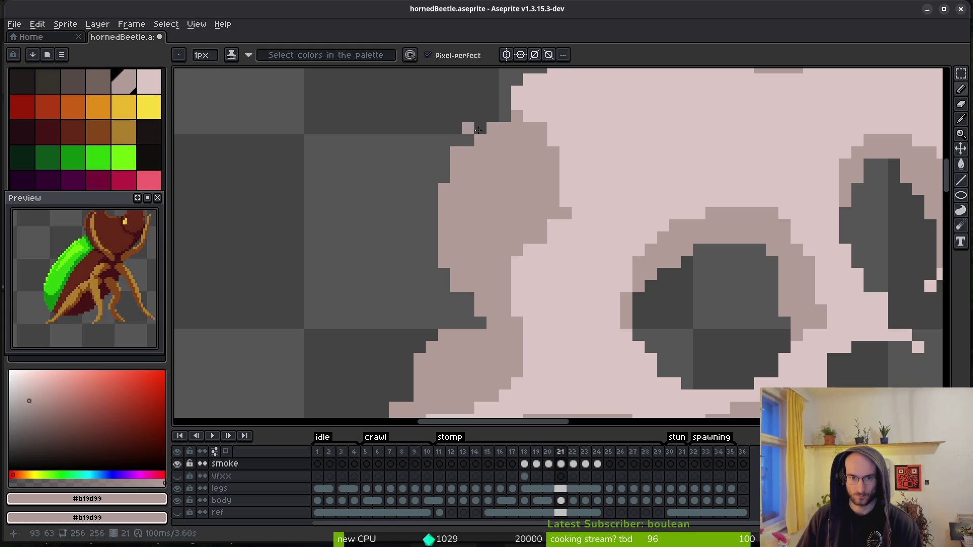
scroll(496, 246, "down", 3)
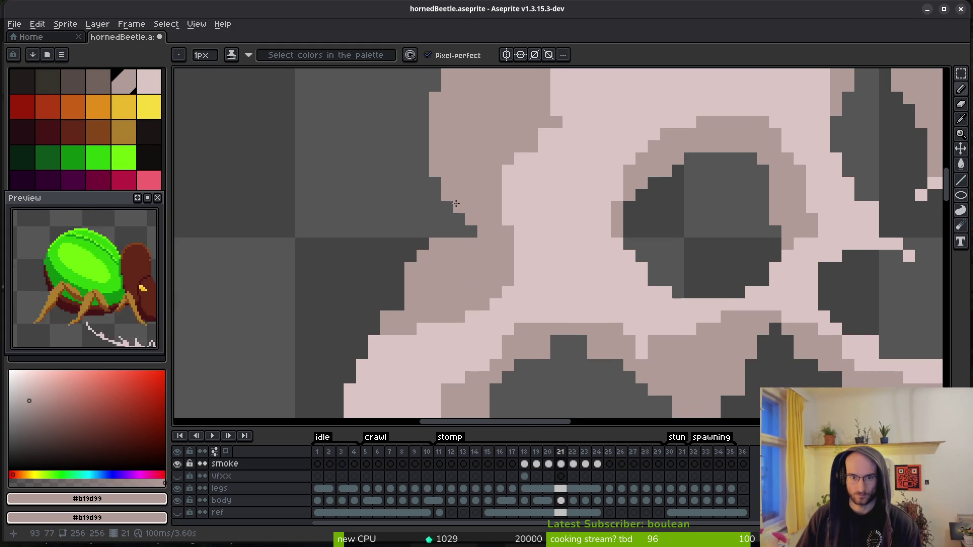
scroll(439, 245, "down", 3)
scroll(506, 228, "left", 4)
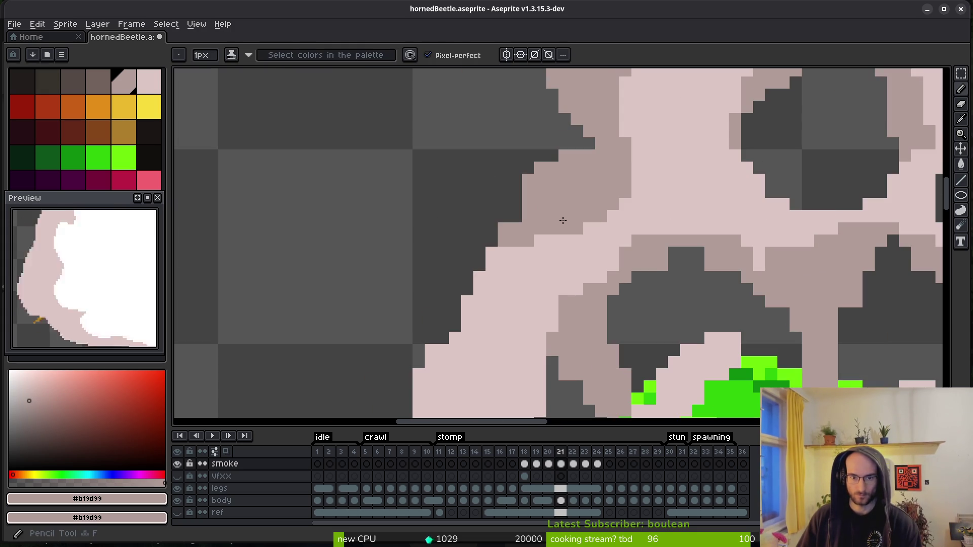
scroll(501, 229, "down", 3)
scroll(492, 269, "up", 3)
- Erase the stray pixels along the smoke cloud's outer edge
key("e")
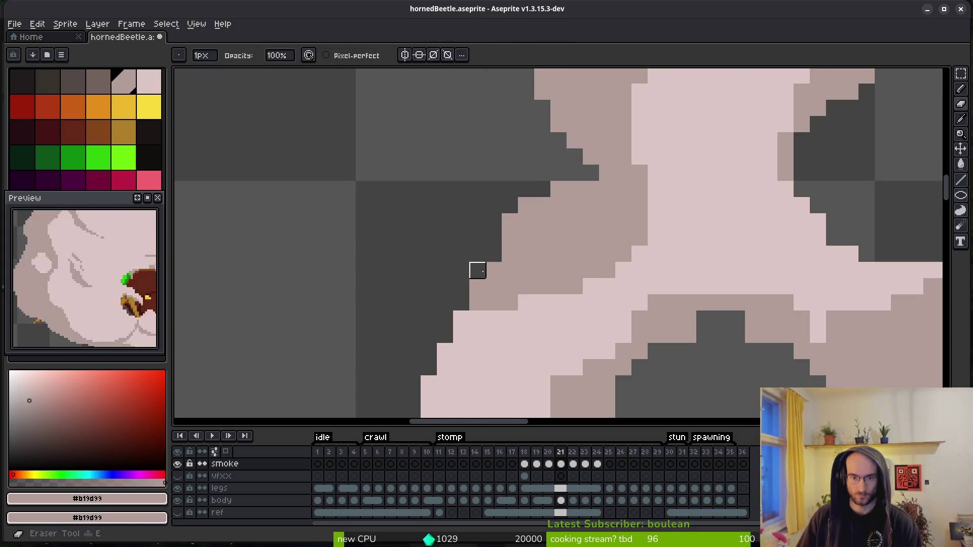
scroll(540, 293, "down", 1)
scroll(540, 294, "down", 1)
scroll(508, 282, "up", 4)
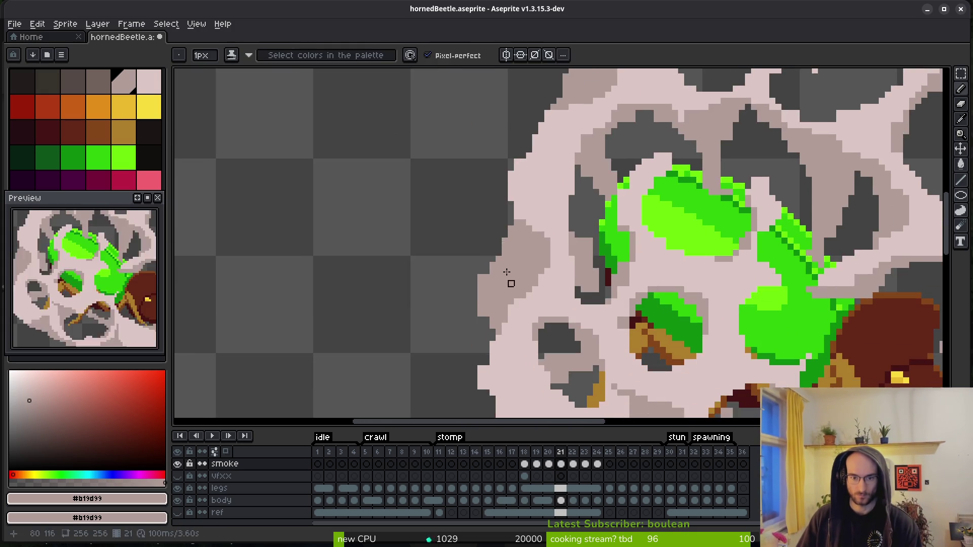
key("e")
scroll(449, 352, "down", 3)
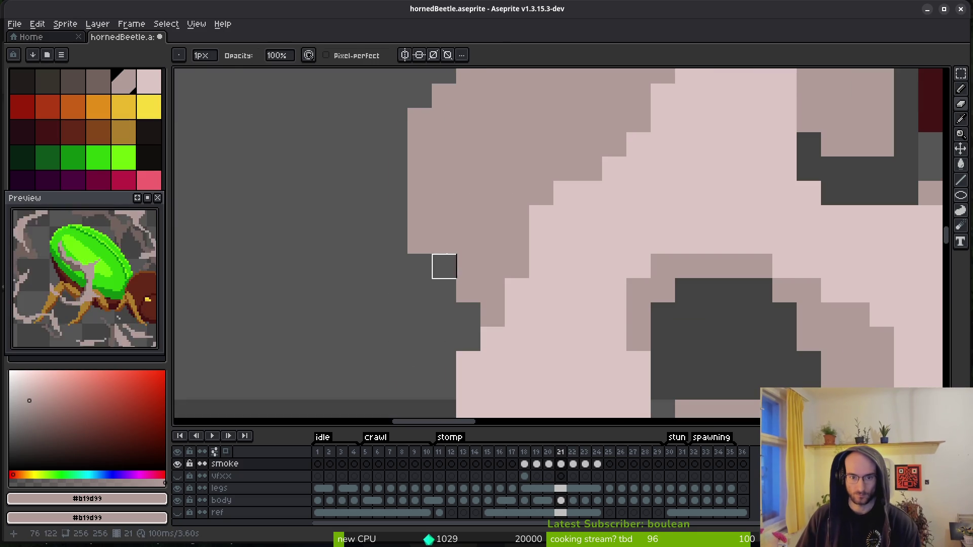
key("b")
key("e")
left_click_drag(410, 211, 418, 243)
left_click(468, 290)
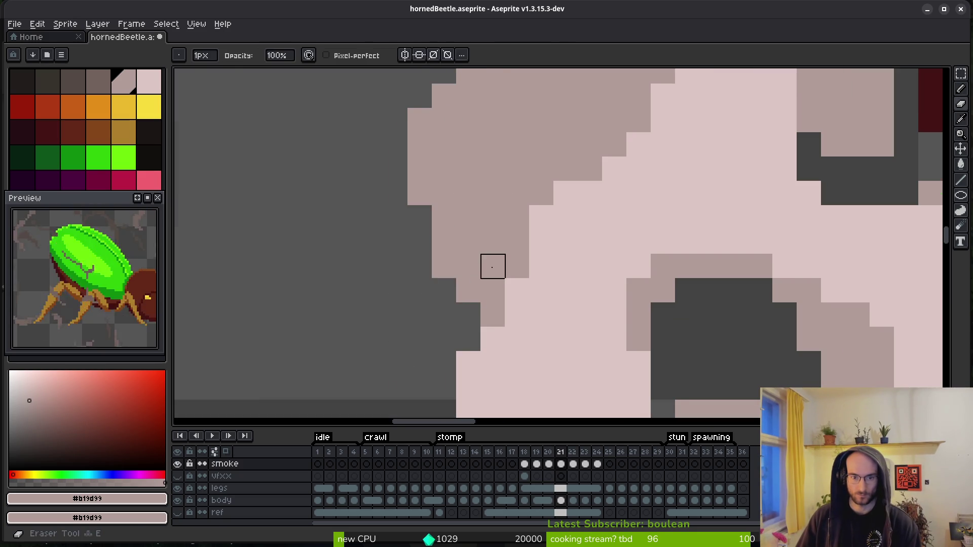
scroll(467, 289, "down", 3)
scroll(362, 144, "up", 4)
- Fill the dark gaps inside the smoke with mauve #b19d99 pixels
key("b")
scroll(363, 144, "down", 2)
scroll(493, 261, "up", 2)
left_click(478, 166)
left_click_drag(446, 201, 485, 204)
scroll(484, 203, "down", 2)
scroll(456, 253, "up", 2)
mouse_move(463, 274)
left_mouse_down()
mouse_move(430, 272)
mouse_move(397, 312)
left_mouse_up()
scroll(477, 273, "down", 3)
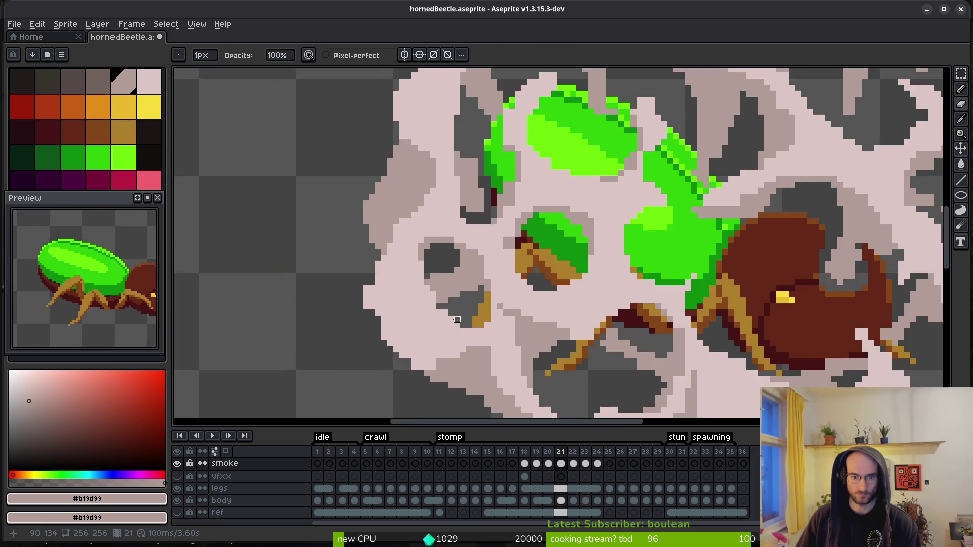
scroll(502, 297, "up", 2)
scroll(419, 253, "up", 1)
- Eyedrop pale pink #dcc6c5 and clean the smoke's left edge, recolouring two mauve pixels pink
left_click(371, 216, "alt")
mouse_move(346, 241)
left_mouse_down()
mouse_move(353, 302)
mouse_move(376, 341)
left_mouse_up()
scroll(405, 302, "down", 1)
scroll(425, 304, "up", 1)
left_click_drag(535, 302, 547, 300)
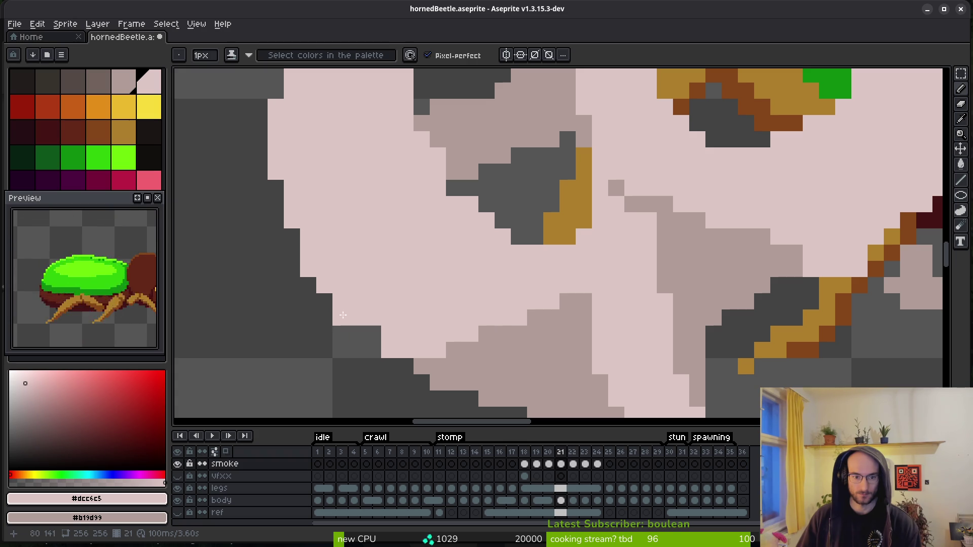
scroll(456, 321, "down", 1)
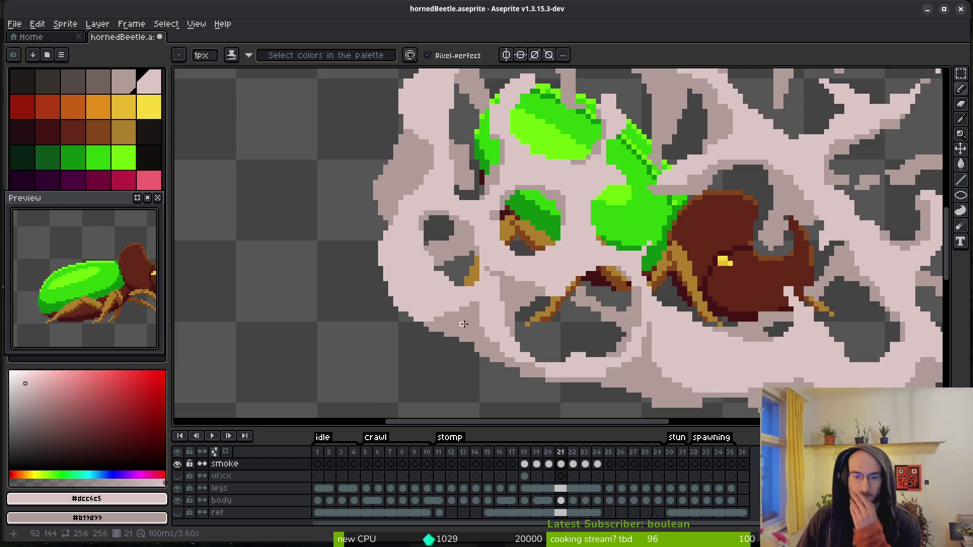
scroll(492, 336, "up", 2)
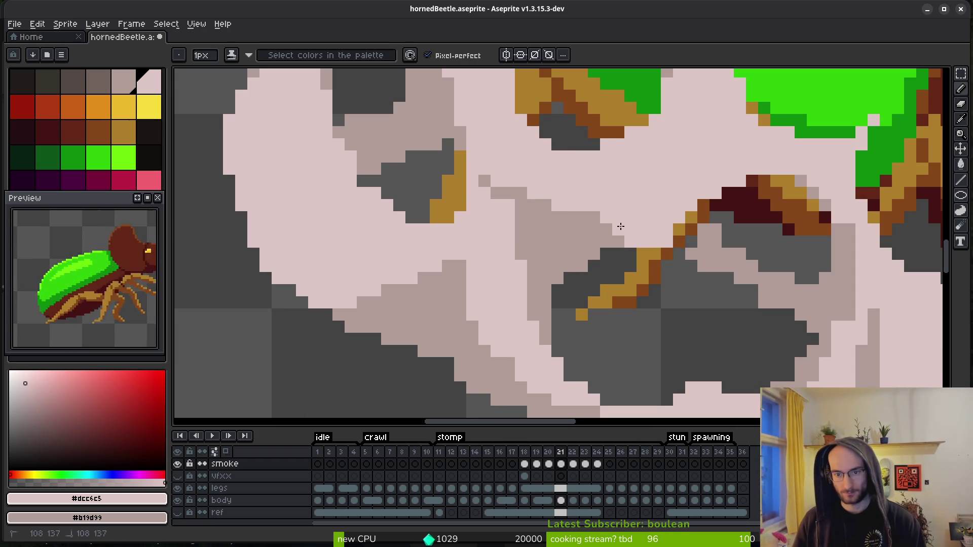
scroll(449, 324, "up", 1)
scroll(449, 324, "down", 1)
scroll(527, 312, "down", 1)
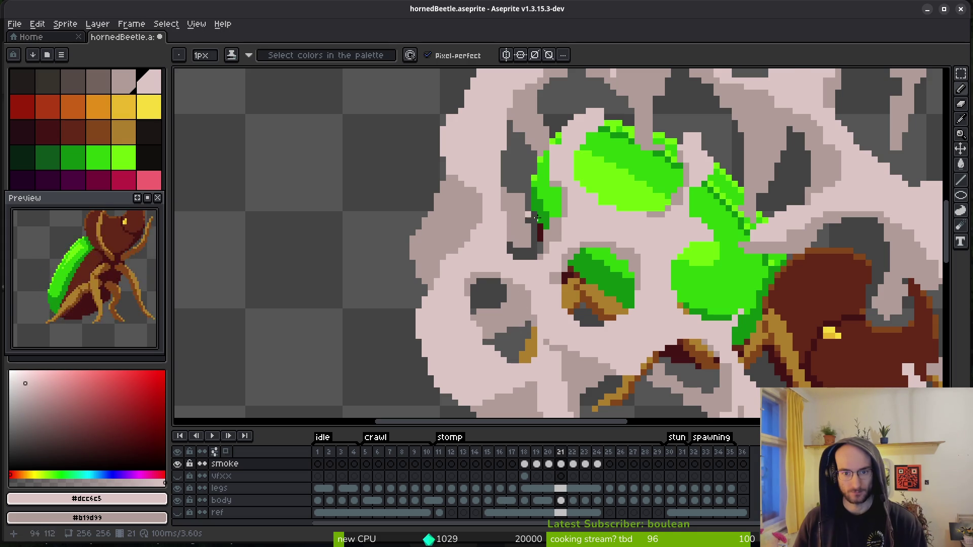
scroll(526, 217, "up", 5)
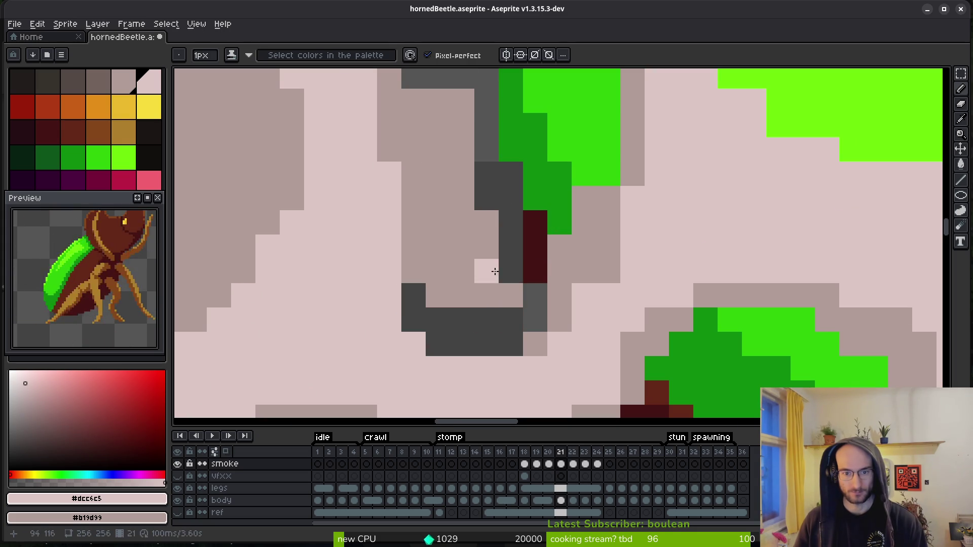
- Erase stray pixels beside the dark-red column and over the green shell, undoing one mistaken erase
key("e")
left_click_drag(434, 100, 462, 124)
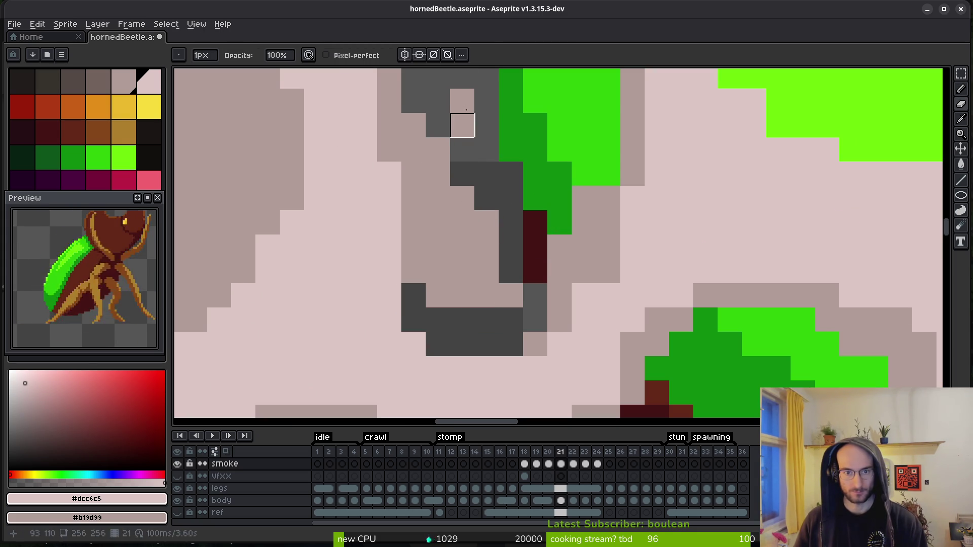
key("ctrl+z")
left_click(486, 125)
scroll(467, 287, "down", 3)
scroll(495, 272, "up", 3)
left_click(527, 281)
- Zoom in and out over frame 21 to inspect the tidied smoke edges
key("b")
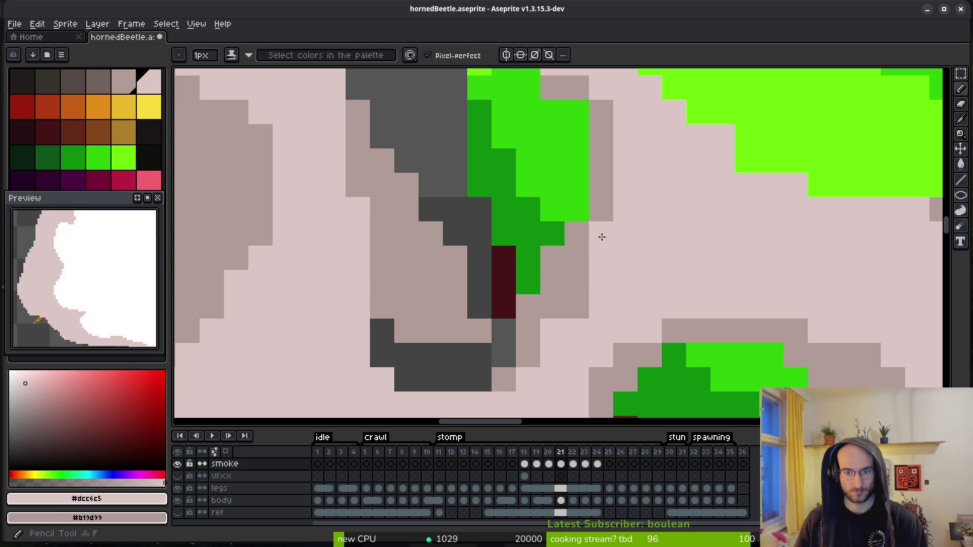
scroll(582, 325, "down", 3)
scroll(477, 304, "up", 3)
scroll(577, 167, "up", 2)
scroll(447, 238, "down", 4)
scroll(411, 324, "up", 3)
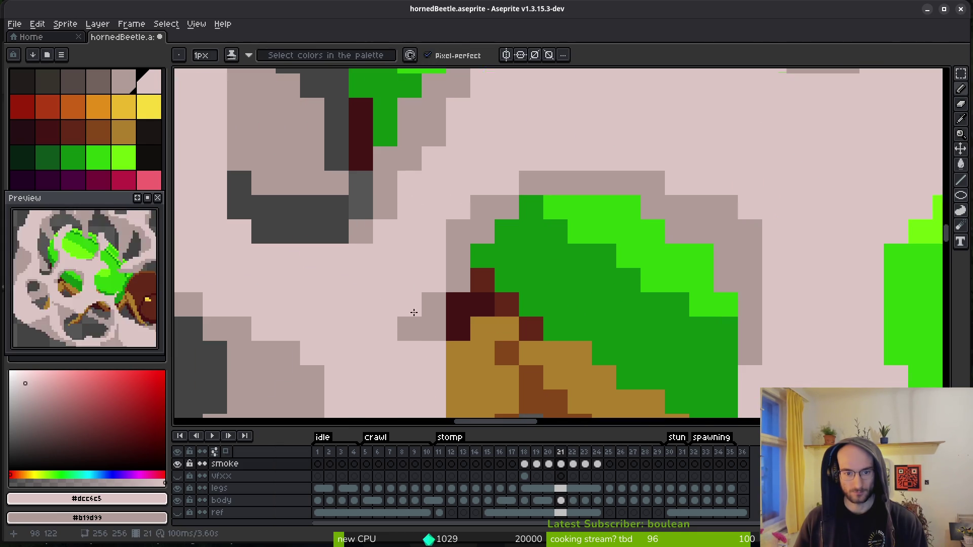
scroll(436, 359, "down", 3)
scroll(434, 203, "up", 3)
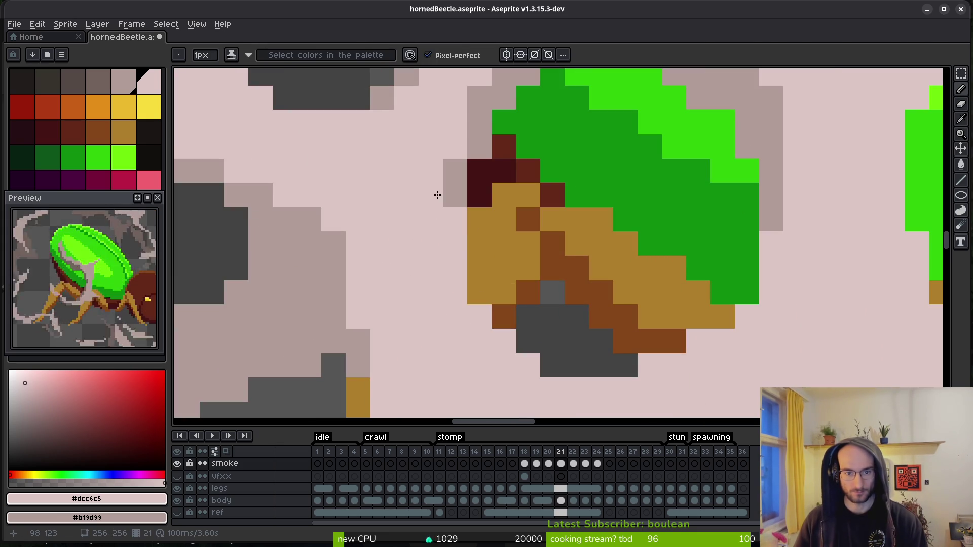
scroll(531, 303, "down", 1)
scroll(531, 303, "down", 2)
scroll(473, 217, "up", 3)
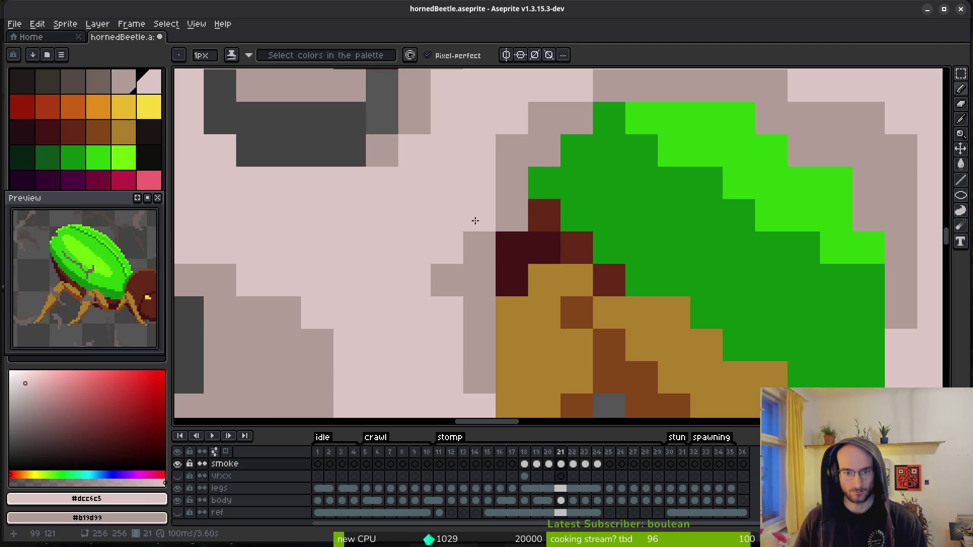
scroll(668, 287, "down", 2)
scroll(634, 325, "down", 2)
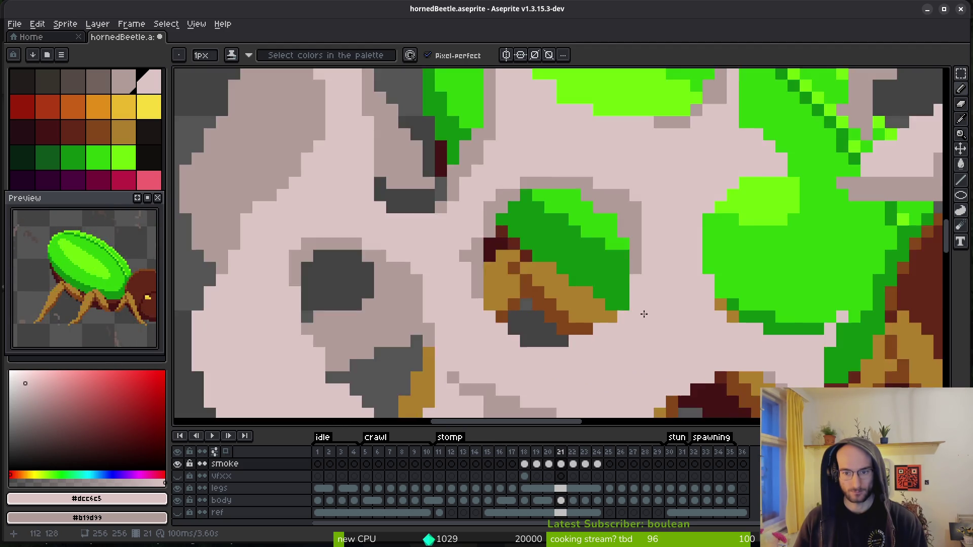
scroll(618, 314, "up", 3)
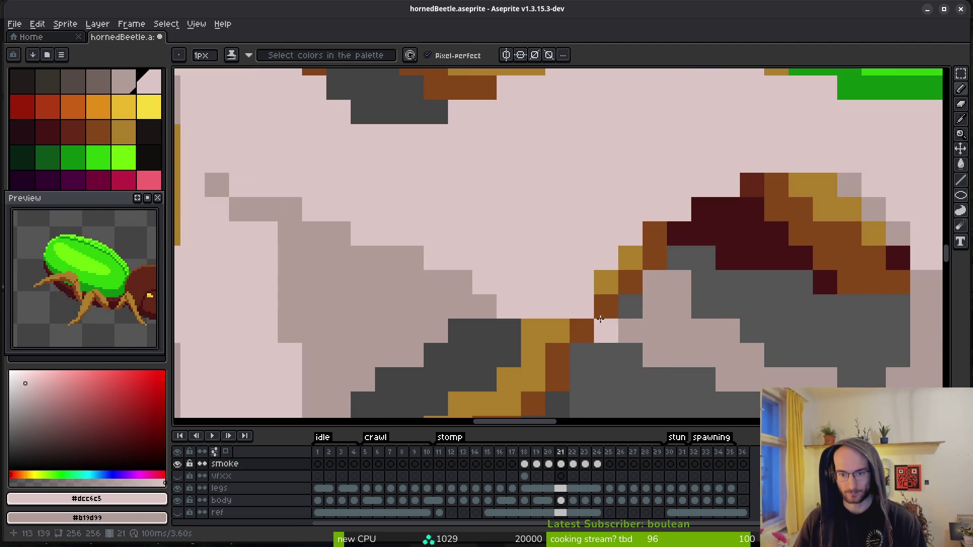
key("e")
key("b")
scroll(581, 307, "down", 3)
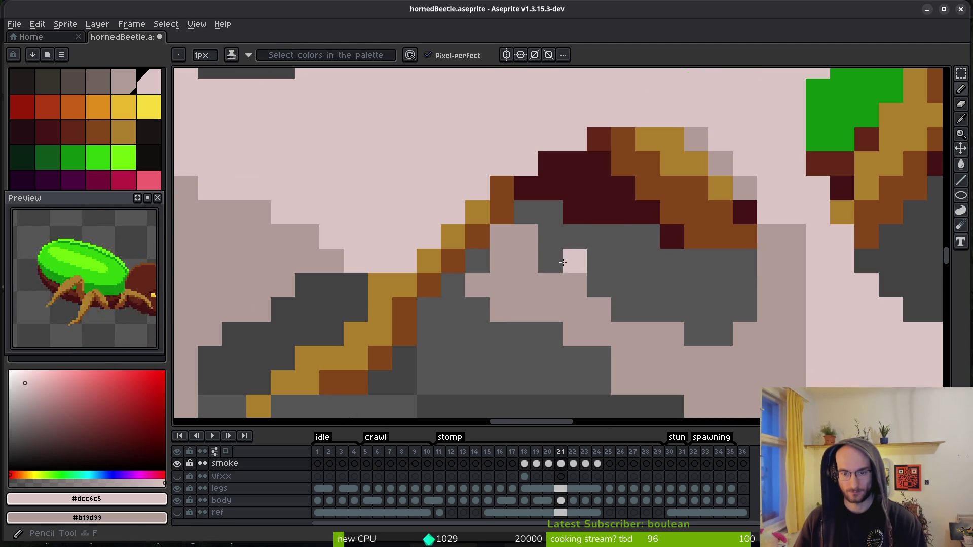
scroll(593, 306, "up", 2)
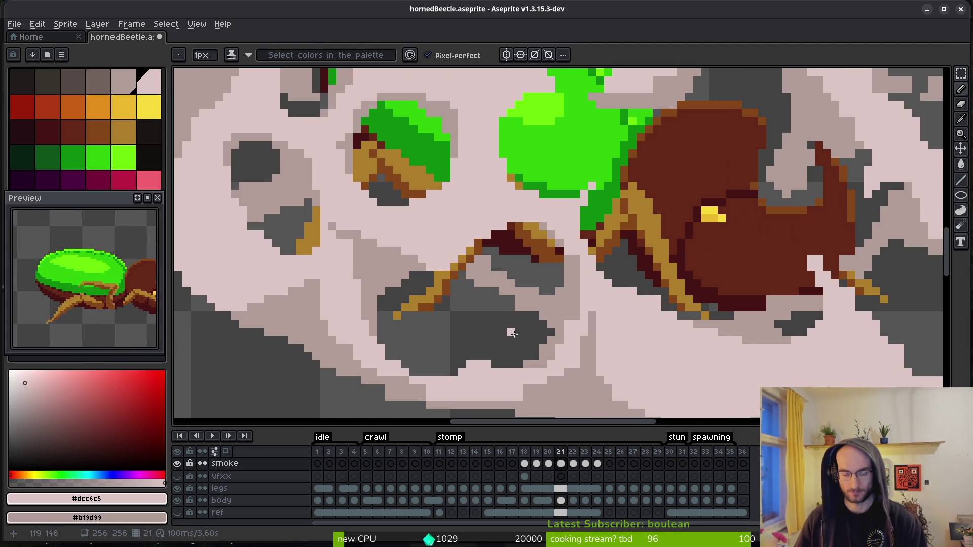
scroll(532, 376, "up", 3)
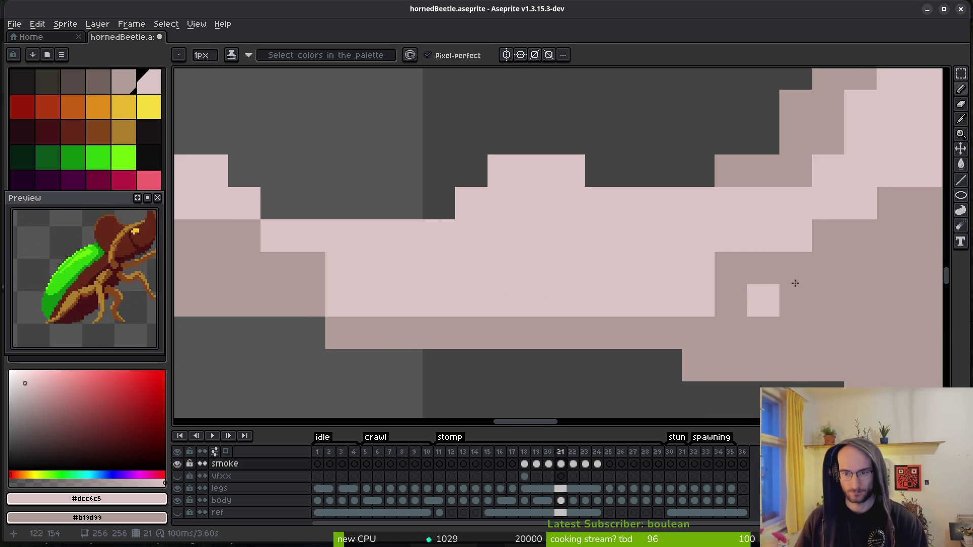
- Shade the smoke band's edge pixels and brighten several blocks along it
left_click_drag(794, 282, 661, 287)
left_click_drag(271, 264, 230, 223)
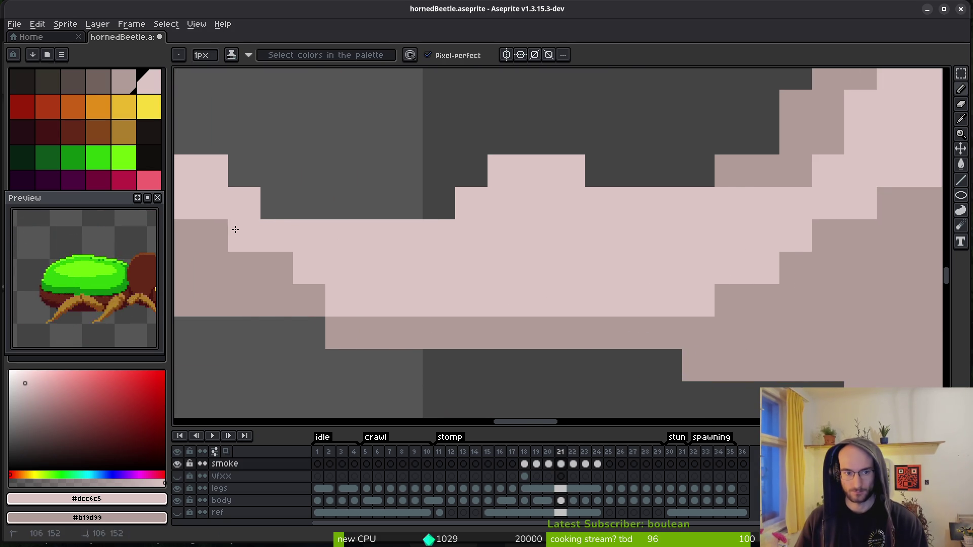
scroll(397, 300, "down", 3)
scroll(397, 299, "up", 3)
mouse_move(351, 271)
left_mouse_down()
mouse_move(392, 283)
mouse_move(363, 310)
left_mouse_up()
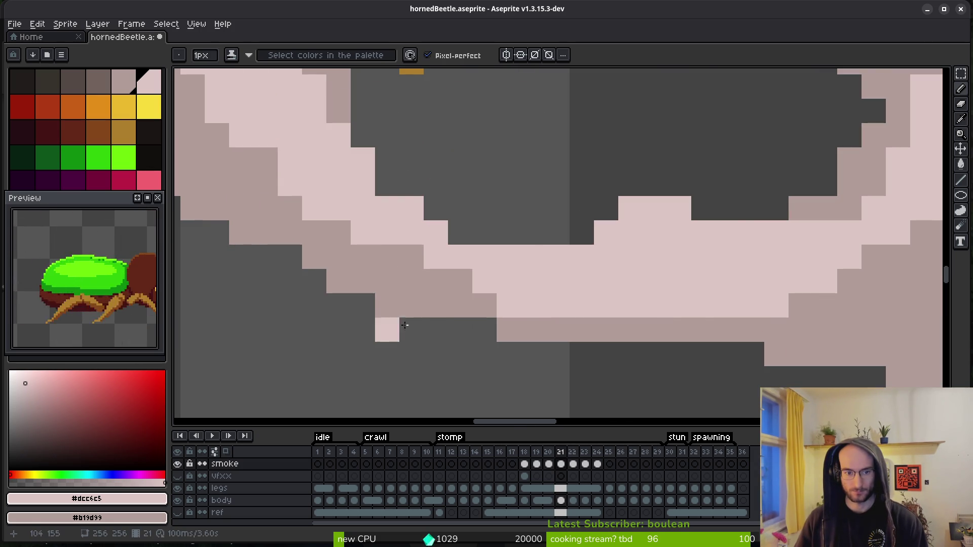
scroll(458, 337, "down", 3)
scroll(583, 350, "up", 3)
- Lighten a row and a single smoke pixel, and darken a stray light pixel by the dark block
key("e")
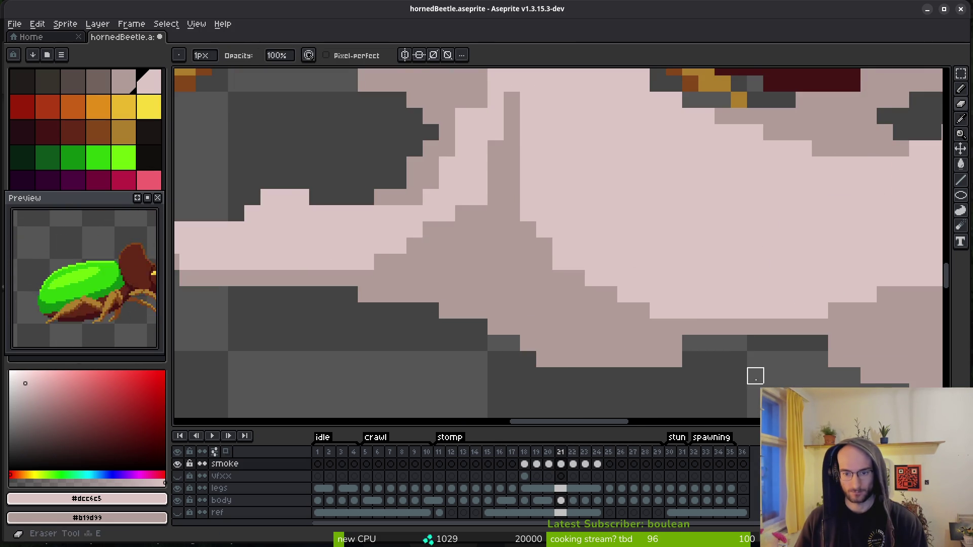
key("b")
left_click_drag(521, 330, 591, 330)
left_click(409, 364)
scroll(728, 367, "right", 3)
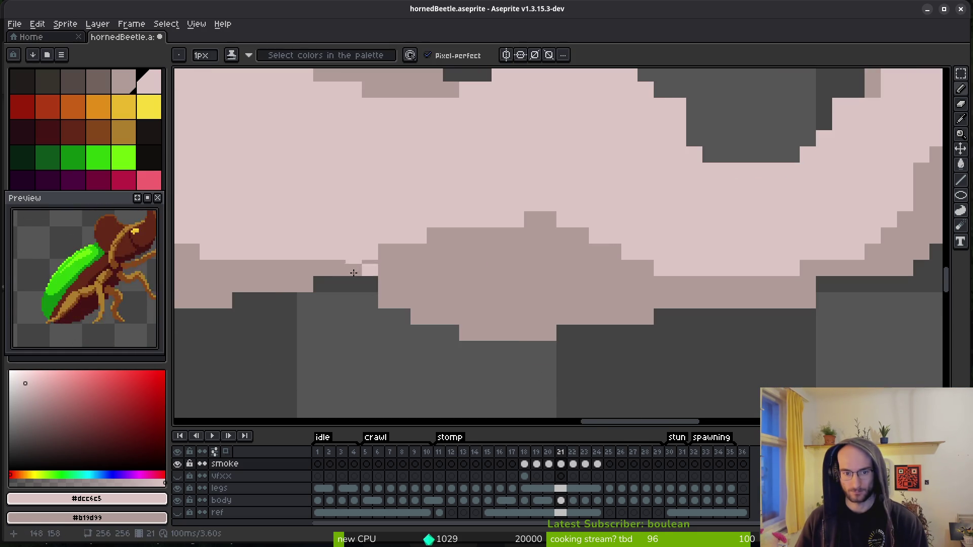
left_click(347, 287)
- Erase a stray pale pixel on the smoke cloud's top edge
scroll(607, 301, "right", 3)
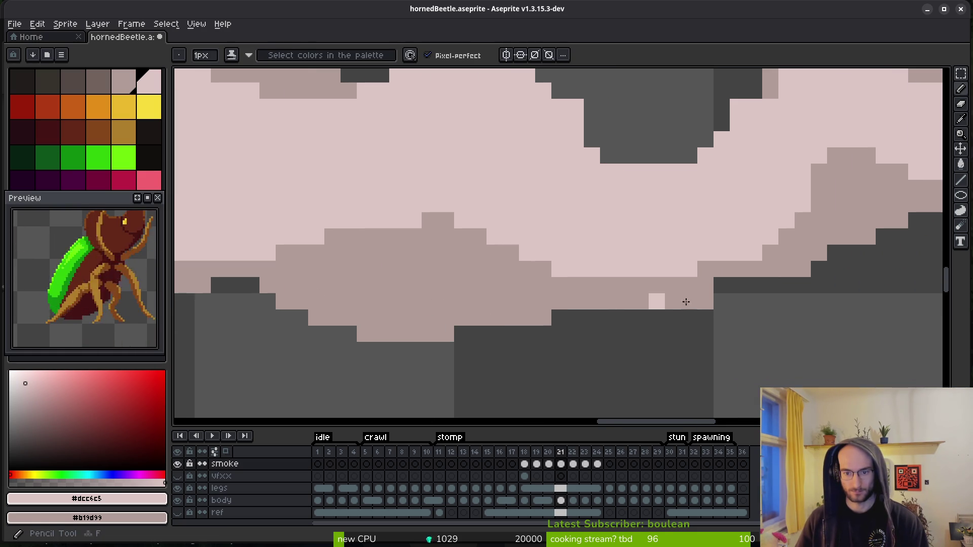
scroll(634, 314, "right", 5)
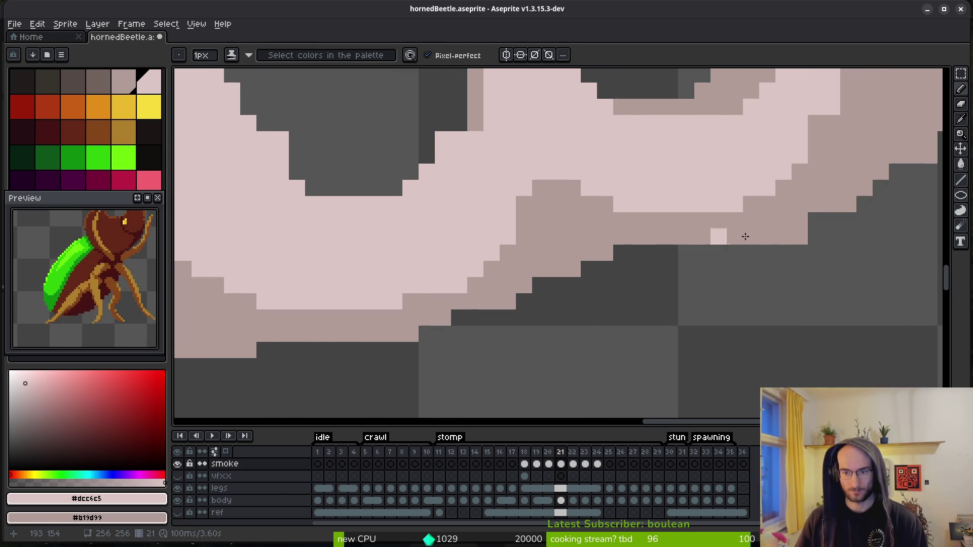
scroll(700, 275, "right", 4)
scroll(726, 226, "right", 3)
scroll(710, 243, "up", 2)
scroll(779, 219, "right", 2)
scroll(780, 213, "up", 2)
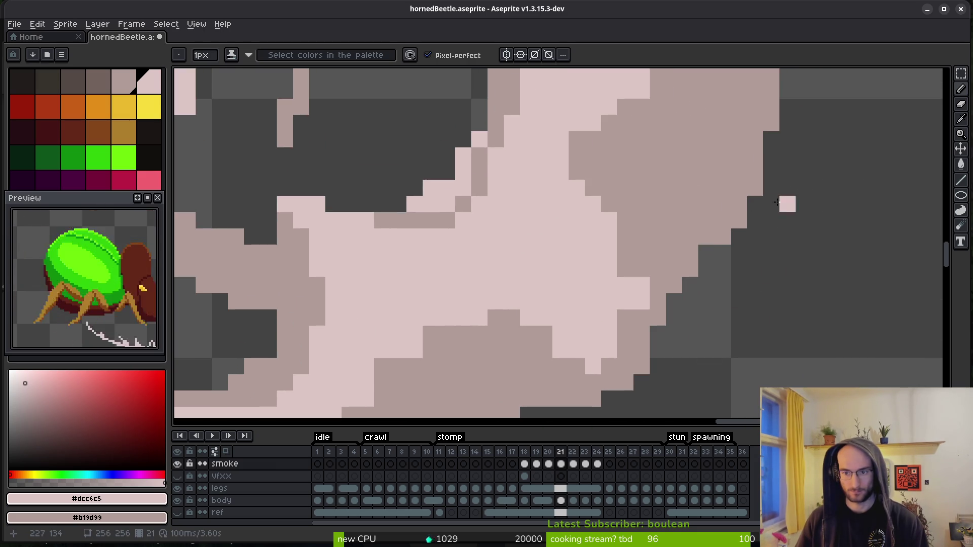
scroll(711, 246, "down", 1)
scroll(717, 253, "up", 1)
scroll(716, 253, "right", 1)
key("e")
left_click(678, 244)
scroll(765, 274, "down", 3)
scroll(701, 360, "up", 3)
key("b")
- Darken a column along the peak's edge, extend the highlight rightward, and add shadow pixels beneath it
scroll(673, 251, "up", 4)
scroll(755, 230, "left", 2)
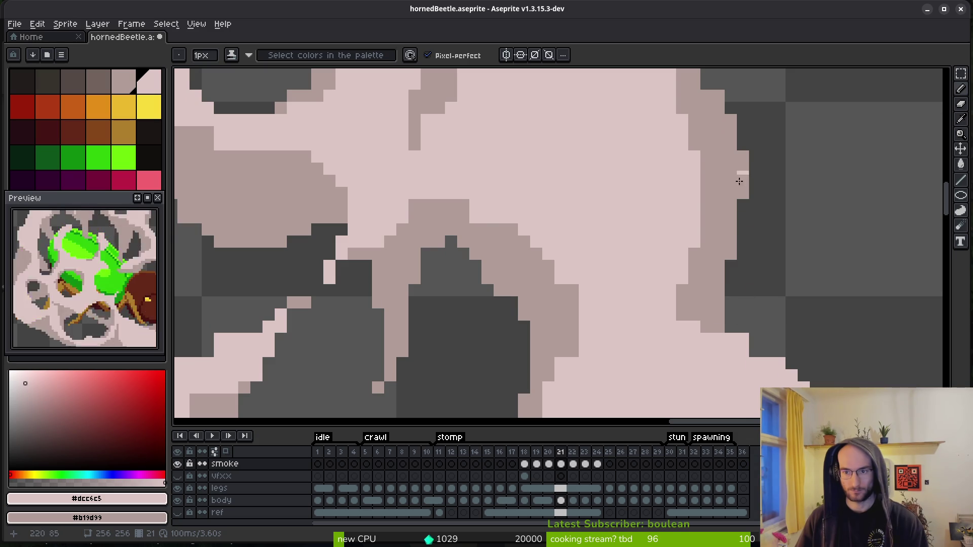
scroll(712, 293, "up", 3)
scroll(654, 256, "up", 3)
scroll(646, 283, "left", 3)
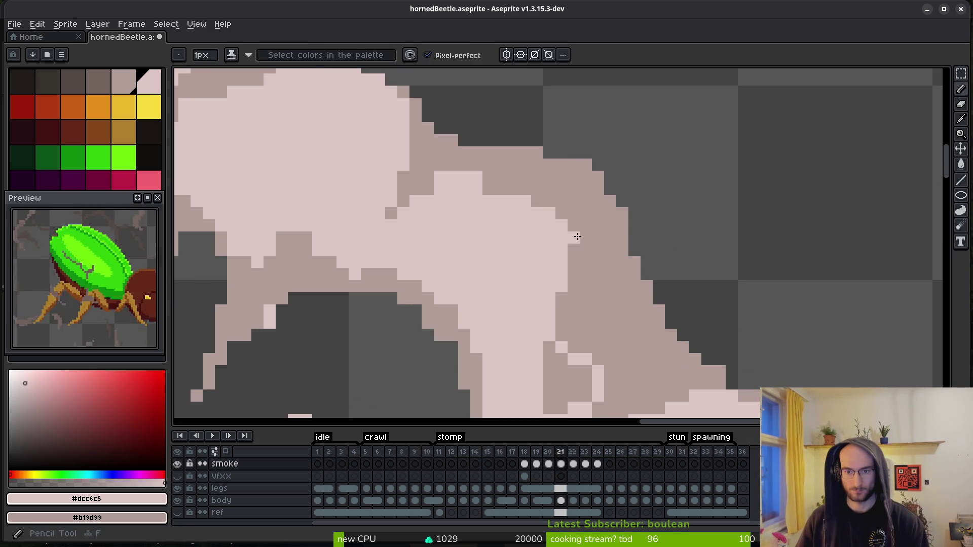
scroll(664, 299, "up", 3)
scroll(658, 278, "left", 3)
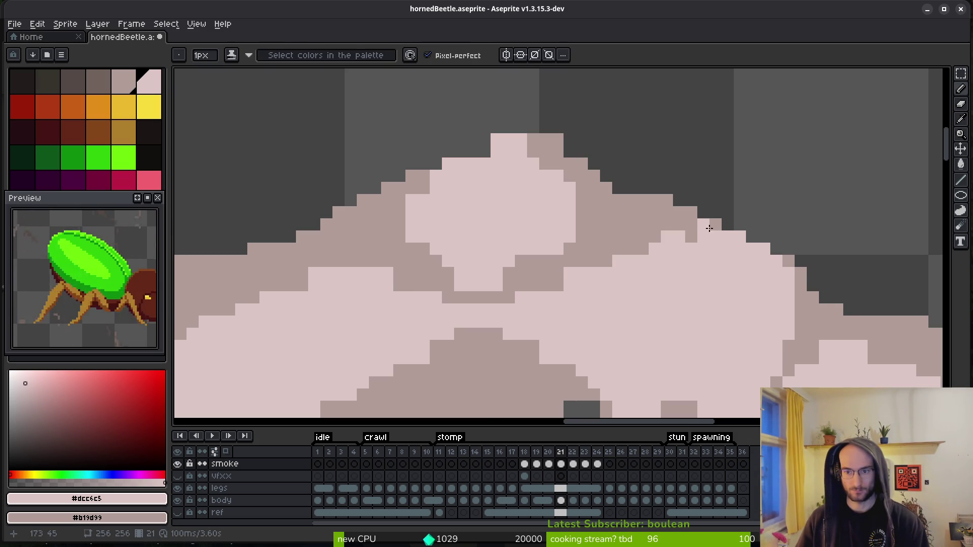
key("f")
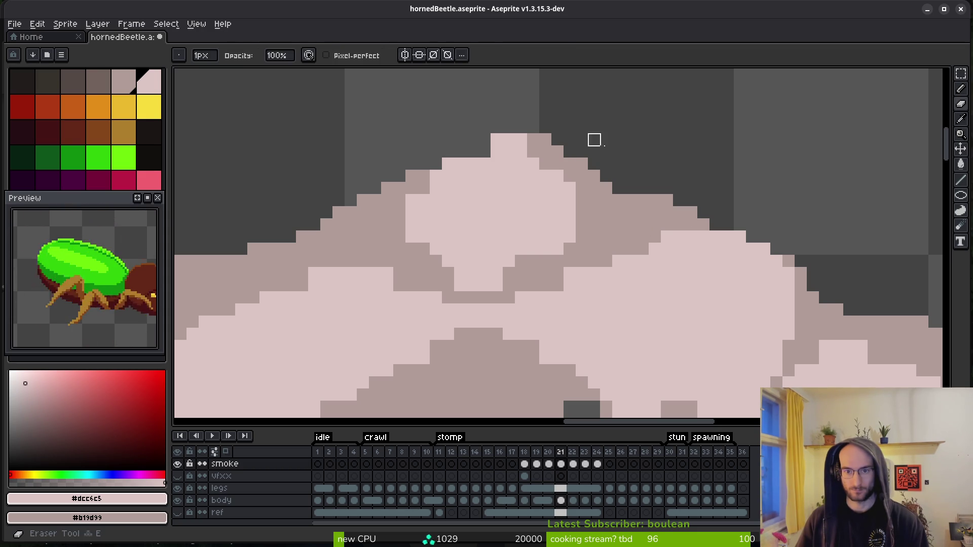
scroll(603, 178, "up", 1)
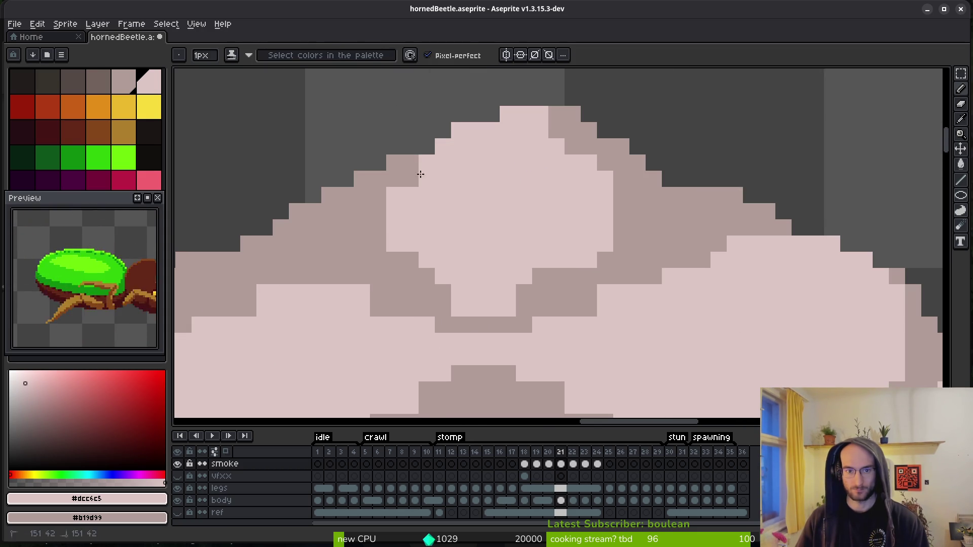
left_click_drag(401, 183, 411, 261)
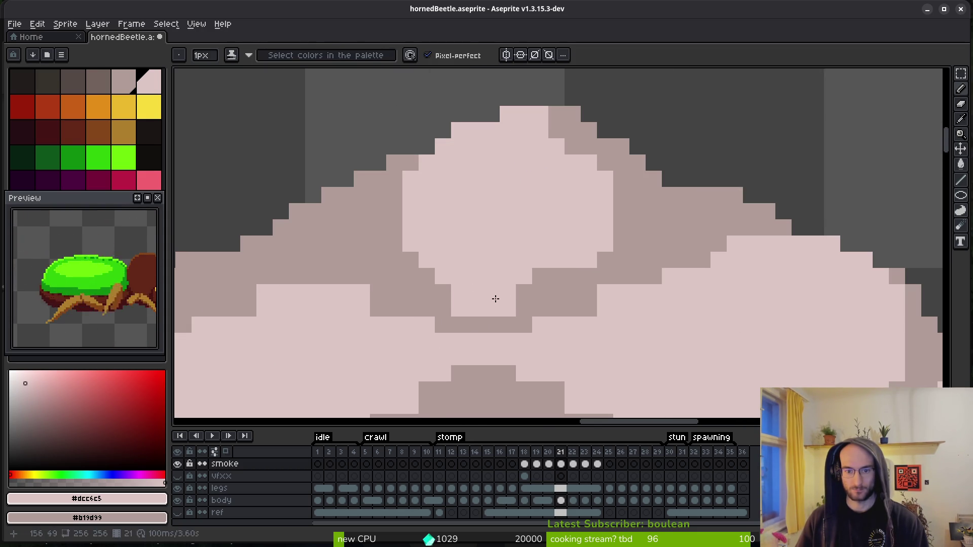
left_click_drag(507, 294, 564, 282)
left_click_drag(442, 300, 505, 316)
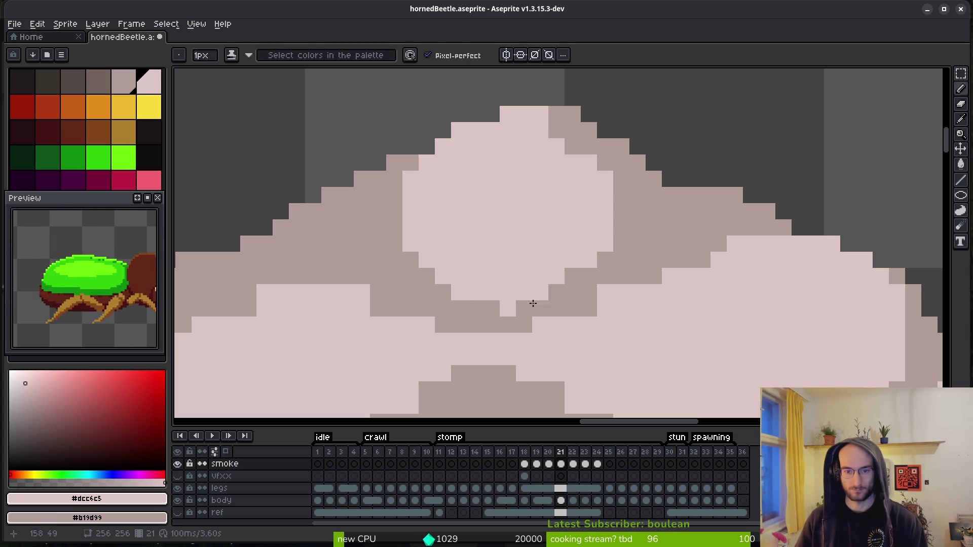
scroll(587, 200, "down", 5)
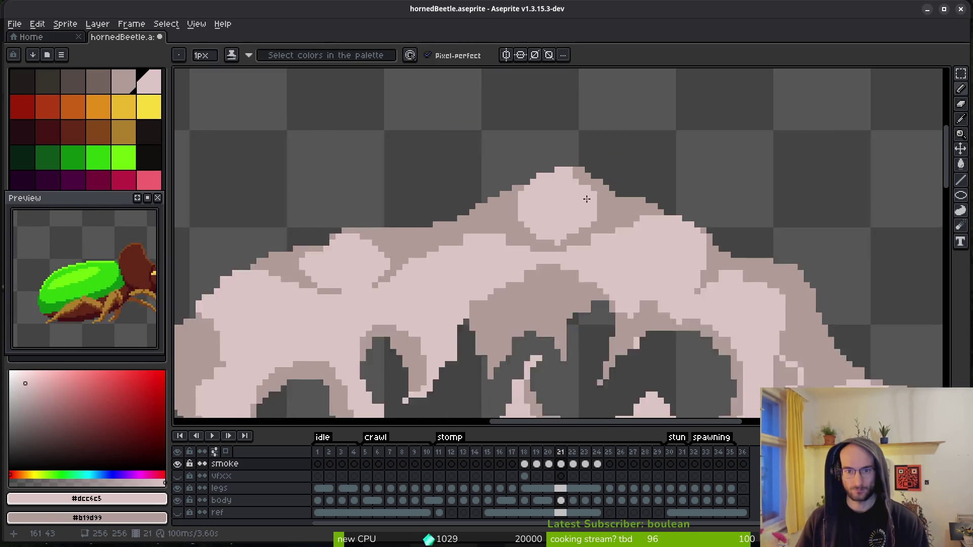
- Paint light pixels along the smoke's upper-right edge and a few more on the cloud
scroll(586, 199, "up", 2)
mouse_move(553, 119)
left_mouse_down()
mouse_move(658, 191)
mouse_move(566, 157)
left_mouse_up()
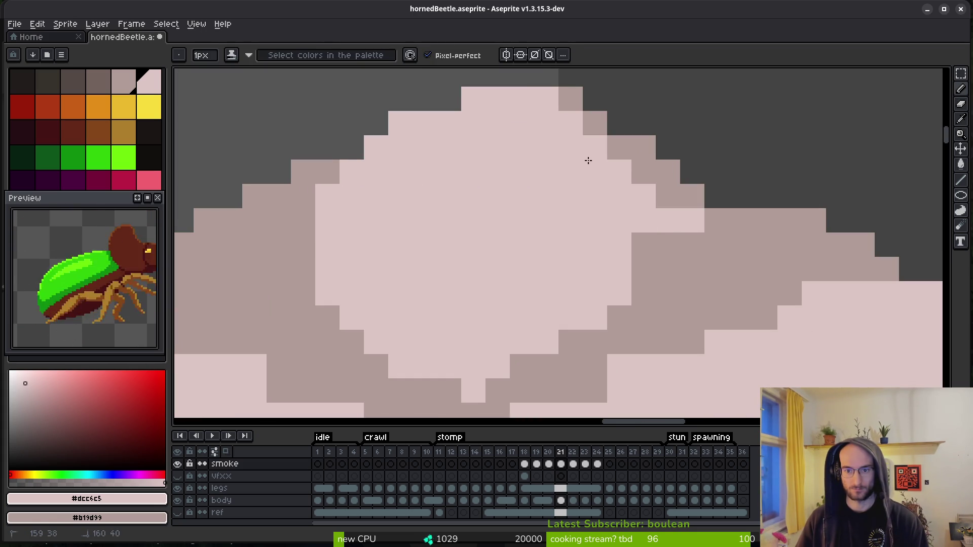
left_click(655, 234)
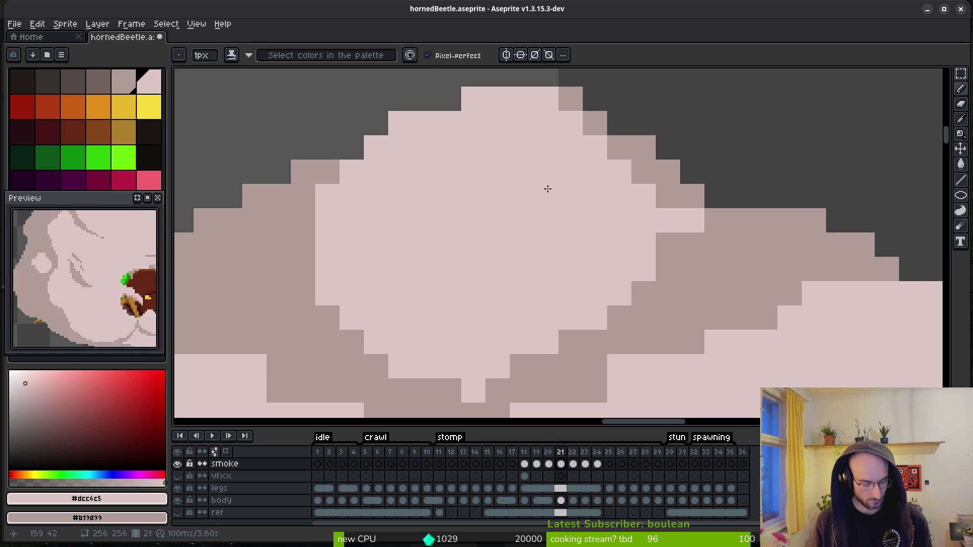
scroll(478, 352, "down", 1)
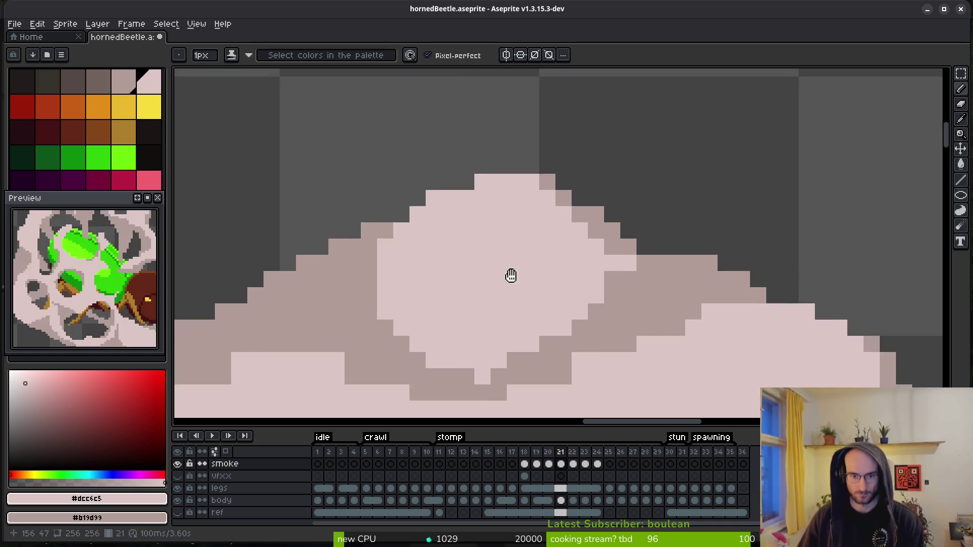
scroll(595, 169, "up", 2)
scroll(482, 245, "up", 2)
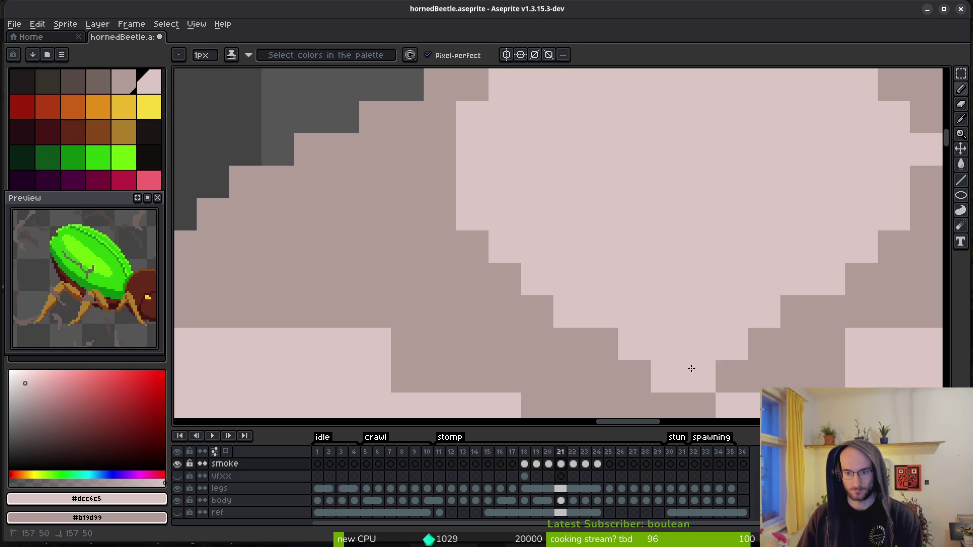
scroll(689, 349, "down", 4)
scroll(592, 281, "up", 3)
scroll(592, 281, "up", 1)
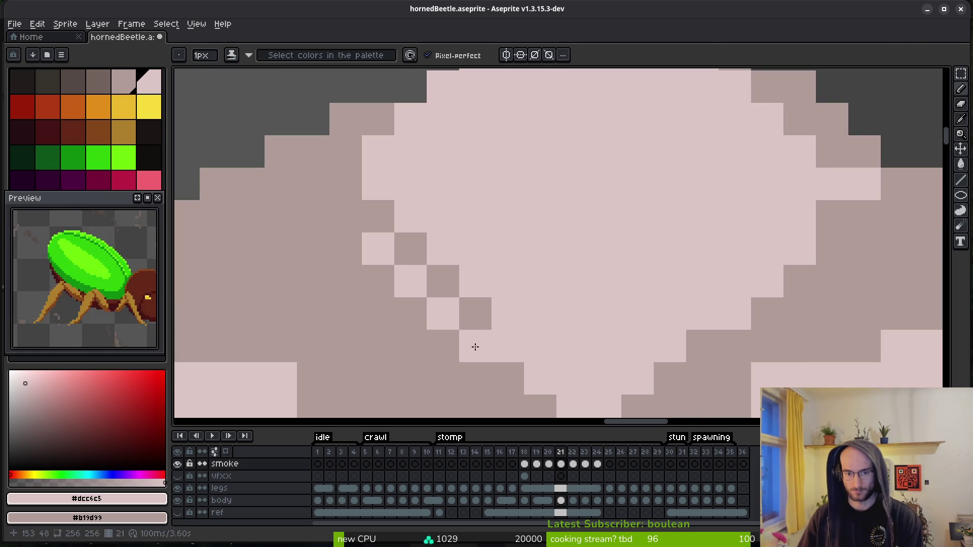
scroll(543, 282, "down", 2)
scroll(525, 278, "up", 1)
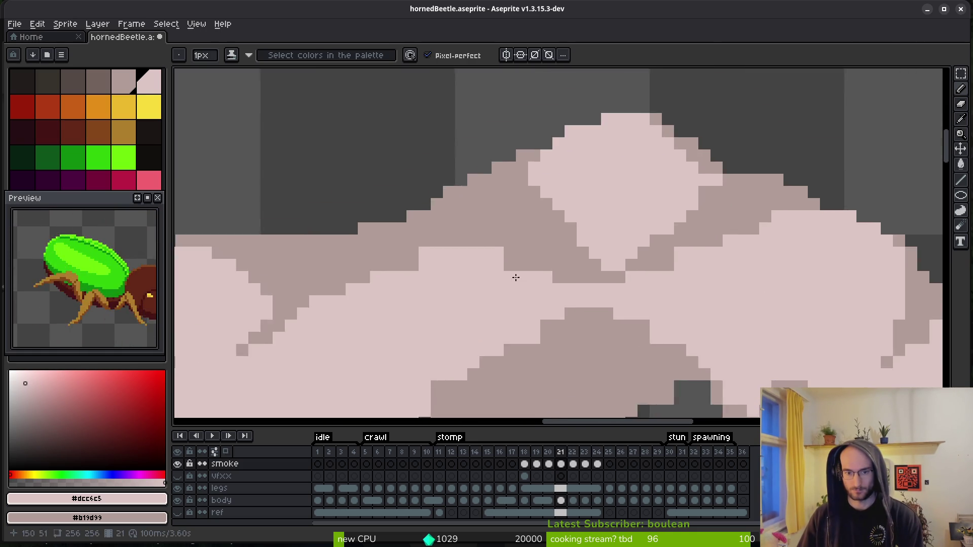
scroll(419, 228, "up", 1)
left_click_drag(419, 228, 608, 316)
- Add a dark pixel and a light pixel on the smoke, then undo the stray pixels
scroll(607, 316, "down", 2)
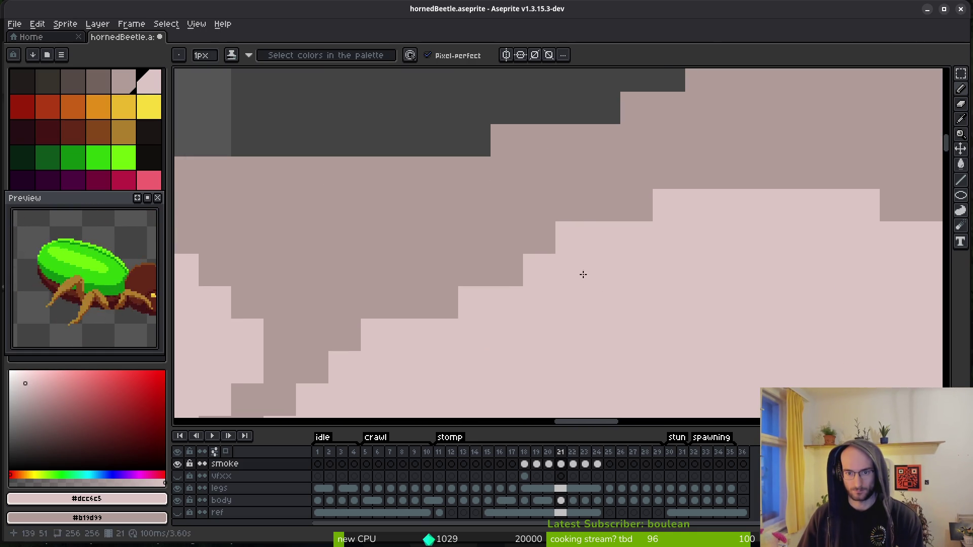
scroll(597, 304, "down", 1)
scroll(563, 300, "up", 1)
scroll(563, 301, "down", 1)
scroll(500, 272, "up", 4)
right_click(523, 243)
left_click(393, 275)
key("ctrl+z")
key("ctrl+z")
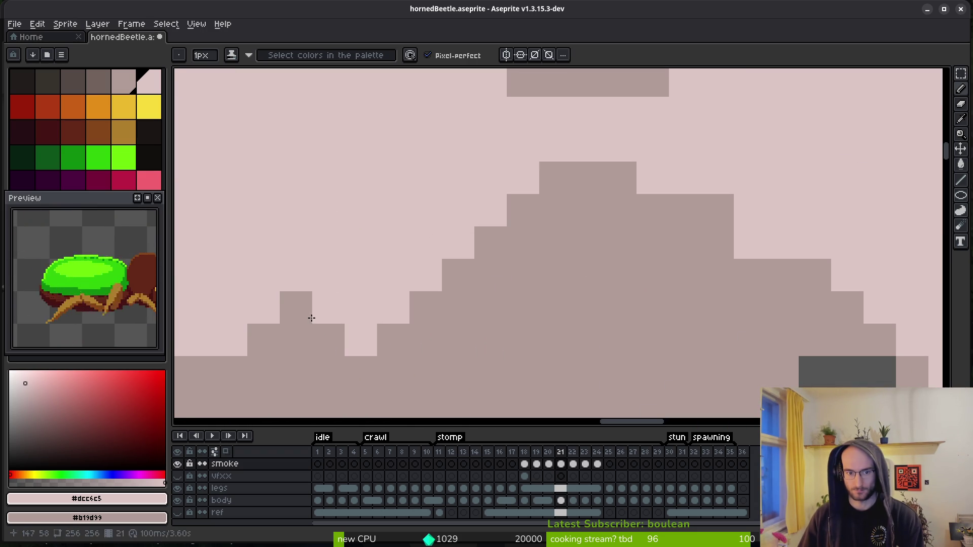
scroll(602, 238, "right", 5)
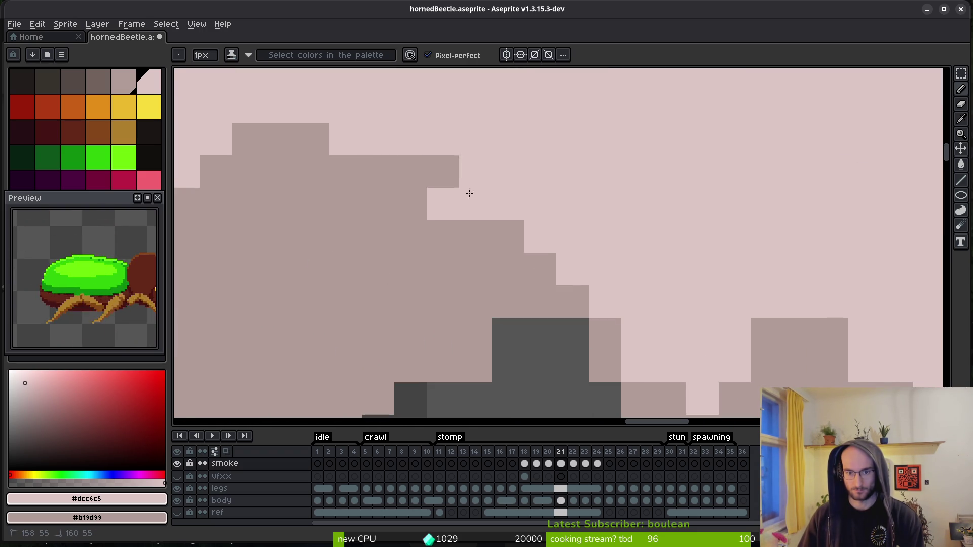
scroll(506, 256, "down", 4)
scroll(636, 275, "up", 5)
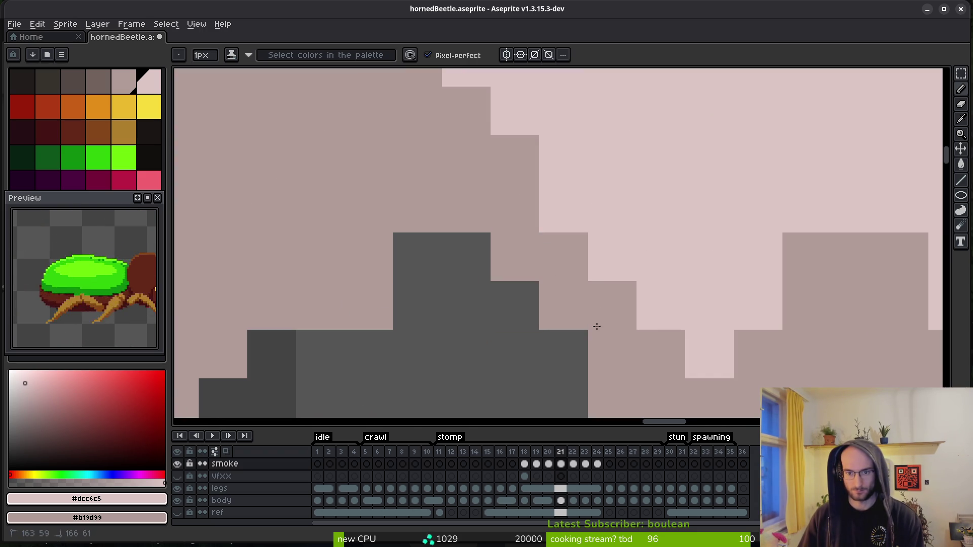
scroll(612, 295, "down", 2)
scroll(612, 294, "up", 2)
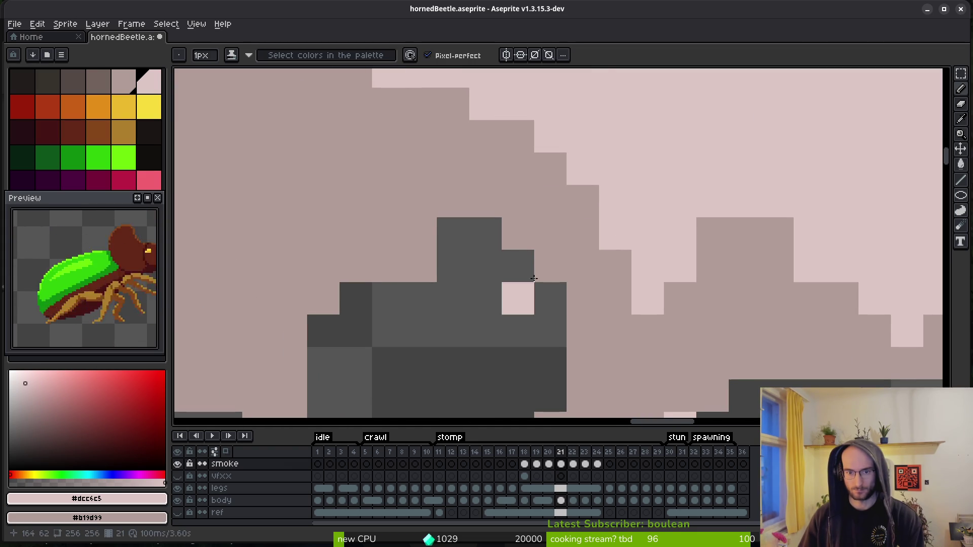
scroll(531, 289, "down", 1)
scroll(575, 265, "down", 2)
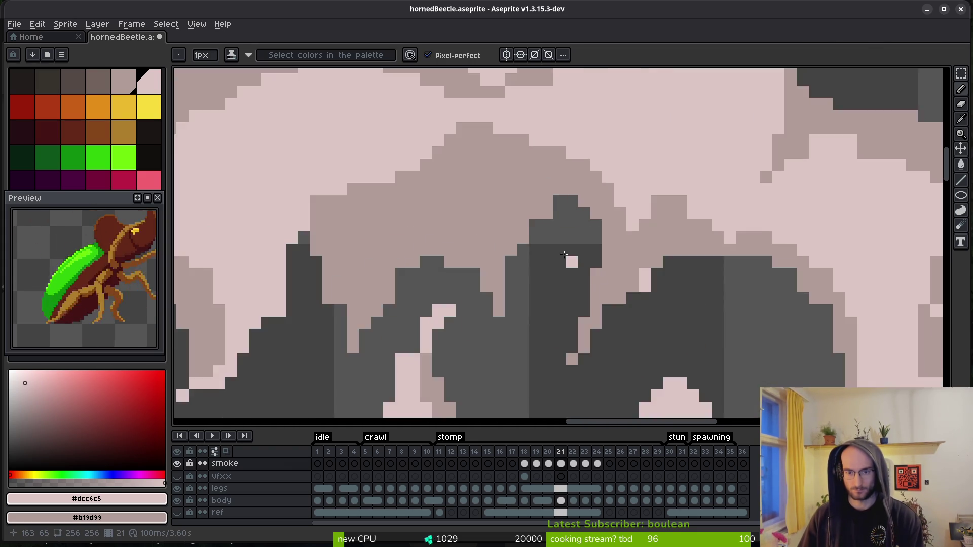
scroll(575, 265, "up", 3)
- Erase a short column of smoke pixels with the Eraser
key("b")
scroll(502, 221, "down", 2)
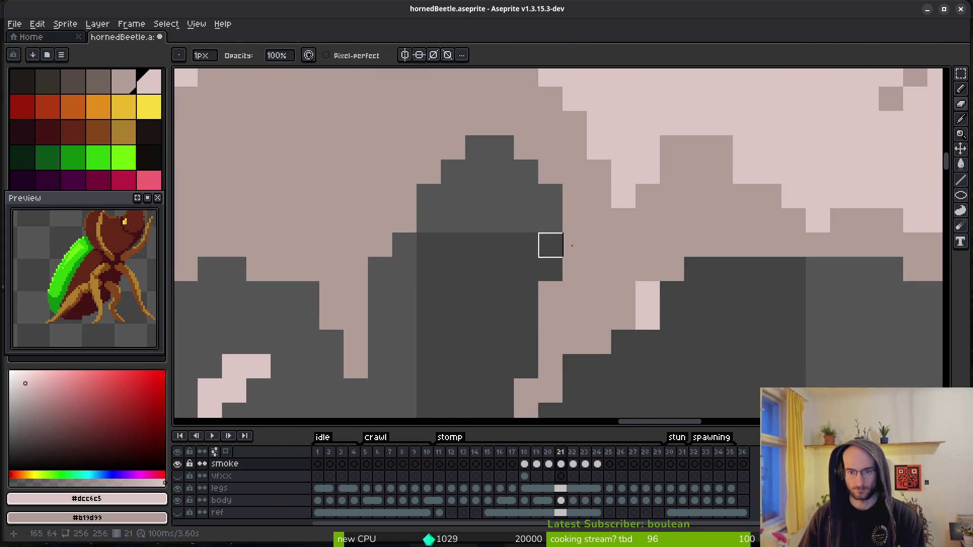
key("b")
scroll(569, 299, "down", 2)
scroll(409, 274, "up", 3)
key("e")
left_click_drag(395, 248, 423, 341)
scroll(565, 283, "down", 1)
key("b")
key("e")
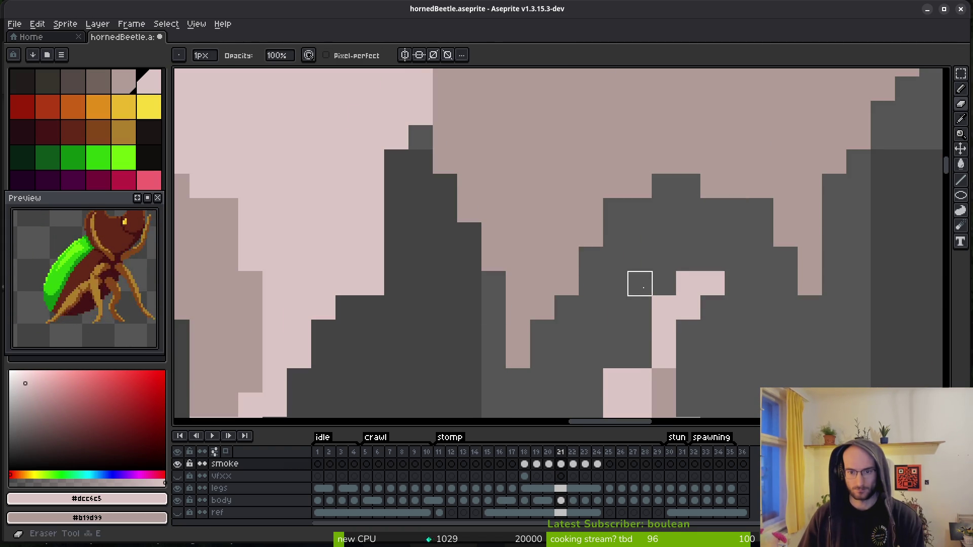
scroll(608, 286, "down", 4)
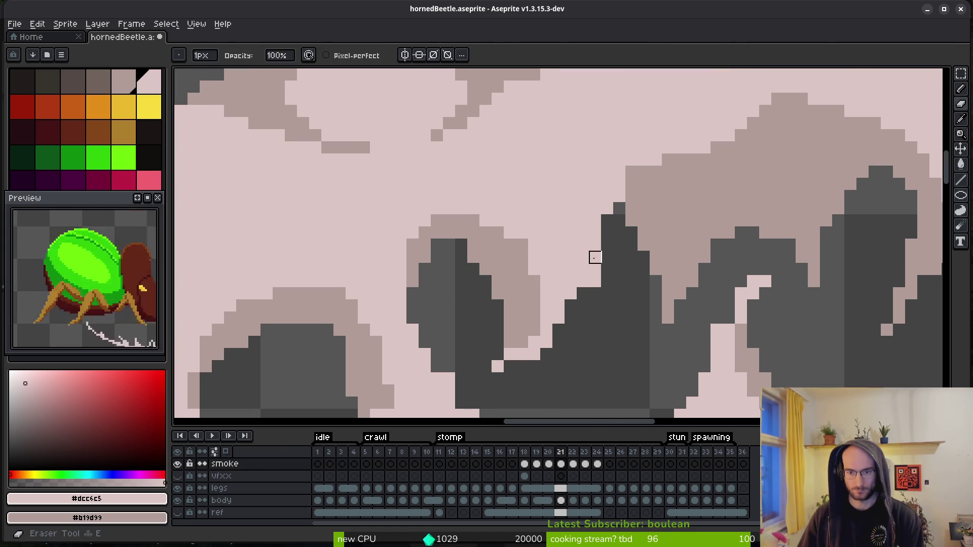
scroll(506, 334, "up", 3)
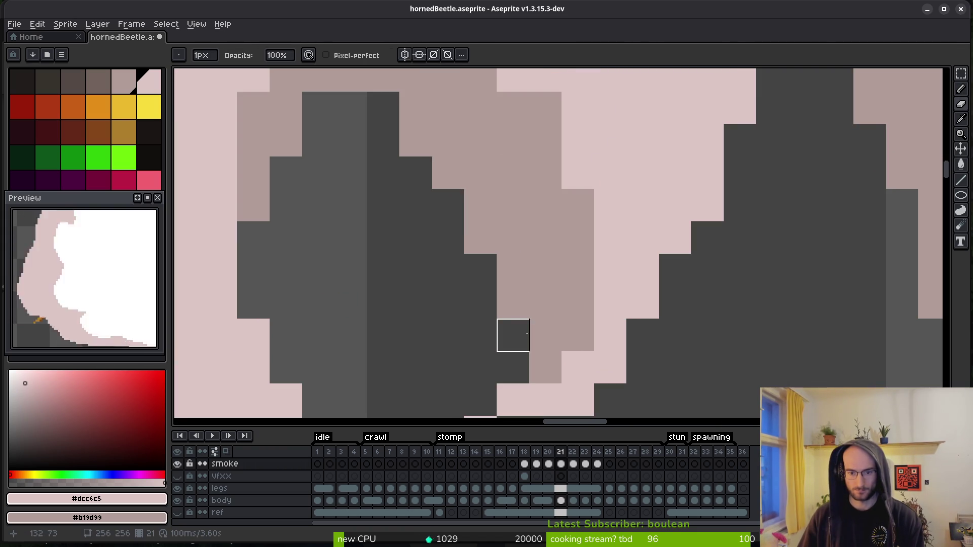
scroll(513, 332, "down", 4)
scroll(545, 284, "down", 1)
scroll(467, 224, "up", 3)
- With the shading Pencil, stroke a few wisp edge pixels one shade darker
key("b")
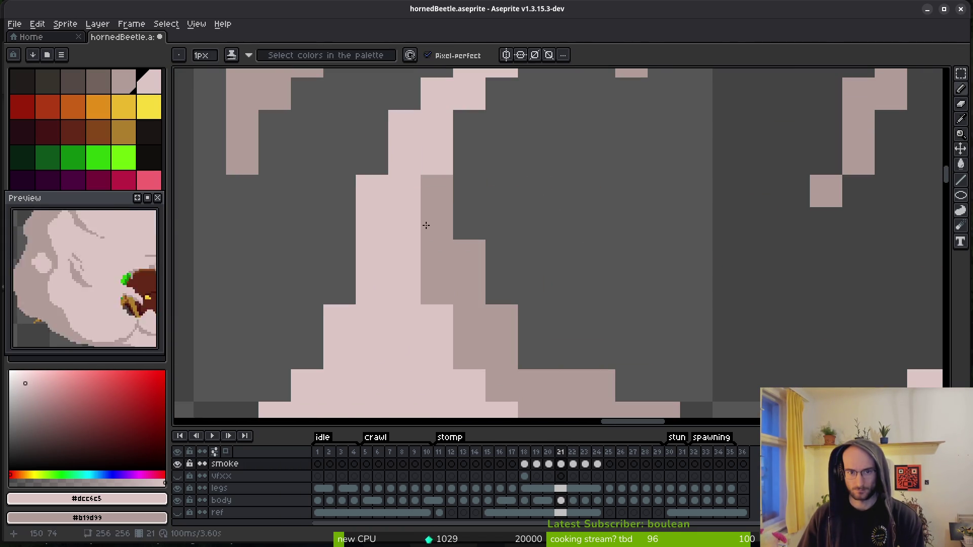
scroll(594, 252, "up", 1)
scroll(417, 253, "down", 3)
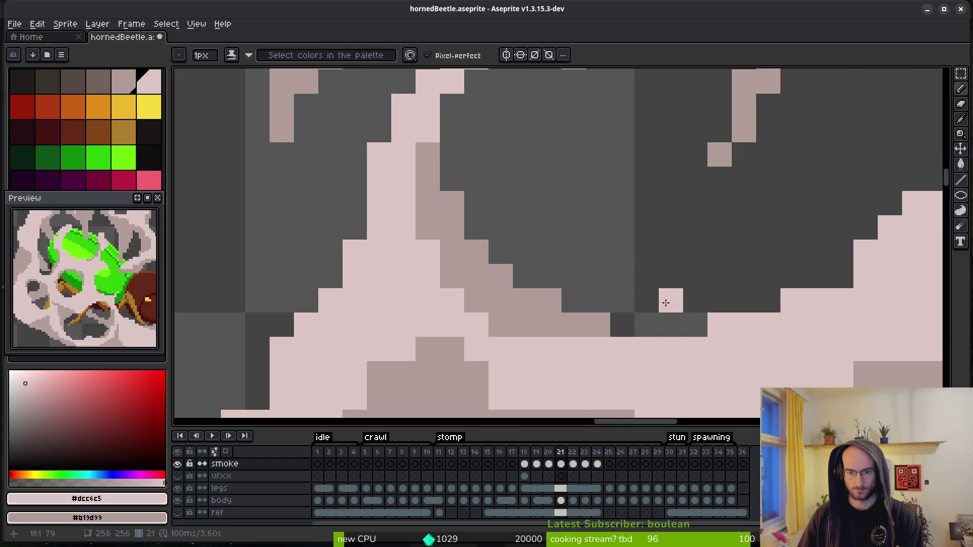
scroll(669, 297, "up", 1)
scroll(403, 249, "up", 3)
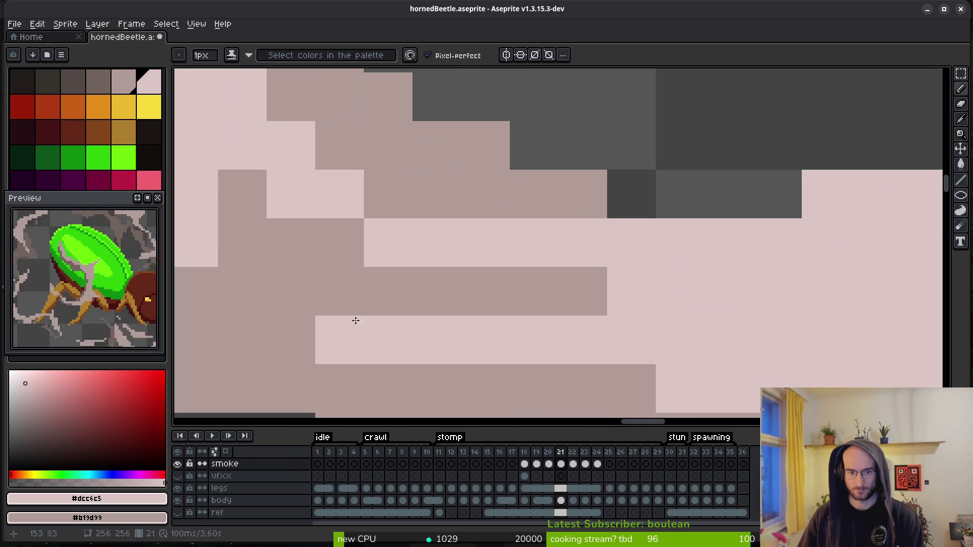
scroll(451, 310, "down", 3)
scroll(633, 301, "up", 2)
scroll(579, 301, "down", 3)
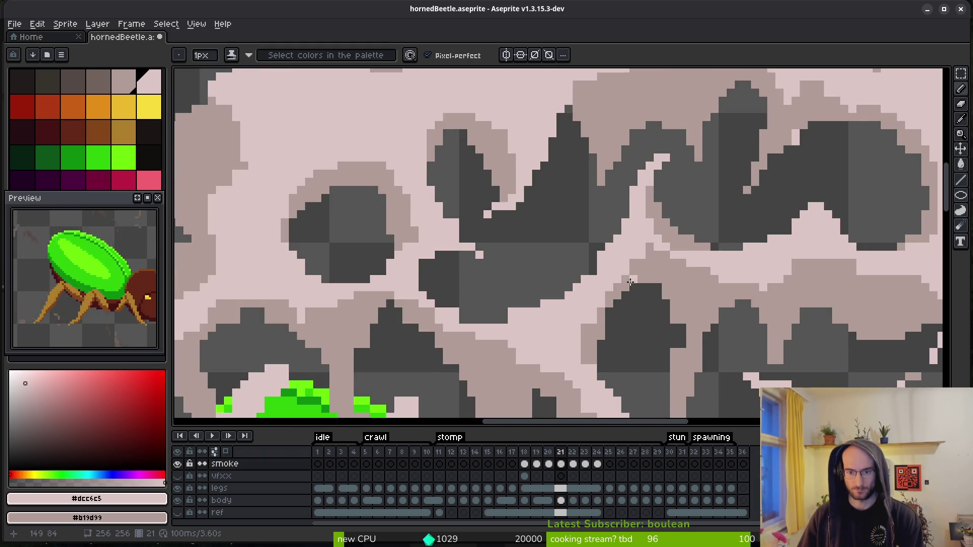
scroll(618, 273, "up", 1)
scroll(603, 238, "down", 1)
scroll(584, 202, "up", 1)
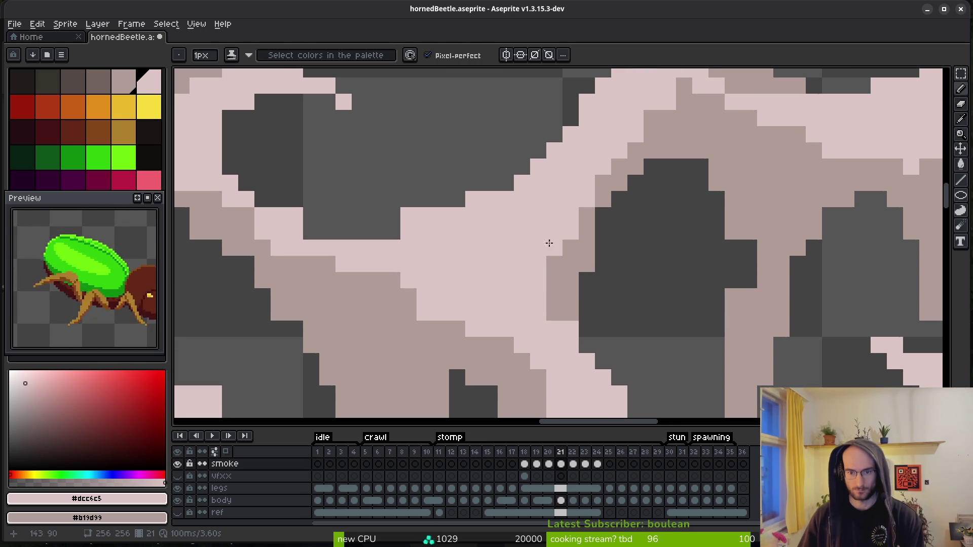
scroll(478, 260, "down", 1)
scroll(515, 241, "up", 1)
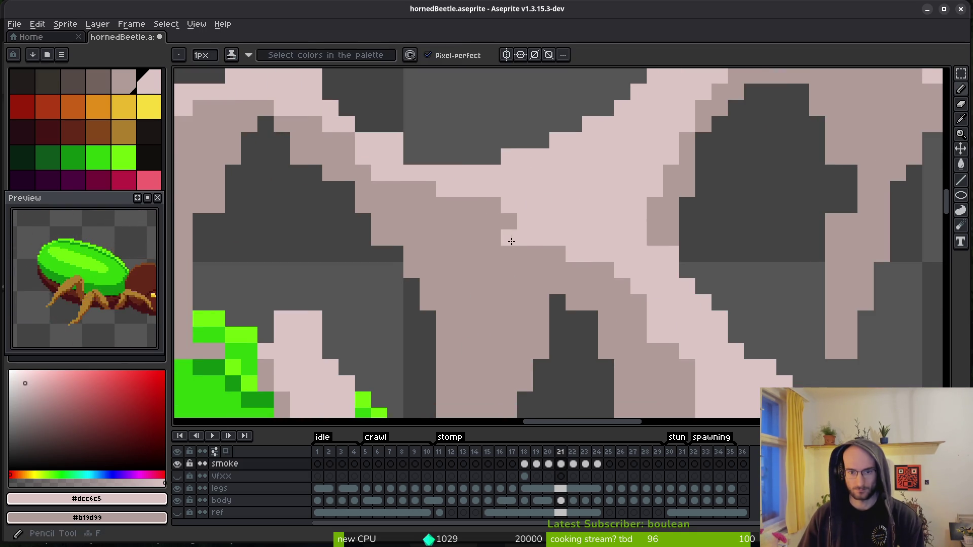
left_click_drag(471, 224, 508, 239)
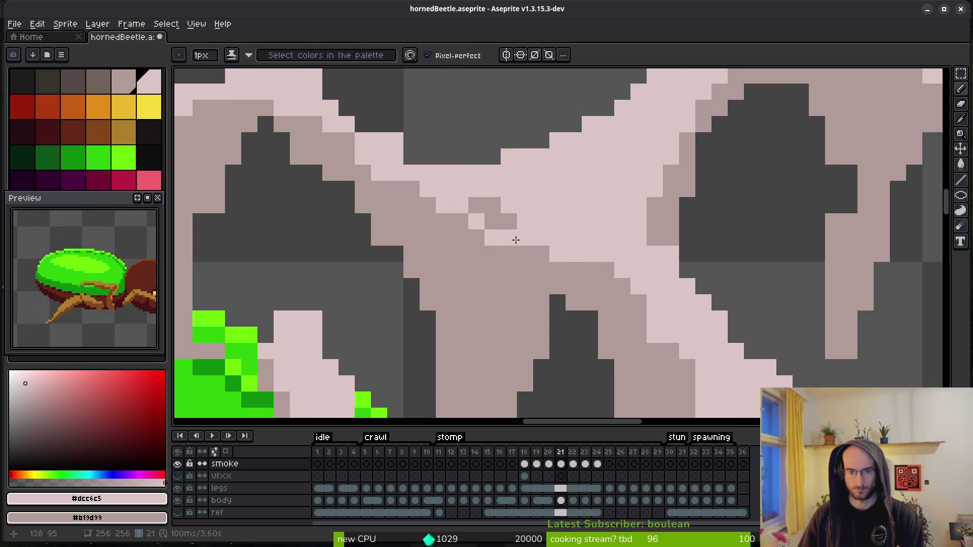
scroll(607, 294, "down", 3)
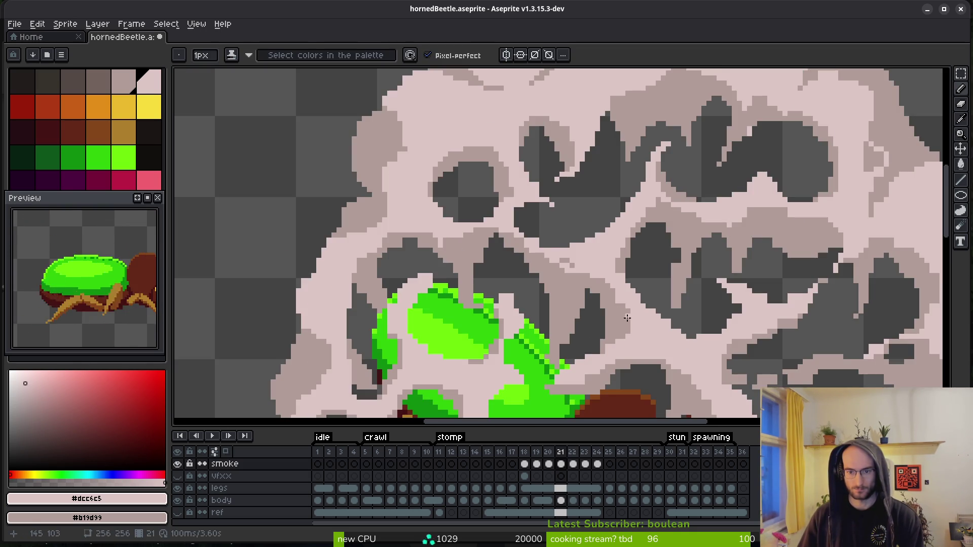
scroll(626, 317, "up", 2)
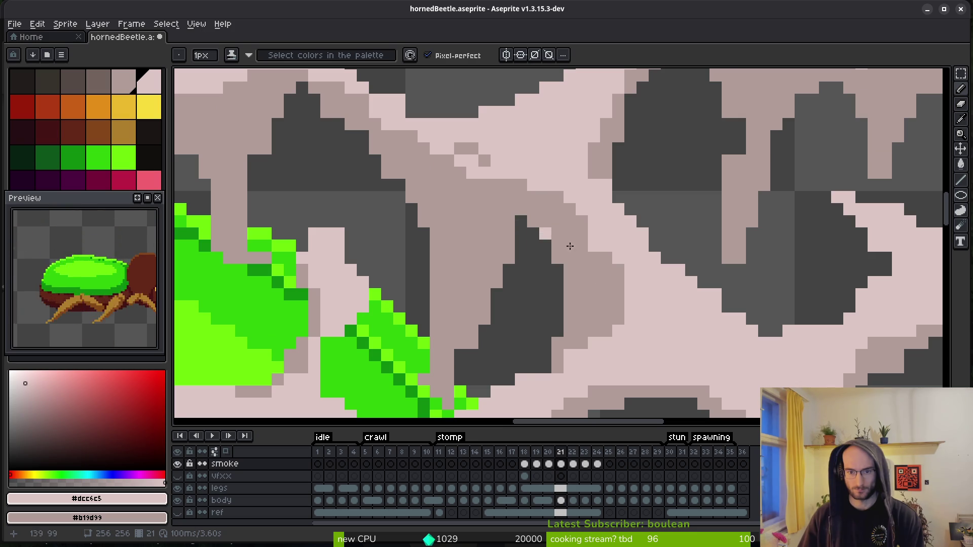
scroll(602, 321, "down", 2)
scroll(633, 277, "up", 2)
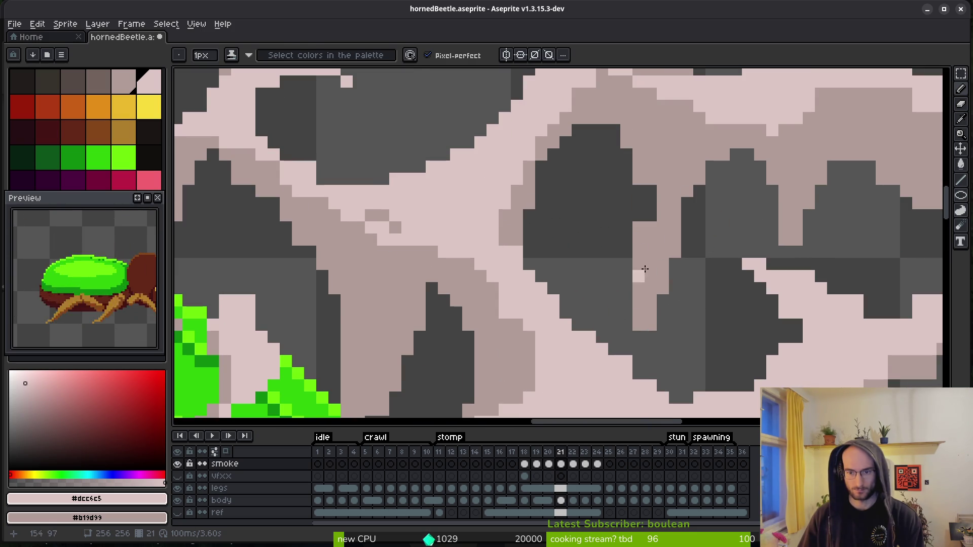
- Erase the light pink smoke pixels running down along the wisp
key("e")
mouse_move(600, 150)
left_mouse_down()
mouse_move(625, 221)
mouse_move(612, 271)
left_mouse_up()
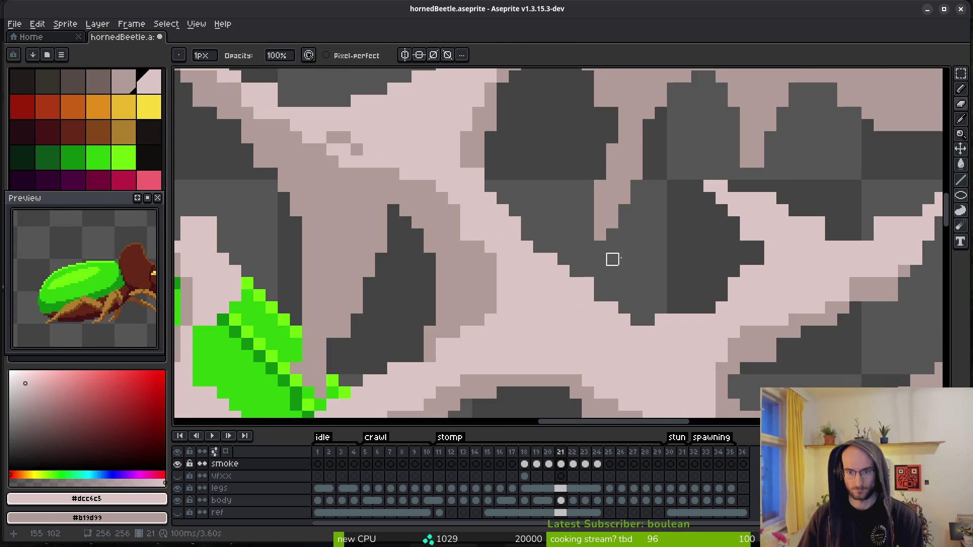
scroll(636, 223, "down", 2)
scroll(634, 256, "up", 3)
scroll(532, 180, "down", 3)
scroll(691, 263, "up", 1)
scroll(659, 247, "up", 1)
key("b")
scroll(606, 256, "down", 3)
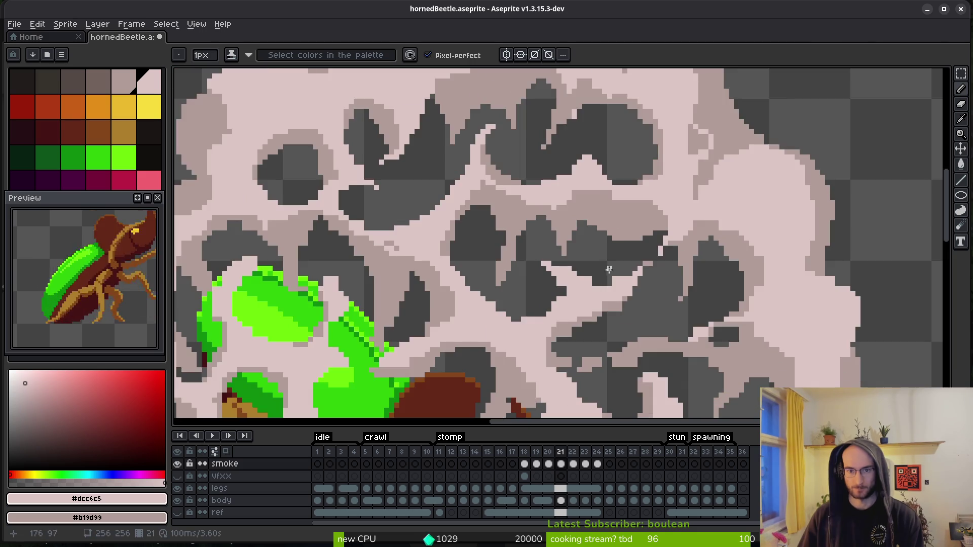
scroll(594, 225, "up", 3)
scroll(594, 224, "up", 1)
scroll(456, 243, "down", 2)
scroll(441, 243, "up", 2)
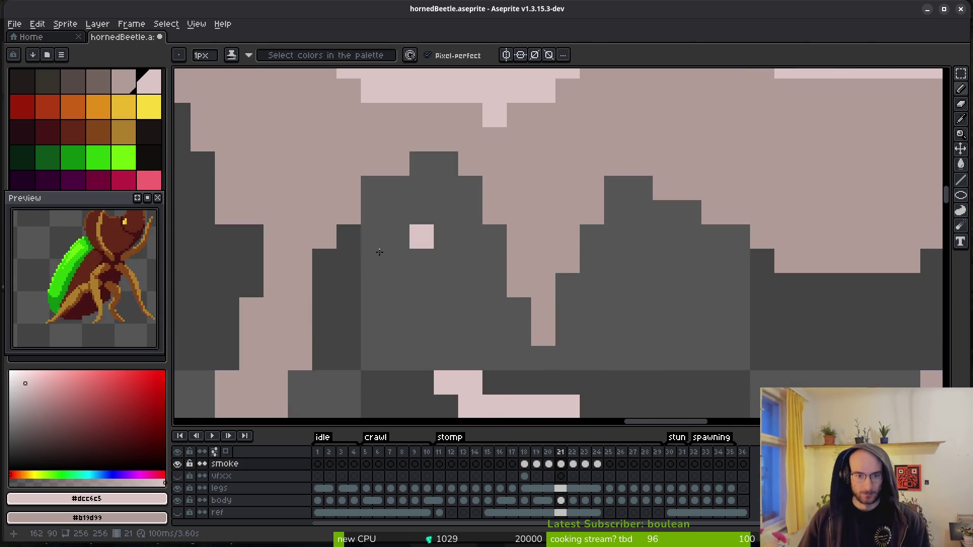
scroll(639, 220, "up", 2)
- Darken two wisp edge pixels by one shade on the right side of the cloud
key("e")
scroll(591, 198, "down", 3)
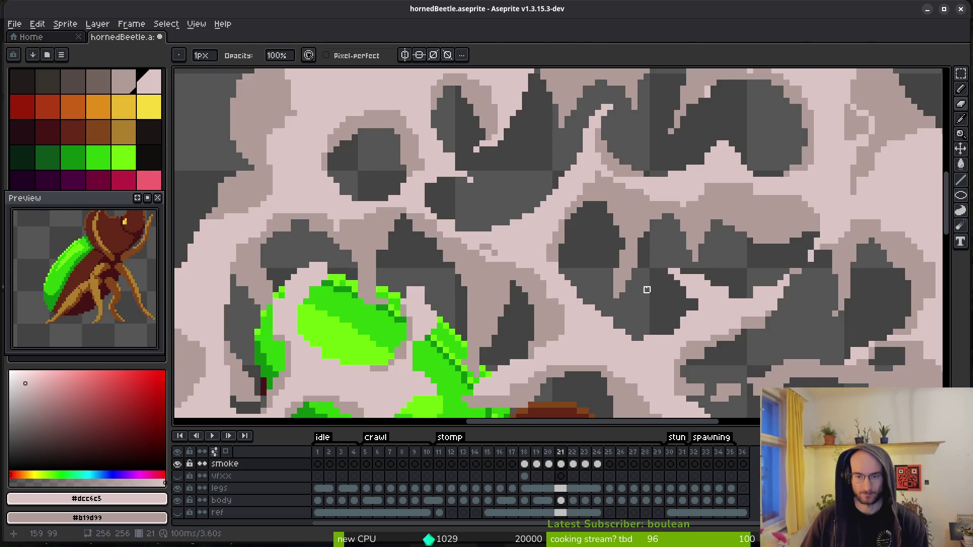
scroll(617, 230, "up", 2)
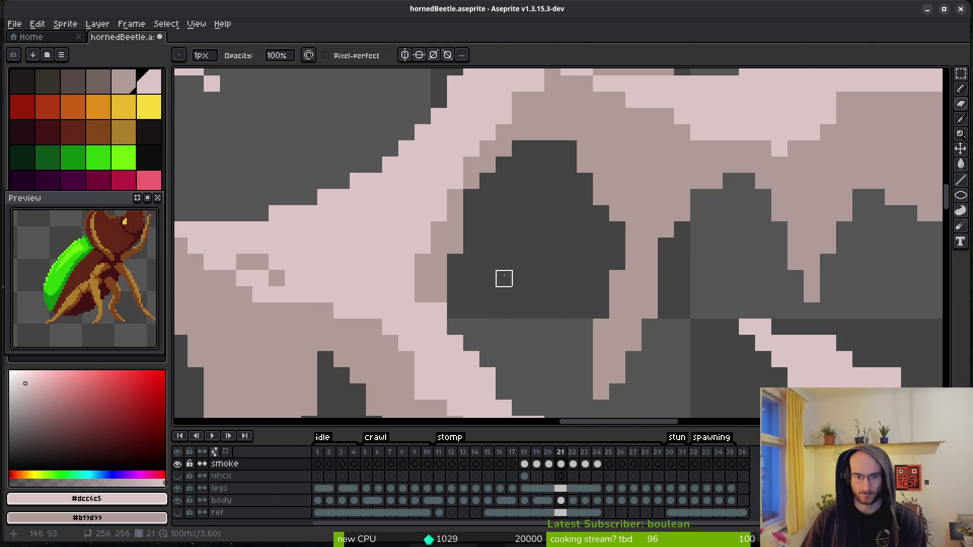
scroll(460, 315, "up", 1)
key("b")
scroll(391, 276, "down", 2)
scroll(527, 306, "up", 1)
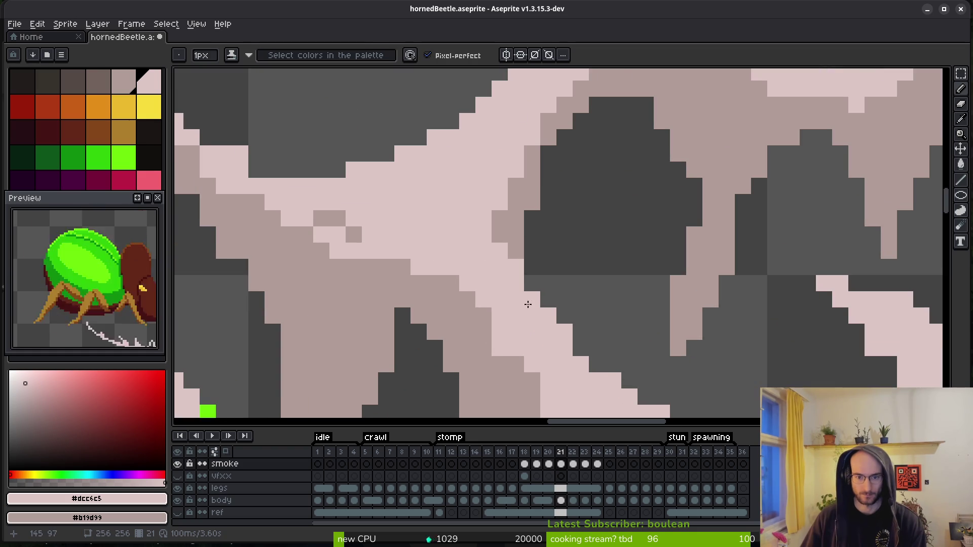
scroll(522, 334, "down", 3)
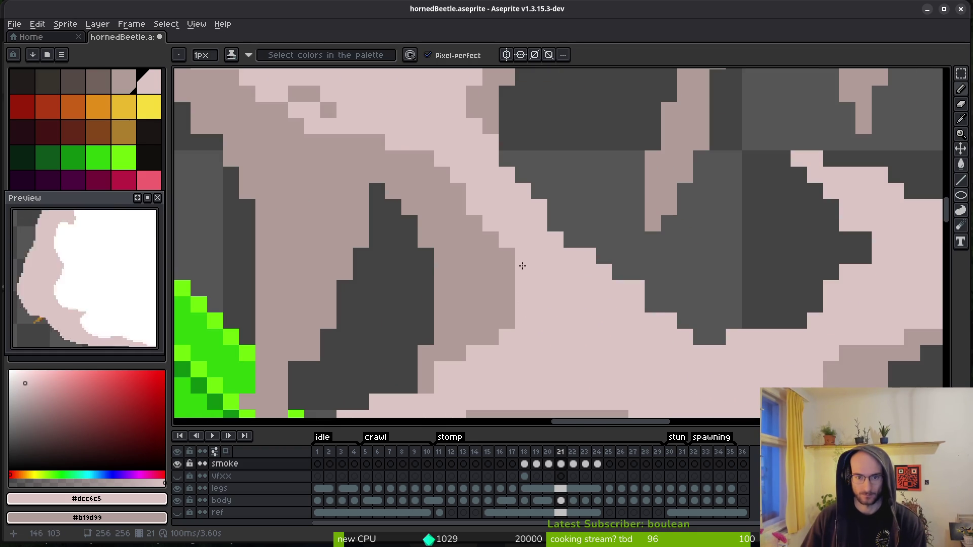
scroll(588, 298, "right", 2)
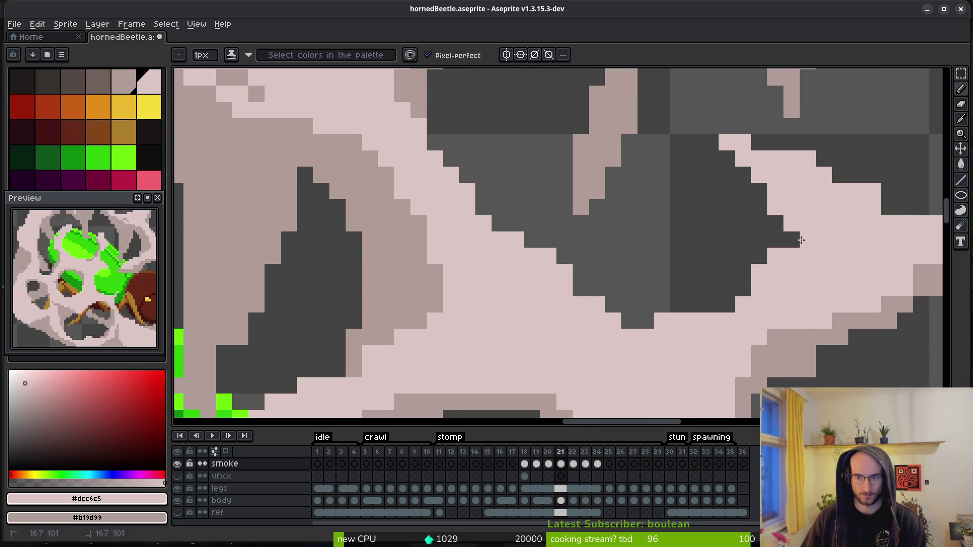
key("e")
mouse_move(759, 272)
left_mouse_down()
mouse_move(758, 288)
mouse_move(775, 272)
mouse_move(762, 282)
left_mouse_up()
key("b")
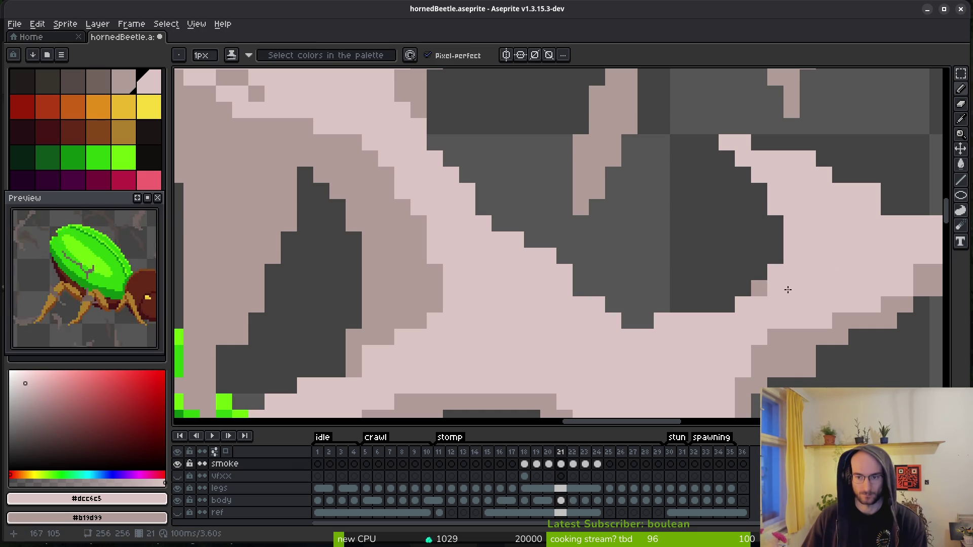
scroll(584, 278, "right", 5)
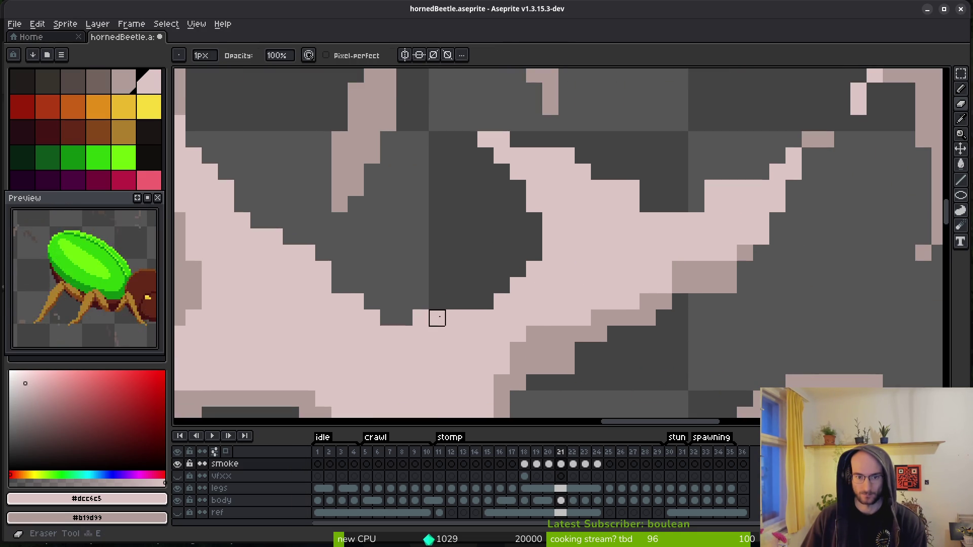
scroll(469, 252, "down", 2)
scroll(541, 257, "up", 4)
- Erase a stray pink pixel and a row of pink pixels along the wisp
key("e")
left_click(504, 228)
key("b")
key("e")
left_click_drag(649, 226, 626, 228)
scroll(668, 249, "down", 2)
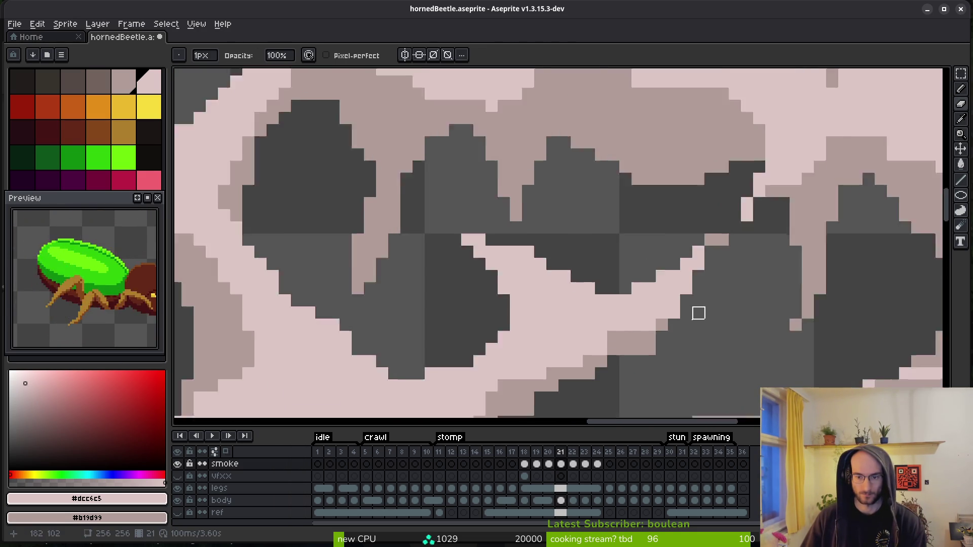
scroll(642, 258, "up", 2)
- Shade six pixels along the wisp edge a step darker
key("b")
left_click(593, 184)
left_click(569, 184)
left_click(643, 208)
key("e")
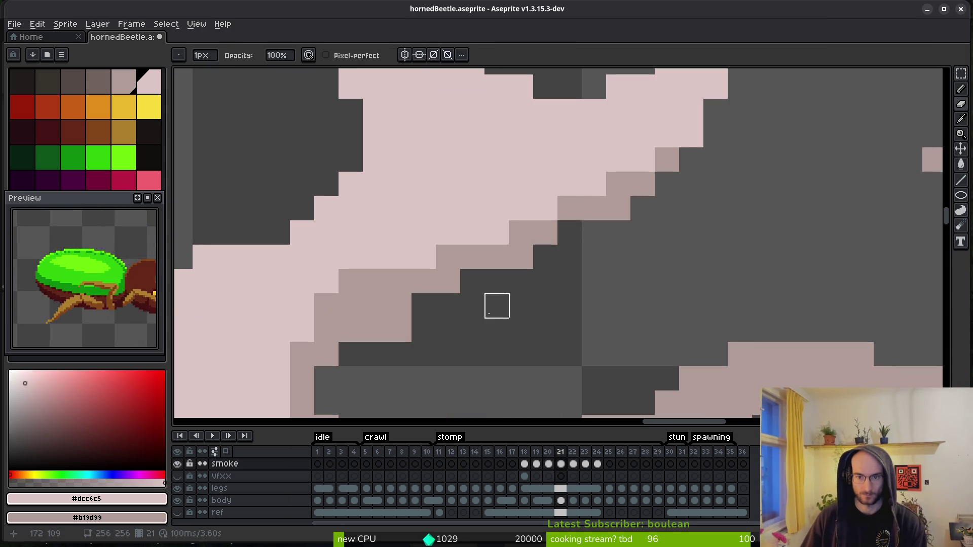
scroll(521, 355, "down", 2)
scroll(489, 199, "up", 2)
key("b")
left_click(489, 188)
left_click(439, 238)
left_click(415, 272)
key("e")
key("b")
scroll(438, 308, "down", 2)
scroll(521, 218, "up", 2)
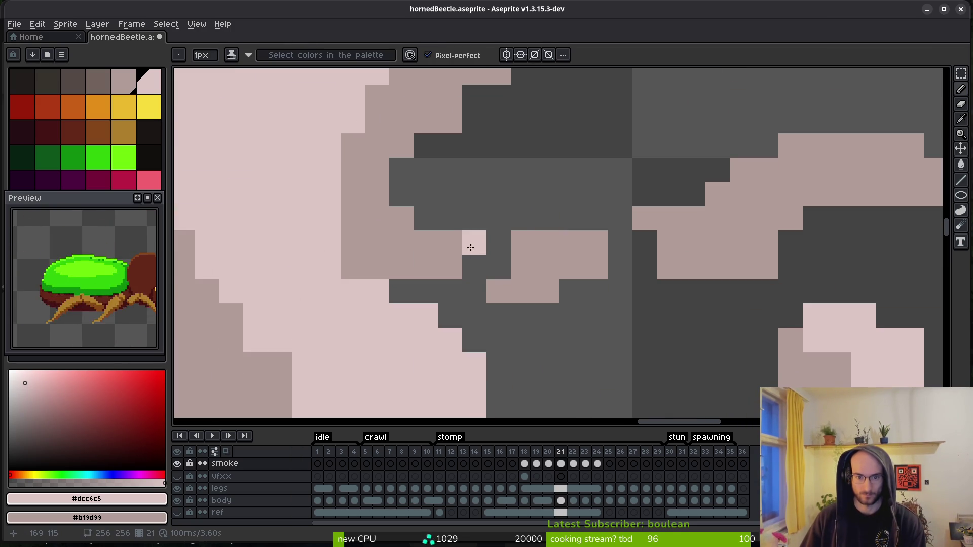
- Erase the row of light pixels in the wisp's dark gap and two remaining stray pixels
key("e")
left_click_drag(522, 242, 596, 242)
key("b")
key("e")
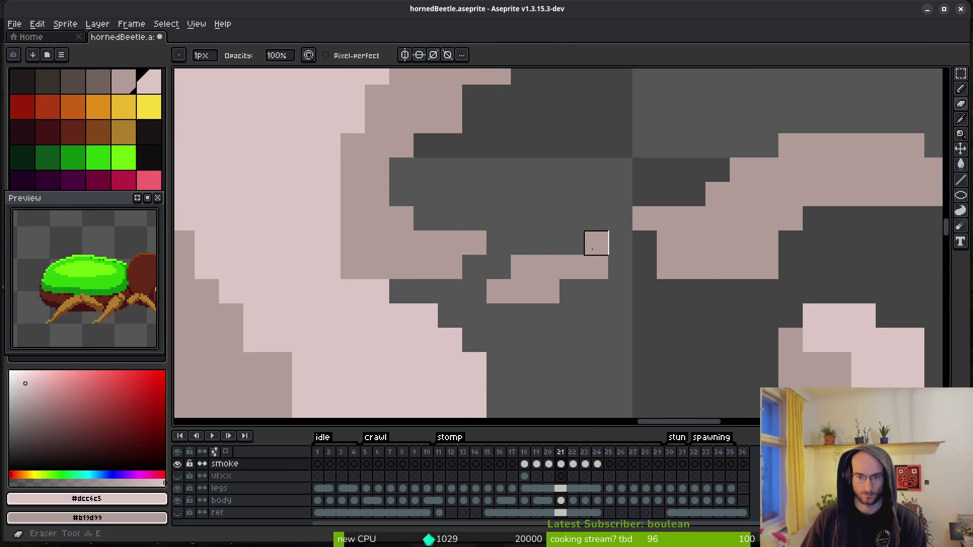
key("b")
left_click(572, 243)
key("e")
key("e")
left_click(550, 243)
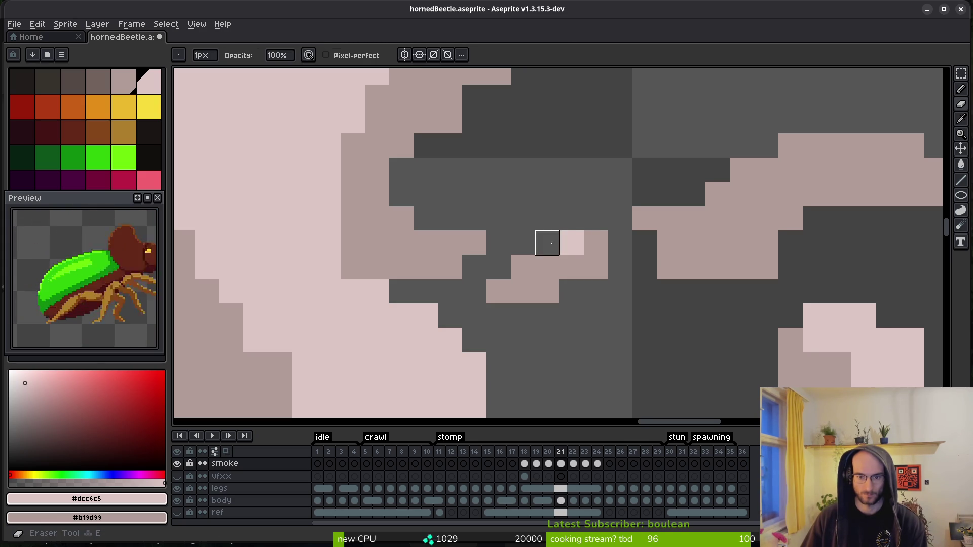
left_click(596, 267)
left_click(672, 271)
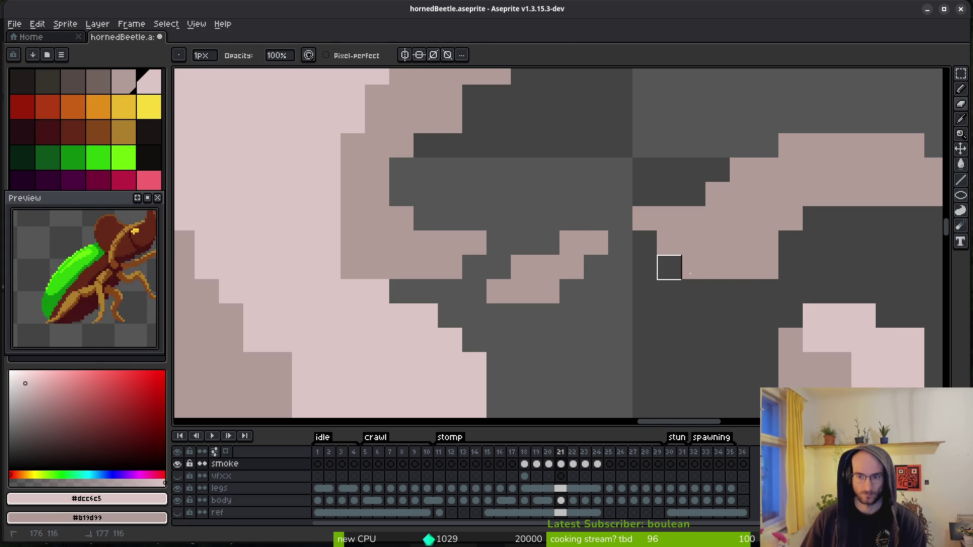
scroll(668, 267, "right", 3)
scroll(705, 251, "down", 4)
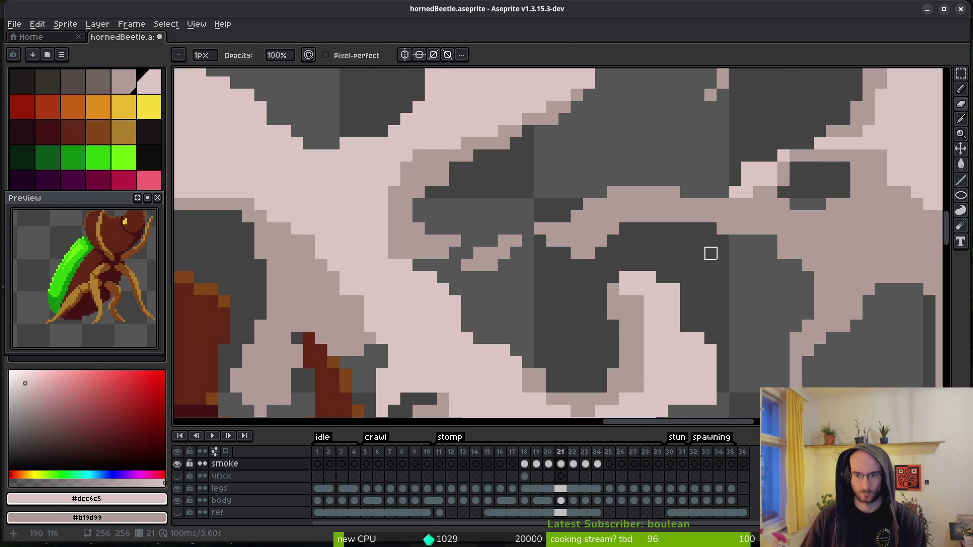
- Erase a stray pink pixel from the smoke near the beetle's head
scroll(586, 223, "down", 2)
scroll(585, 223, "up", 5)
scroll(613, 228, "down", 3)
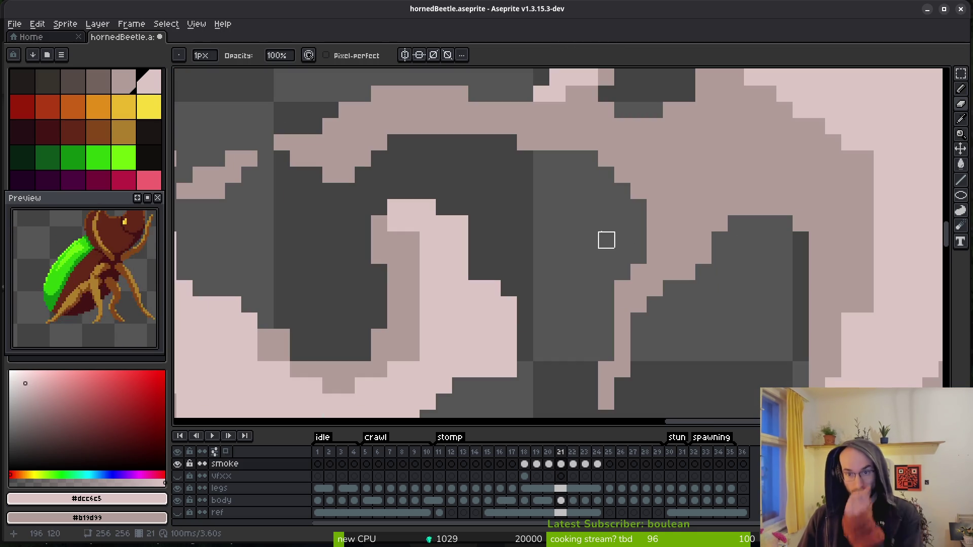
scroll(669, 223, "down", 2)
left_click(622, 189)
- Paint a light pink pixel into the smoke with the Pencil, then undo it
key("Tab")
key("b")
left_click(580, 271)
key("ctrl+z")
key("e")
- Add light pink pixels to the wisp and inside the dark pocket
scroll(512, 291, "left", 3)
key("b")
scroll(637, 141, "up", 2)
key("e")
key("b")
left_click(634, 273)
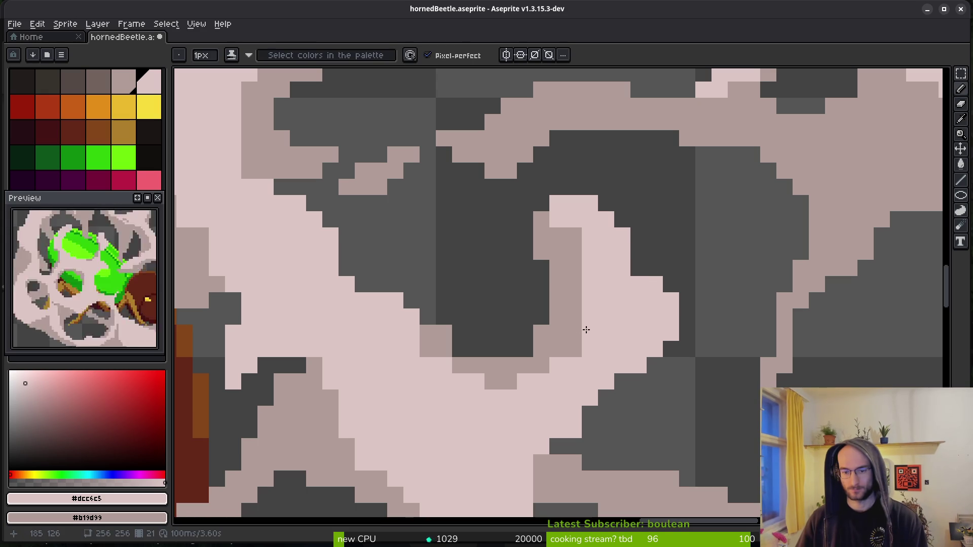
left_click(575, 347)
- Extend the wisp's curl with a short light pink stroke
scroll(598, 314, "down", 2)
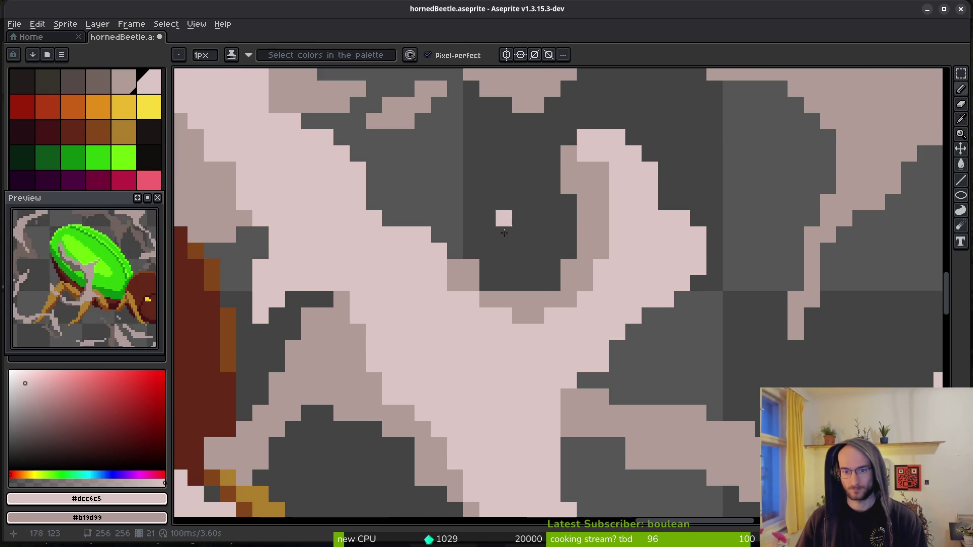
left_click_drag(552, 292, 503, 299)
scroll(503, 299, "down", 1)
key("e")
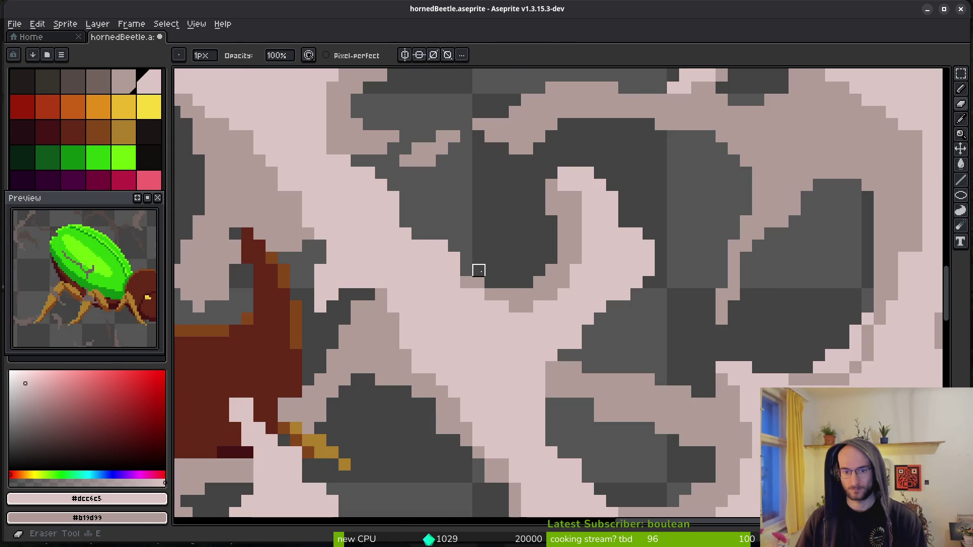
scroll(457, 273, "up", 3)
key("b")
left_click_drag(395, 257, 519, 254)
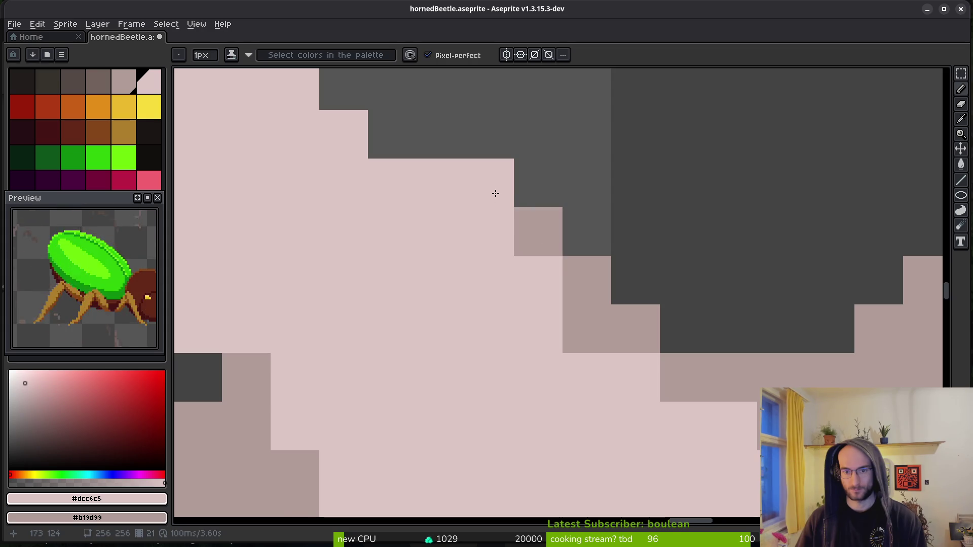
scroll(590, 319, "down", 3)
scroll(561, 257, "up", 3)
scroll(601, 344, "down", 3)
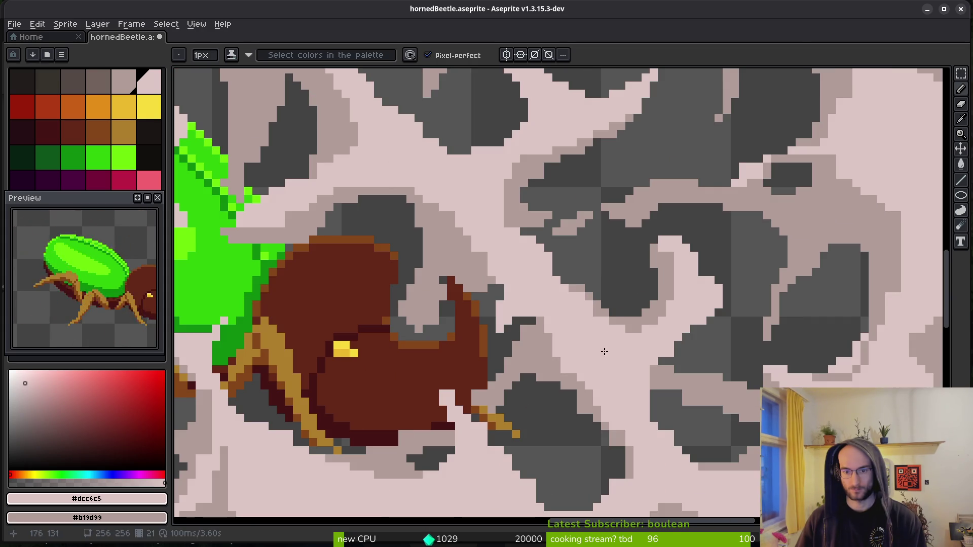
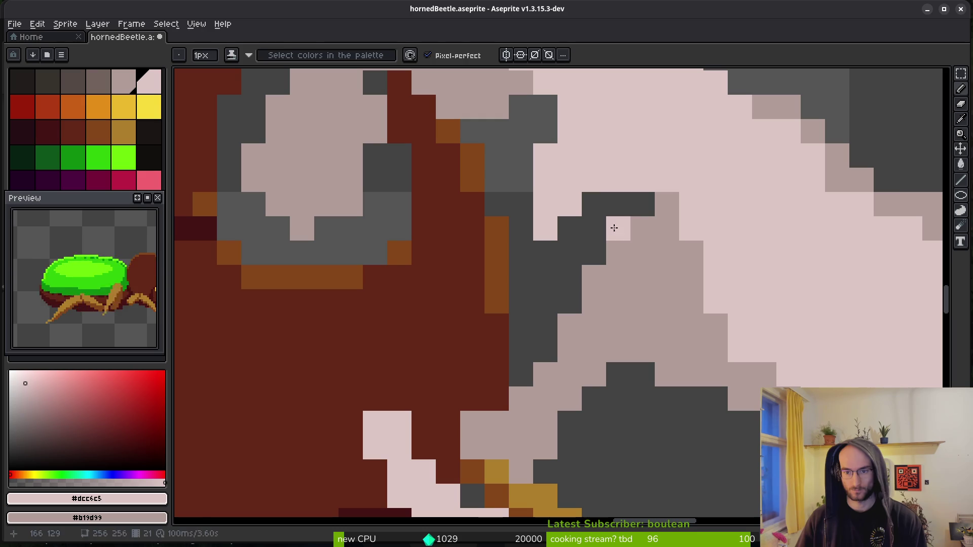
- Erase the stray pixels around the beetle's head, undoing the last erased pixel
scroll(709, 284, "down", 4)
scroll(658, 324, "up", 3)
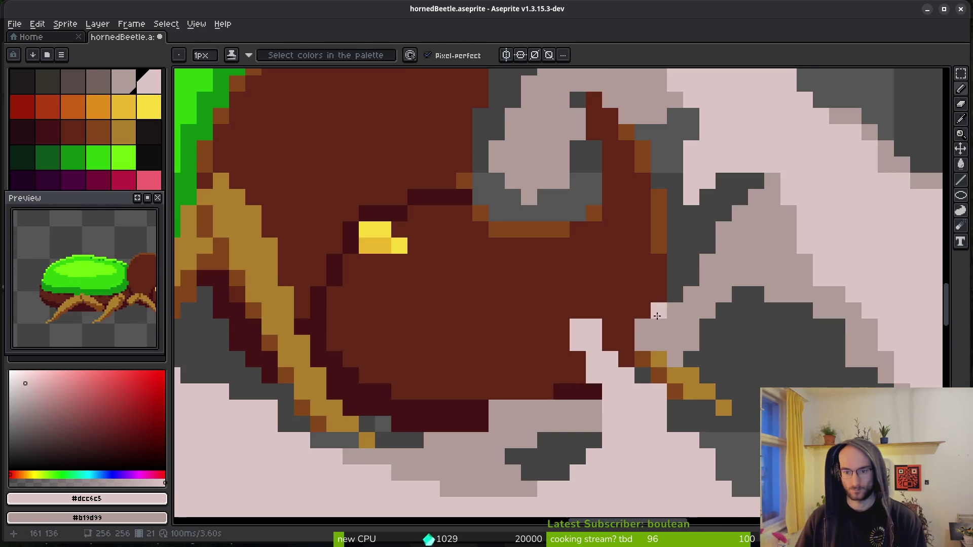
key("b")
mouse_move(652, 310)
left_mouse_down()
mouse_move(643, 344)
mouse_move(659, 340)
mouse_move(632, 278)
left_mouse_up()
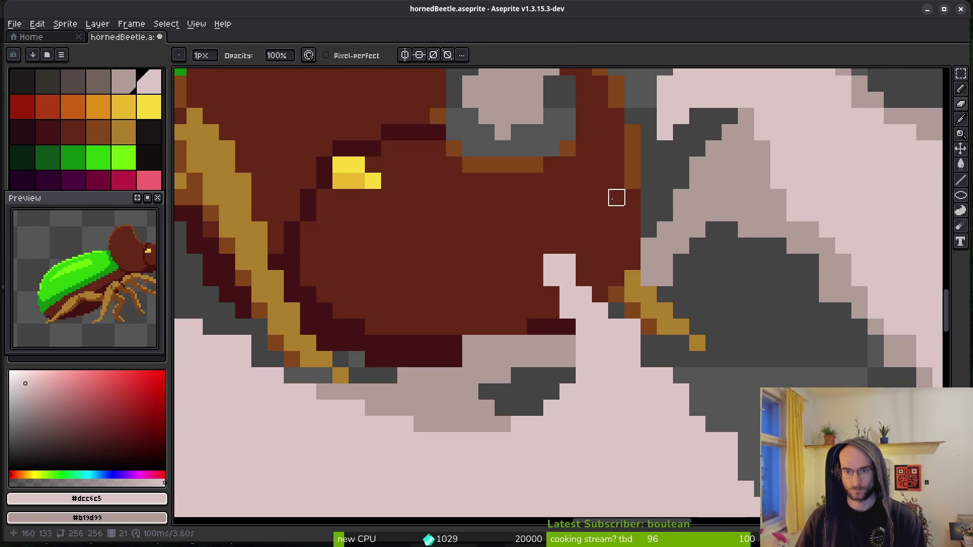
left_click_drag(612, 199, 617, 345)
key("ctrl+z")
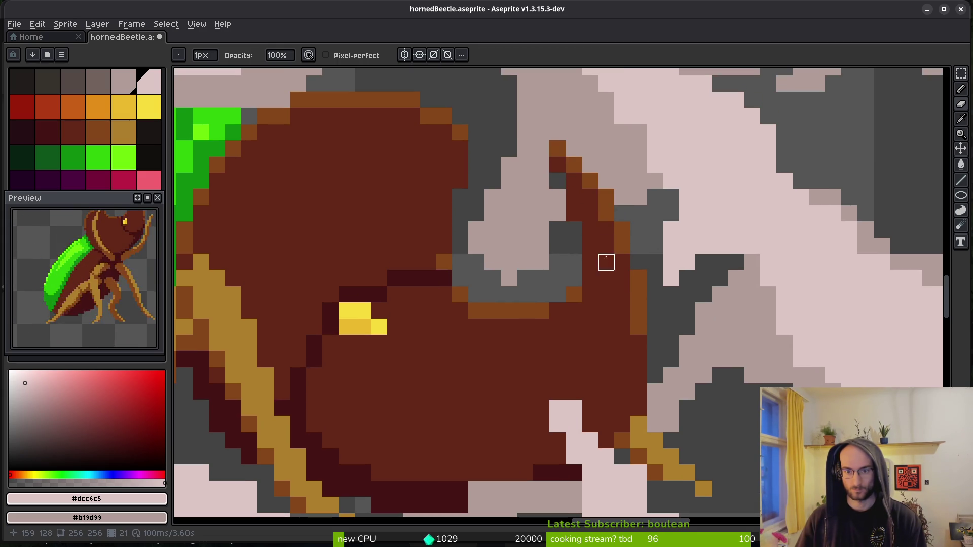
- Save the sprite as hornedBeetle.aseprite
scroll(605, 261, "down", 4)
scroll(584, 329, "up", 4)
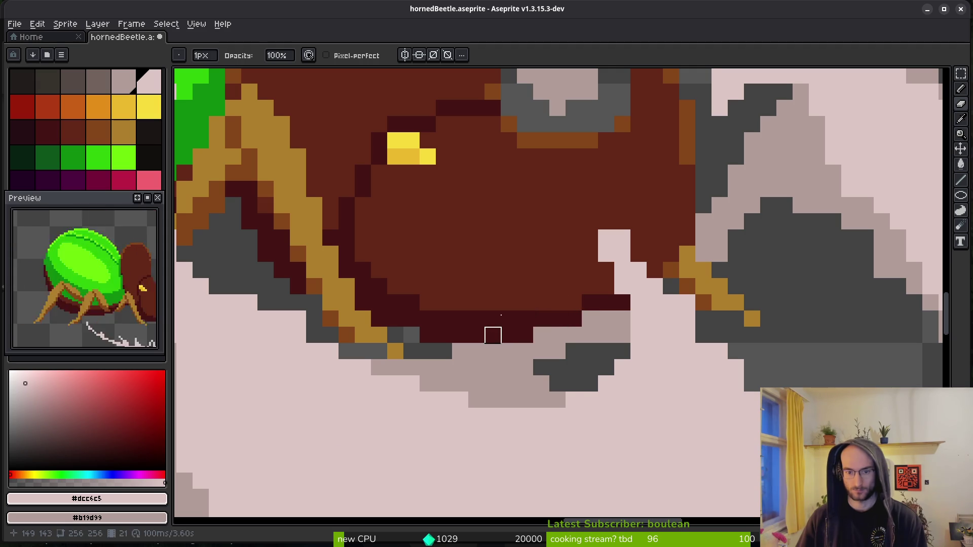
scroll(551, 310, "down", 4)
scroll(551, 310, "left", 5)
key("ctrl+s")
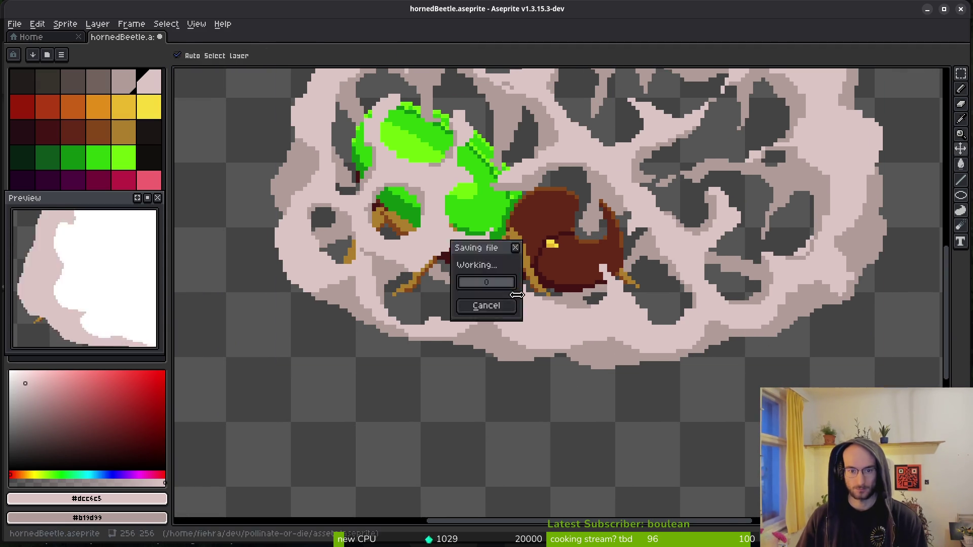
- Lighten a dark rock-edge pixel and erase a light pixel to expose the dark rock beneath
scroll(628, 309, "up", 3)
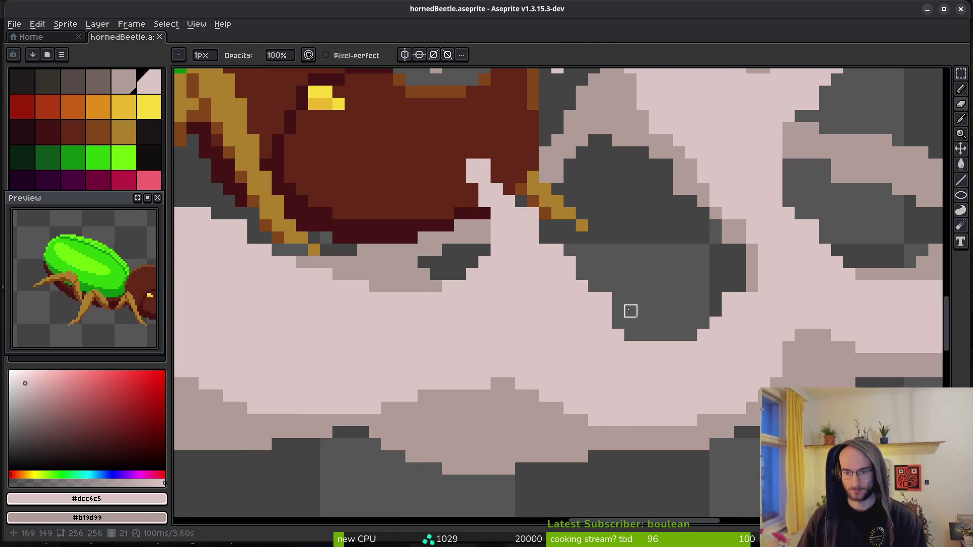
key("f")
left_click(624, 337)
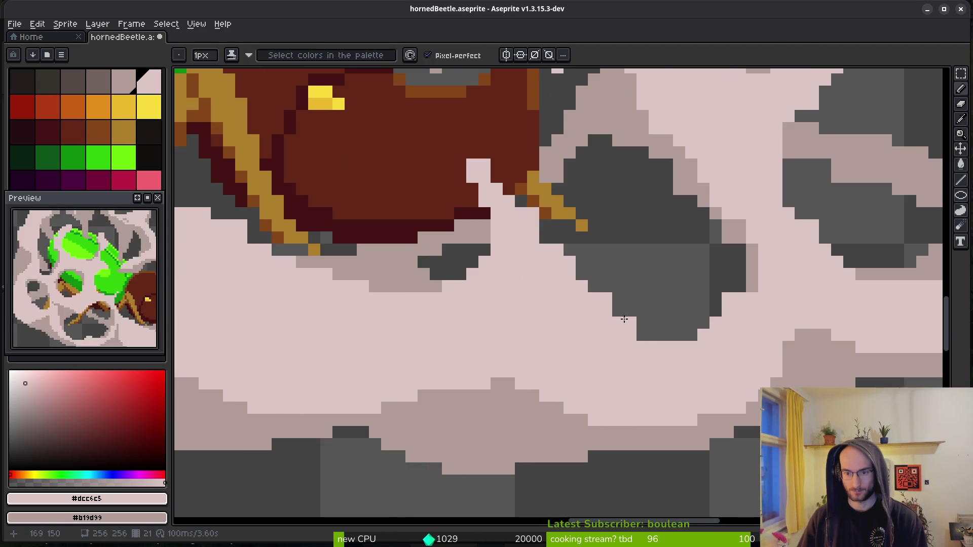
scroll(613, 311, "right", 3)
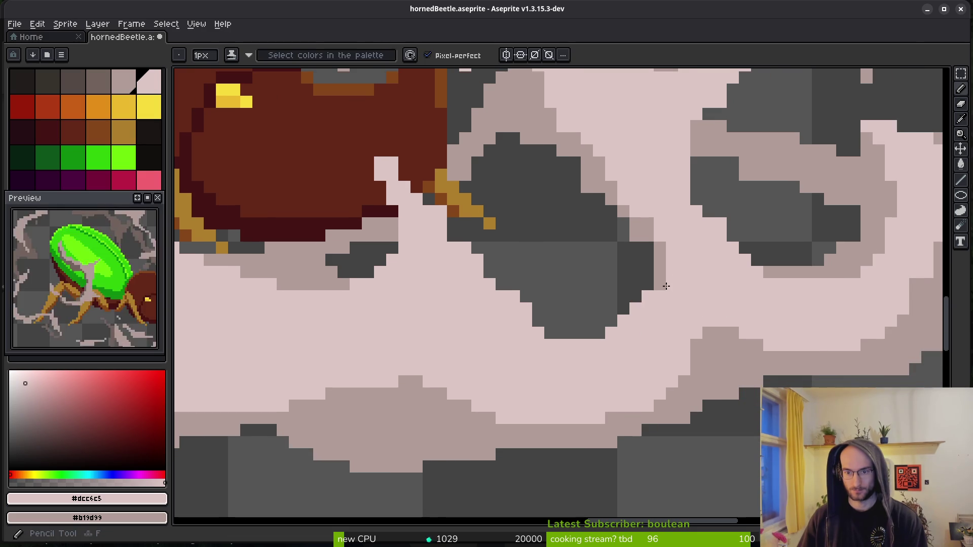
scroll(663, 277, "right", 3)
key("b")
key("e")
left_click(488, 167)
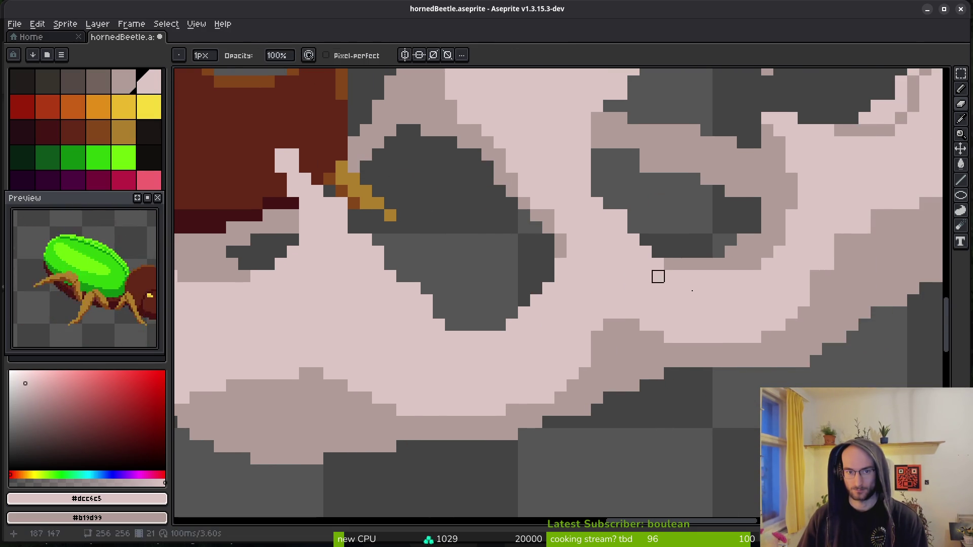
- Lighten the mid-tone pixels along the right-hand rock outline with the shading pencil
key("b")
scroll(614, 315, "up", 1)
scroll(656, 317, "right", 5)
mouse_move(733, 287)
left_mouse_down()
mouse_move(777, 233)
mouse_move(884, 190)
left_mouse_up()
scroll(734, 248, "right", 4)
scroll(735, 249, "up", 1)
left_click_drag(811, 236, 889, 236)
scroll(811, 228, "right", 5)
scroll(811, 228, "up", 1)
left_click_drag(752, 195, 758, 287)
left_click(757, 207)
scroll(709, 329, "up", 3)
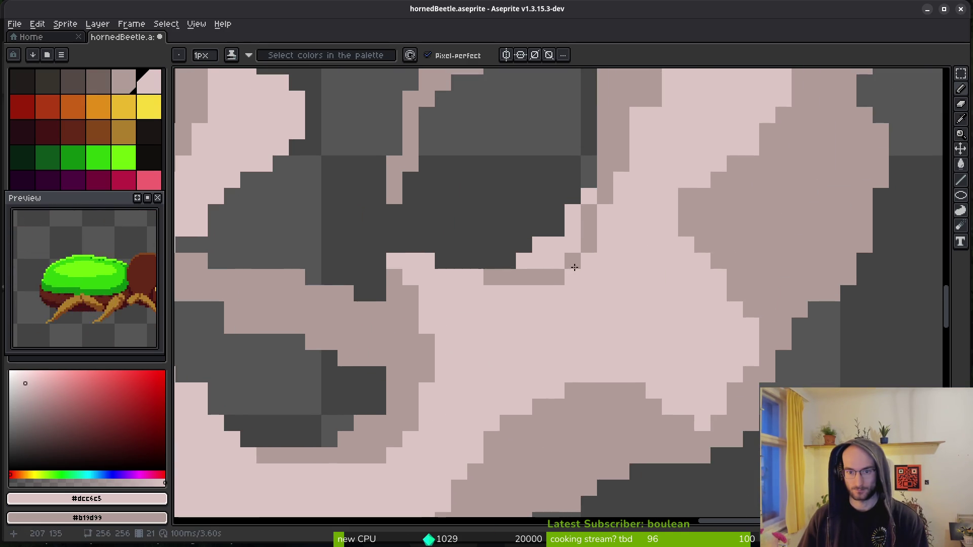
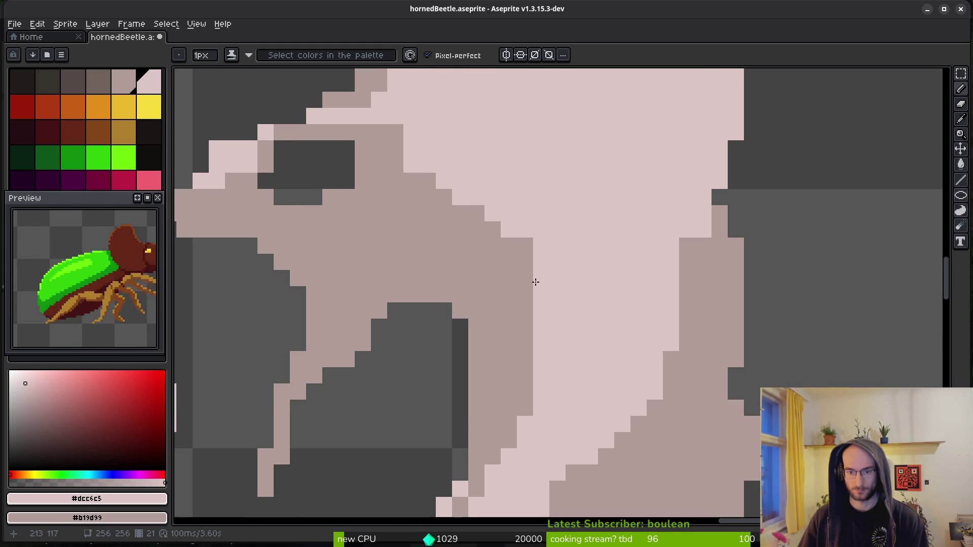
- Paint a mid-tone shadow column and a shadow stroke along the smoke cloud's edge
left_click_drag(539, 290, 541, 356)
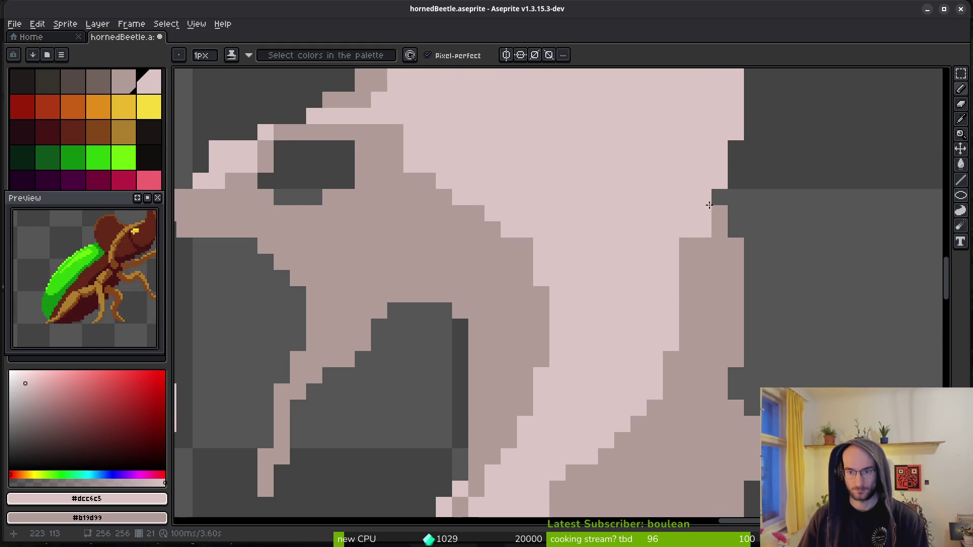
mouse_move(720, 179)
left_mouse_down()
mouse_move(674, 236)
mouse_move(671, 294)
left_mouse_up()
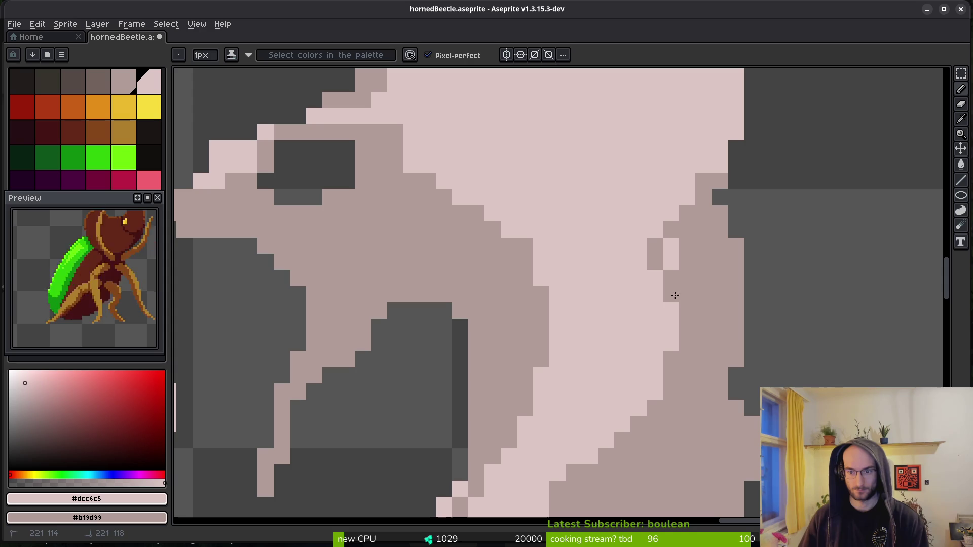
scroll(719, 244, "down", 2)
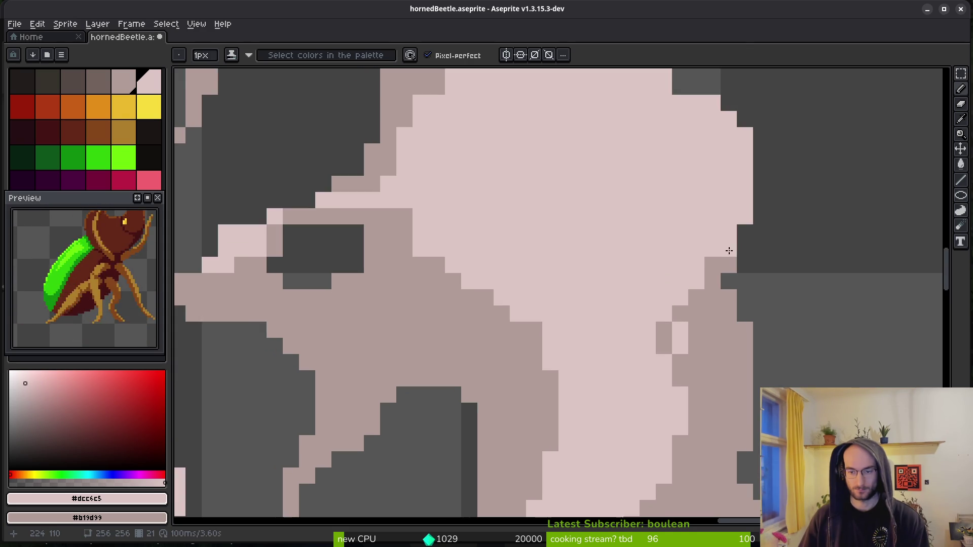
scroll(690, 245, "up", 2)
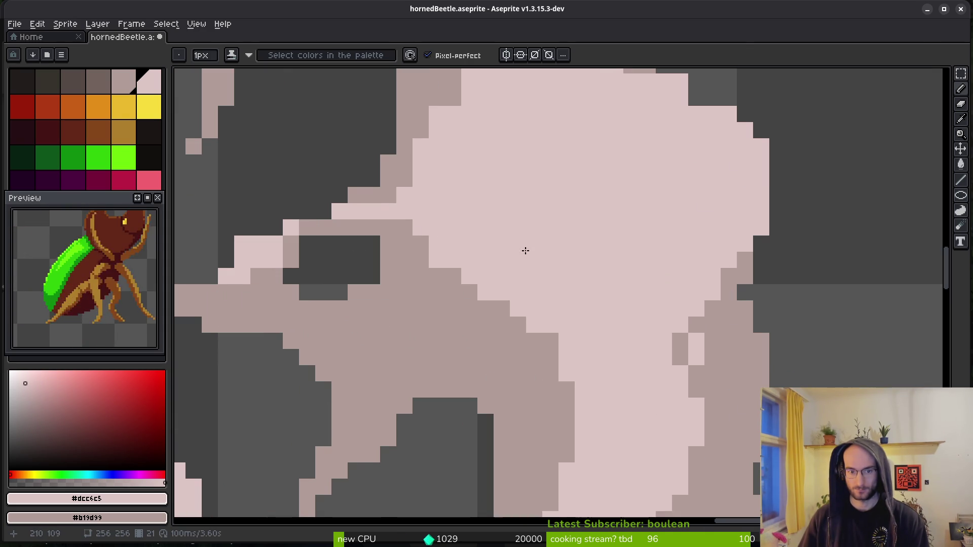
scroll(515, 250, "down", 2)
scroll(643, 286, "up", 2)
- Fix single pixels inside the cloud's hole, turning a dark pixel light pink
left_click(664, 289)
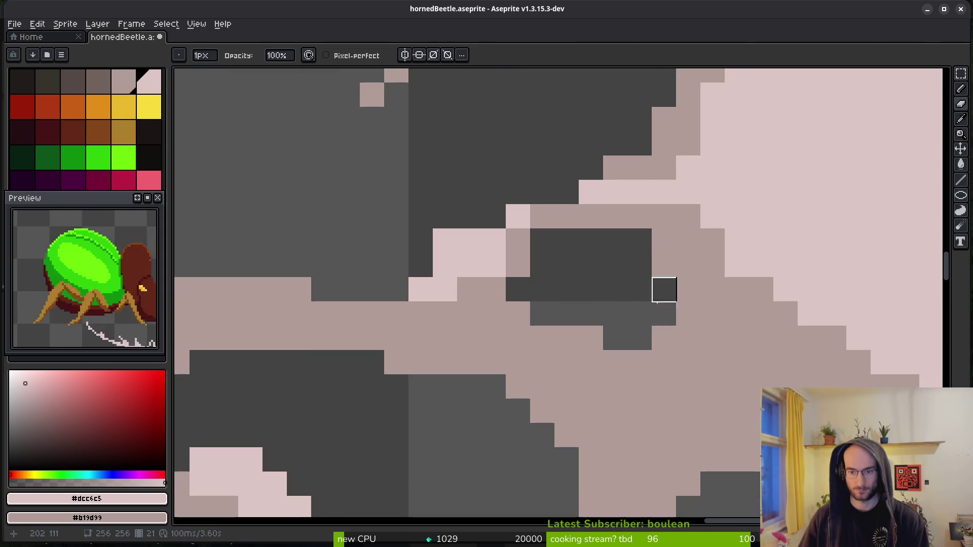
right_click(662, 262)
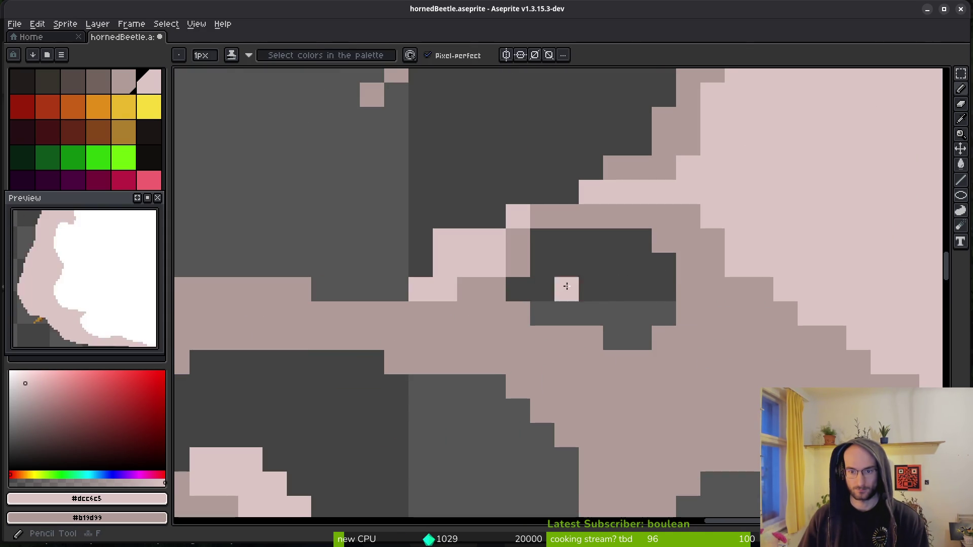
scroll(690, 334, "down", 1)
scroll(690, 334, "down", 2)
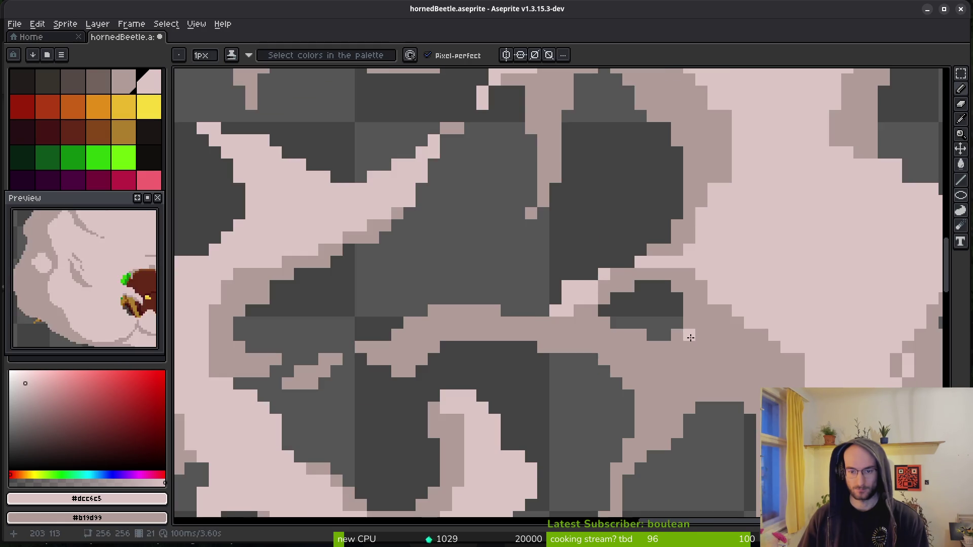
scroll(658, 258, "up", 3)
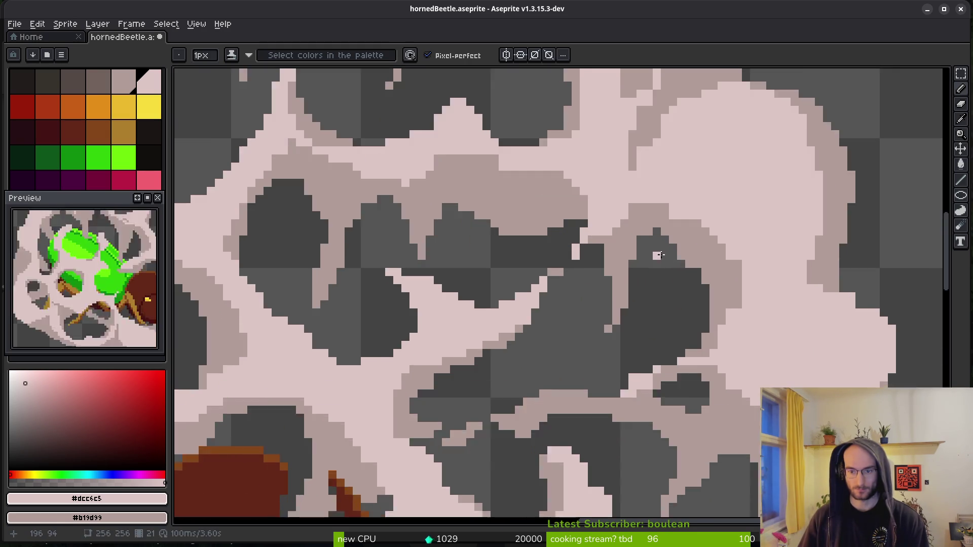
key("e")
key("b")
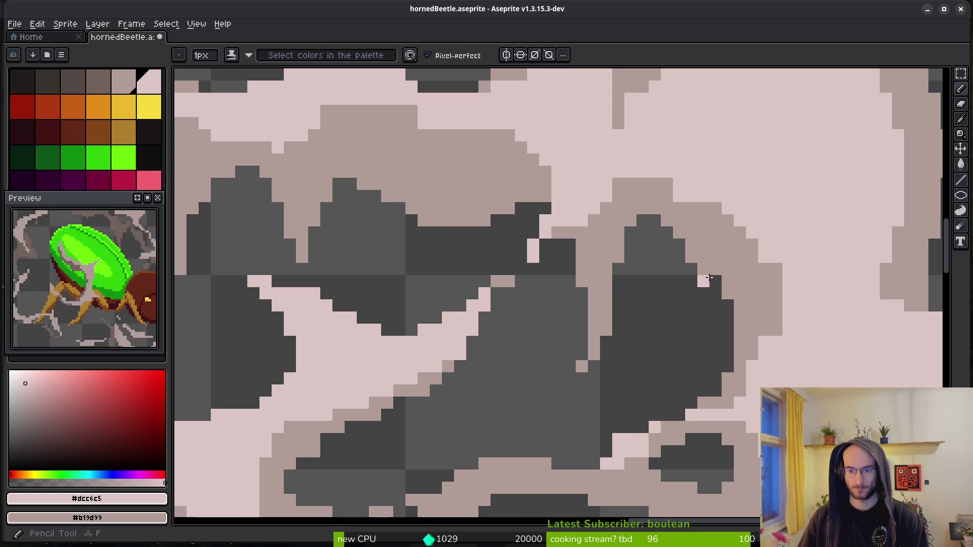
left_click(715, 281)
scroll(691, 300, "down", 1)
scroll(561, 271, "up", 2)
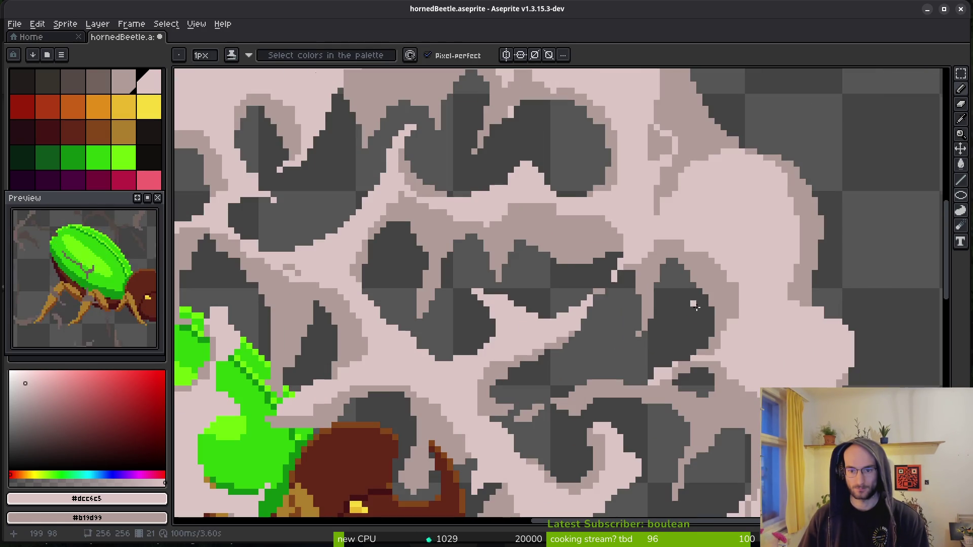
- Paint a light pink row along the cloud band
key("e")
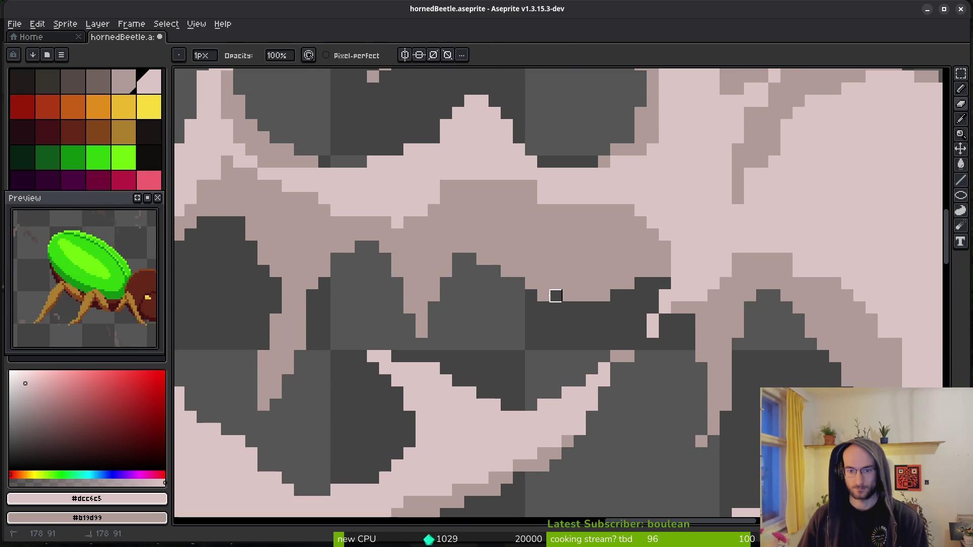
scroll(580, 310, "down", 3)
scroll(588, 334, "up", 4)
key("b")
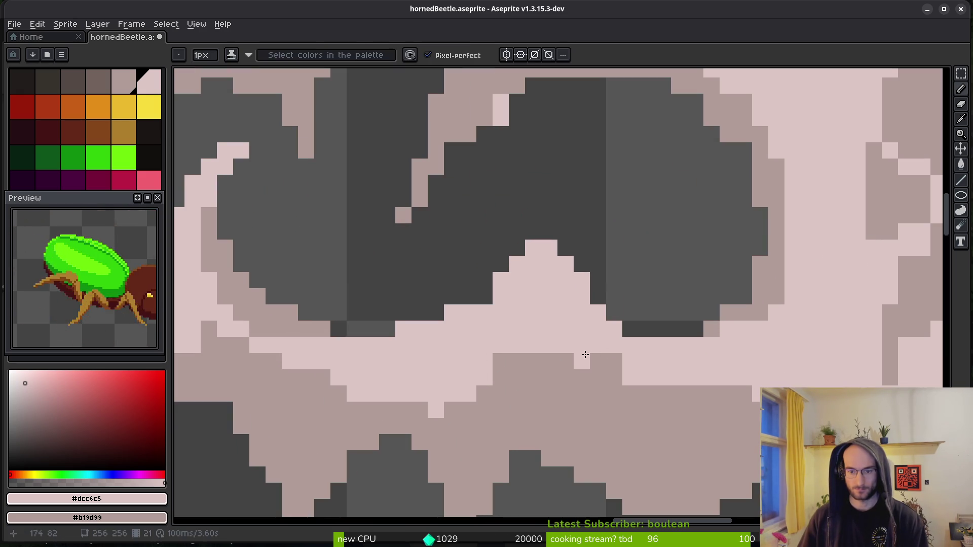
scroll(617, 375, "down", 2)
scroll(701, 369, "up", 2)
mouse_move(717, 383)
left_mouse_down()
mouse_move(686, 365)
mouse_move(739, 381)
left_mouse_up()
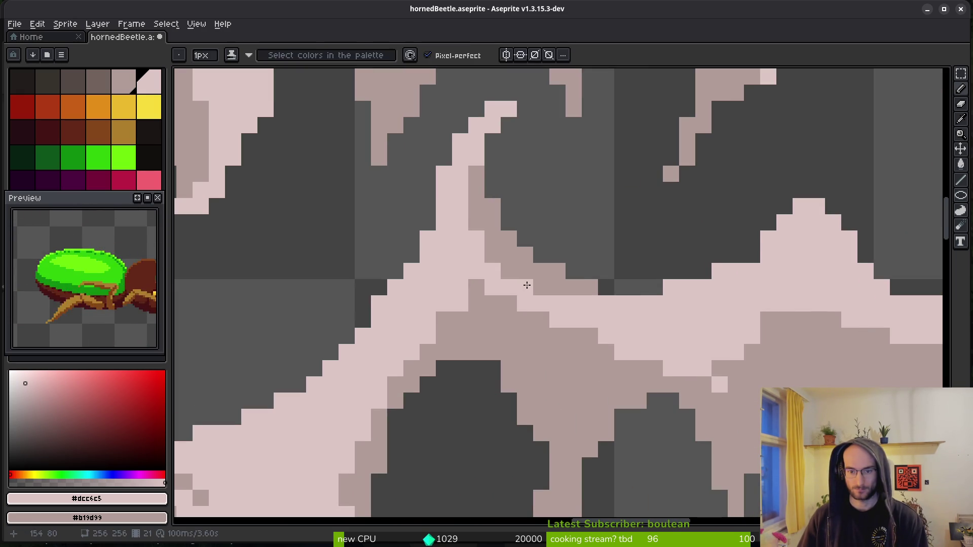
scroll(710, 302, "down", 1)
scroll(517, 223, "up", 1)
- Move to another part of the cloud and add three mid-tone outline pixels to its edge
scroll(566, 298, "right", 2)
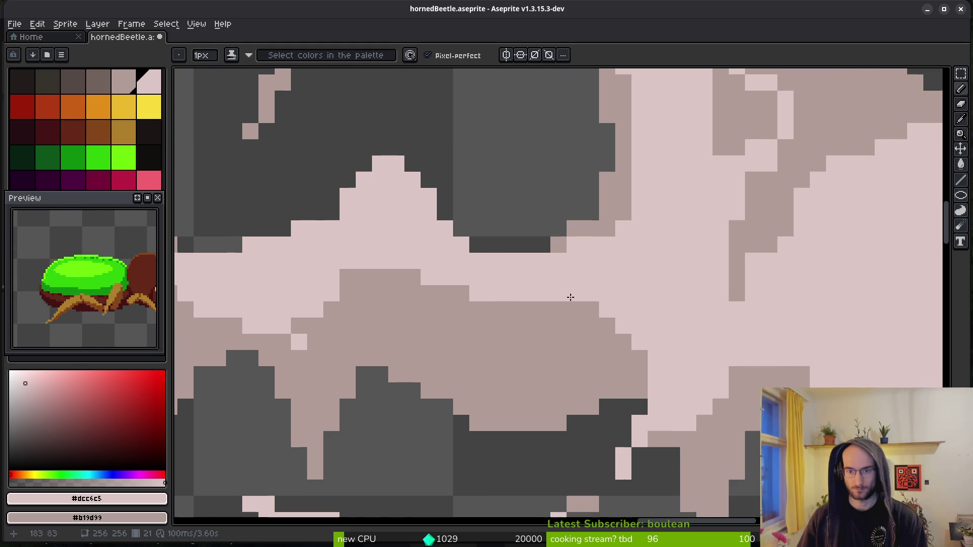
scroll(684, 274, "right", 2)
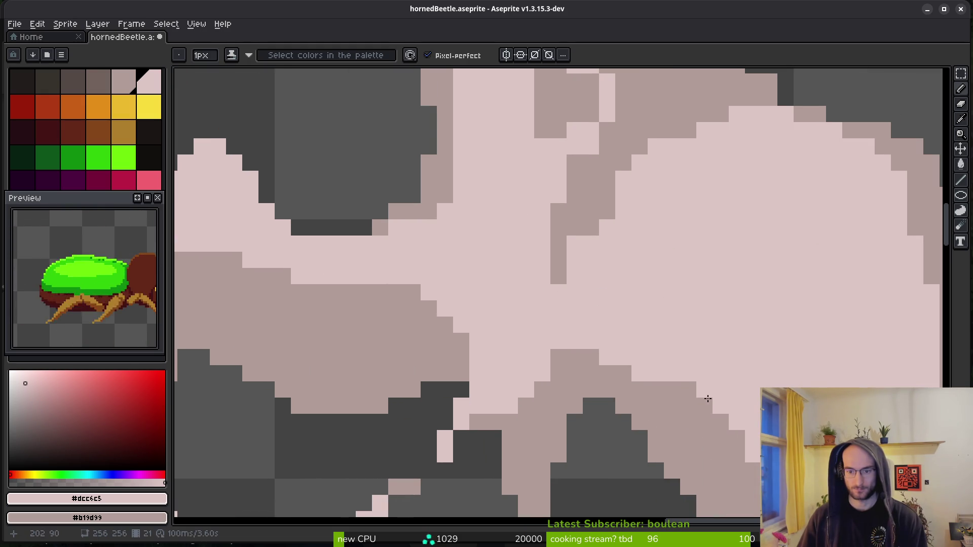
scroll(667, 312, "right", 1)
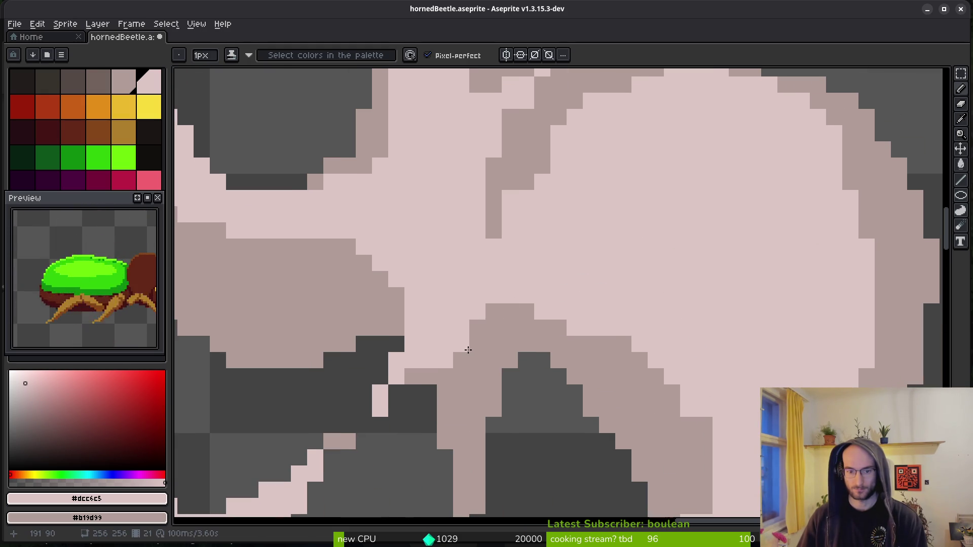
left_click_drag(671, 334, 545, 273)
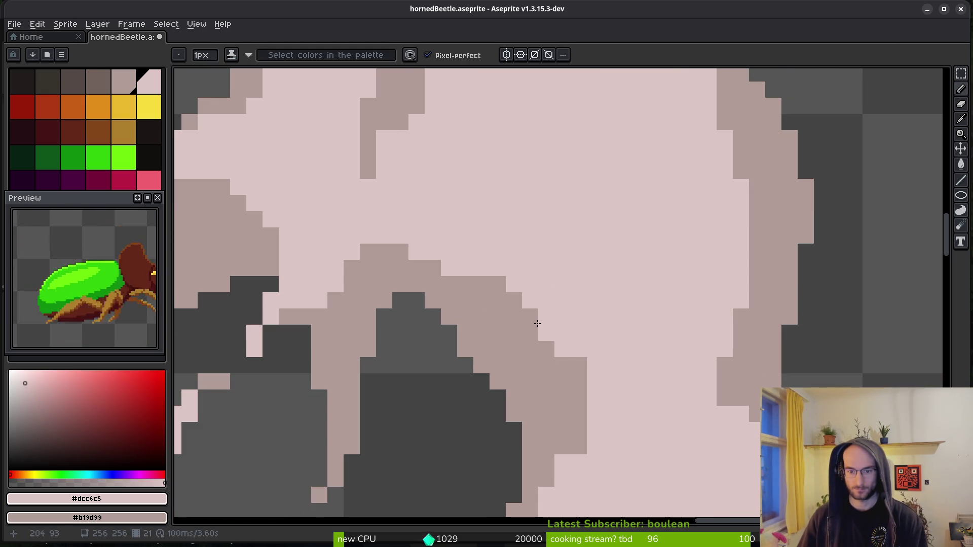
scroll(685, 375, "down", 2)
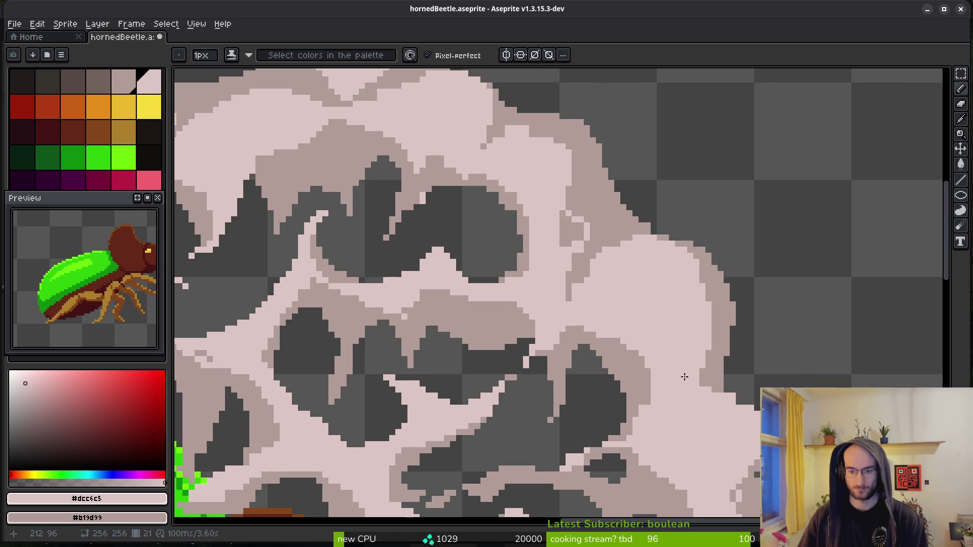
scroll(598, 394, "up", 2)
scroll(600, 398, "down", 2)
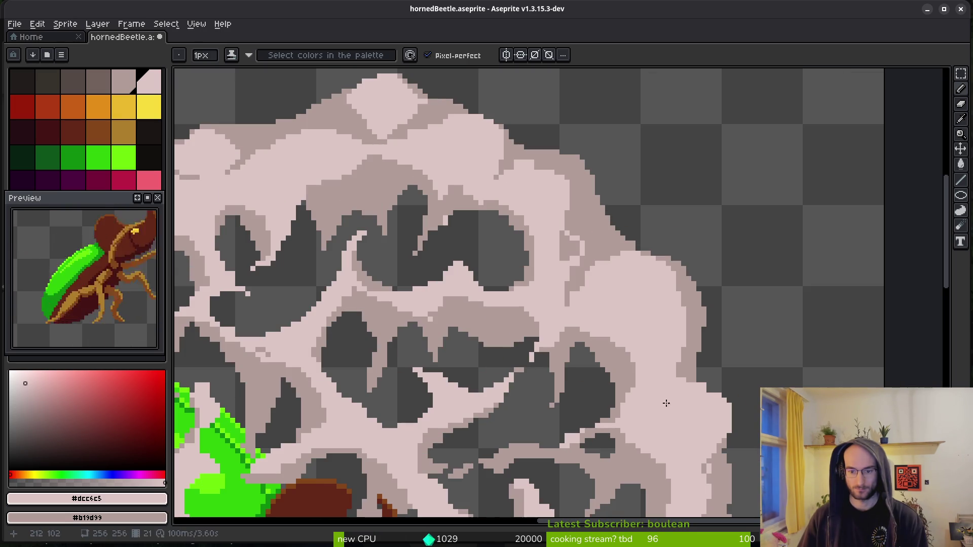
scroll(679, 400, "up", 2)
right_click(676, 393)
right_click(700, 409)
right_click(660, 360)
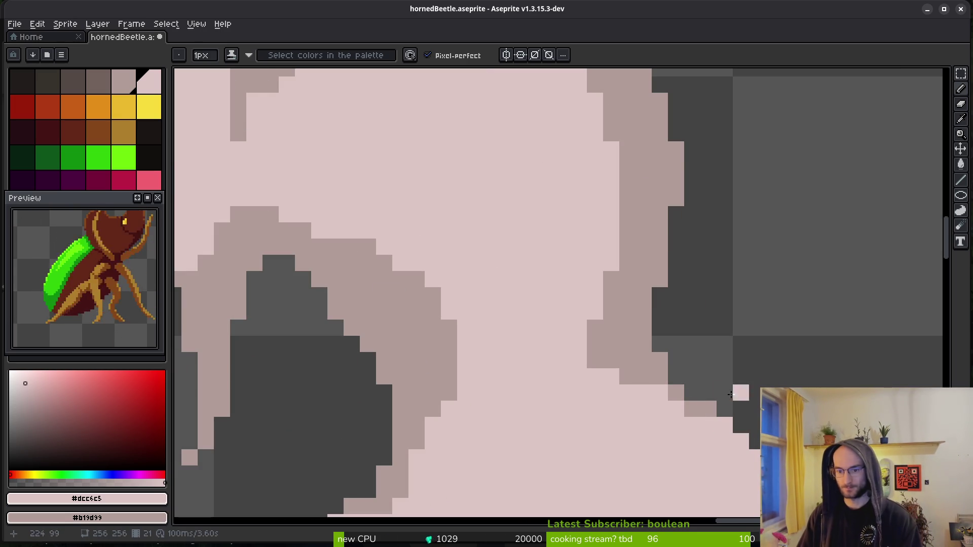
- Paint a diagonal light pink stroke and a short vertical run, recolouring dark outline pixels light pink
scroll(726, 414, "down", 3)
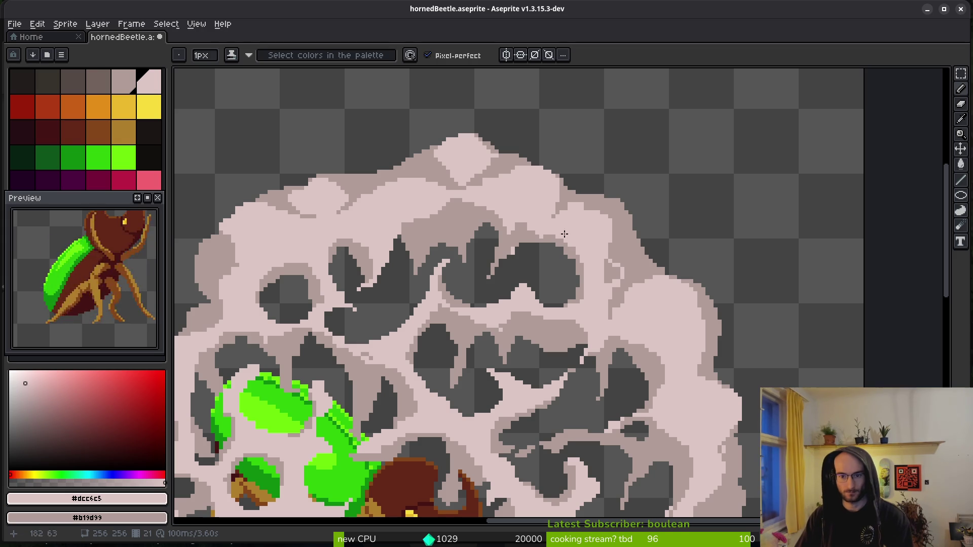
scroll(588, 267, "up", 2)
left_click_drag(633, 205, 663, 272)
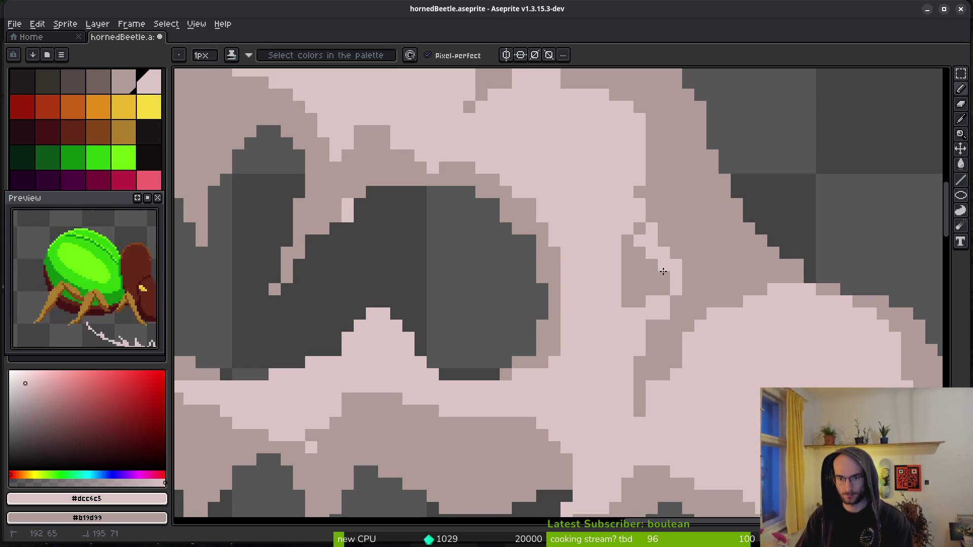
left_click(639, 228)
left_click(676, 302)
scroll(694, 319, "down", 3)
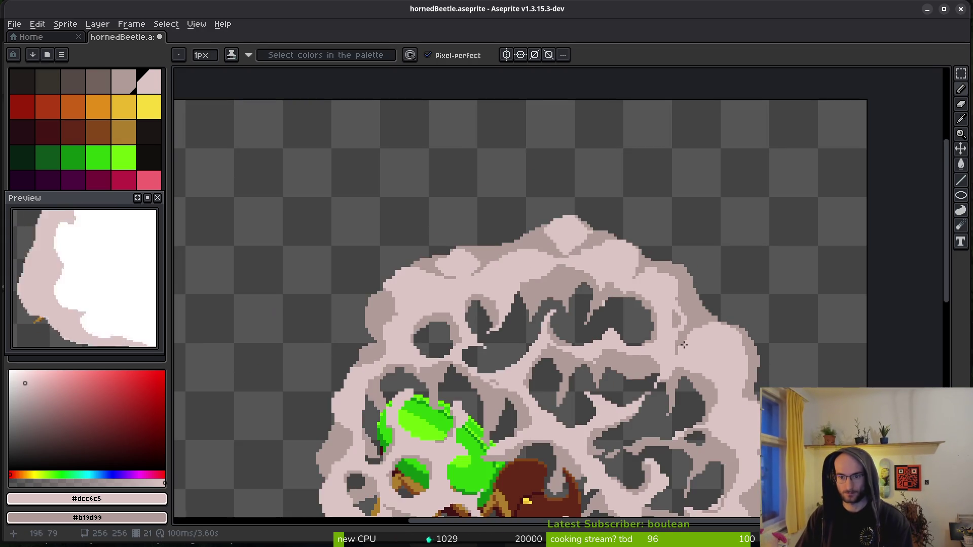
scroll(694, 318, "up", 3)
left_click_drag(698, 282, 700, 311)
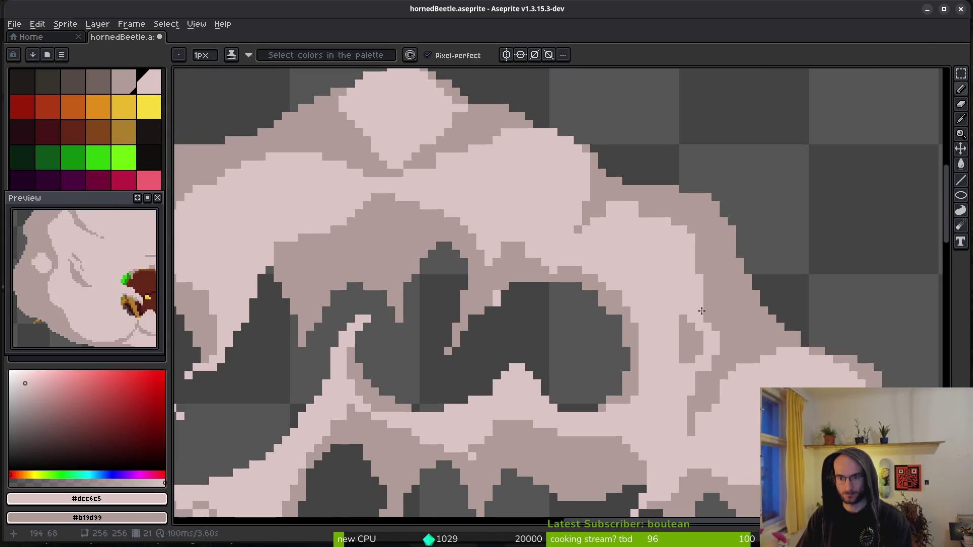
- Add a light pink cloud pixel and several mid-tone shadow pixels along the edge
scroll(650, 213, "up", 2)
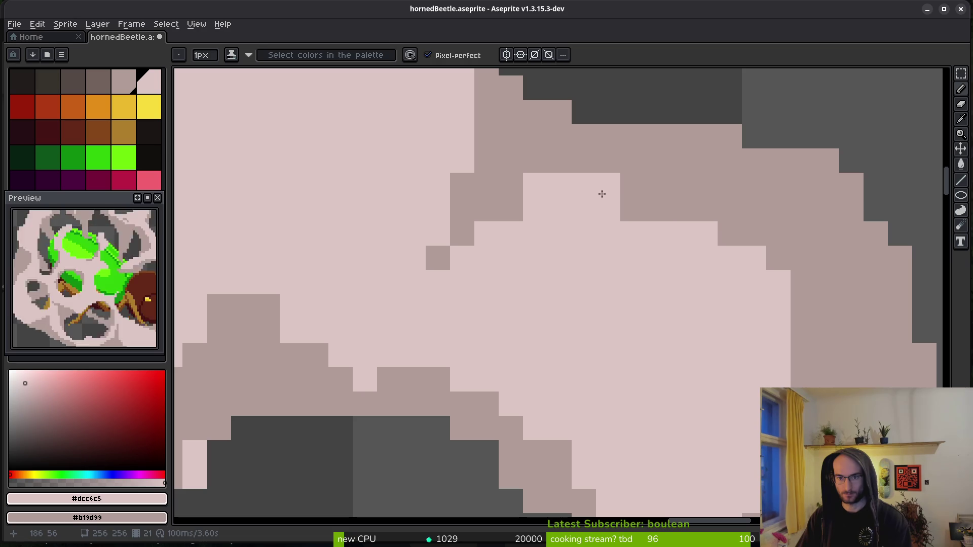
left_click(515, 214)
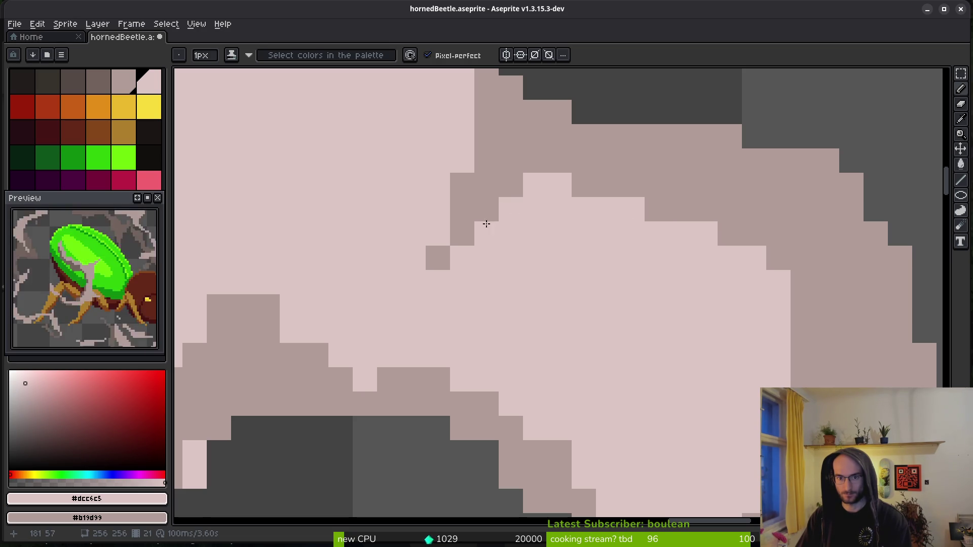
right_click(486, 234)
right_click(461, 256)
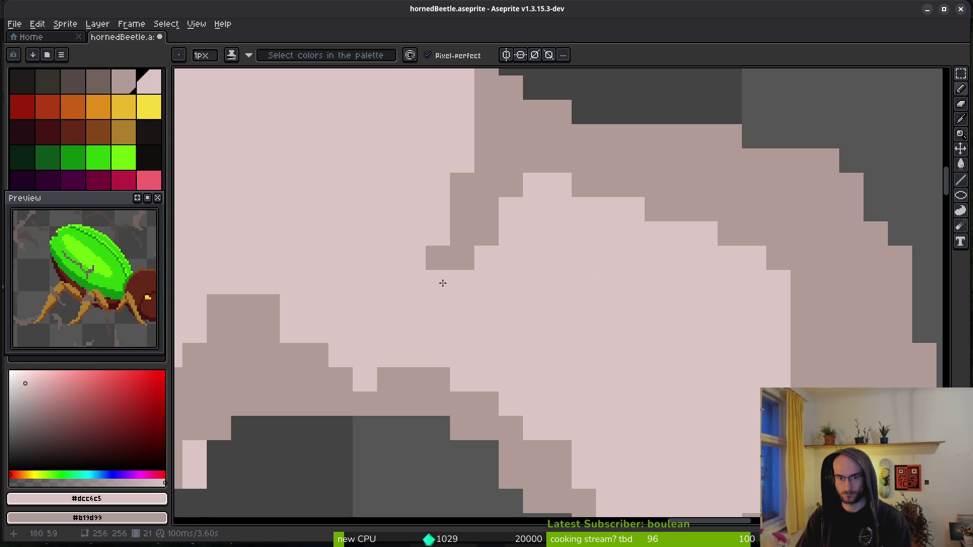
scroll(515, 278, "down", 6)
scroll(607, 328, "up", 4)
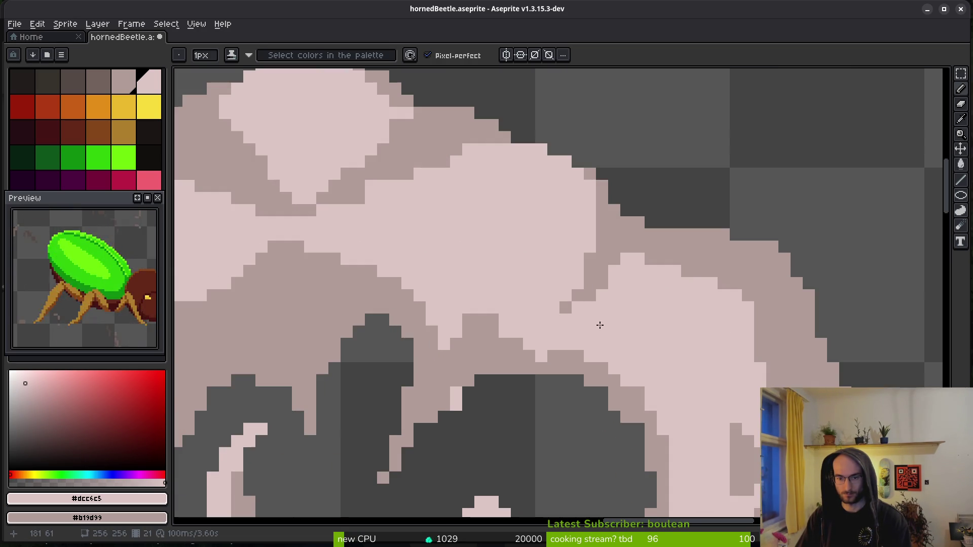
scroll(602, 225, "up", 3)
right_click(495, 236)
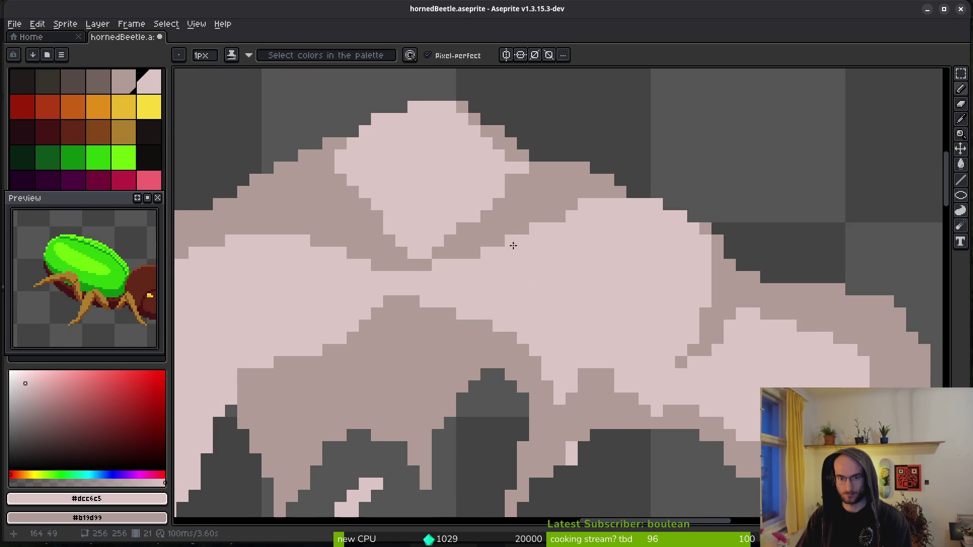
- Move to another part of the cloud and add light pixels along its edge
left_click_drag(506, 228, 603, 245)
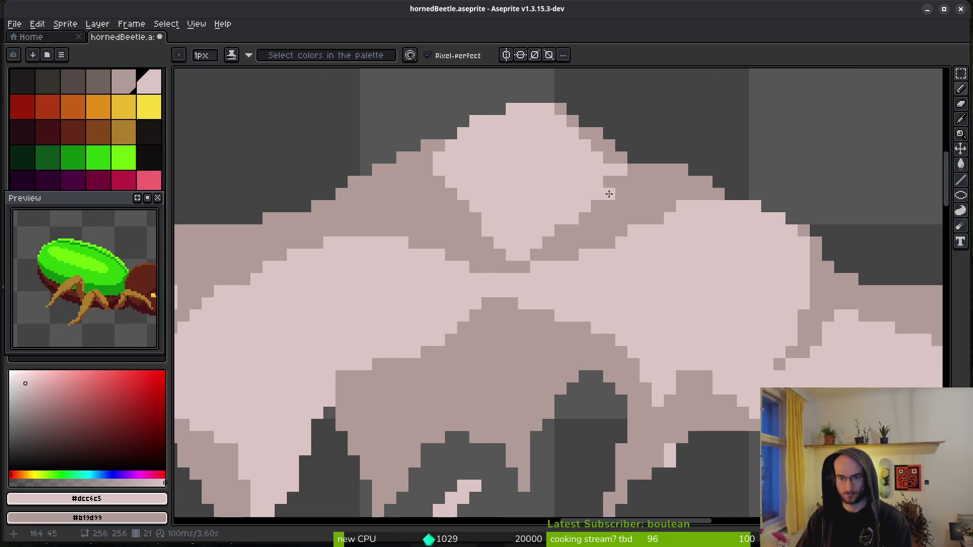
left_click_drag(646, 181, 602, 191)
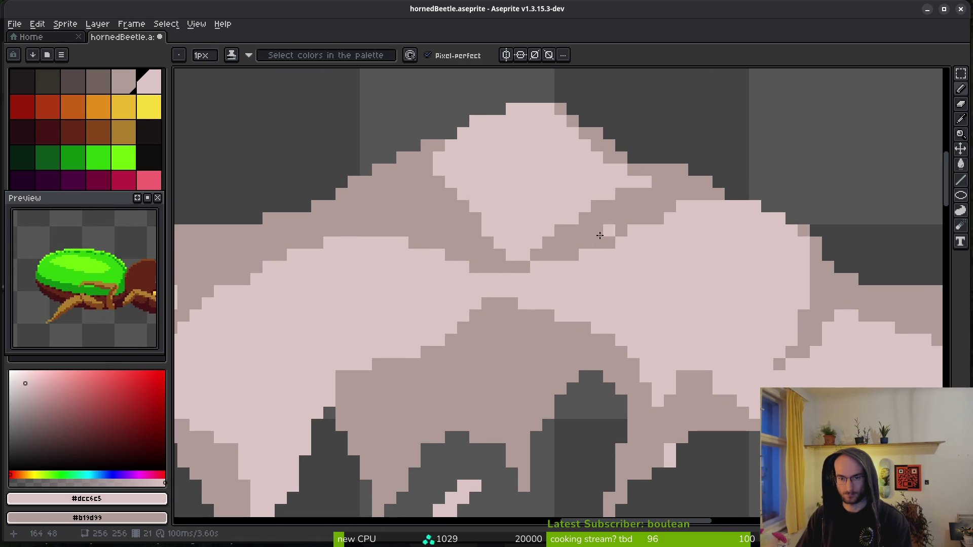
scroll(503, 245, "down", 3)
scroll(574, 289, "up", 4)
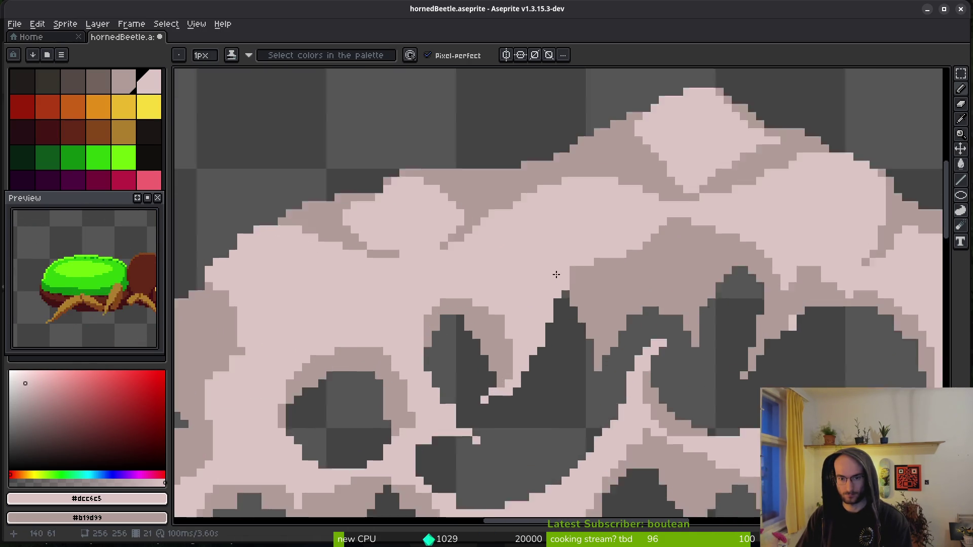
scroll(618, 286, "down", 3)
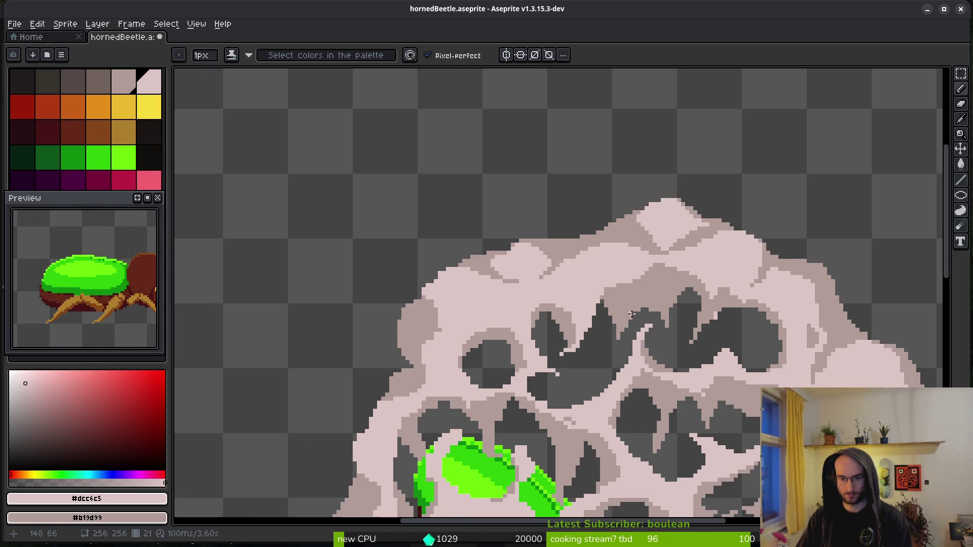
scroll(619, 276, "up", 3)
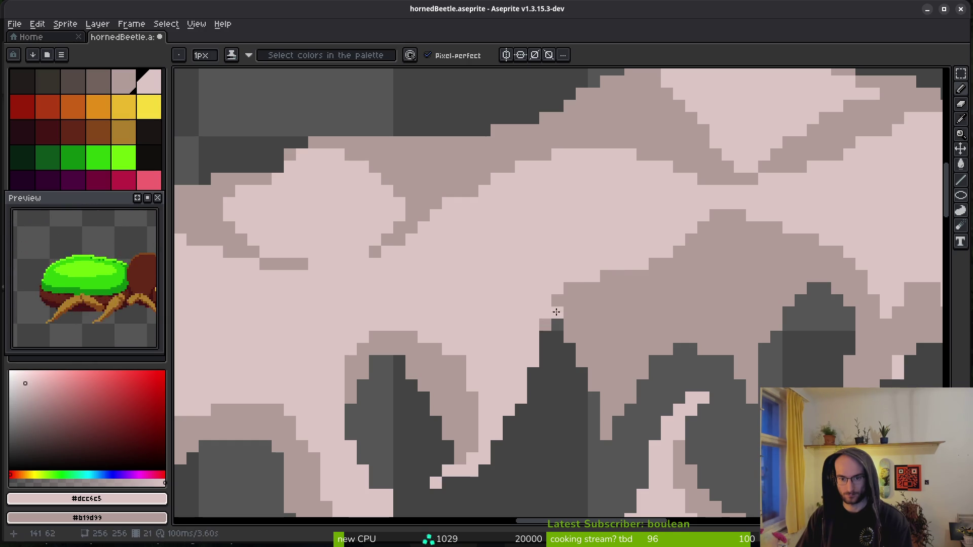
scroll(620, 304, "down", 2)
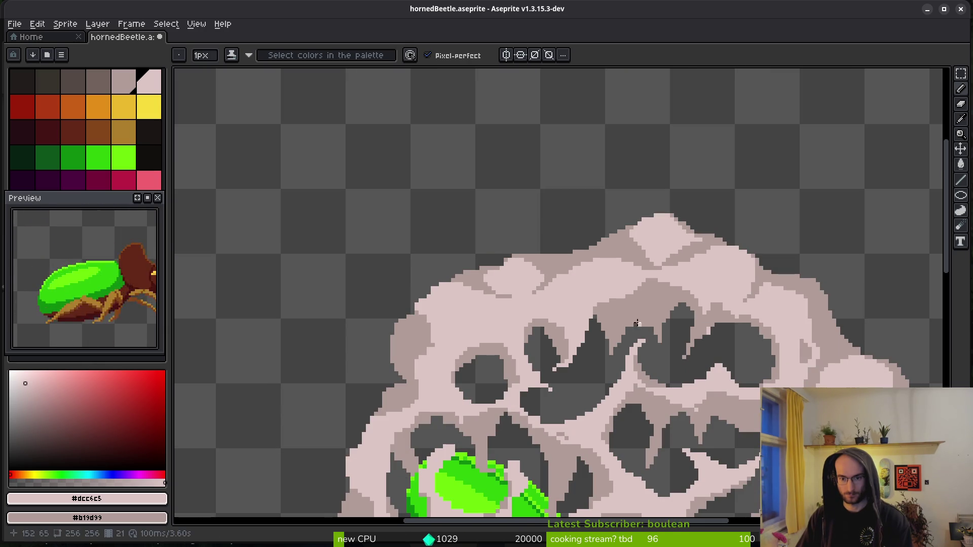
scroll(638, 323, "up", 3)
scroll(572, 243, "down", 2)
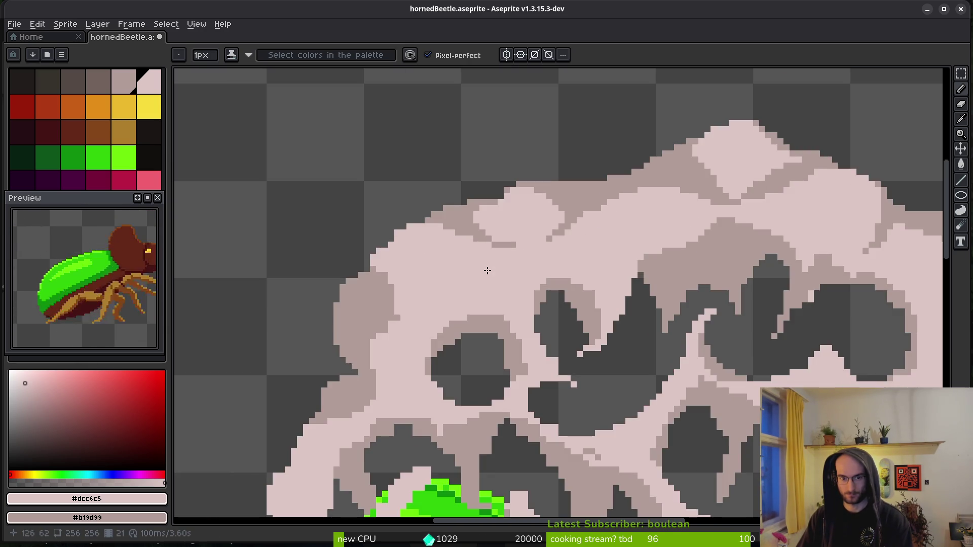
scroll(480, 238, "up", 3)
- Trim stray pixels off the cloud's left edge
key("e")
scroll(408, 226, "down", 1)
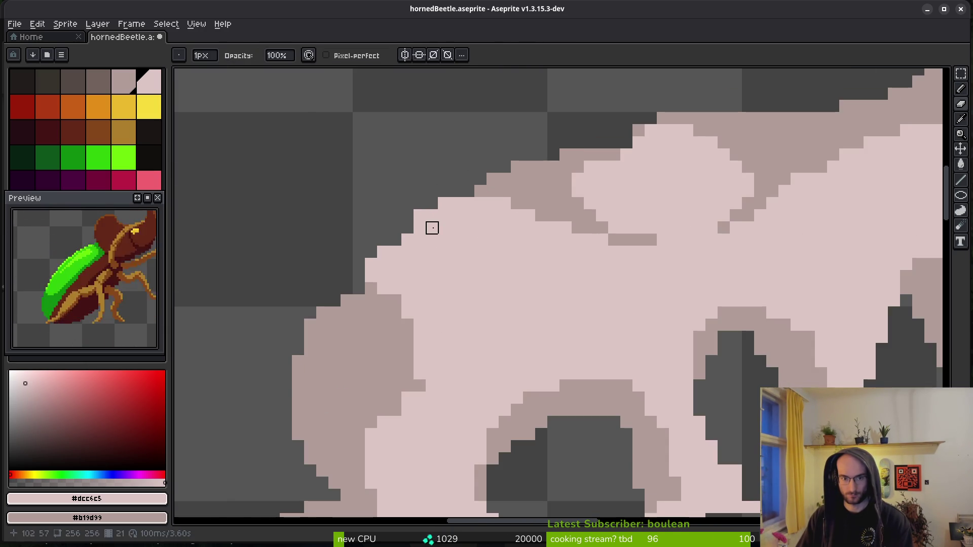
key("b")
scroll(429, 226, "up", 2)
scroll(454, 288, "down", 2)
scroll(390, 252, "up", 2)
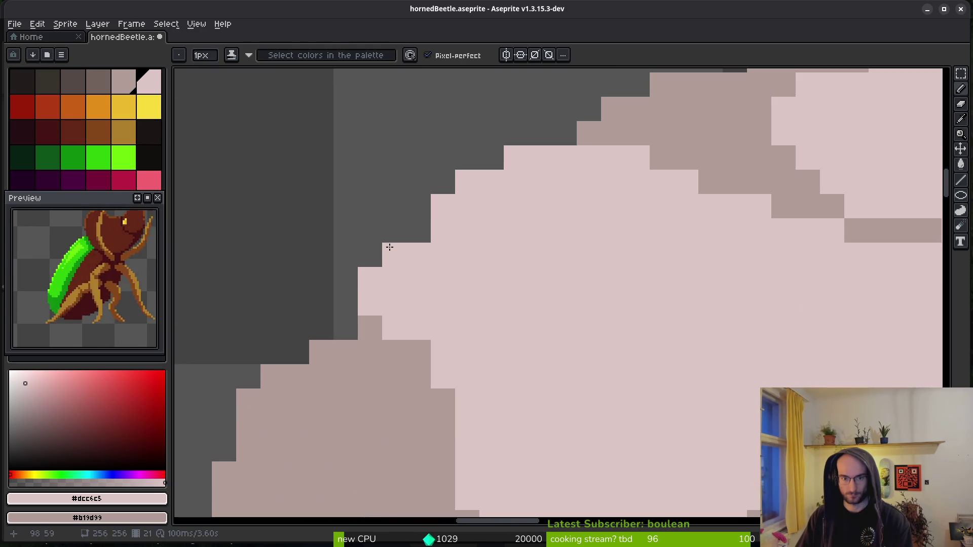
key("e")
scroll(479, 278, "down", 2)
scroll(479, 278, "up", 2)
key("b")
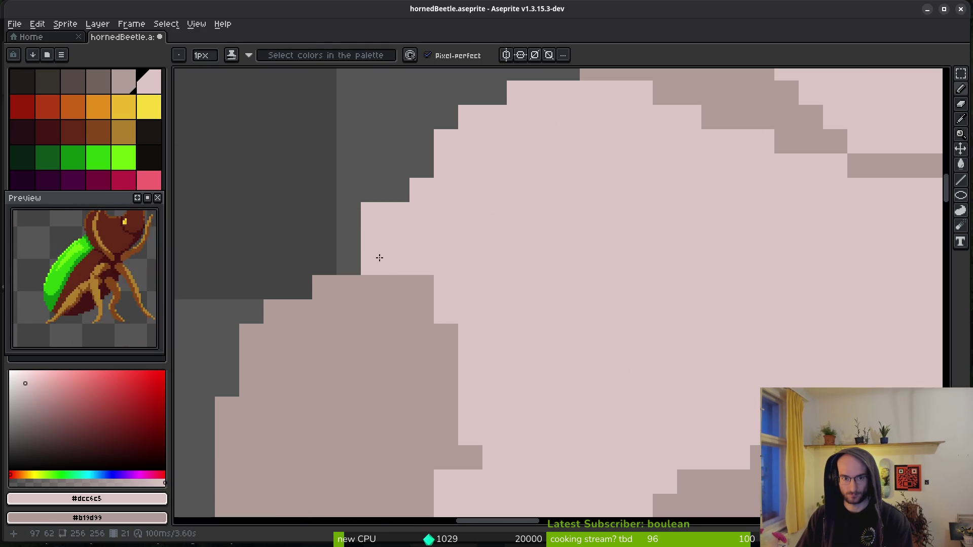
left_click_drag(363, 217, 375, 243)
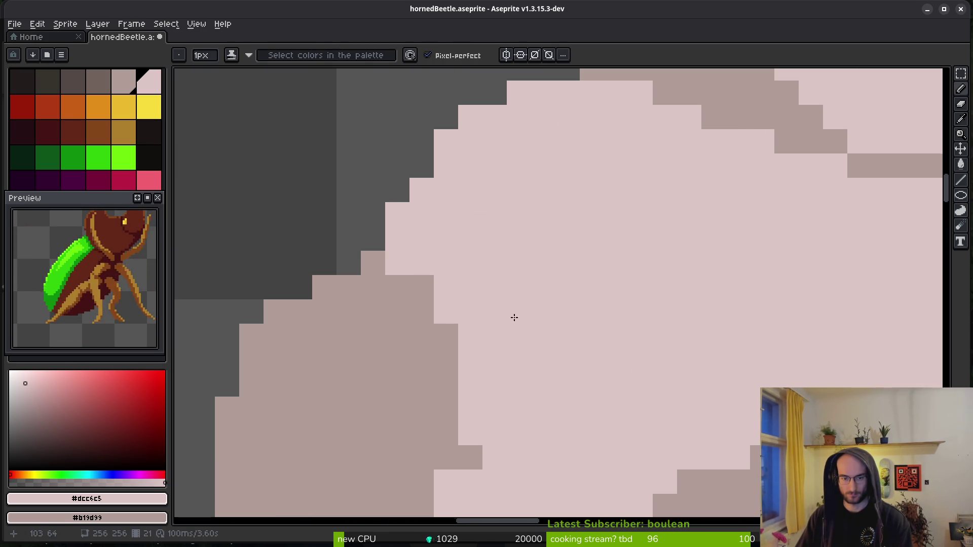
- Save the sprite with Ctrl+S
scroll(515, 313, "down", 2)
scroll(423, 256, "up", 2)
scroll(595, 296, "down", 2)
scroll(595, 296, "down", 1)
key("ctrl+s")
- Paint a few shadow pink pixels and darken a light pixel to the shadow tone
scroll(574, 303, "up", 2)
scroll(507, 362, "up", 1)
scroll(510, 355, "down", 4)
scroll(499, 348, "up", 3)
right_click(447, 333)
scroll(527, 333, "down", 2)
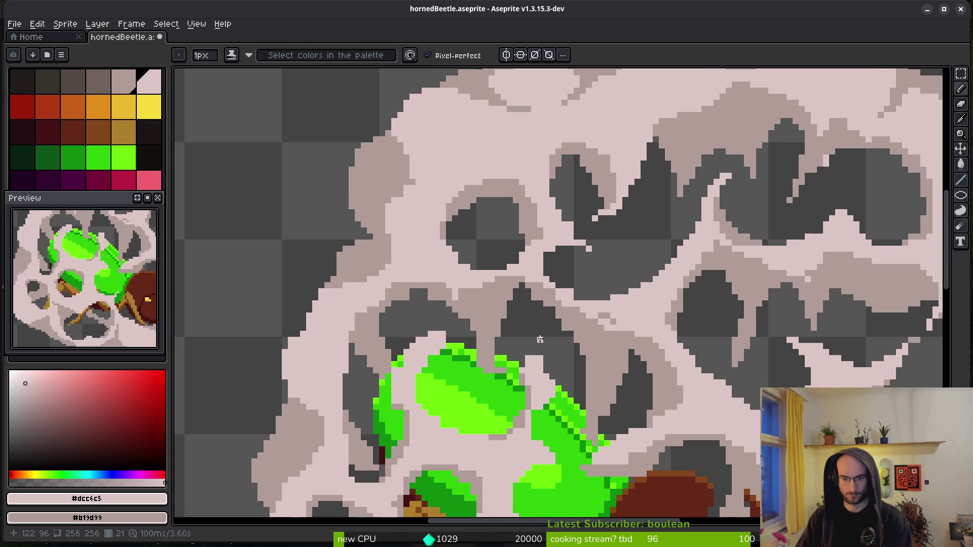
scroll(464, 295, "up", 2)
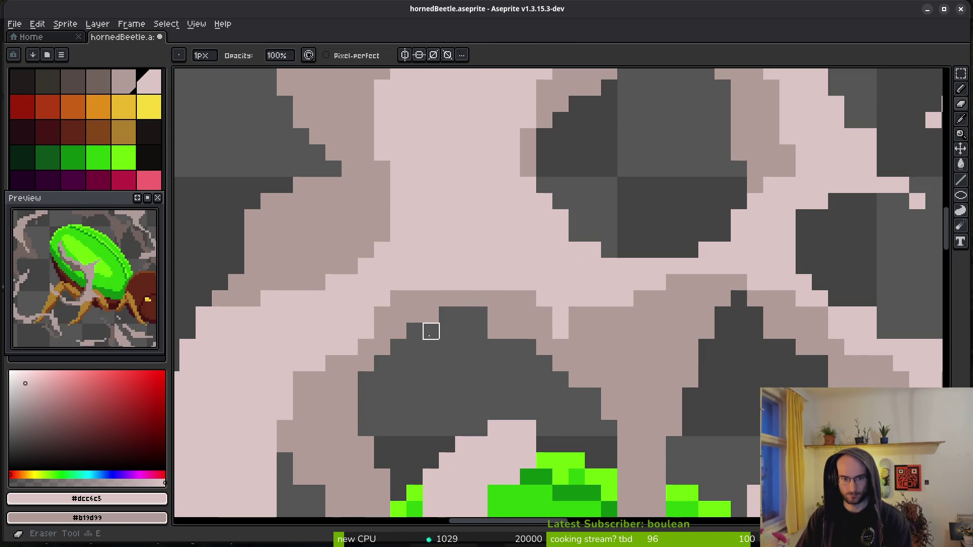
right_click(494, 334)
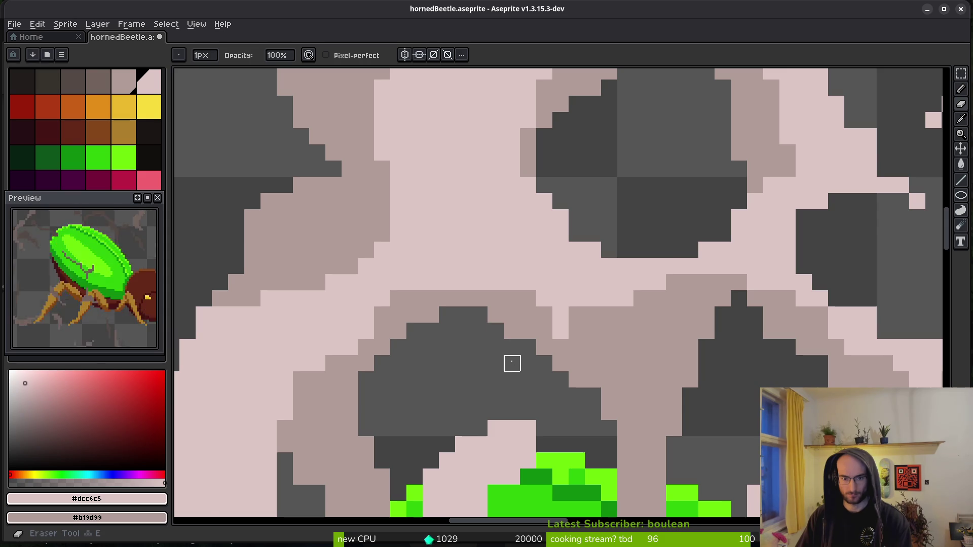
- Add a light pink pixel to the cloud
scroll(509, 363, "down", 2)
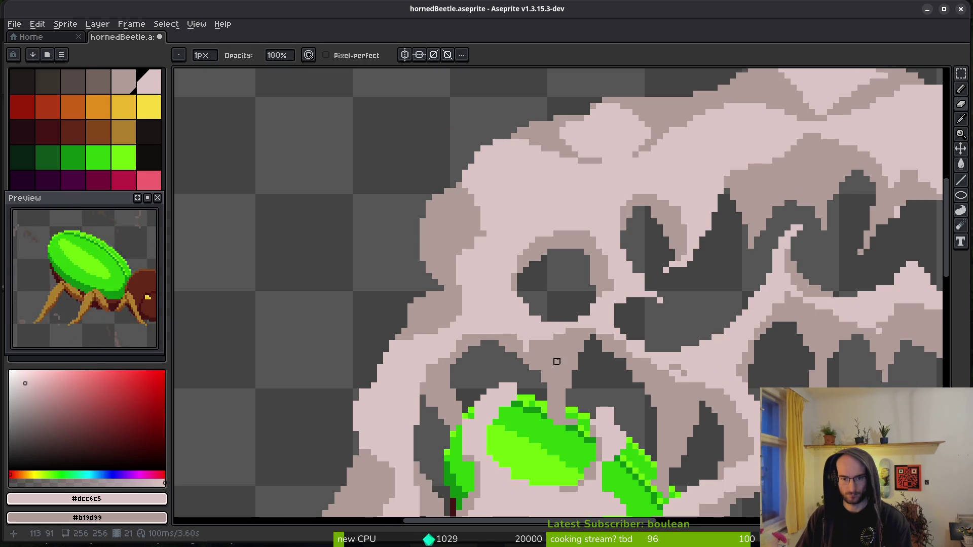
scroll(526, 287, "up", 2)
scroll(501, 271, "down", 2)
scroll(509, 298, "up", 3)
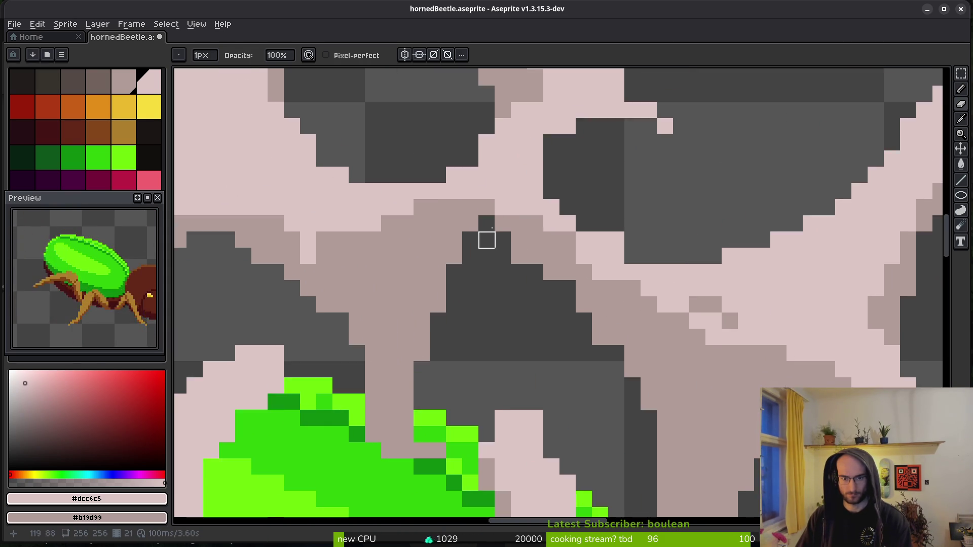
scroll(540, 317, "down", 2)
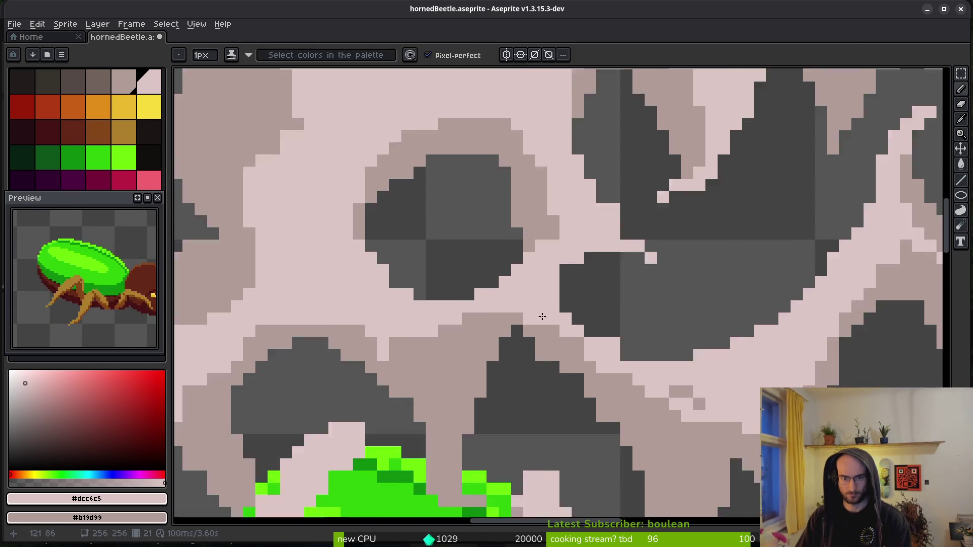
scroll(544, 304, "down", 3)
scroll(549, 279, "up", 4)
scroll(537, 252, "down", 3)
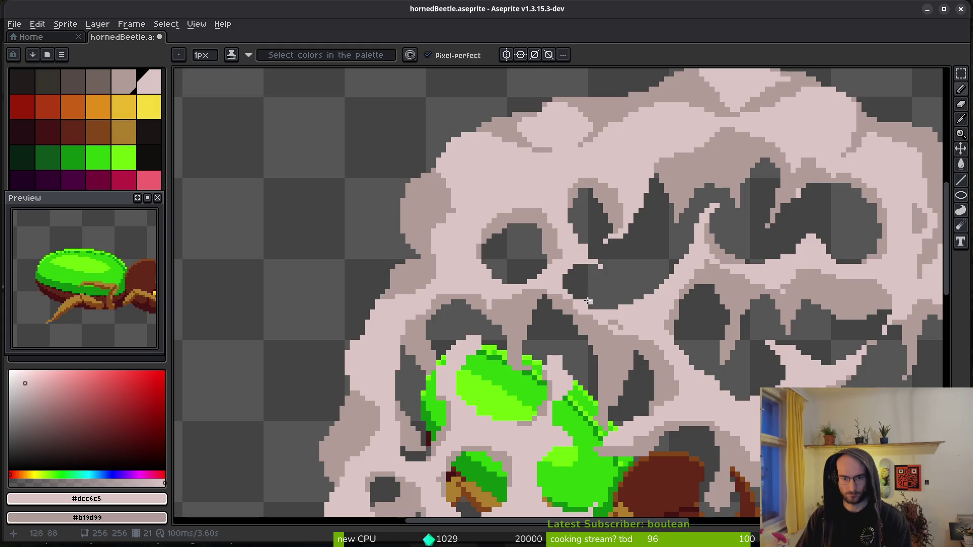
scroll(547, 239, "up", 4)
left_click(590, 271)
- Paint a short run of shadow pixels on the cloud
scroll(591, 271, "down", 4)
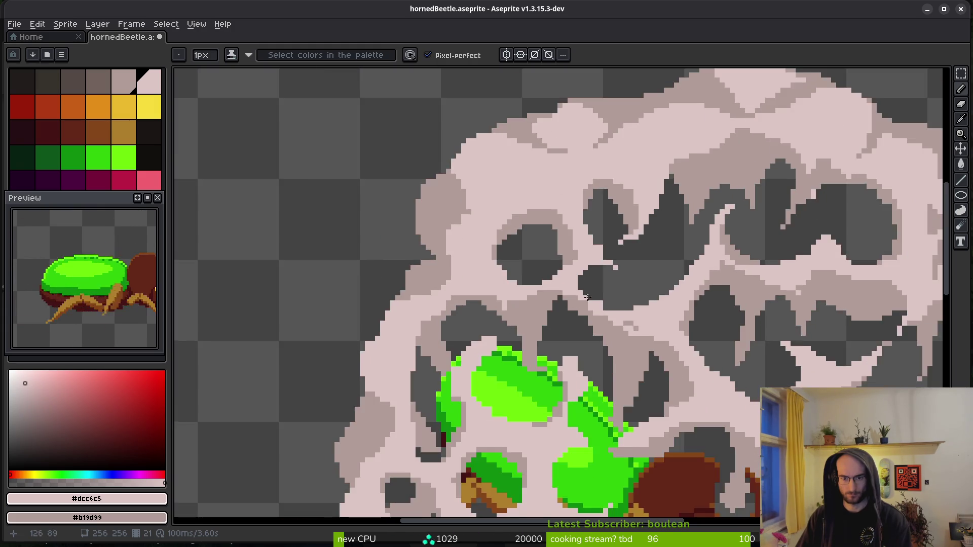
scroll(538, 230, "up", 4)
scroll(583, 284, "down", 1)
scroll(591, 295, "down", 3)
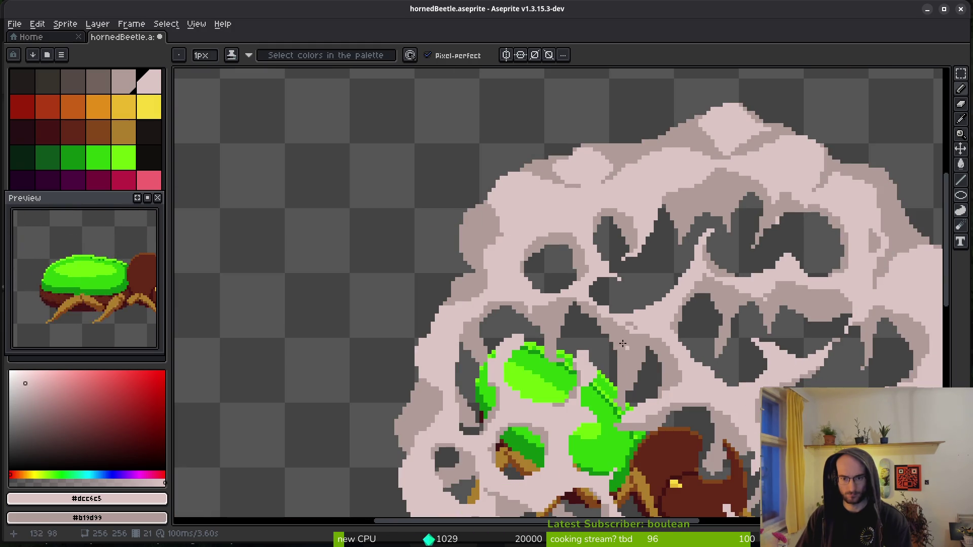
scroll(608, 279, "up", 4)
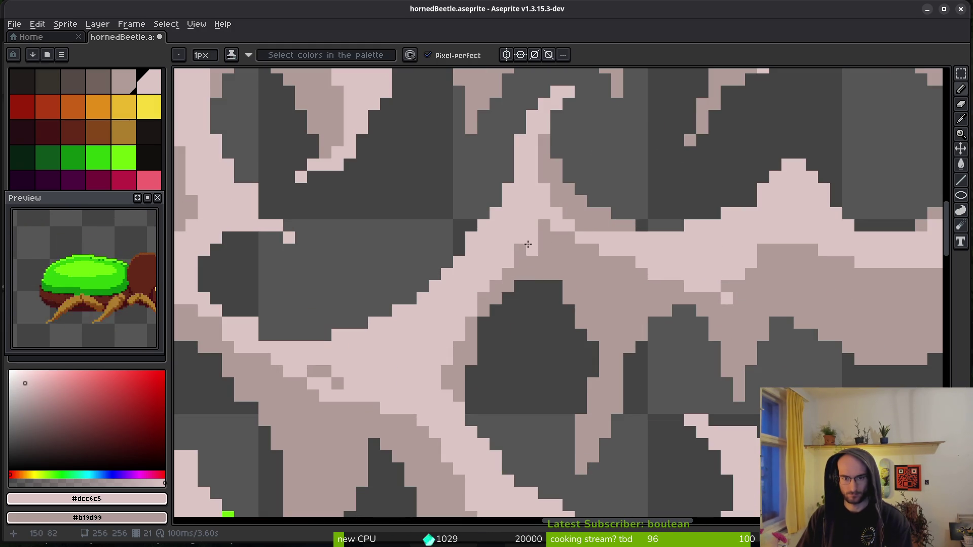
left_click_drag(539, 217, 531, 239)
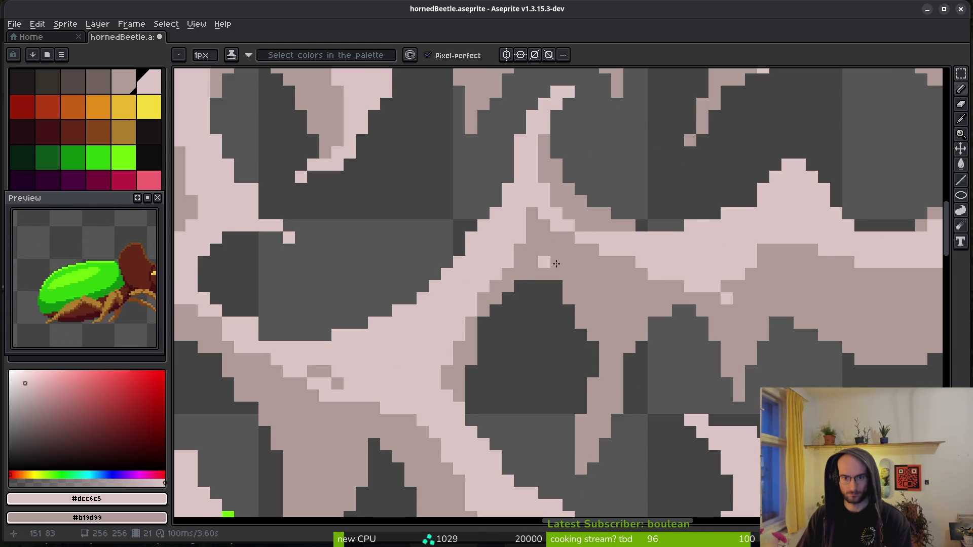
- Switch to the Eraser and zoom in and out to inspect the cloud's dark gaps
scroll(546, 263, "down", 2)
scroll(616, 264, "up", 3)
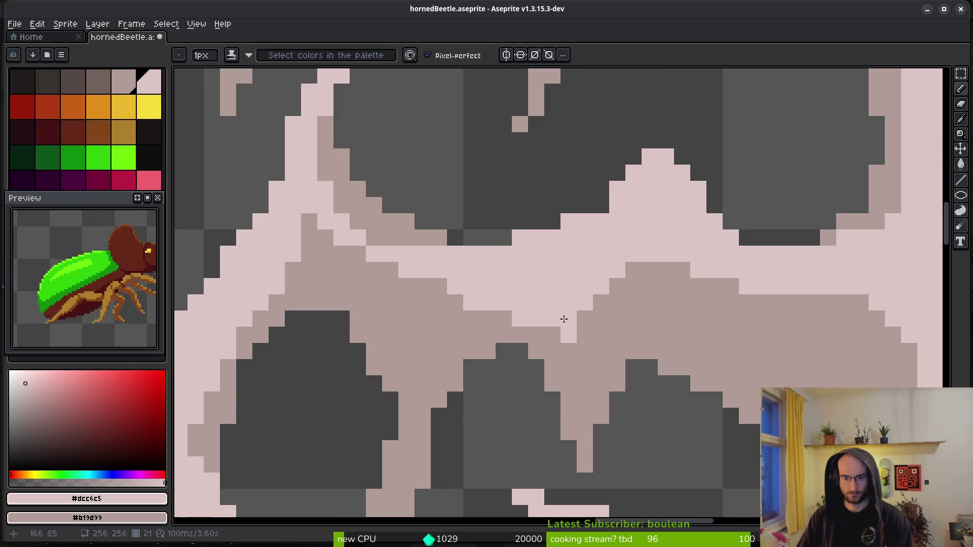
scroll(634, 355, "down", 3)
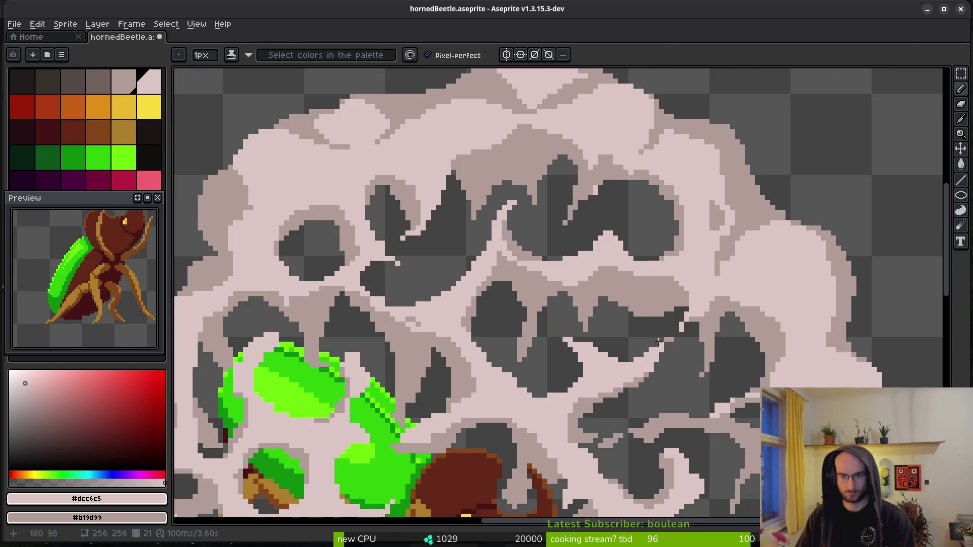
scroll(557, 278, "up", 2)
key("e")
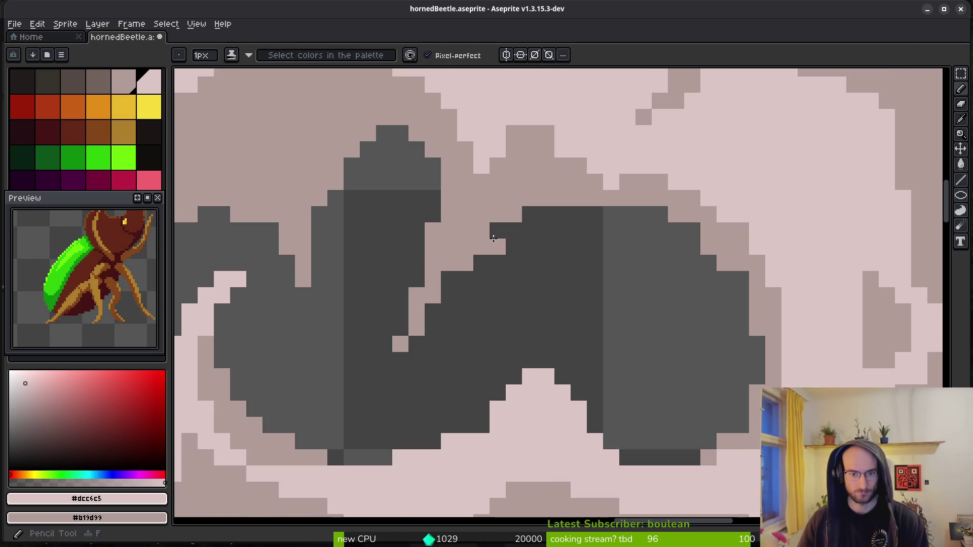
scroll(611, 304, "down", 2)
scroll(603, 321, "up", 2)
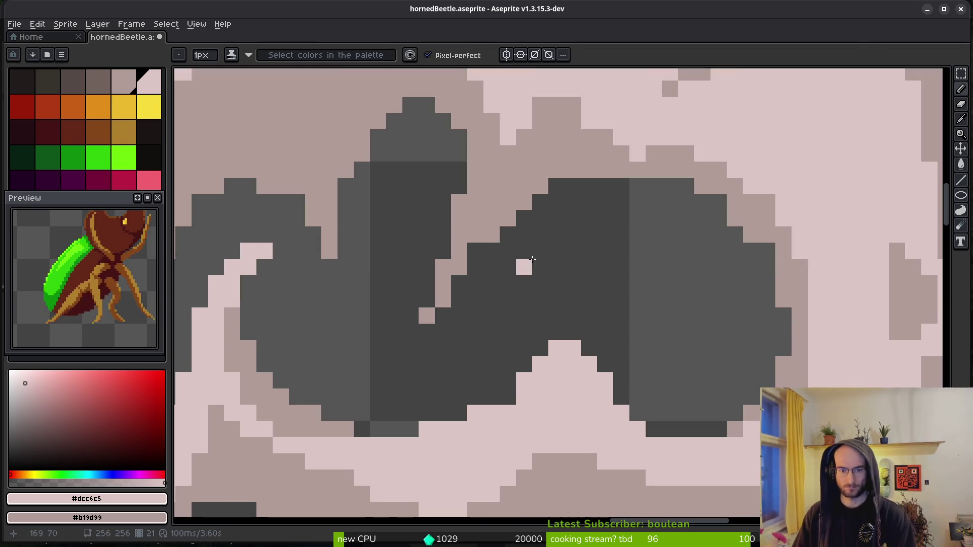
scroll(578, 294, "down", 4)
scroll(551, 267, "up", 3)
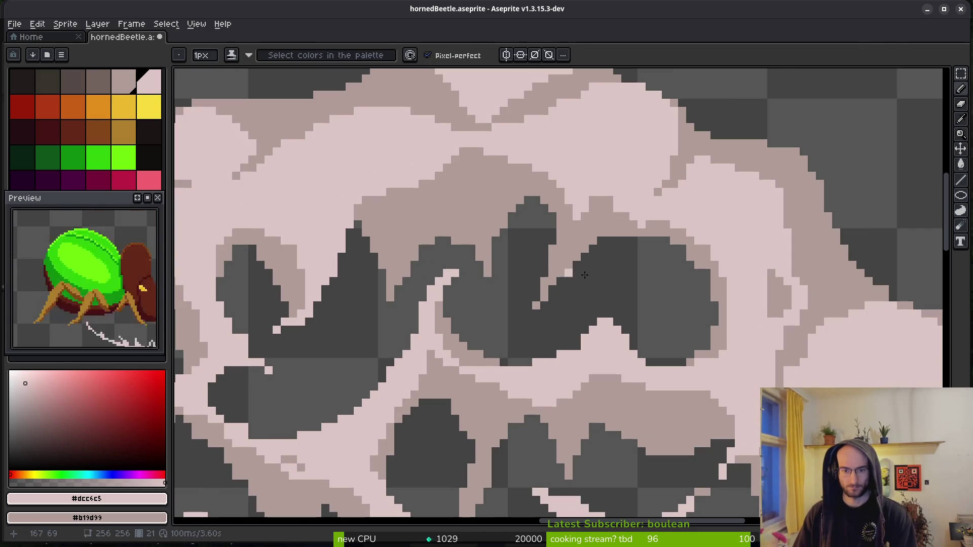
scroll(584, 249, "up", 2)
scroll(621, 309, "down", 4)
scroll(621, 323, "up", 3)
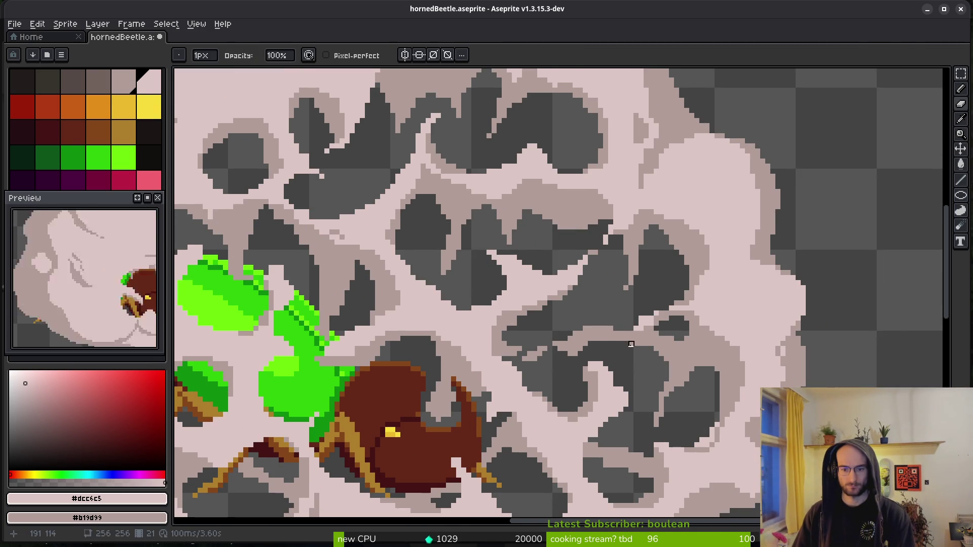
- Add light pink pixels to the smoke cloud's edge on frame 21
scroll(631, 420, "down", 1)
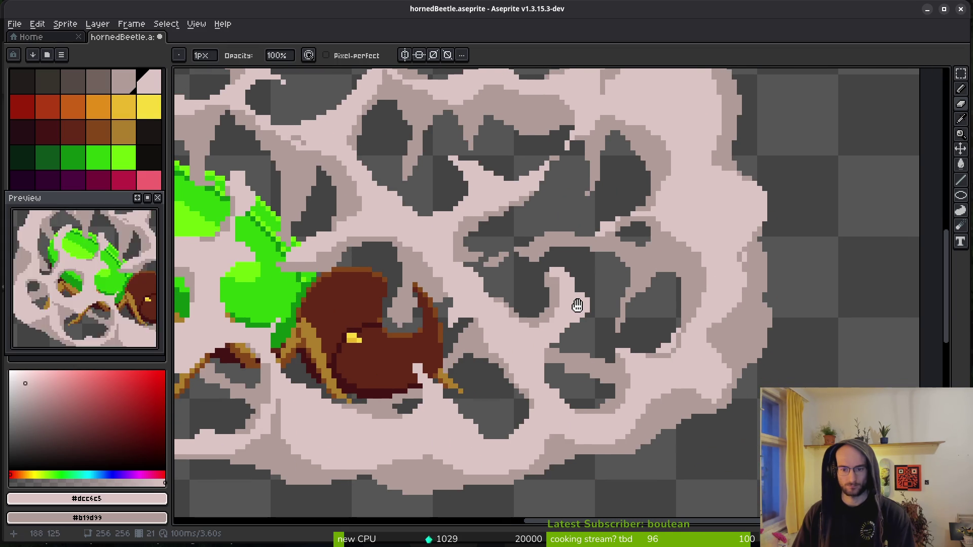
key("b")
scroll(659, 365, "up", 4)
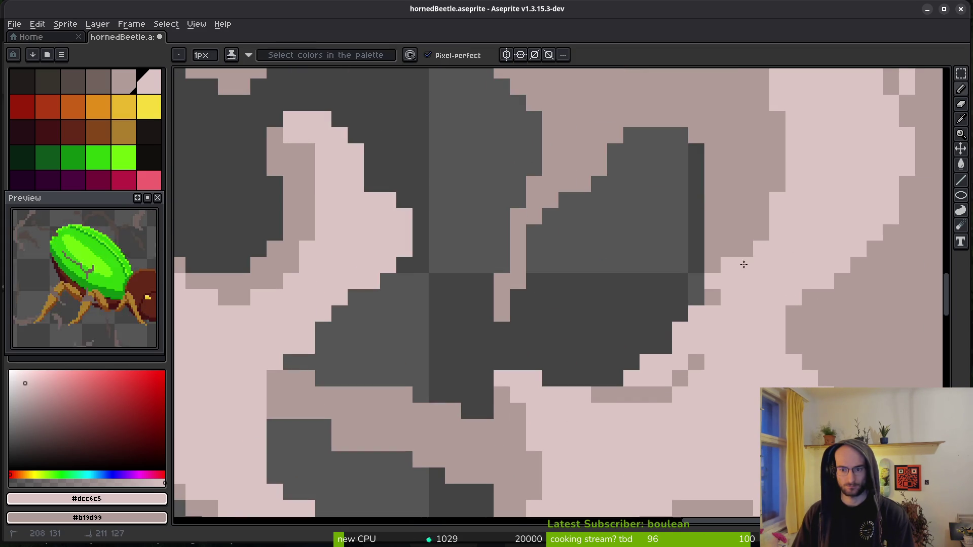
scroll(763, 308, "down", 2)
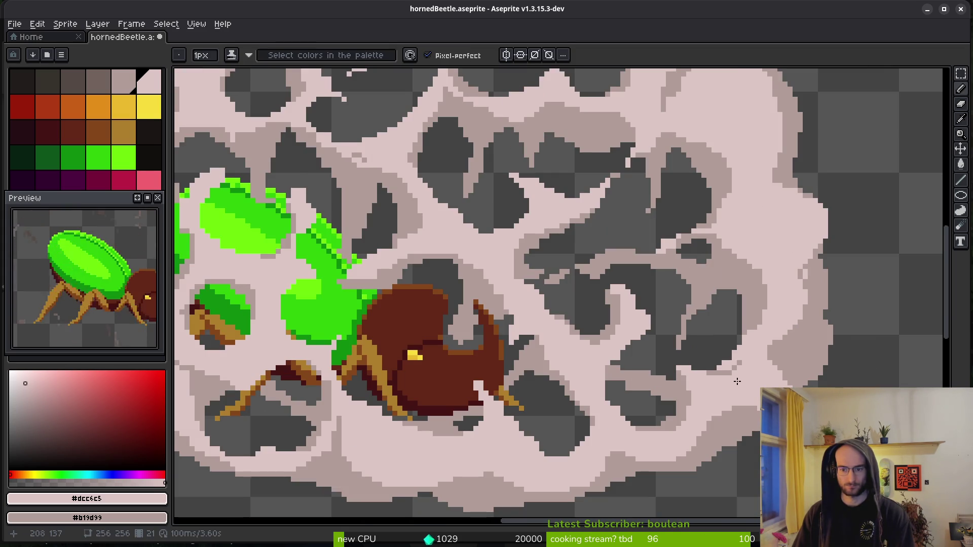
scroll(704, 393, "up", 5)
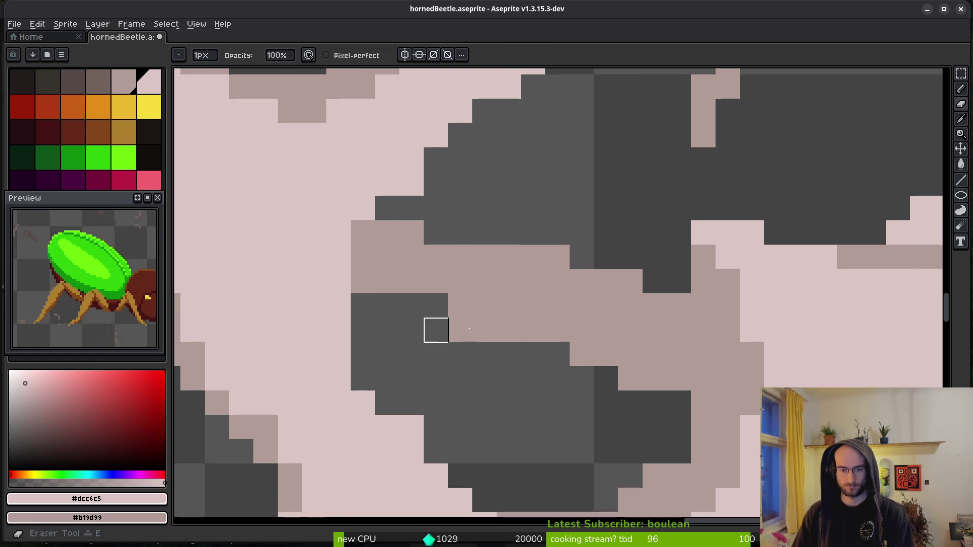
scroll(706, 344, "down", 3)
scroll(688, 281, "up", 2)
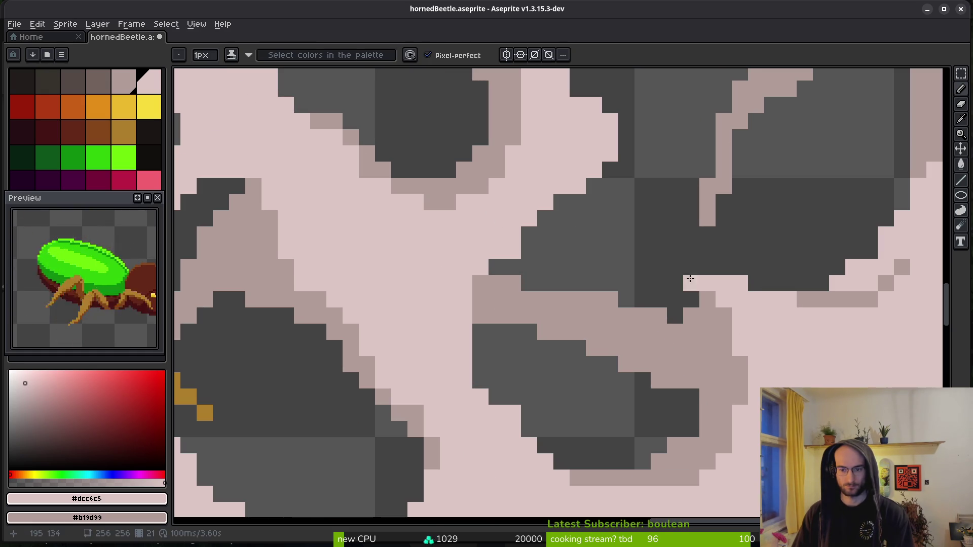
mouse_move(683, 273)
left_mouse_down()
mouse_move(674, 251)
mouse_move(669, 264)
left_mouse_up()
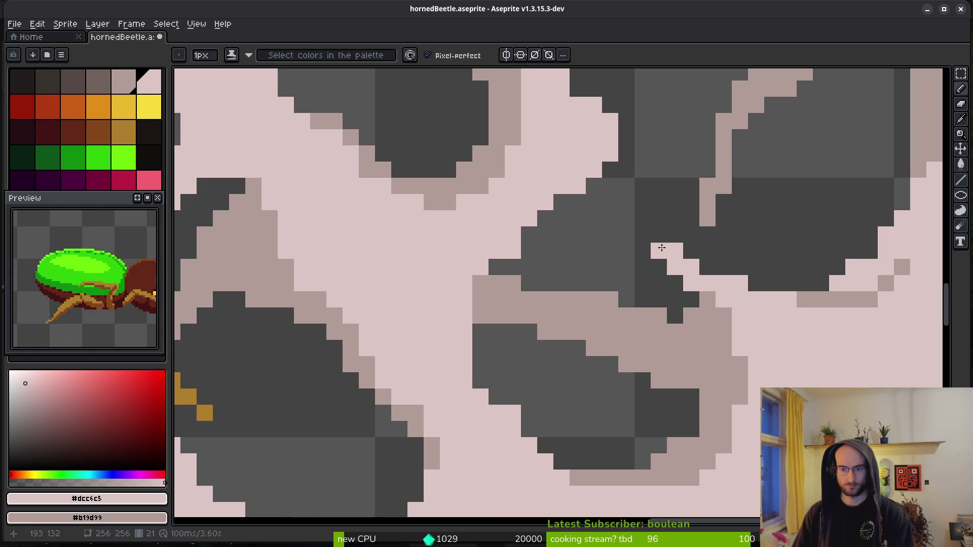
scroll(666, 246, "down", 3)
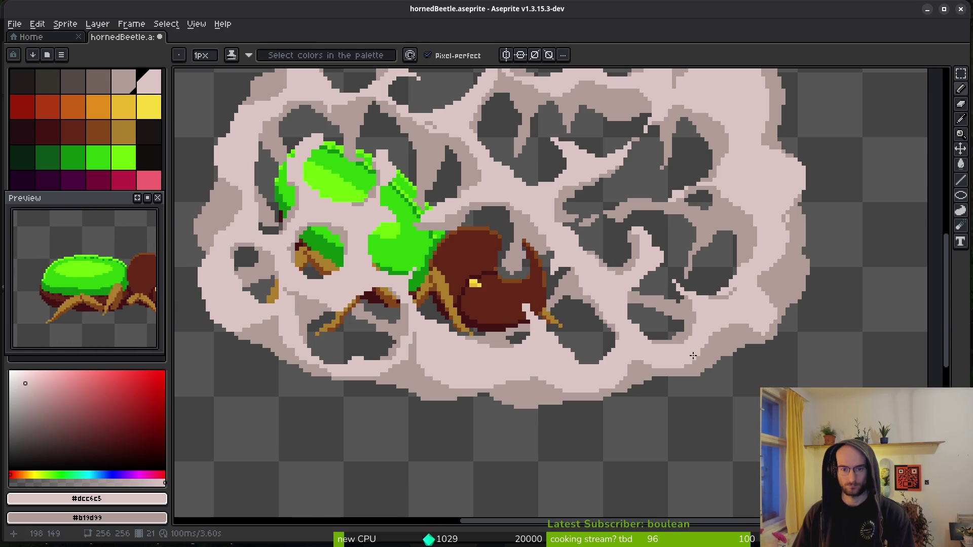
scroll(500, 317, "up", 2)
- Finish the touch-up, zoom out and pan to recentre the beetle sprite
key("b")
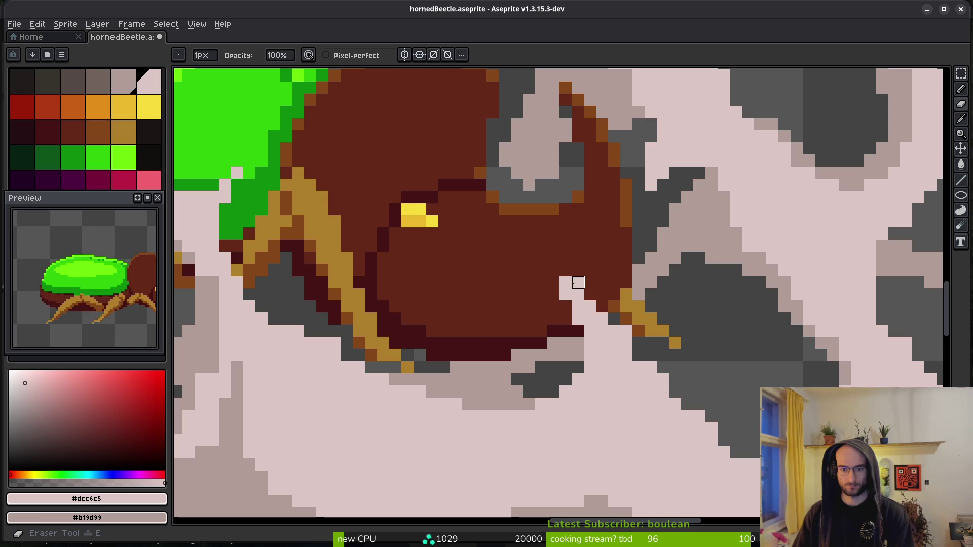
key("f")
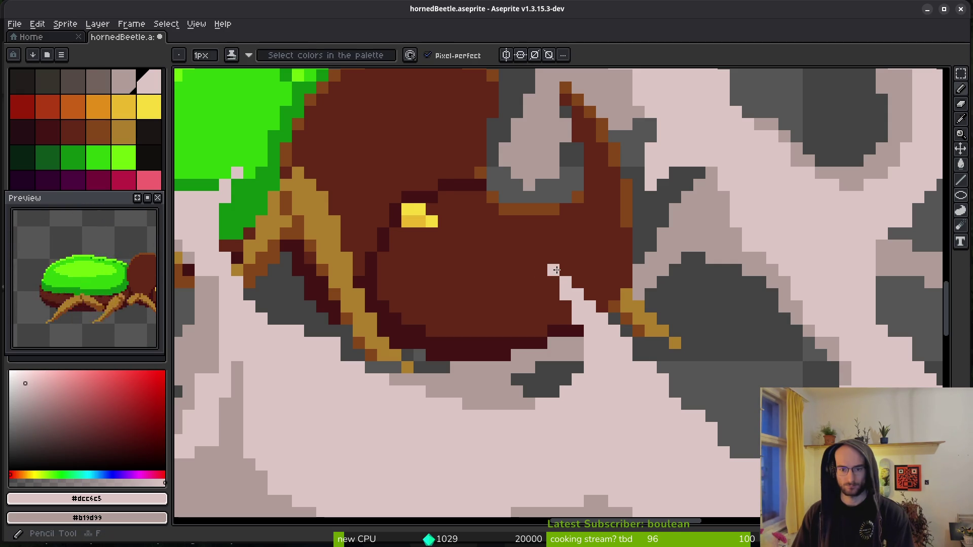
scroll(648, 347, "down", 4)
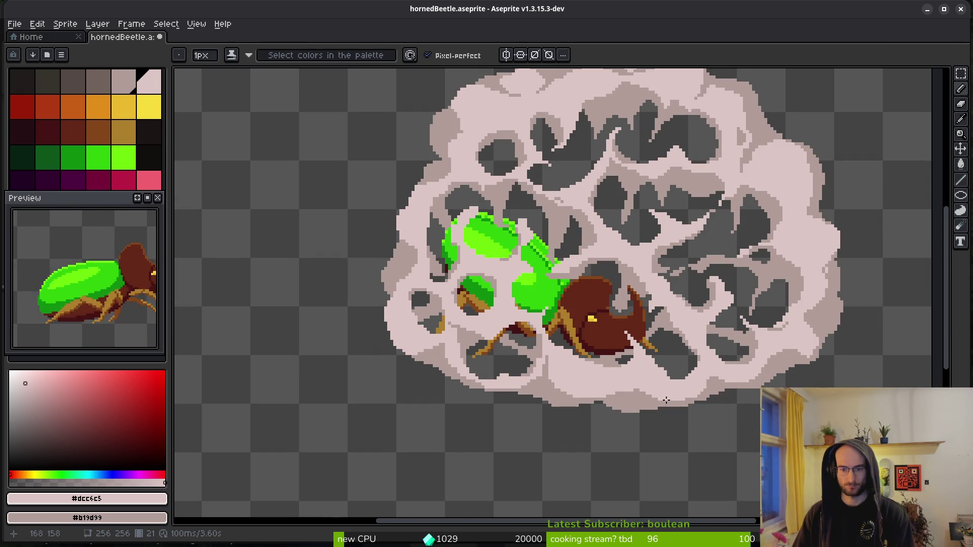
scroll(651, 349, "up", 3)
scroll(636, 313, "down", 4)
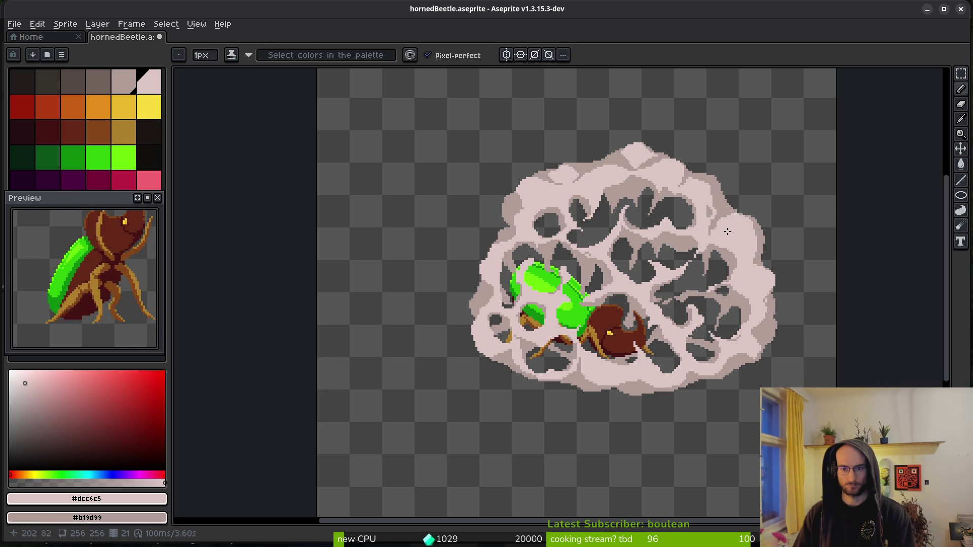
left_click_drag(709, 265, 609, 265)
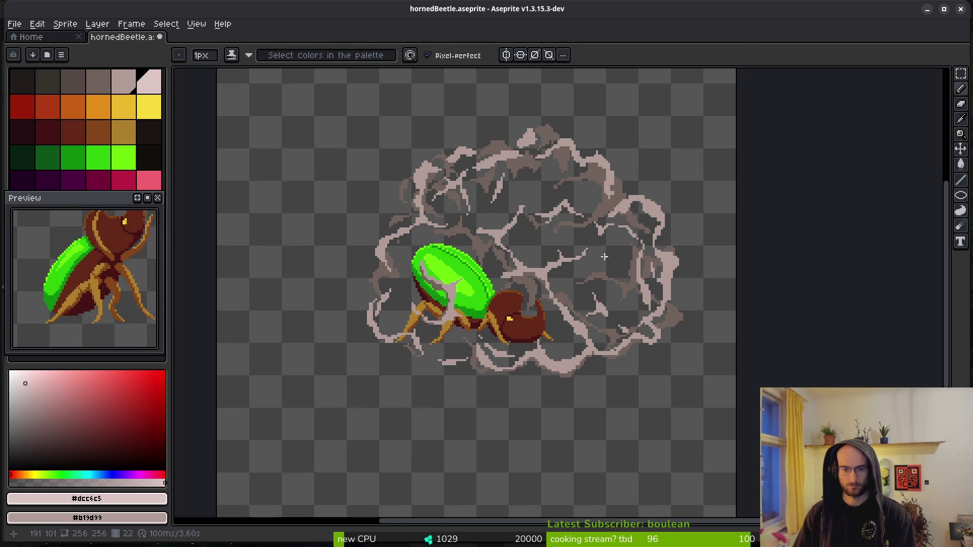
- Compare the dense-smoke frame with the next faint-wisp frame, then return to the wisp frame
key("i")
key("Left")
key("Left")
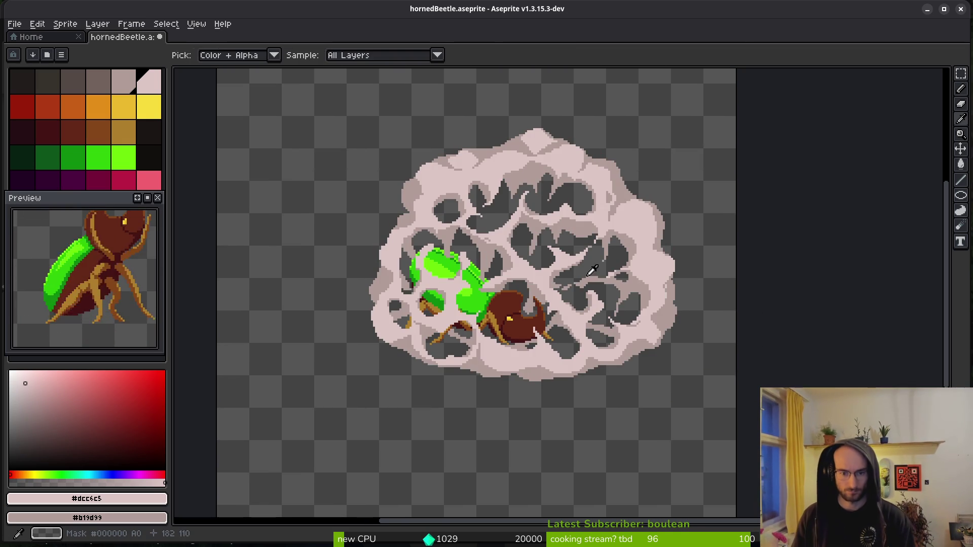
key("Right")
key("b")
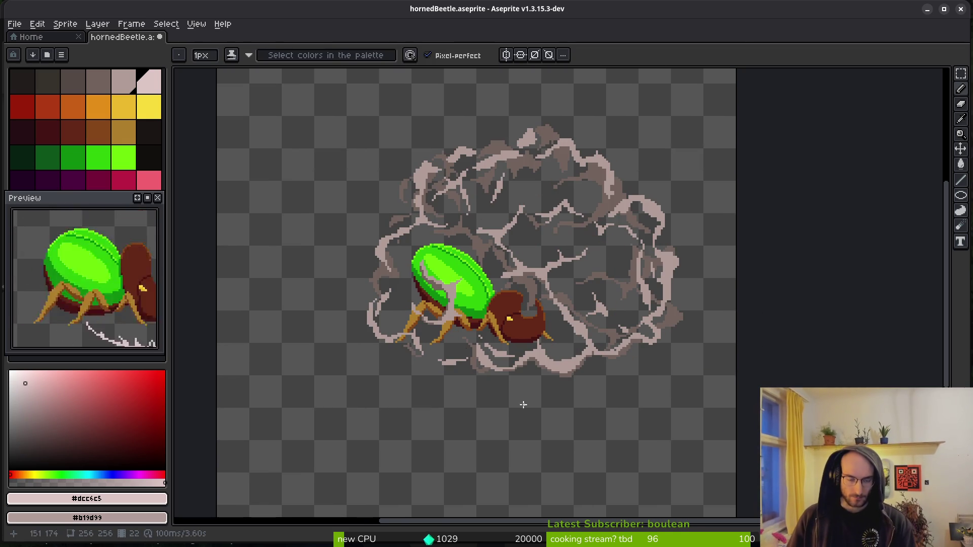
scroll(559, 229, "down", 1)
scroll(598, 162, "up", 3)
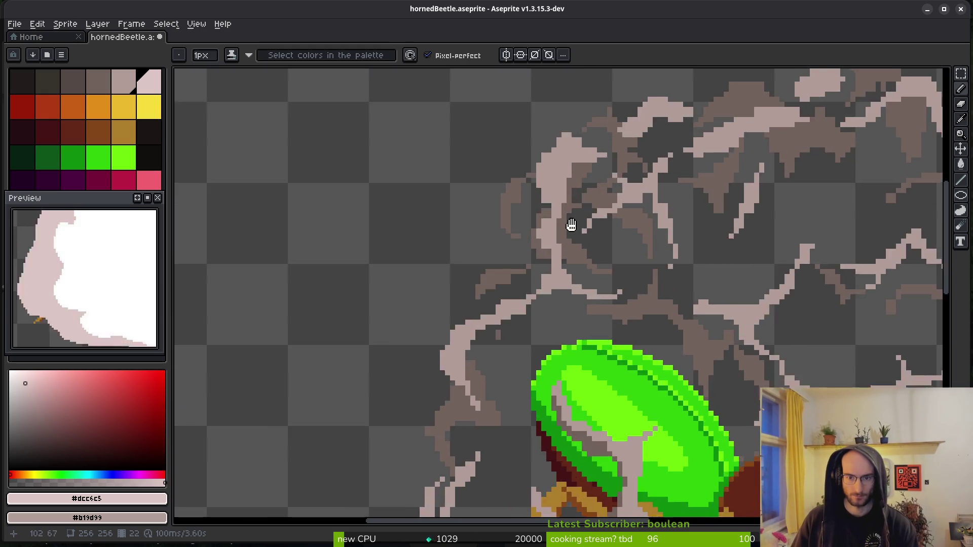
- Select the dark region inside the smoke by colour and pick pale greyish-pink #b19d99
key("w")
left_click(633, 145)
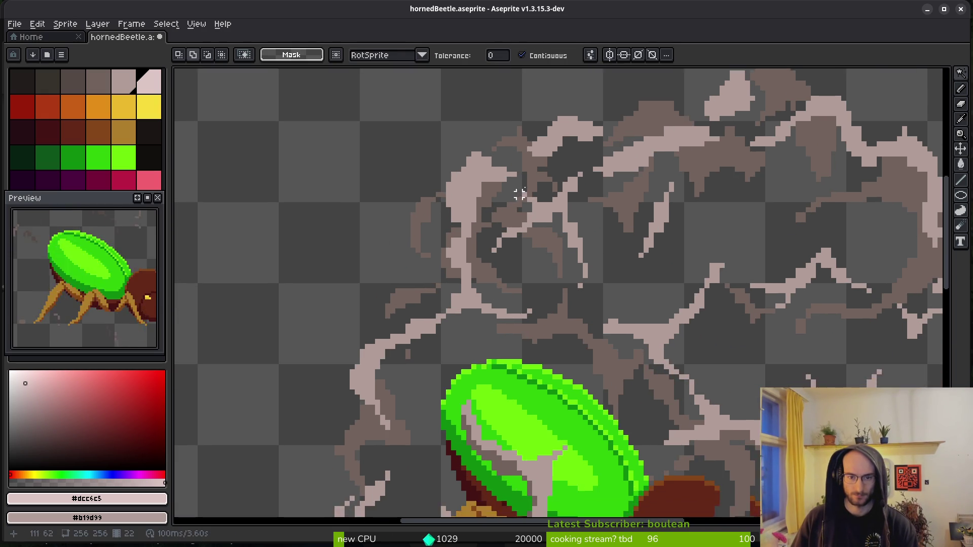
scroll(482, 192, "up", 2)
key("b")
left_click(477, 185, "alt")
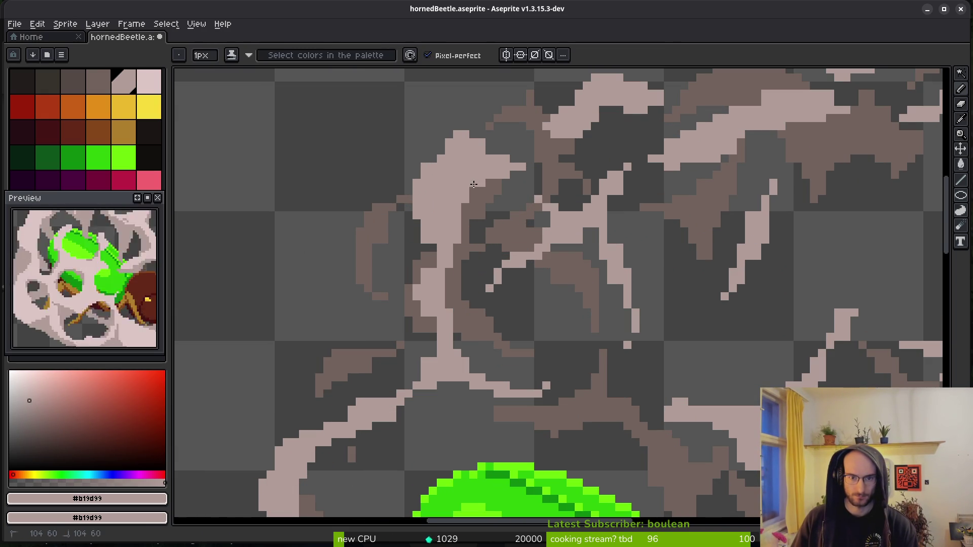
scroll(478, 155, "up", 1)
scroll(536, 284, "up", 1)
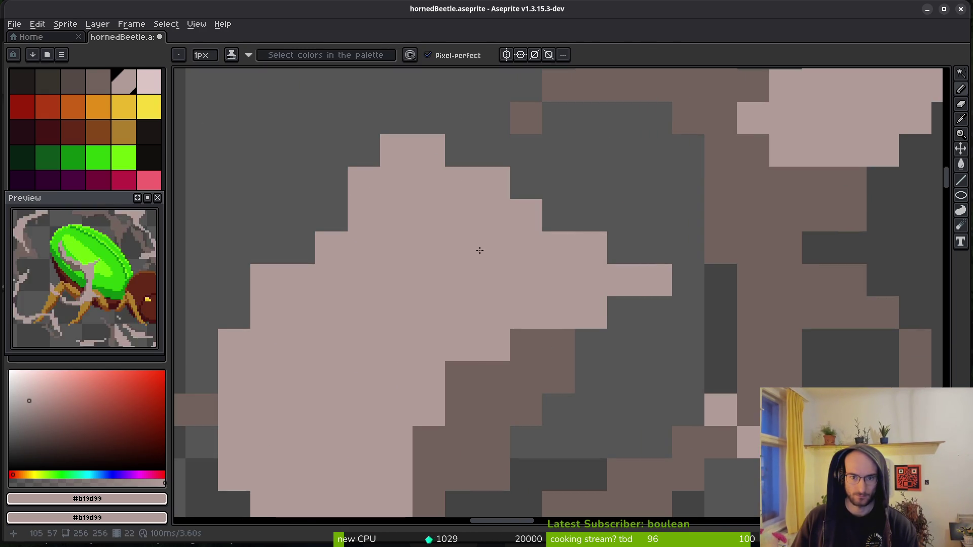
scroll(504, 238, "down", 1)
scroll(454, 258, "up", 1)
scroll(445, 299, "down", 1)
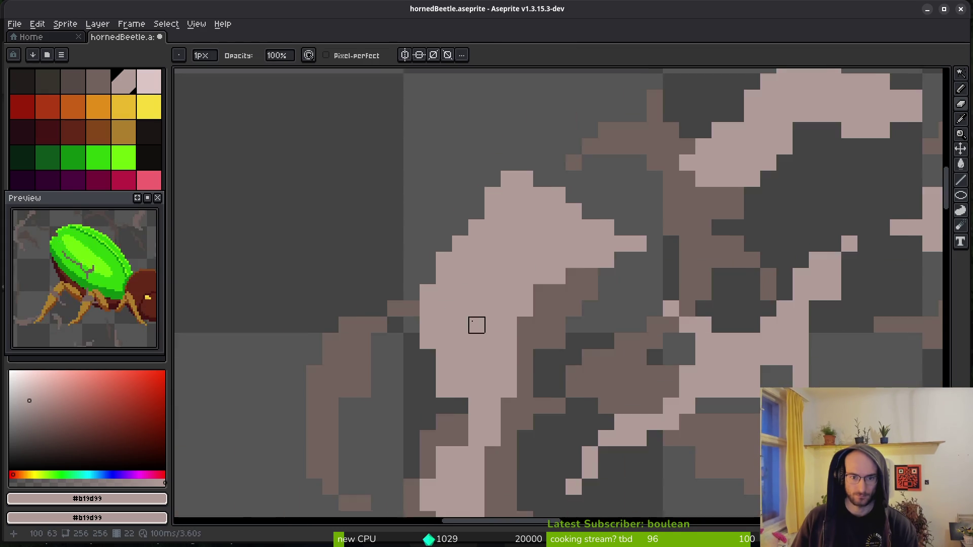
scroll(458, 309, "down", 2)
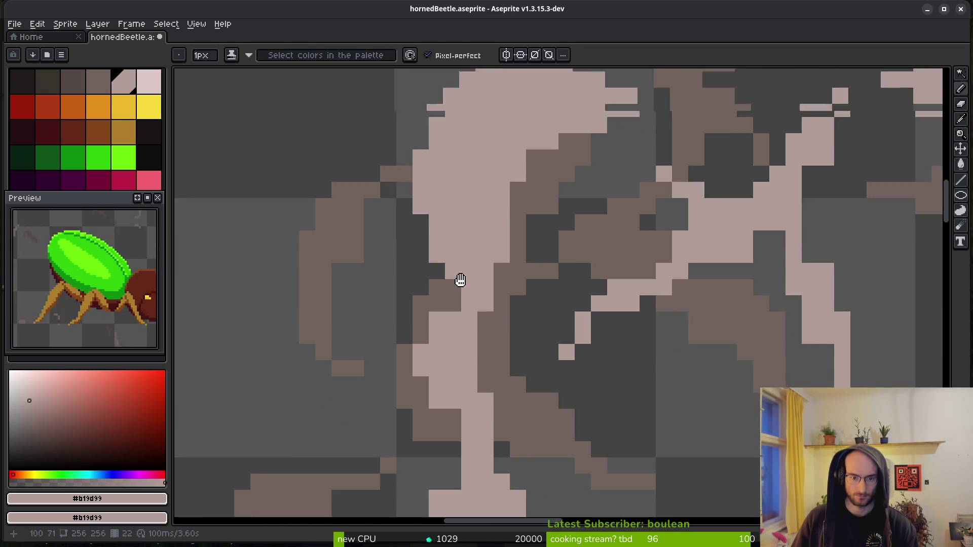
- Paint brown #71625d shadow pixels down along the smoke wisp
left_click(443, 233, "alt")
left_click_drag(432, 242, 431, 259)
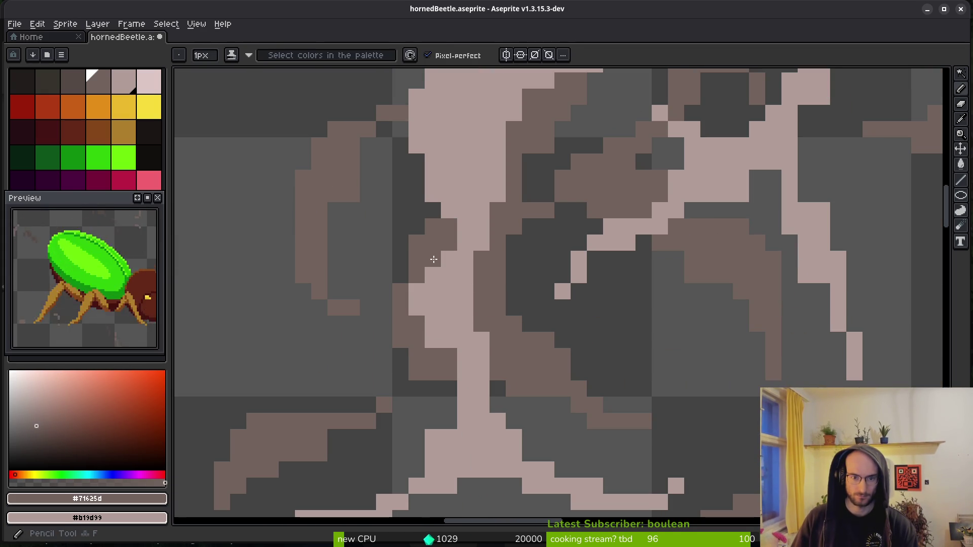
key("x")
scroll(514, 218, "down", 2)
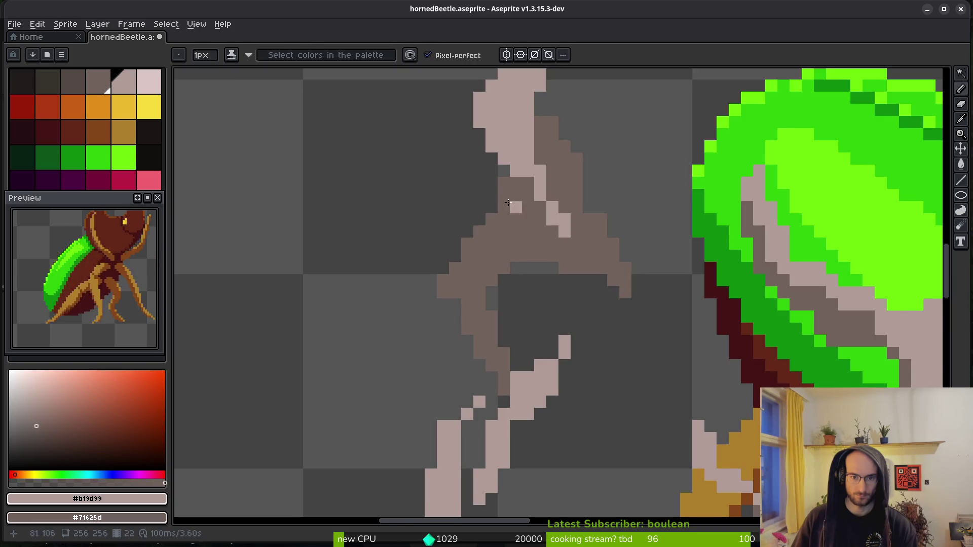
- Erase the stray and excess brown shadow pixels on and near the wisp
key("e")
scroll(499, 168, "up", 4)
left_click(498, 169)
left_click_drag(542, 155, 512, 204)
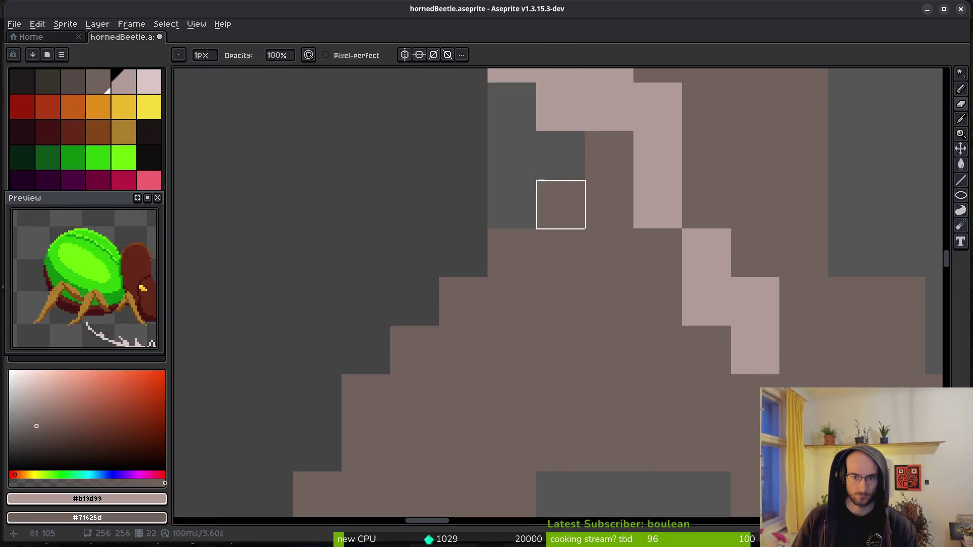
scroll(512, 204, "down", 3)
scroll(563, 246, "up", 2)
left_click_drag(564, 246, 540, 271)
scroll(616, 268, "down", 2)
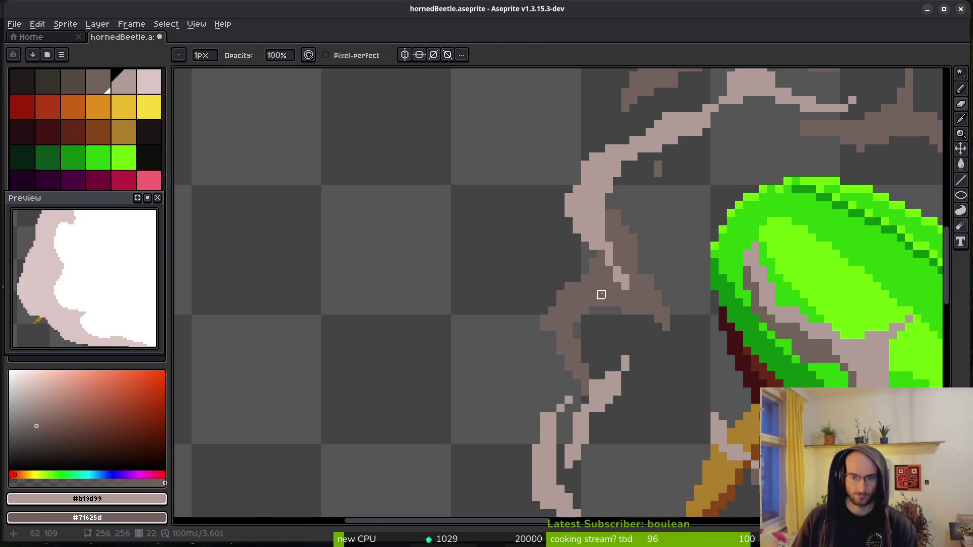
scroll(560, 279, "up", 2)
- Pan and zoom the view over to another part of the smoke cloud
key("v")
scroll(673, 282, "down", 2)
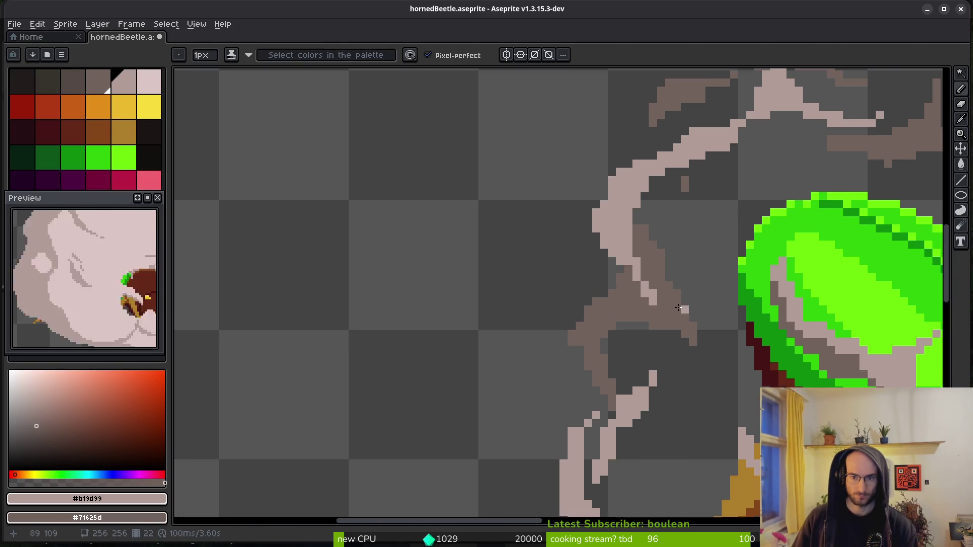
scroll(682, 309, "up", 2)
key("e")
key("b")
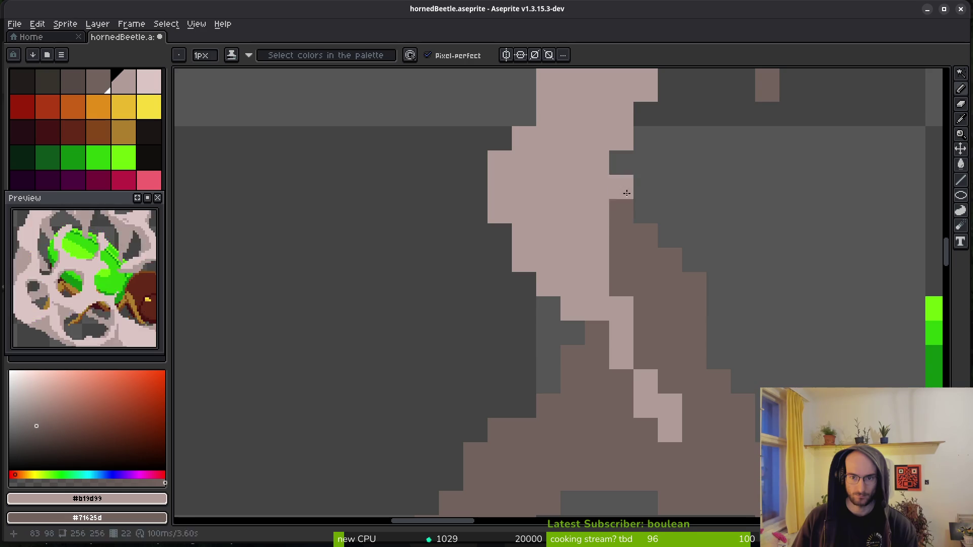
scroll(663, 322, "down", 4)
left_click_drag(664, 322, 595, 308)
scroll(504, 205, "up", 3)
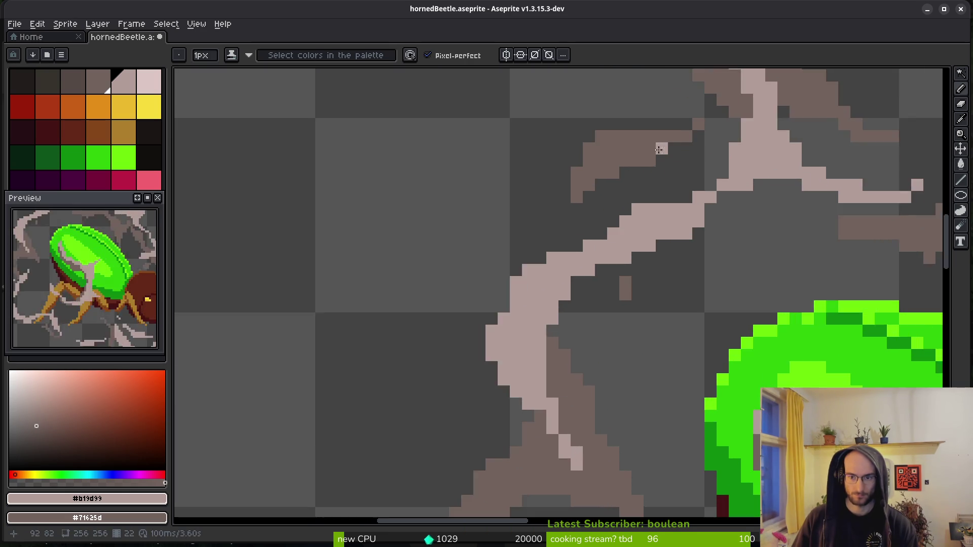
scroll(474, 356, "down", 2)
scroll(487, 247, "up", 2)
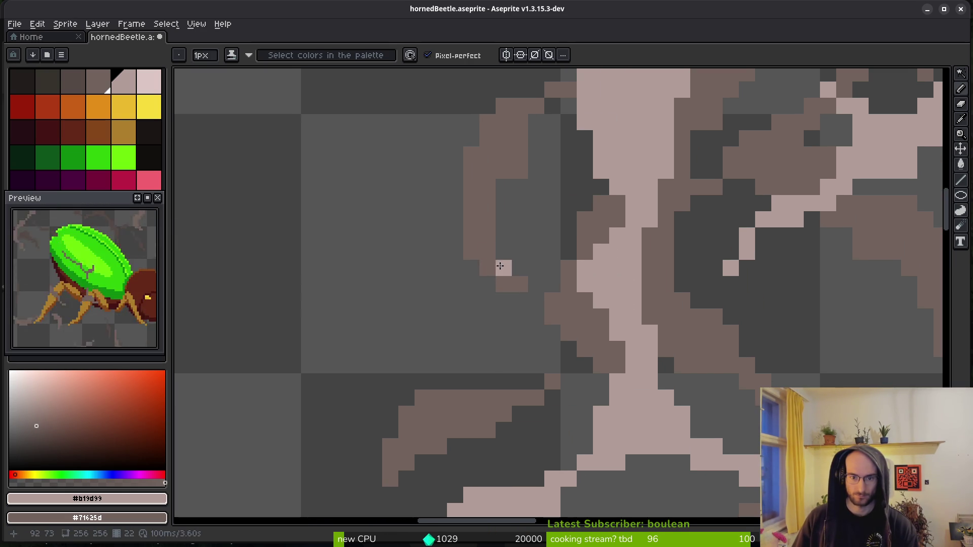
scroll(525, 281, "up", 1)
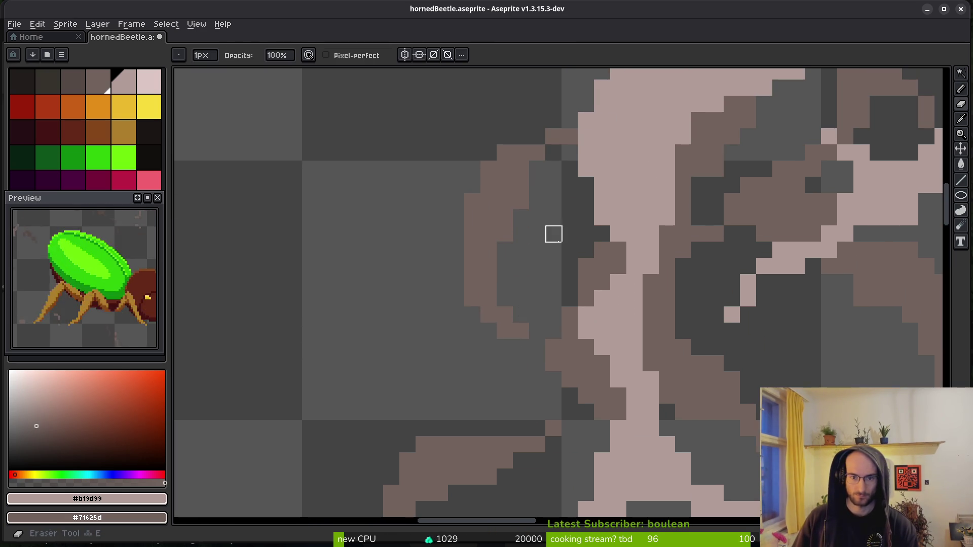
scroll(518, 223, "up", 1)
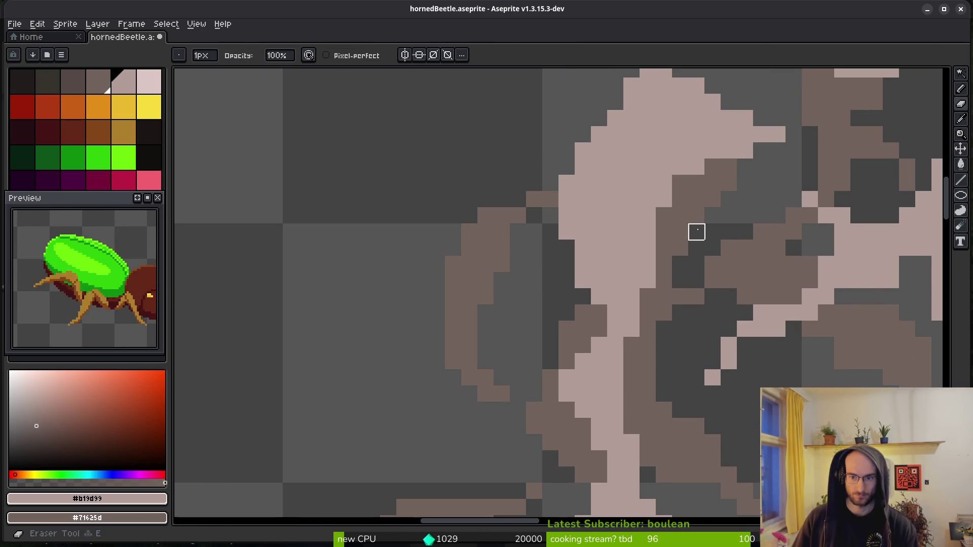
scroll(647, 269, "right", 3)
- Erase a horizontal row of brown smoke pixels
key("e")
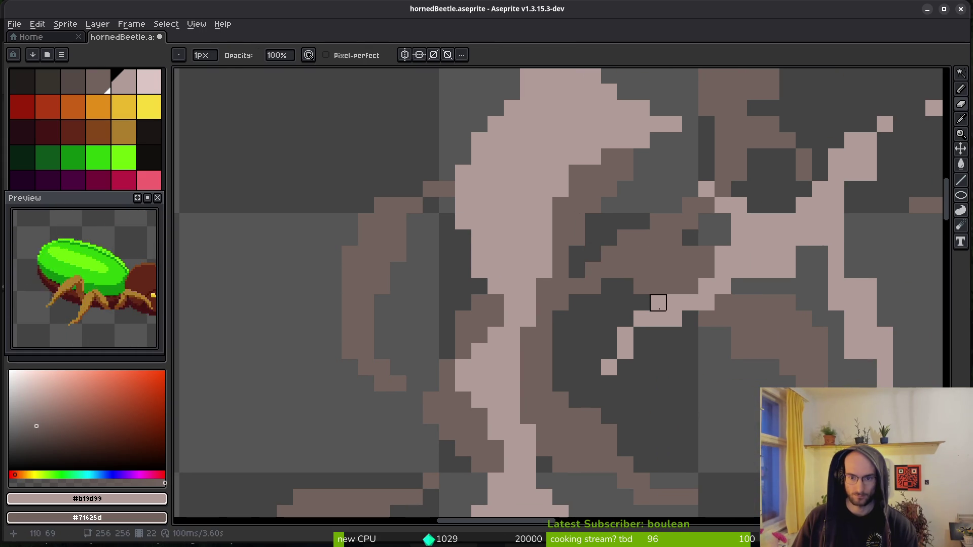
scroll(753, 384, "down", 2)
key("b")
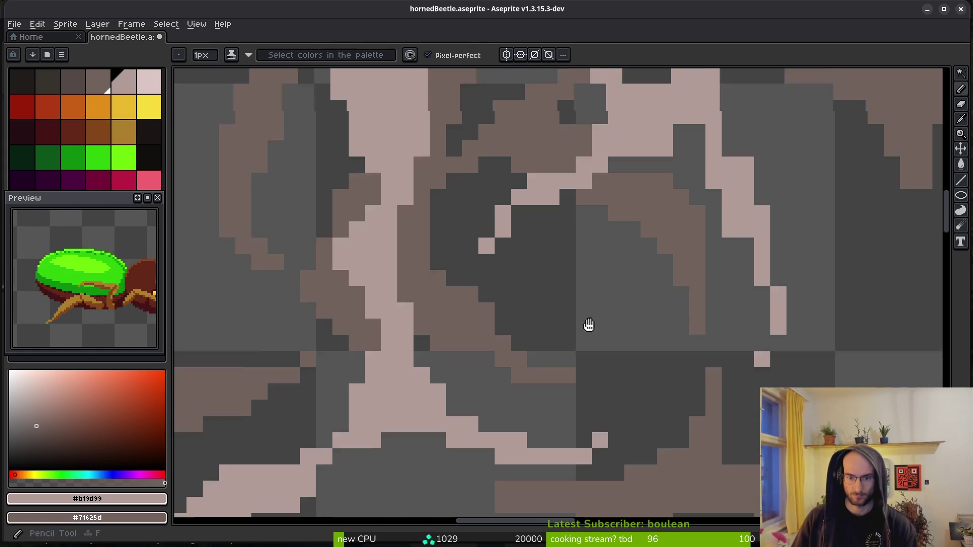
scroll(591, 334, "down", 2)
scroll(669, 263, "down", 2)
key("e")
left_click_drag(542, 318, 509, 317)
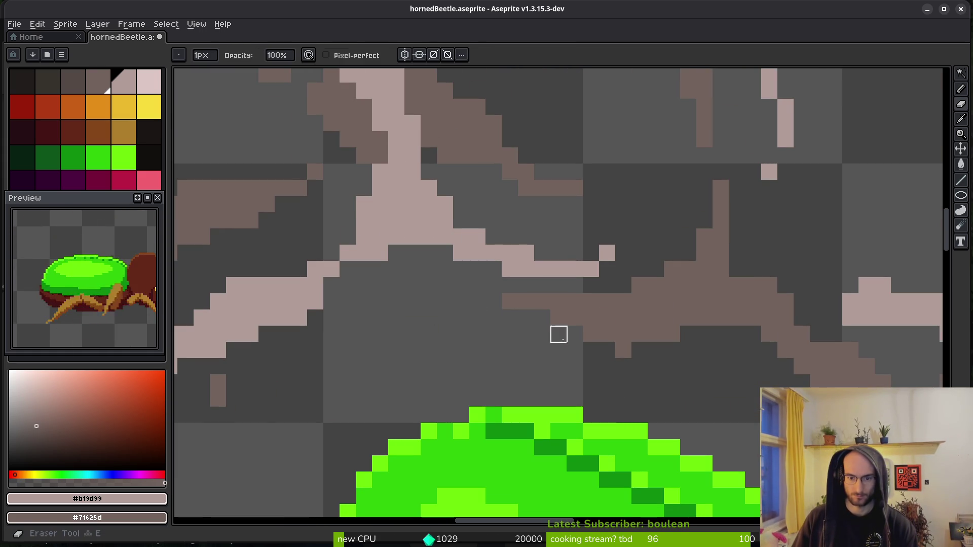
- On the next frame, erase a stray brown pixel and a diagonal run of brown smoke pixels
key("Right")
left_click(737, 278)
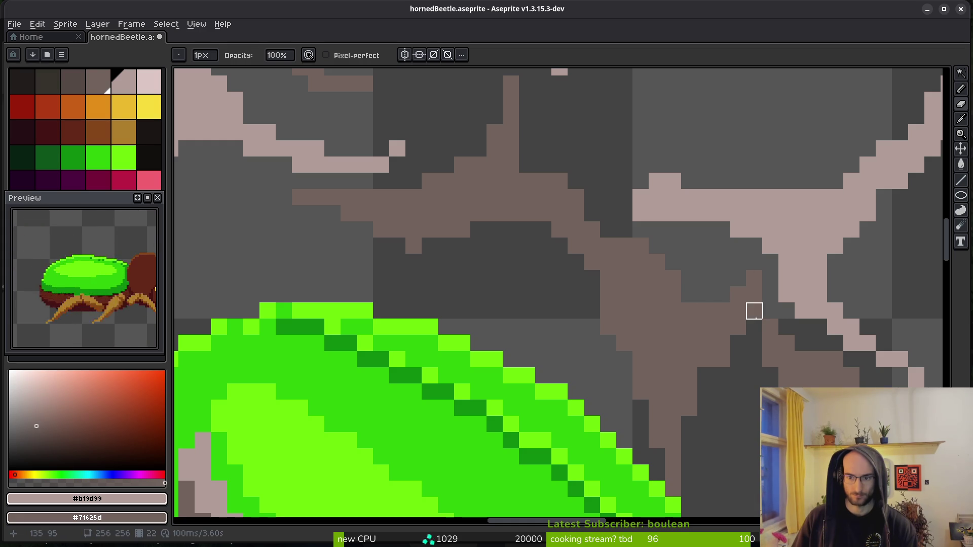
left_click_drag(690, 376, 633, 272)
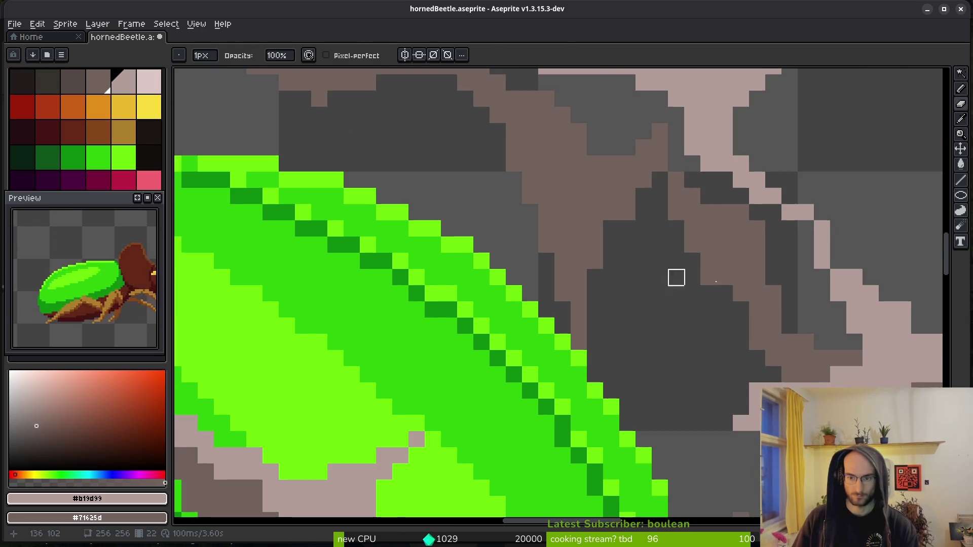
scroll(738, 210, "up", 3)
scroll(853, 313, "down", 3)
key("b")
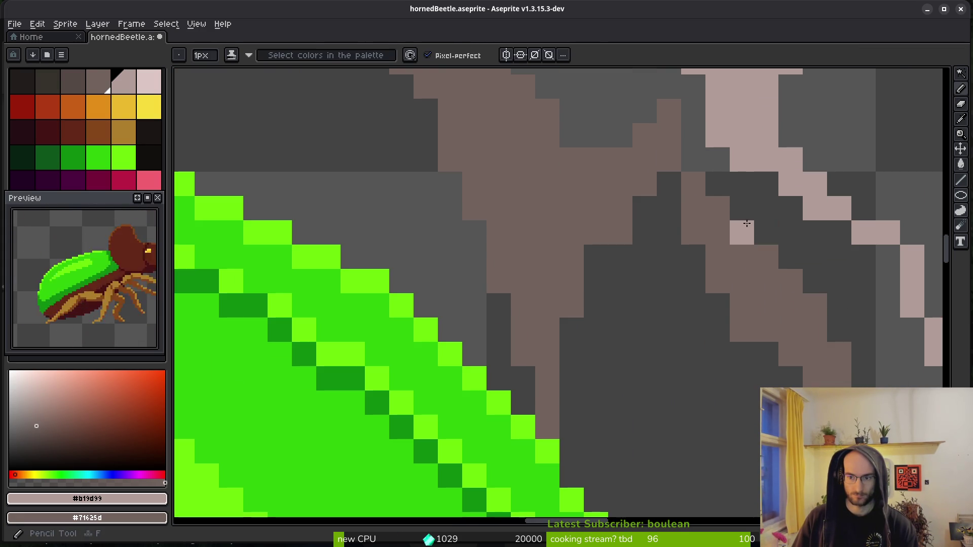
left_click_drag(782, 256, 592, 301)
key("e")
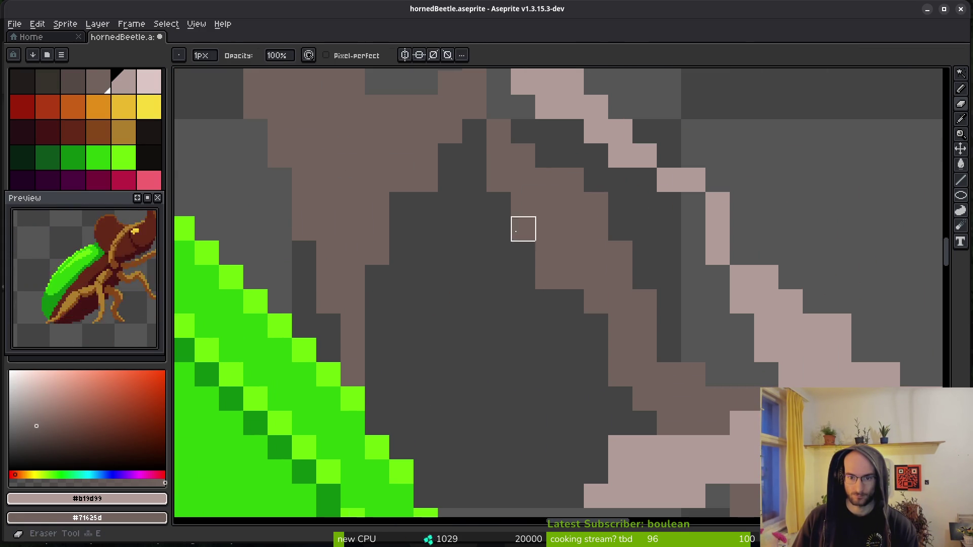
left_click_drag(521, 228, 573, 304)
- Zoom around the smoke looking for leftover stray pixels, alternating Eraser and Pencil
scroll(603, 283, "down", 3)
key("b")
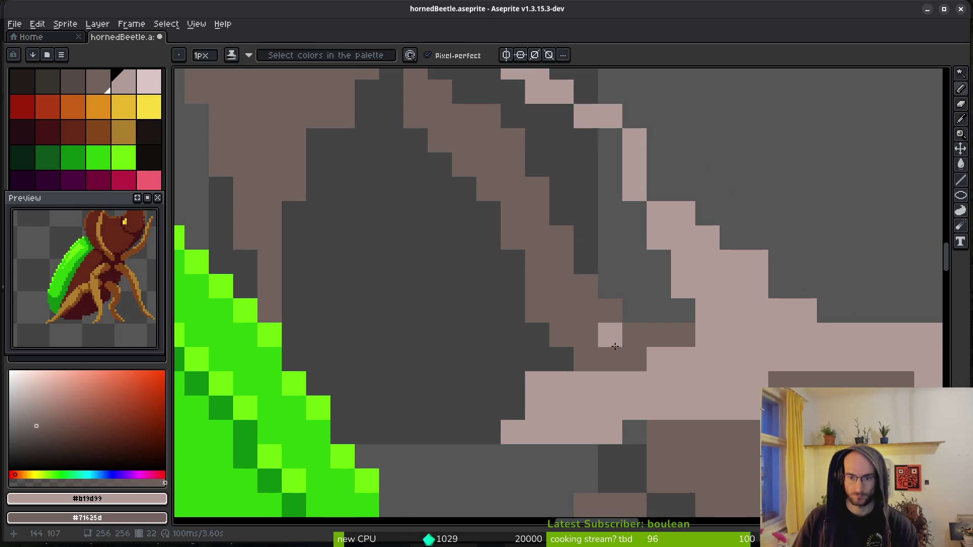
scroll(628, 370, "down", 3)
scroll(659, 345, "down", 1)
scroll(489, 243, "up", 2)
key("e")
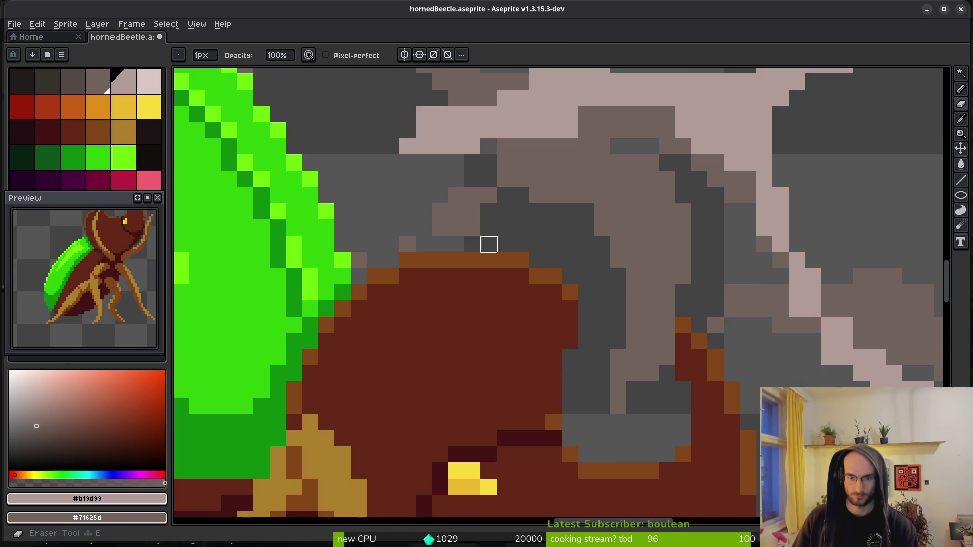
key("b")
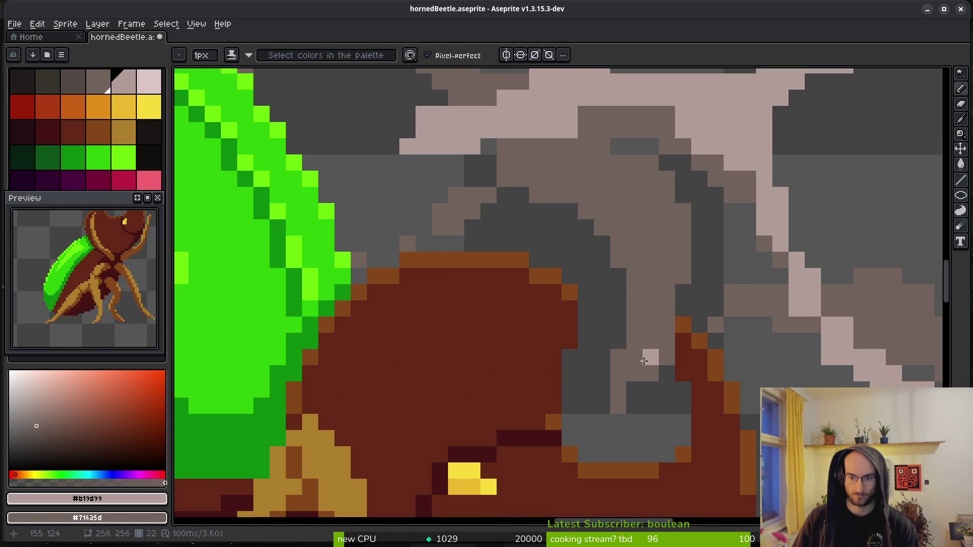
key("e")
key("f")
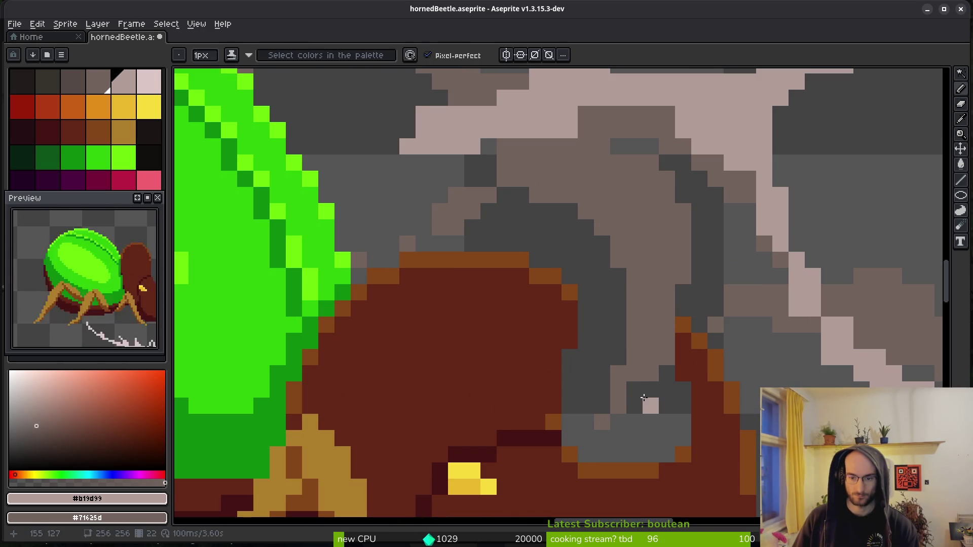
scroll(654, 317, "right", 3)
key("e")
scroll(699, 276, "down", 5)
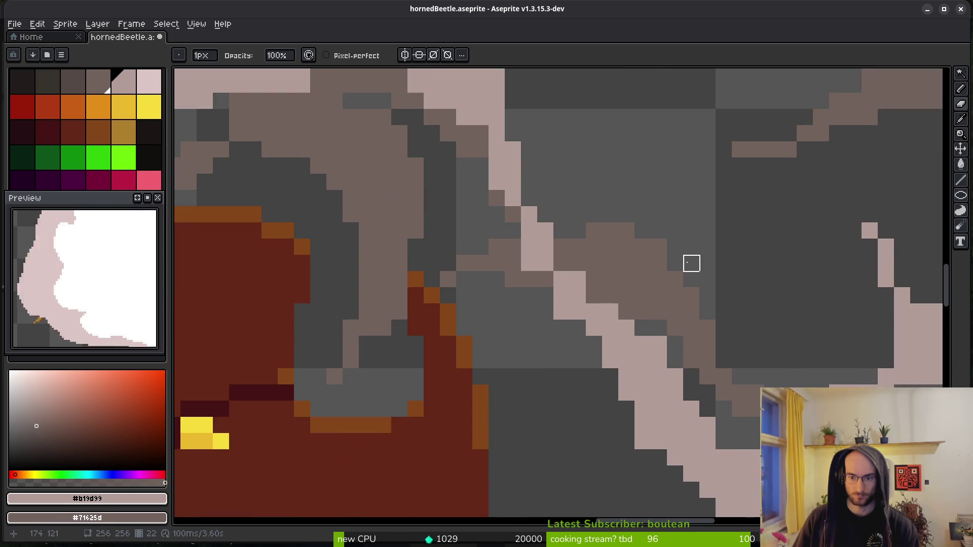
scroll(740, 313, "up", 7)
scroll(686, 223, "down", 6)
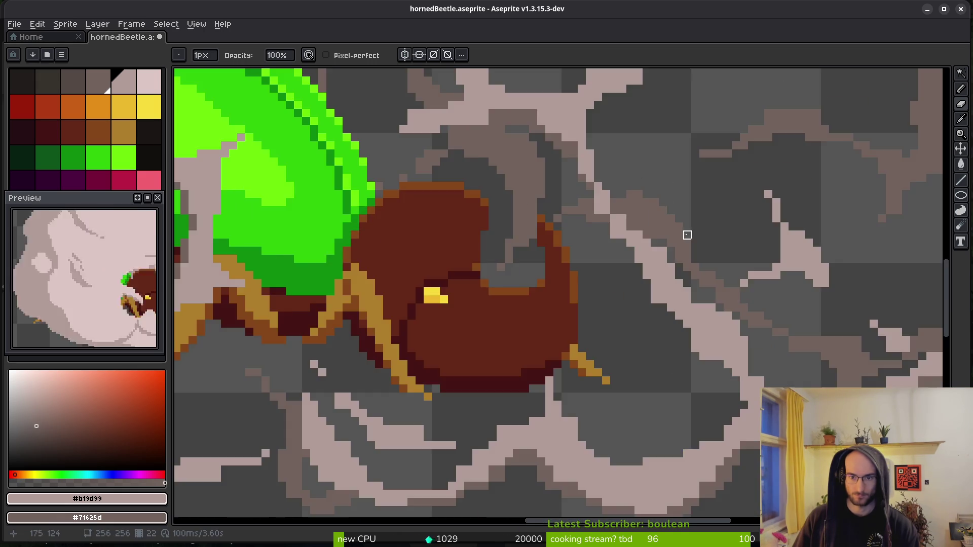
scroll(643, 196, "up", 6)
- Bring the smoke just above into view while continuing to check it for stray pixels
key("f")
scroll(678, 233, "down", 6)
scroll(647, 289, "down", 2)
scroll(729, 241, "up", 5)
key("e")
scroll(637, 229, "up", 2)
key("f")
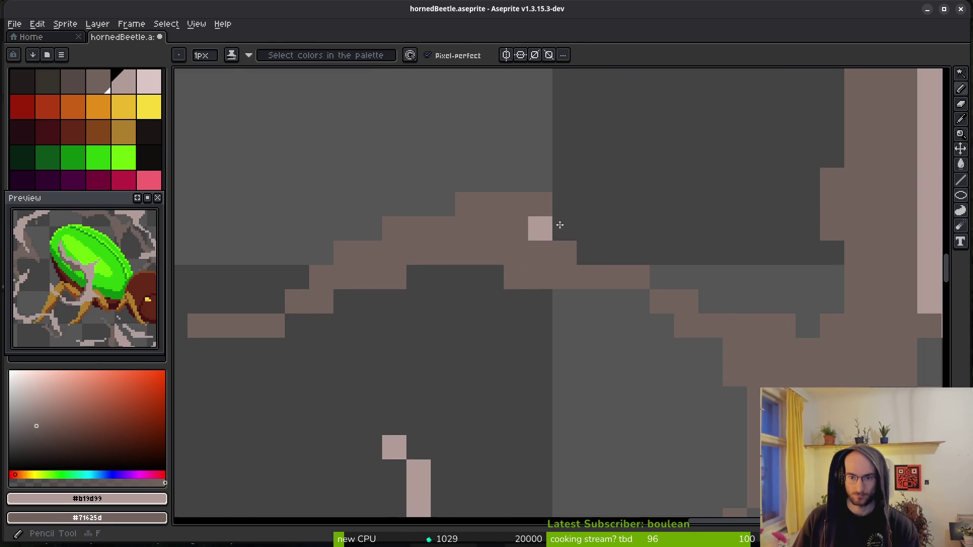
scroll(705, 327, "down", 3)
scroll(662, 206, "up", 3)
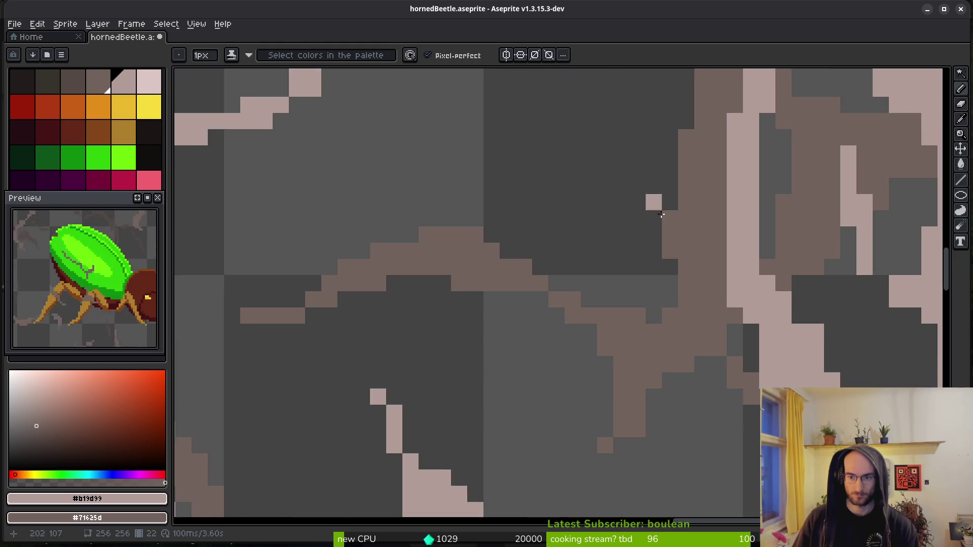
scroll(621, 213, "up", 1)
key("e")
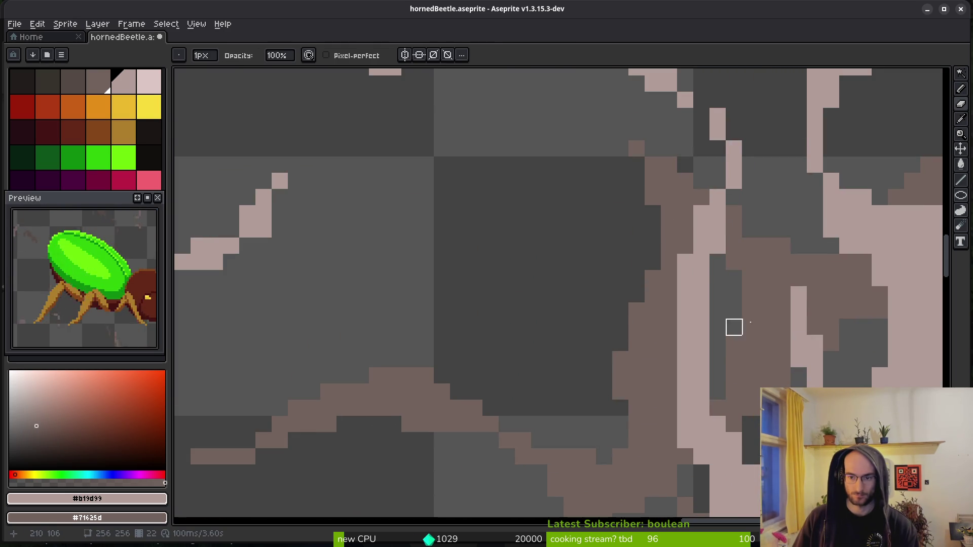
key("f")
scroll(658, 347, "up", 3)
left_click_drag(595, 432, 596, 394)
key("e")
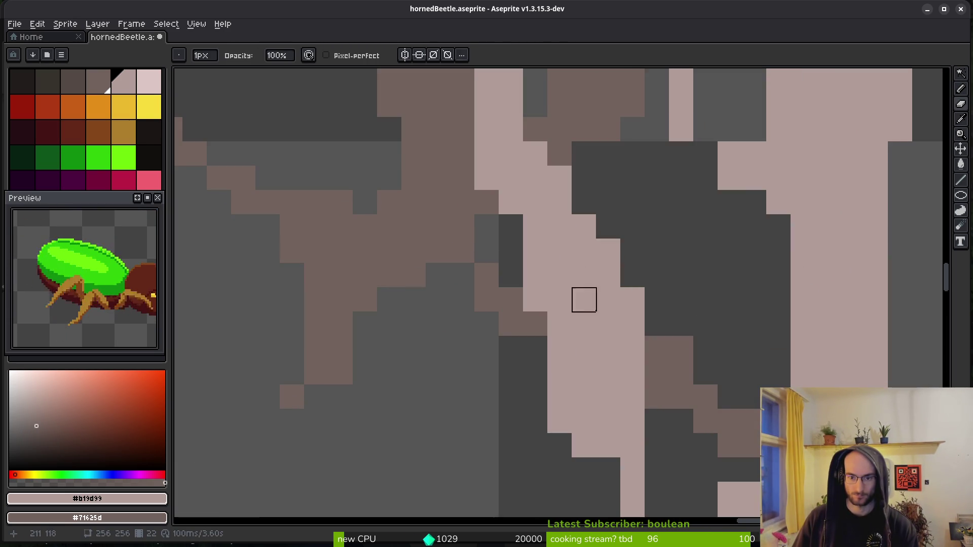
scroll(590, 303, "down", 2)
scroll(567, 317, "up", 1)
key("f")
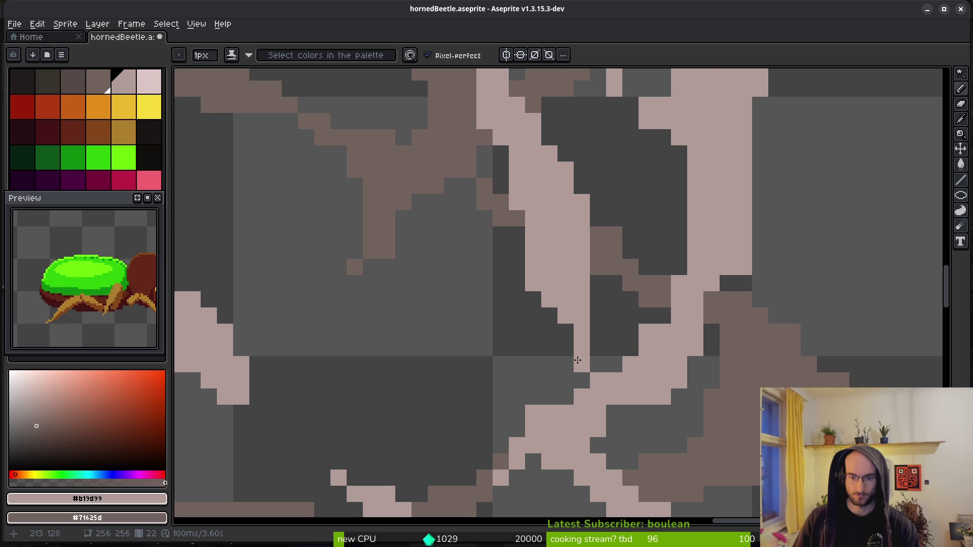
key("e")
scroll(506, 337, "down", 3)
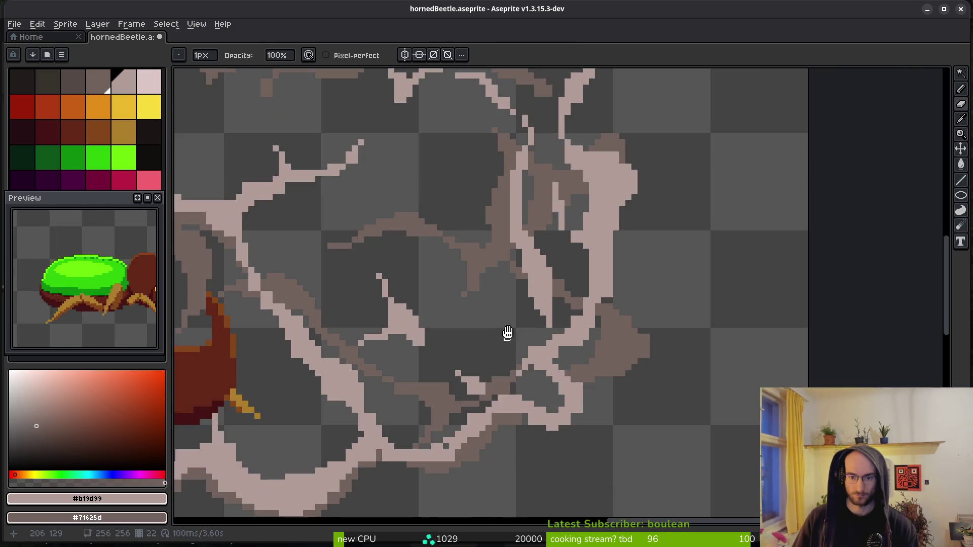
- Erase two stray light pink pixels and two brown shadow pixels from the smoke
scroll(684, 298, "up", 4)
key("f")
scroll(571, 262, "down", 3)
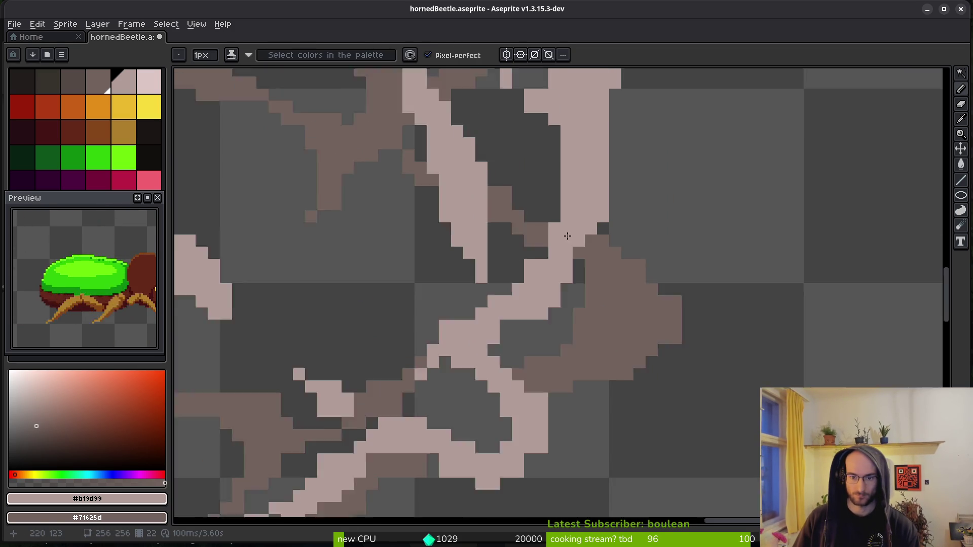
scroll(621, 243, "up", 3)
key("e")
scroll(488, 230, "down", 3)
scroll(480, 298, "up", 3)
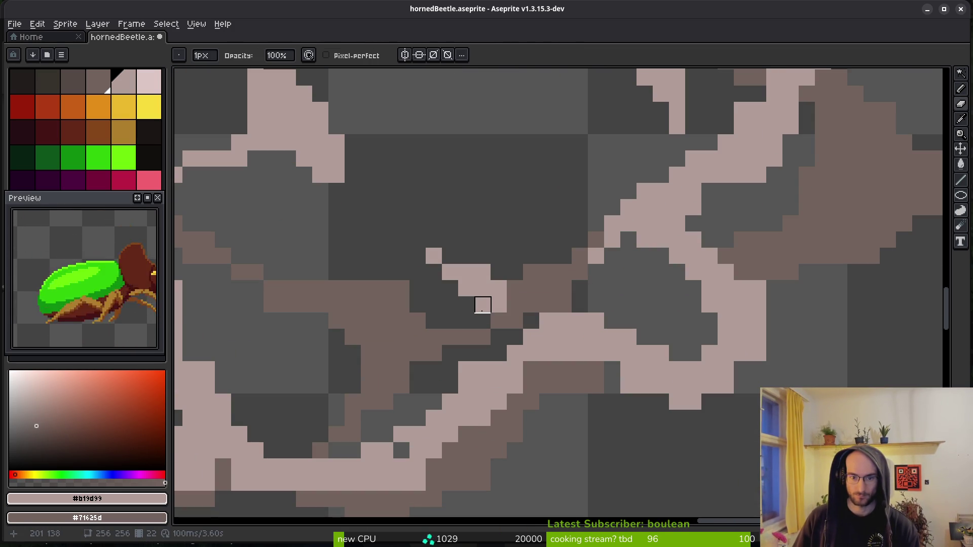
left_click_drag(498, 289, 531, 272)
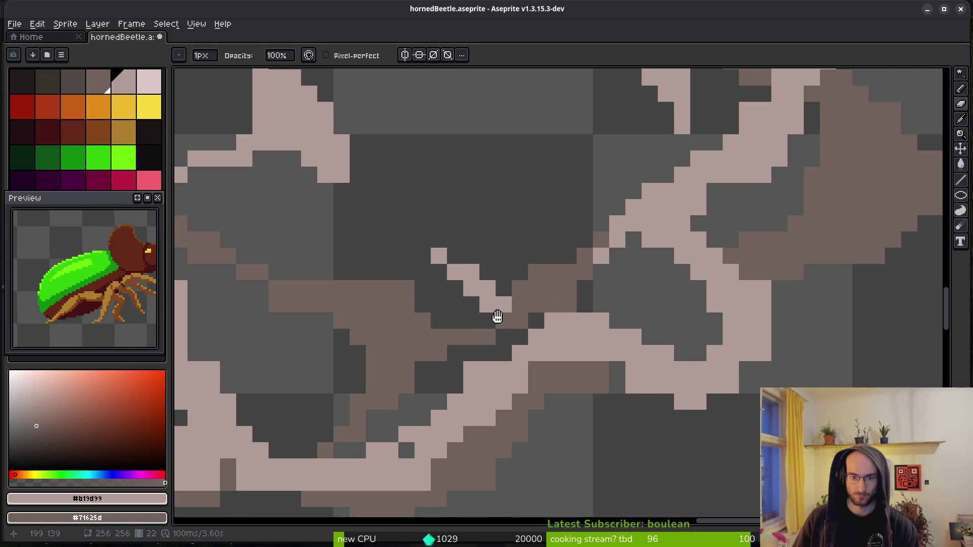
left_click_drag(462, 320, 563, 315)
scroll(568, 300, "left", 6)
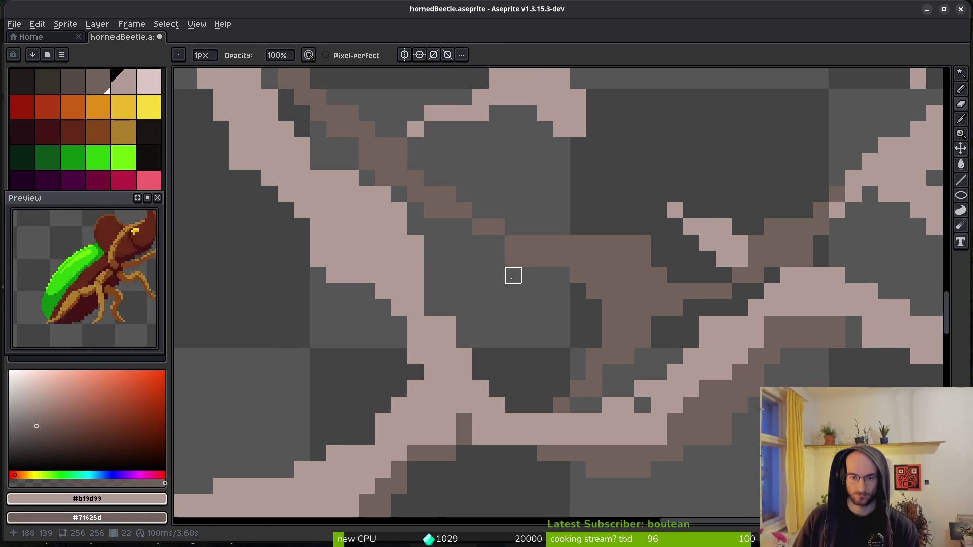
left_click_drag(529, 259, 480, 260)
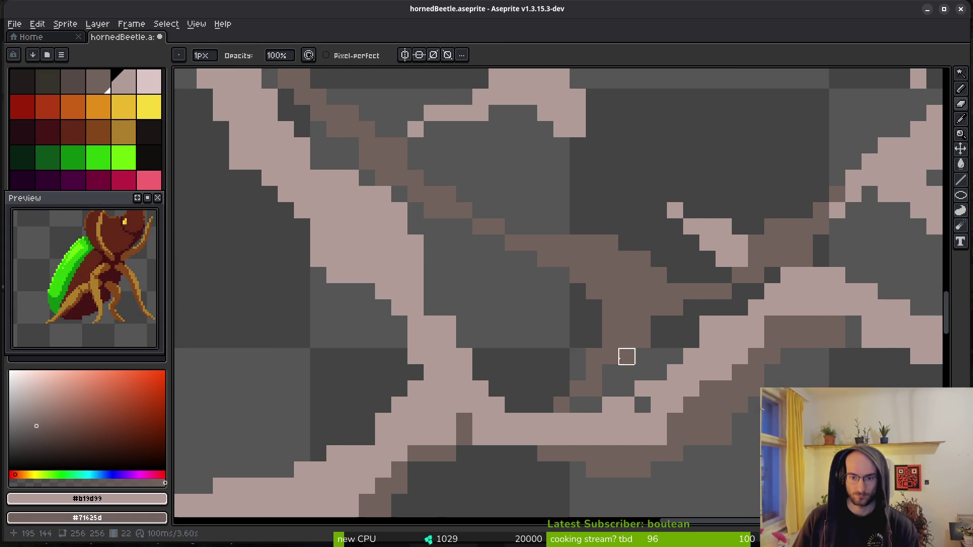
scroll(522, 238, "up", 4)
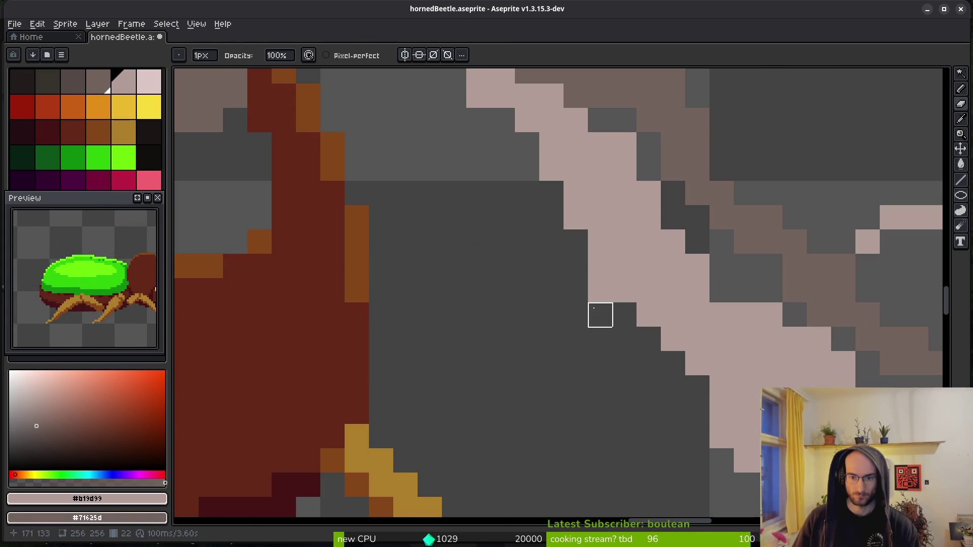
- Add two single light pink pixels at the smoke branch edges
key("f")
left_click(658, 338)
left_click(718, 289)
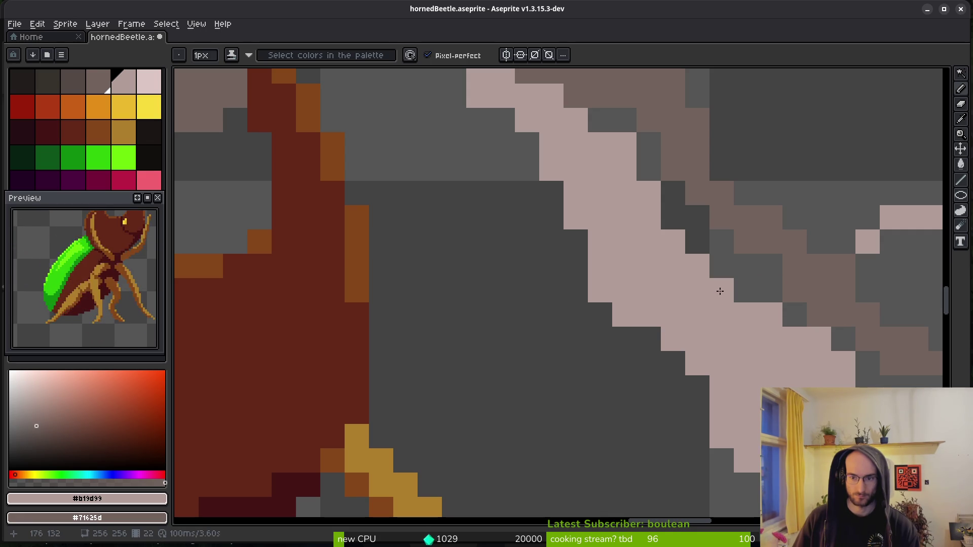
scroll(637, 278, "down", 3)
scroll(627, 261, "up", 3)
scroll(627, 261, "up", 2)
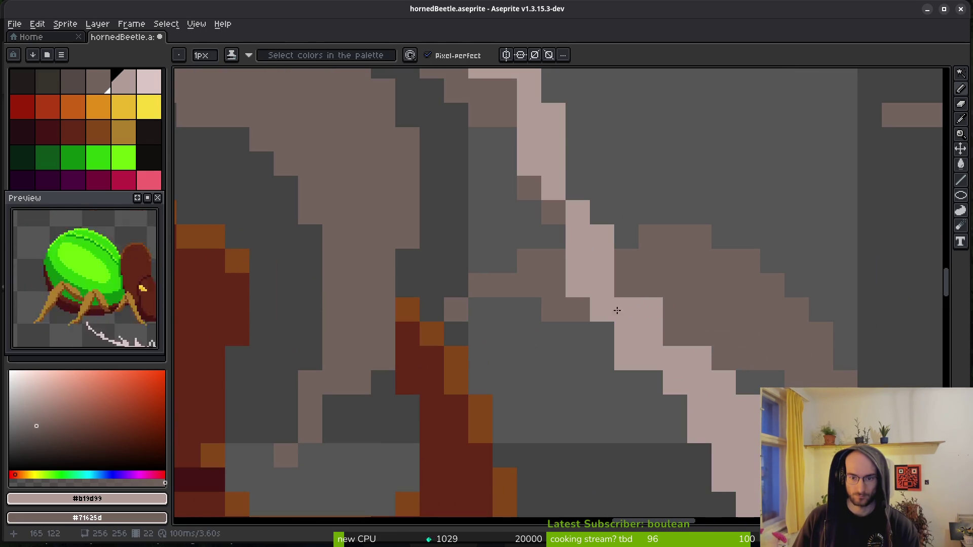
- On the next frame, add two more light pink pixels to the smoke edges
key("Right")
key("Right")
key("Right")
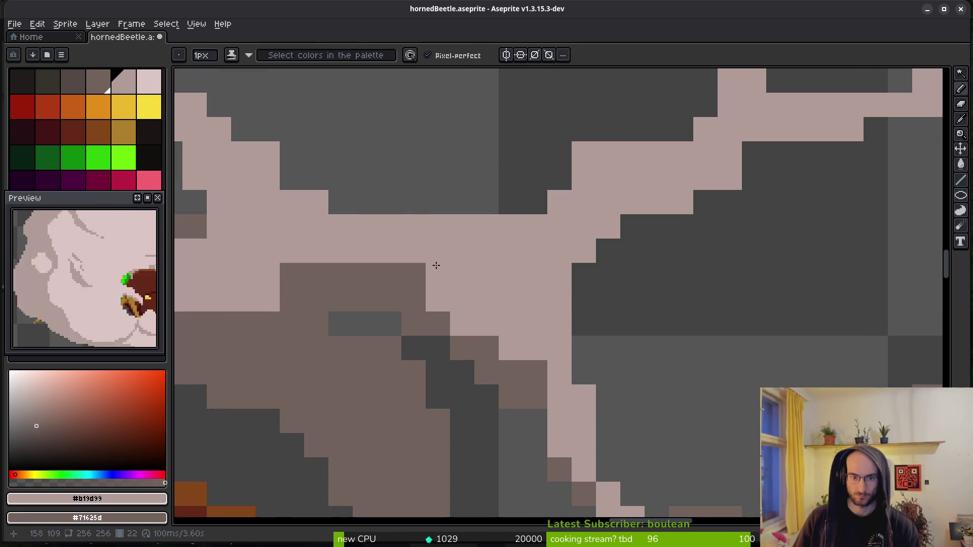
left_click(561, 181)
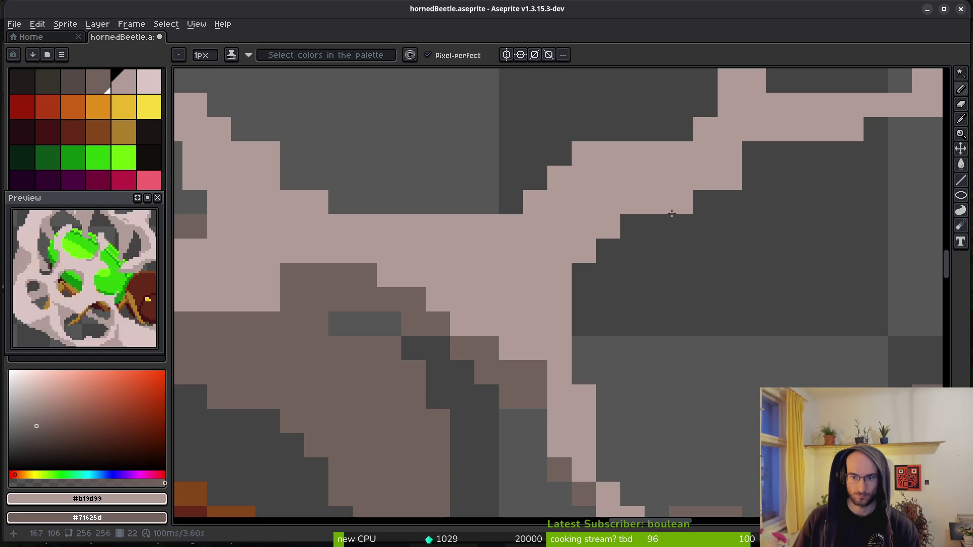
scroll(623, 218, "left", 5)
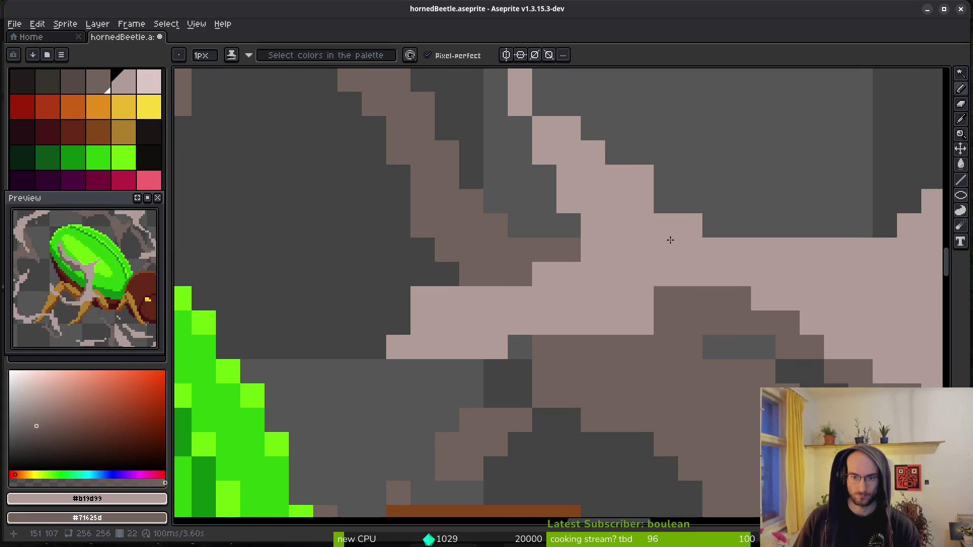
left_click(670, 304)
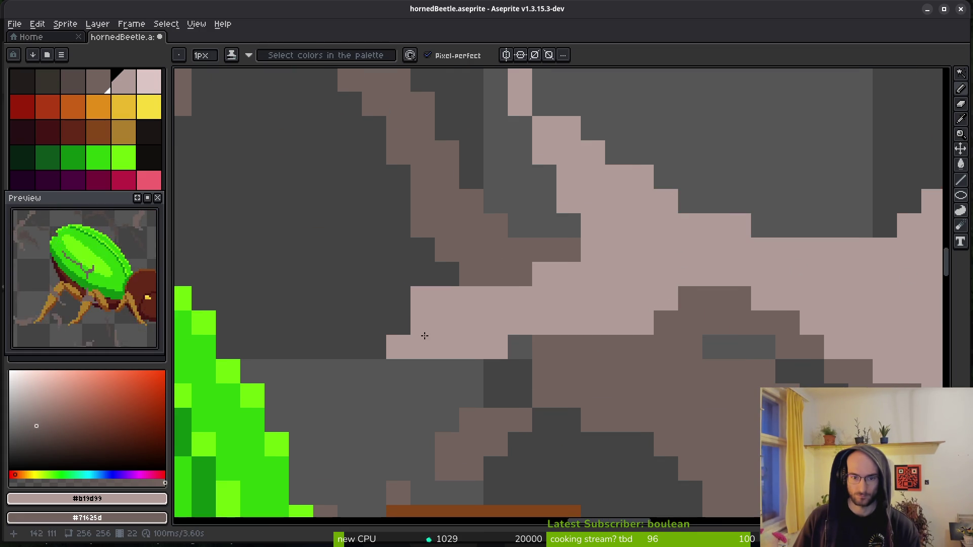
scroll(494, 330, "down", 3)
scroll(604, 285, "up", 6)
key("b")
scroll(735, 272, "down", 3)
scroll(654, 218, "up", 1)
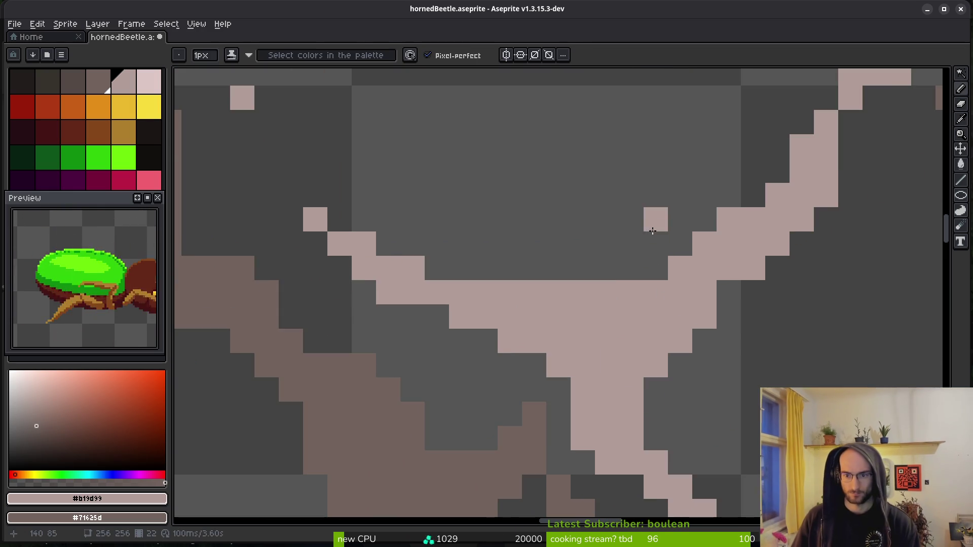
- Even out the stepped smoke edge by erasing light pixels on top, adding pale pixels along it, and removing a stray pixel
scroll(695, 210, "down", 4)
scroll(695, 209, "up", 4)
scroll(695, 209, "up", 3)
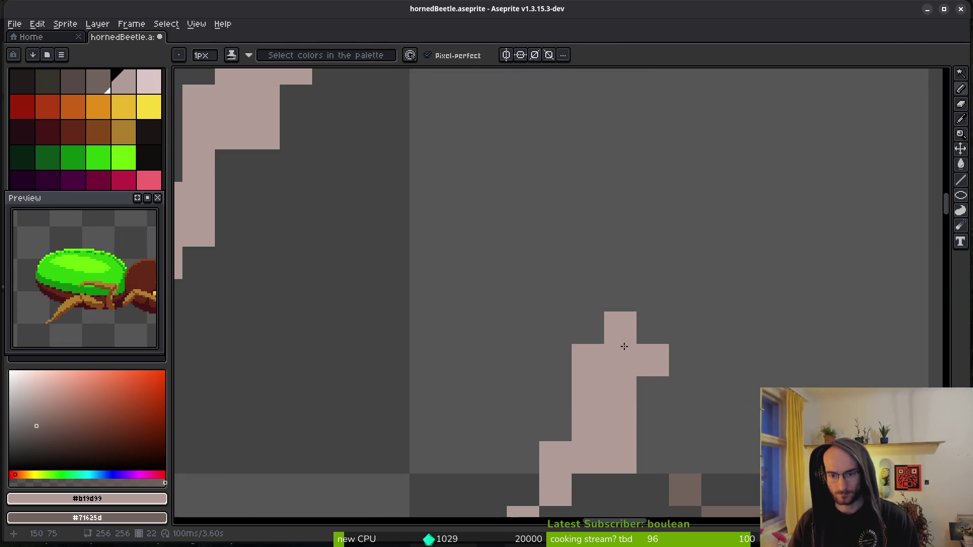
left_click_drag(588, 395, 684, 294)
mouse_move(702, 328)
left_mouse_down()
mouse_move(652, 374)
mouse_move(601, 390)
mouse_move(653, 392)
left_mouse_up()
scroll(654, 393, "down", 3)
scroll(596, 354, "up", 3)
key("e")
left_click(482, 256)
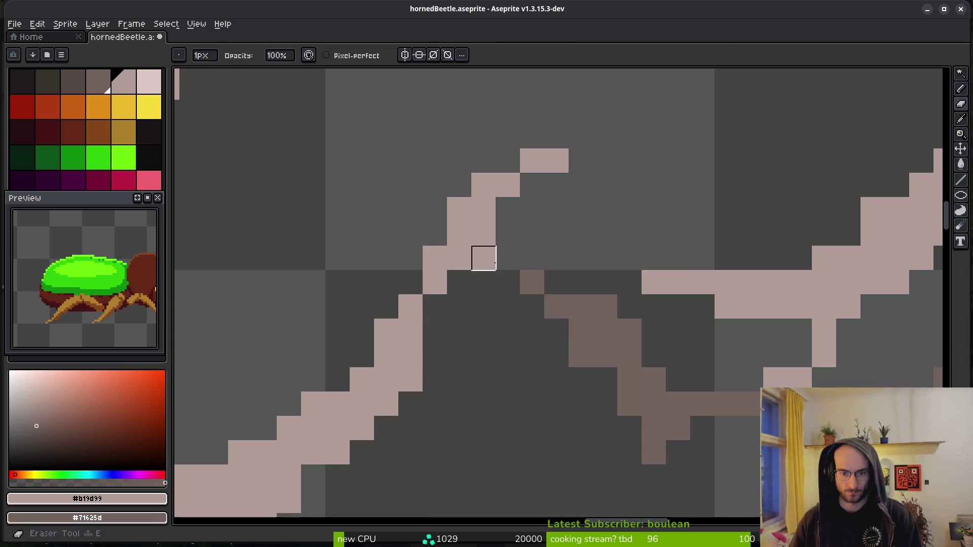
- Erase the two top light pixels of the smoke peak and a light edge pixel, then extend the pale line diagonally downward
scroll(530, 258, "right", 2)
key("b")
scroll(555, 211, "right", 4)
key("e")
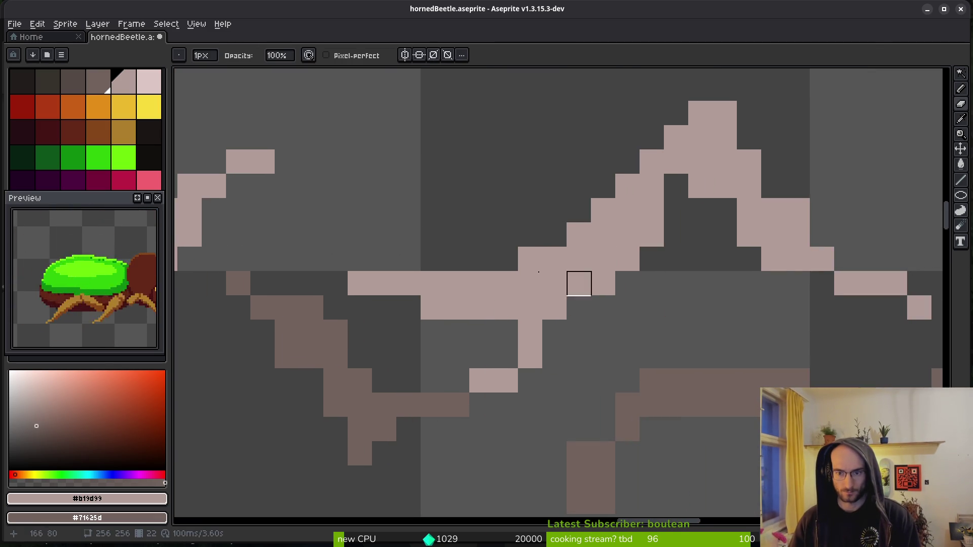
scroll(567, 207, "right", 4)
left_click_drag(470, 86, 616, 135)
key("b")
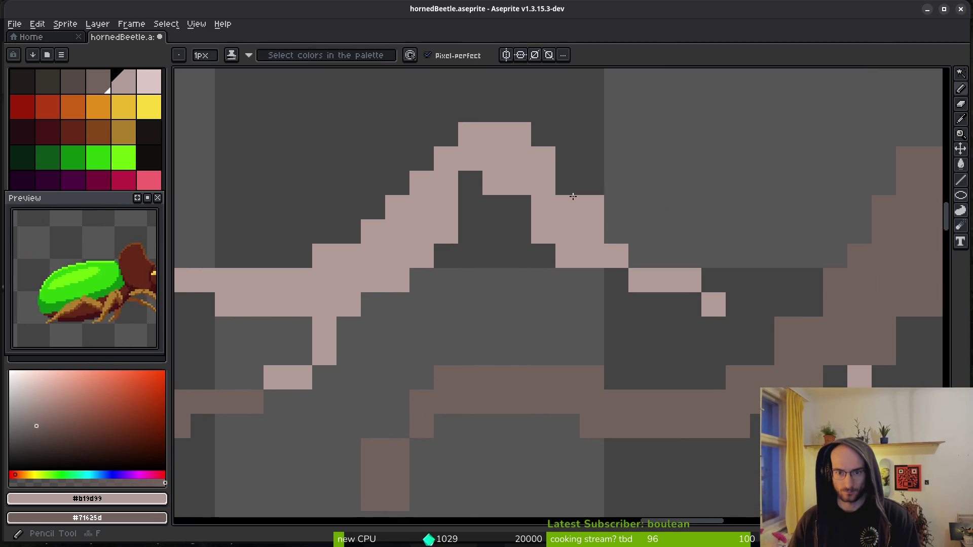
key("e")
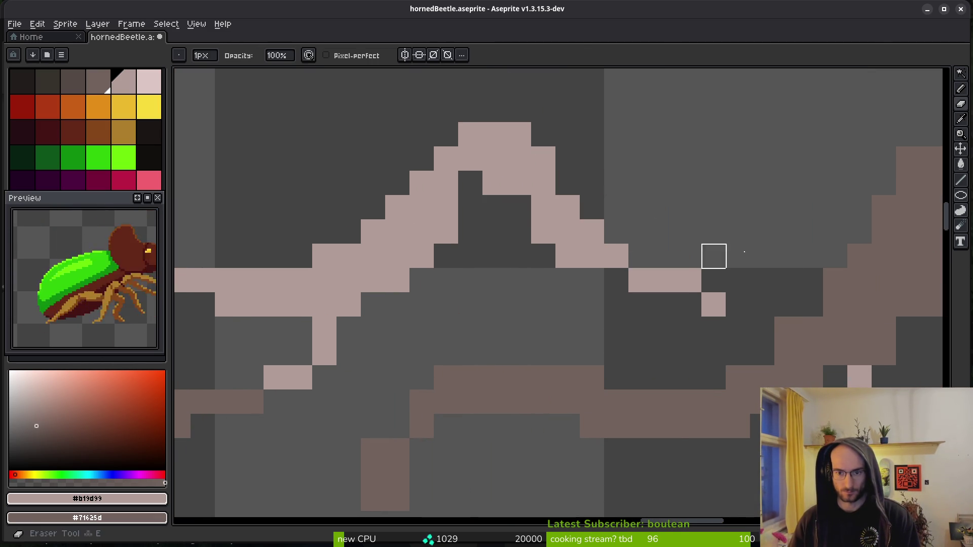
scroll(681, 239, "down", 4)
scroll(681, 263, "up", 4)
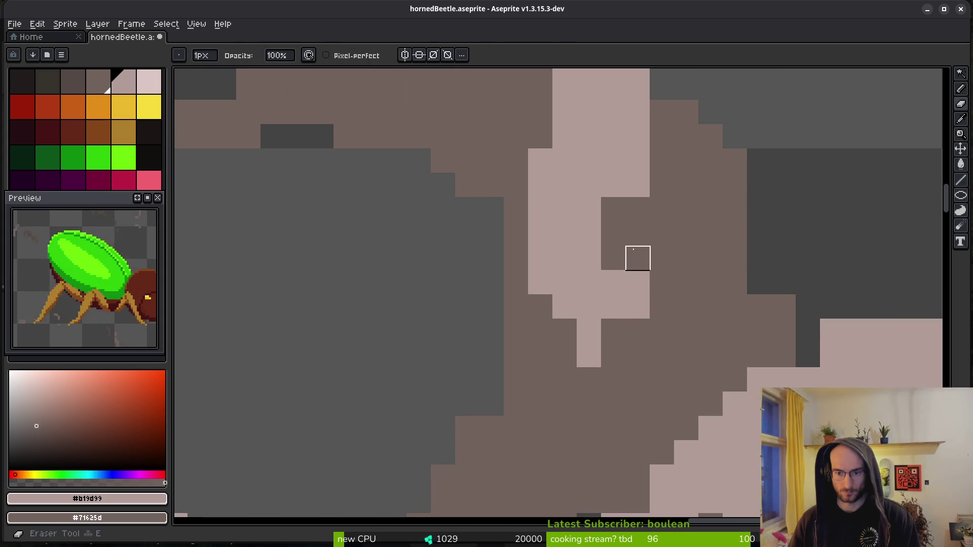
left_click(637, 306)
key("b")
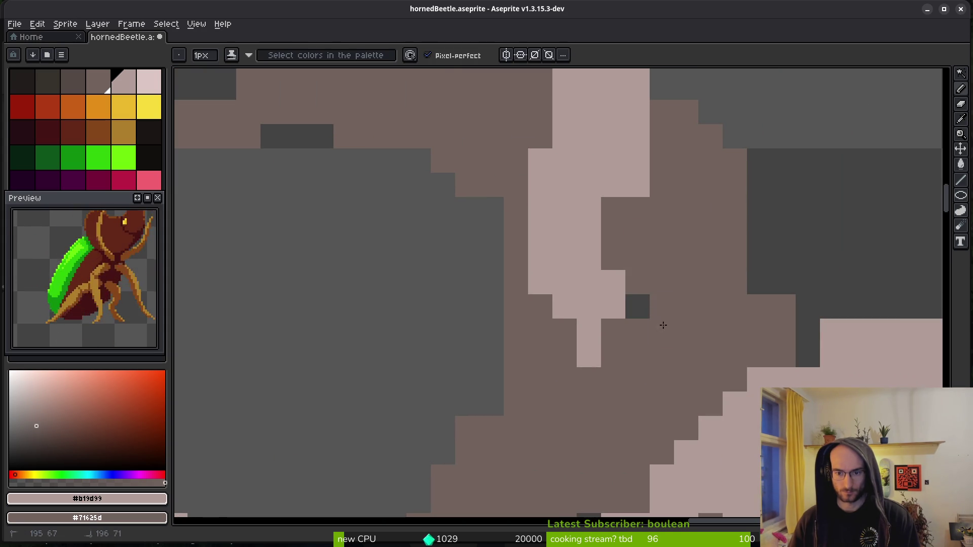
left_click_drag(587, 281, 594, 353)
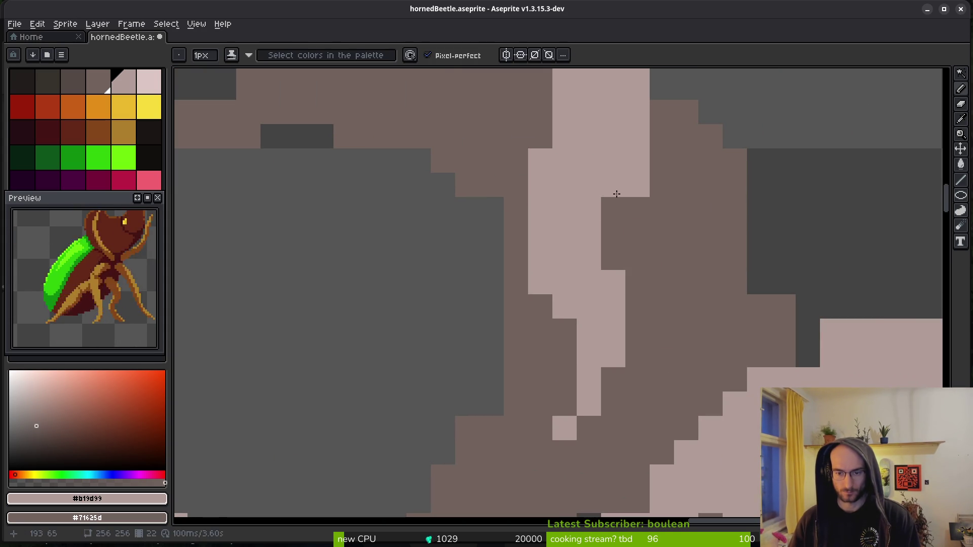
- Fill a dark gap pixel with pale pink and adjust the pale pixels beside the spike and along the ridge
scroll(608, 228, "up", 2)
scroll(610, 314, "up", 3)
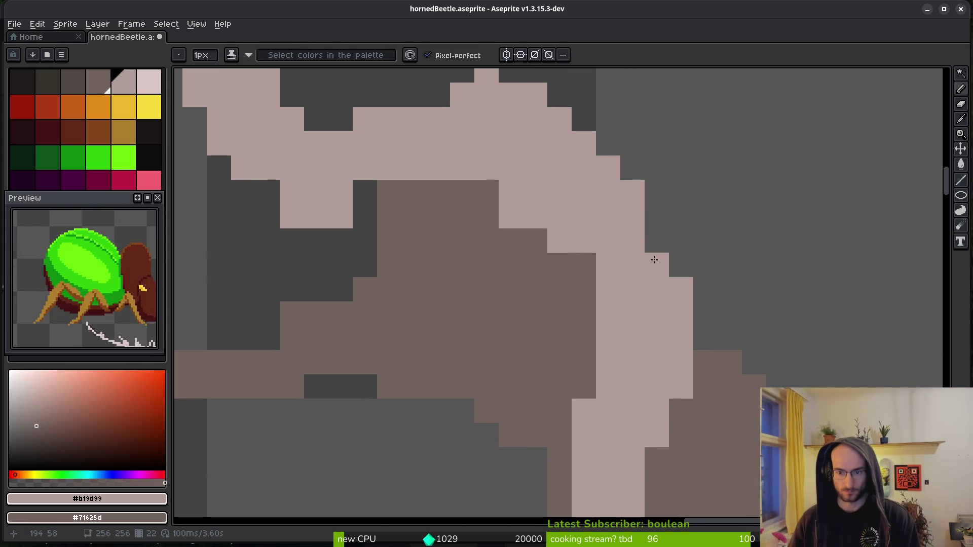
scroll(628, 289, "up", 2)
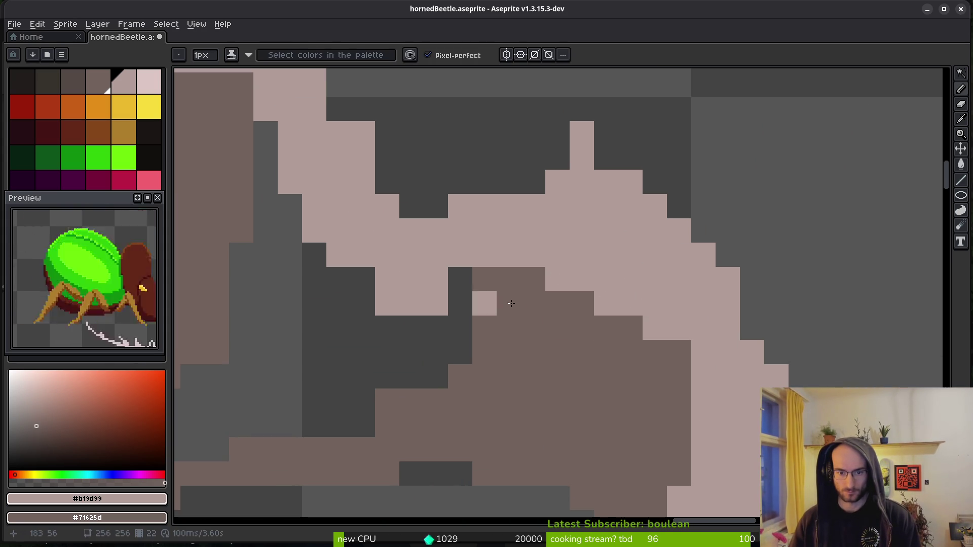
scroll(528, 326, "left", 2)
key("e")
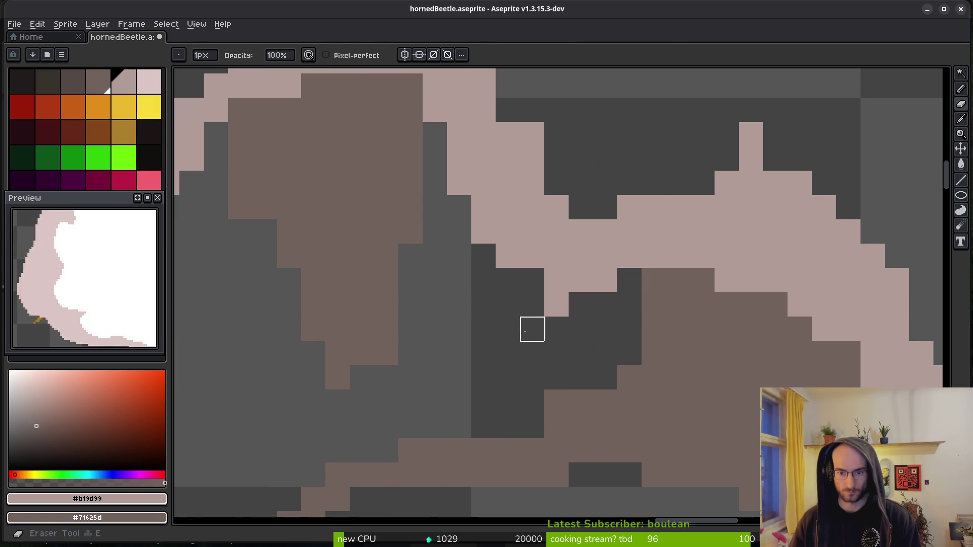
key("b")
left_click(532, 280)
left_click_drag(582, 272, 558, 348)
key("e")
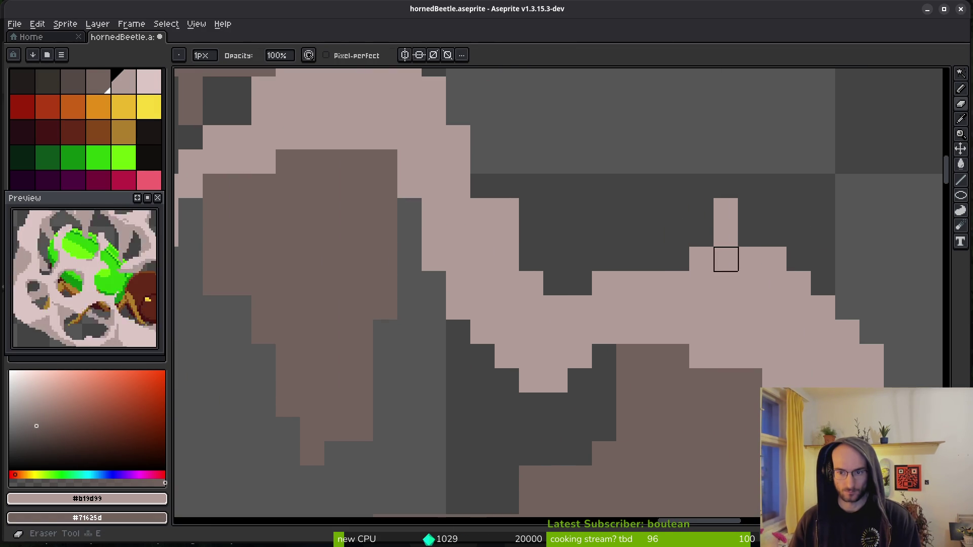
key("b")
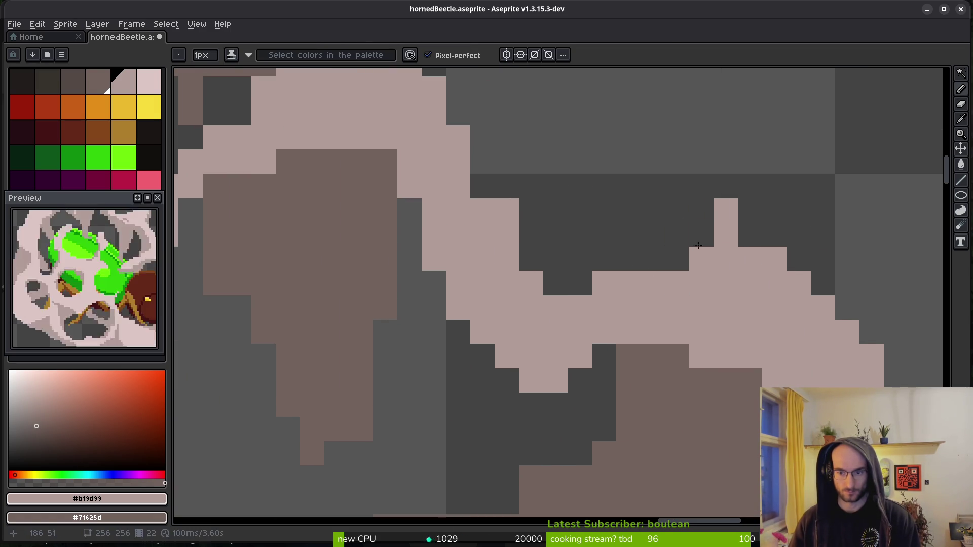
left_click(701, 236)
key("e")
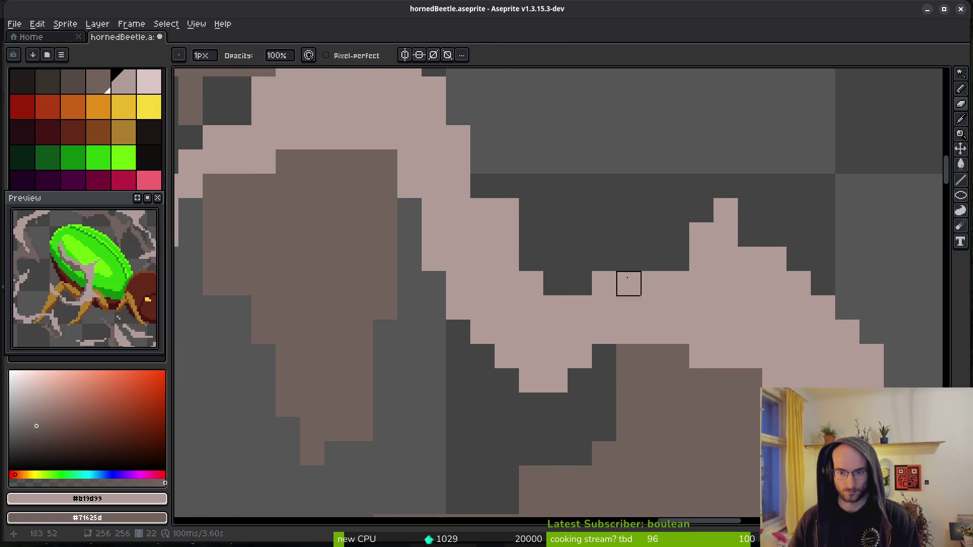
left_click(701, 259)
key("b")
left_click(679, 258)
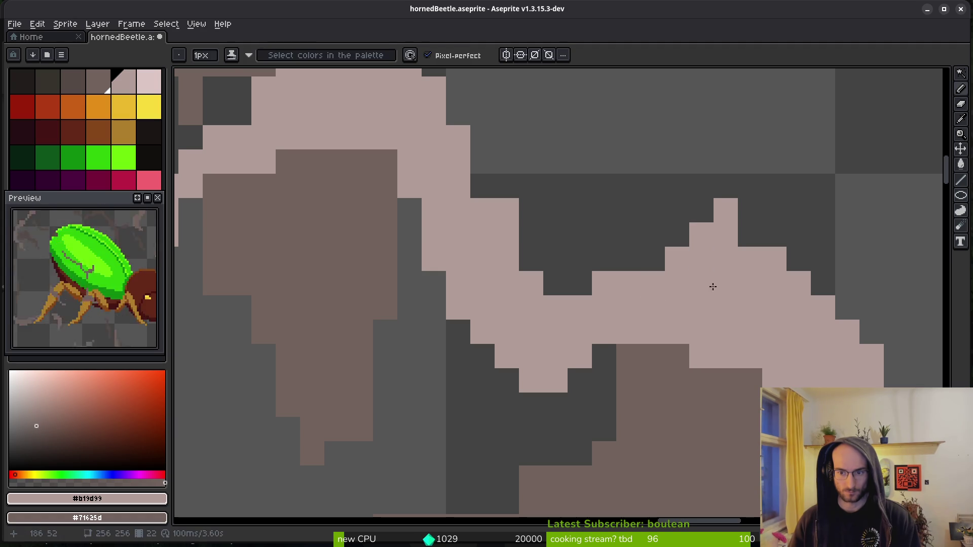
- Erase a stray pink pixel and a few pink pixels along the smoke edge
scroll(703, 263, "down", 3)
scroll(669, 262, "up", 3)
key("e")
left_click(710, 256)
key("b")
key("e")
left_click_drag(646, 158, 662, 175)
key("b")
scroll(709, 215, "down", 2)
scroll(712, 219, "up", 2)
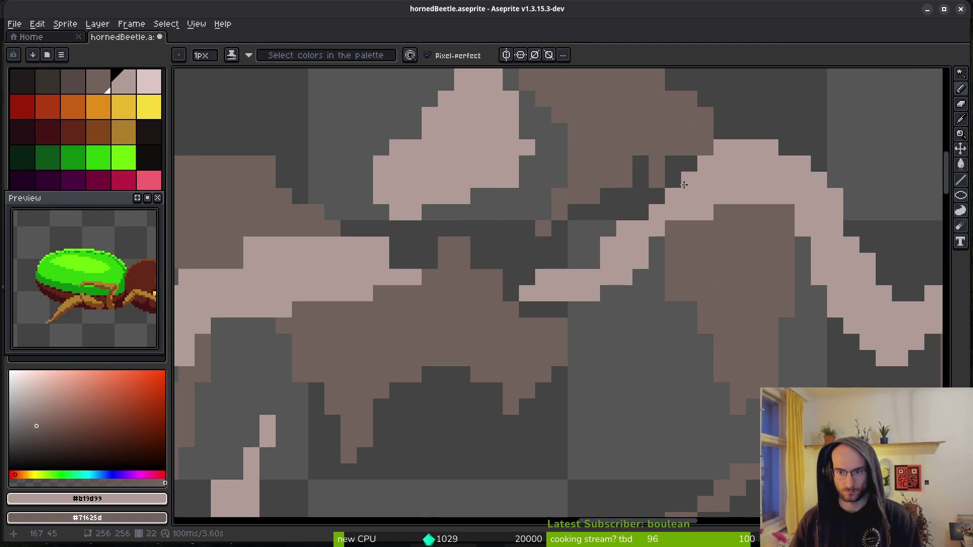
- Erase a short row of pale pixels in another section of the smoke
left_click_drag(605, 285, 747, 356)
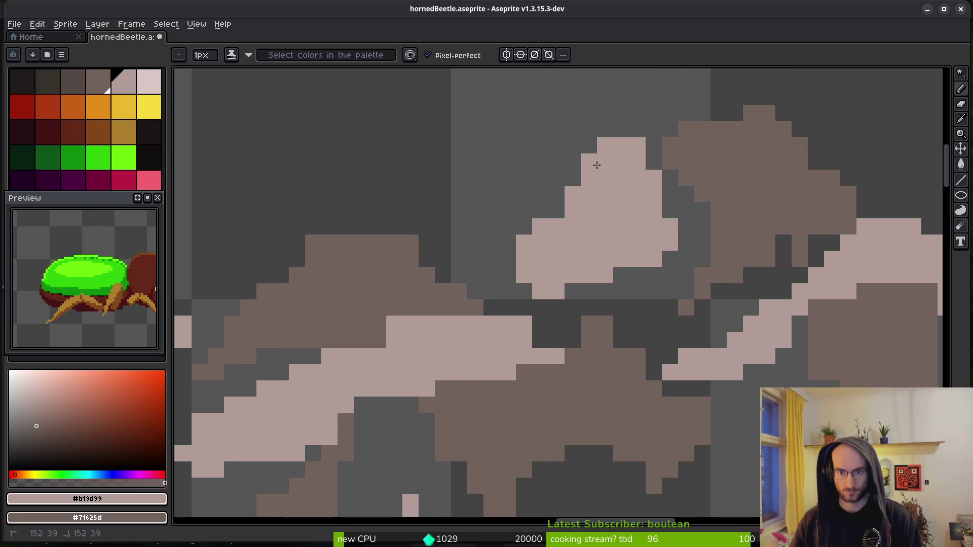
scroll(573, 258, "down", 2)
left_click_drag(573, 258, 796, 184)
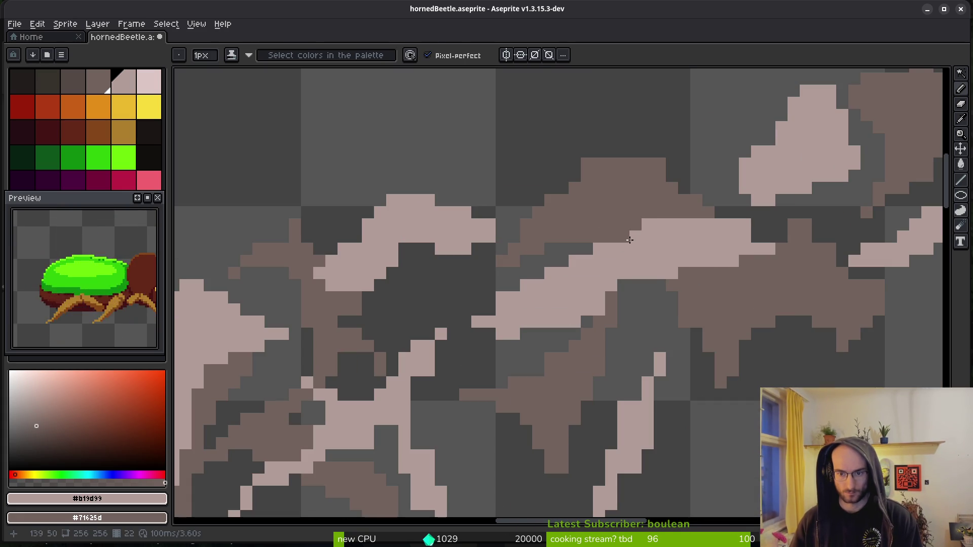
key("e")
left_click_drag(647, 224, 684, 223)
key("b")
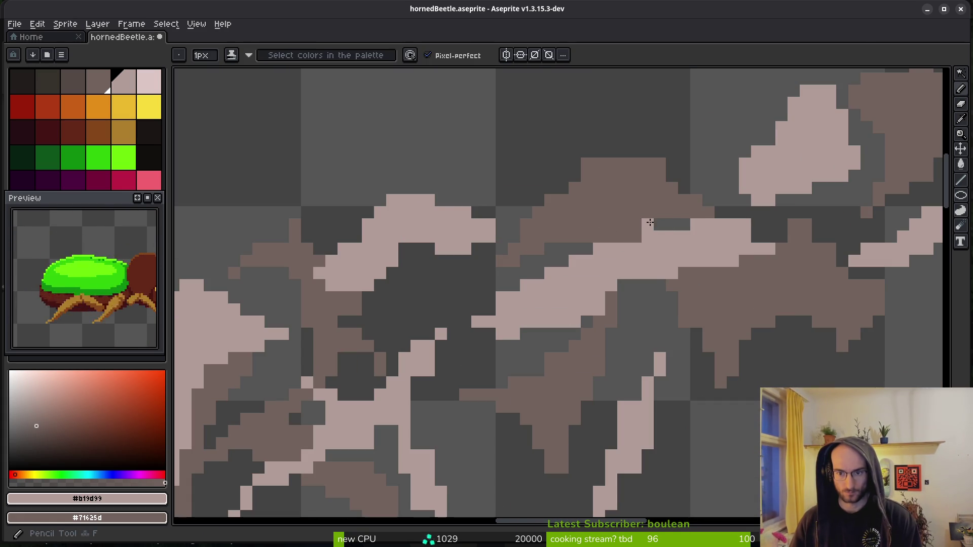
scroll(660, 223, "up", 3)
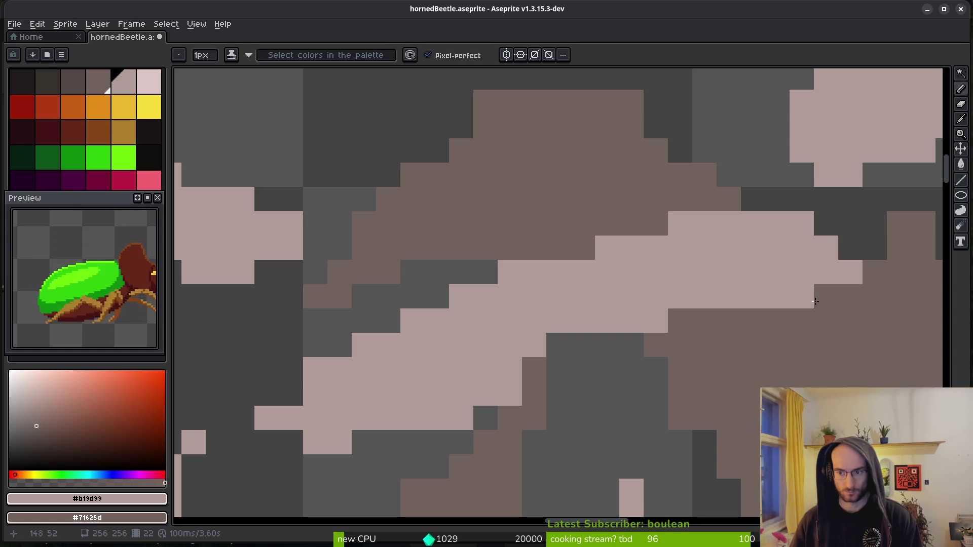
scroll(808, 294, "down", 3)
scroll(717, 340, "up", 3)
- Recolour one pale pixel in the darker shade, add pale edge pixels, and extend the pink row two pixels right
right_click(662, 334)
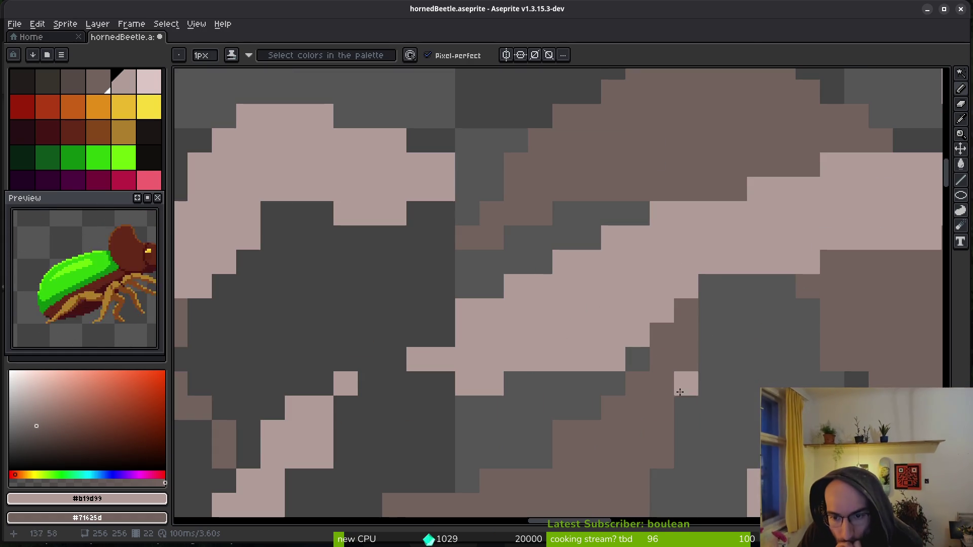
left_click(443, 334)
left_click_drag(445, 366, 627, 306)
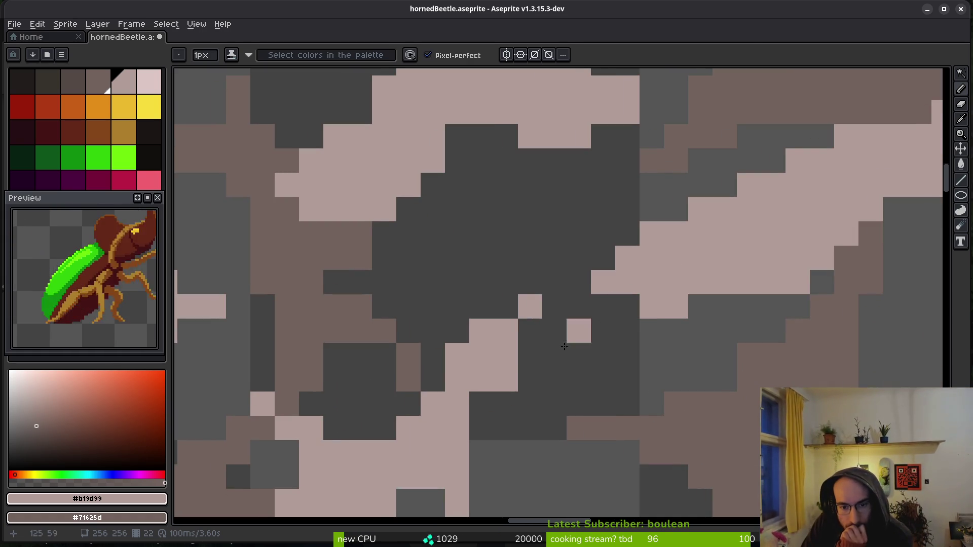
left_click_drag(505, 284, 526, 375)
left_click(538, 410)
left_click(562, 362)
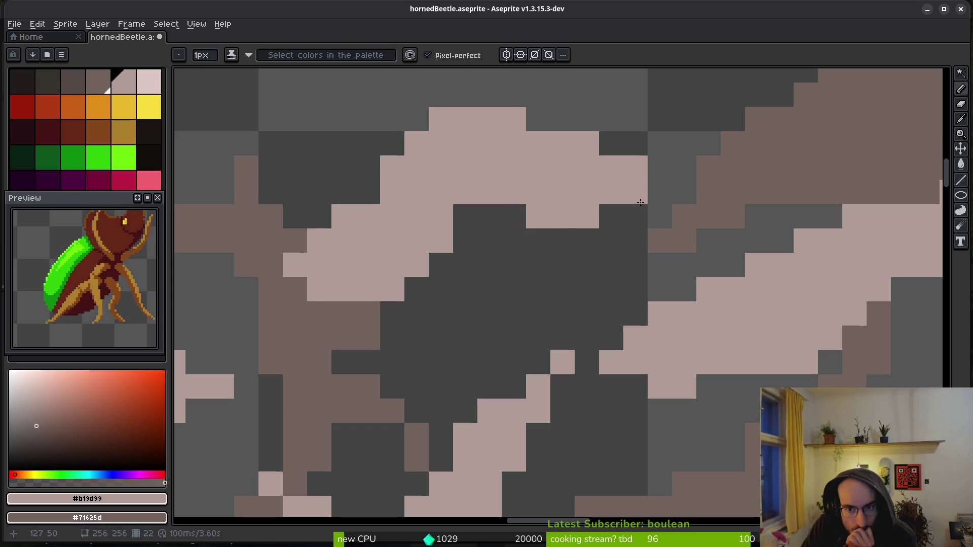
left_click_drag(633, 215, 610, 212)
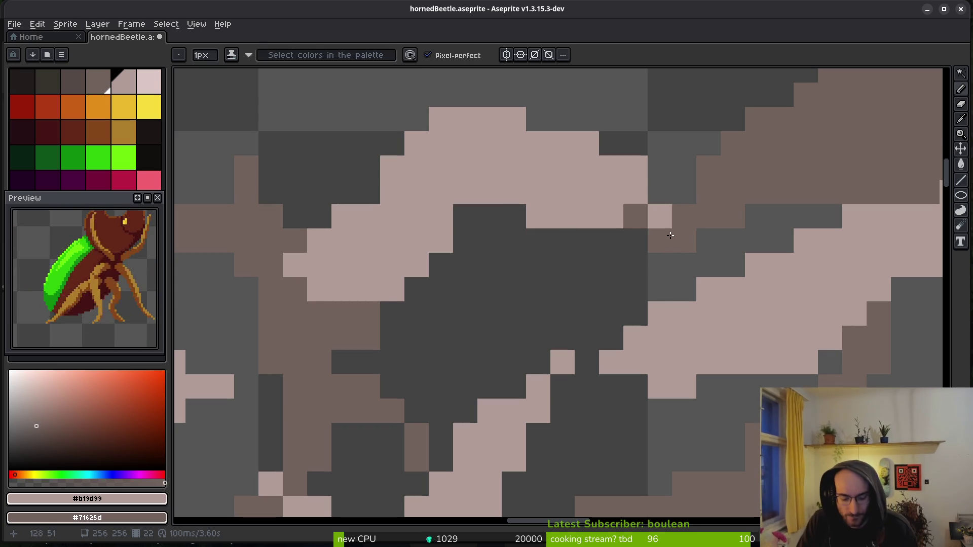
key("e")
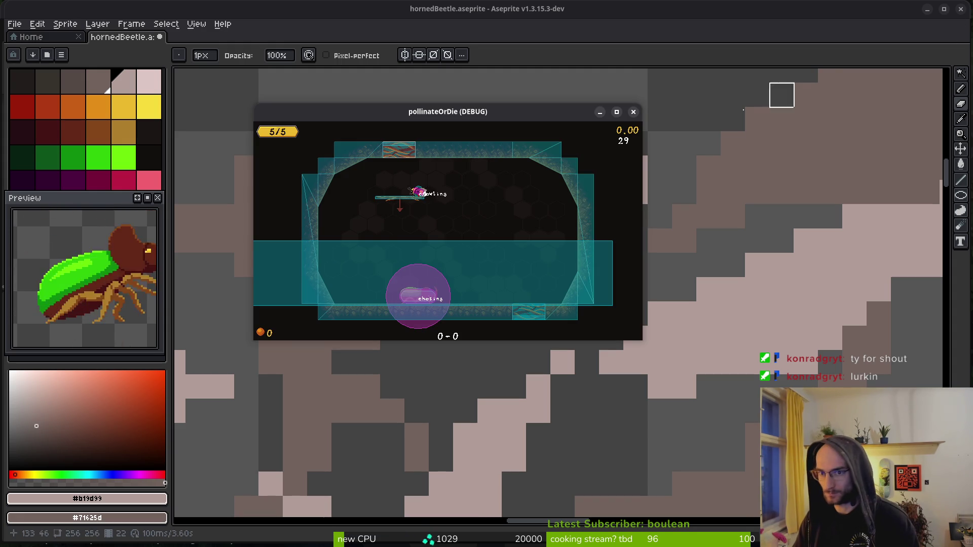
- Close the game test window and check the rhino_beetle scene's sprite, timers and state nodes in Godot
left_click(633, 111)
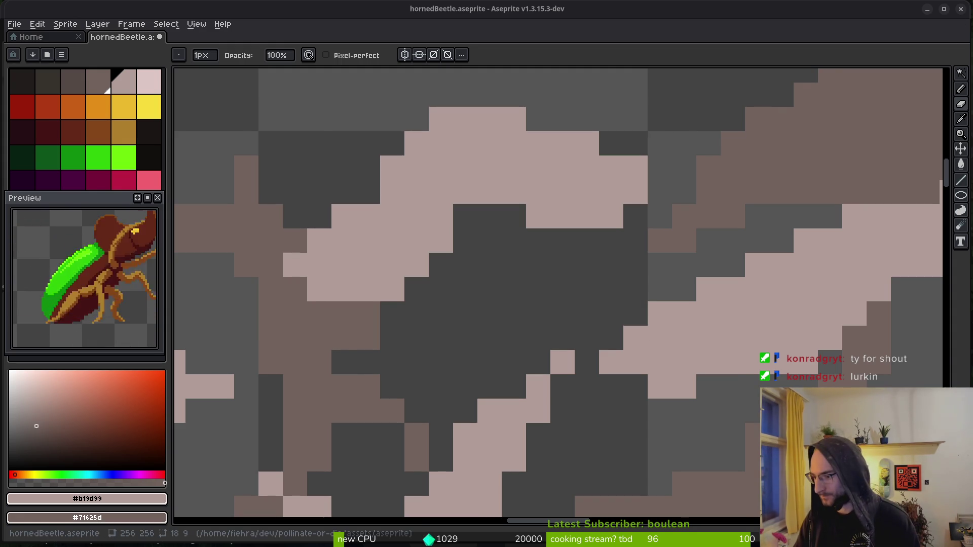
key("alt+Tab")
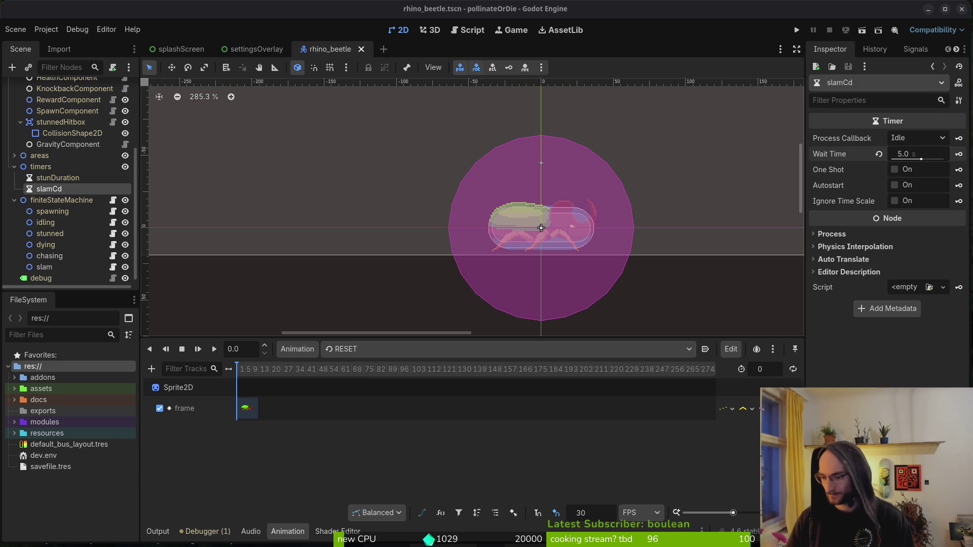
left_click(306, 273)
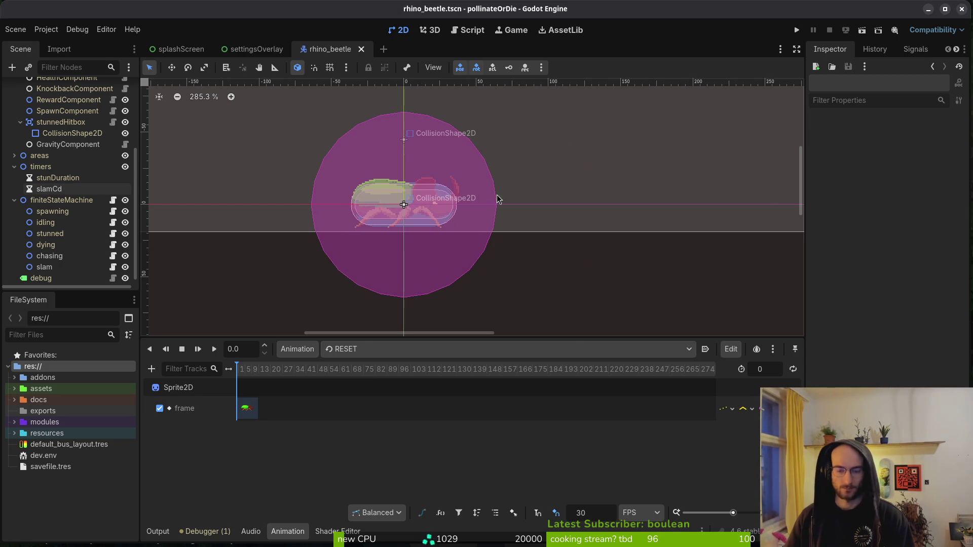
key("alt+Tab")
key("alt+Tab")
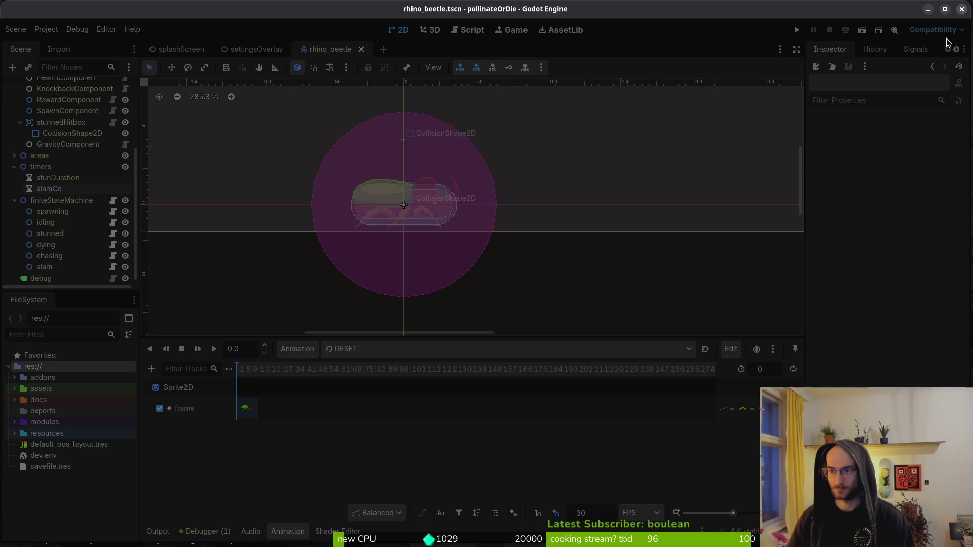
key("alt+Tab")
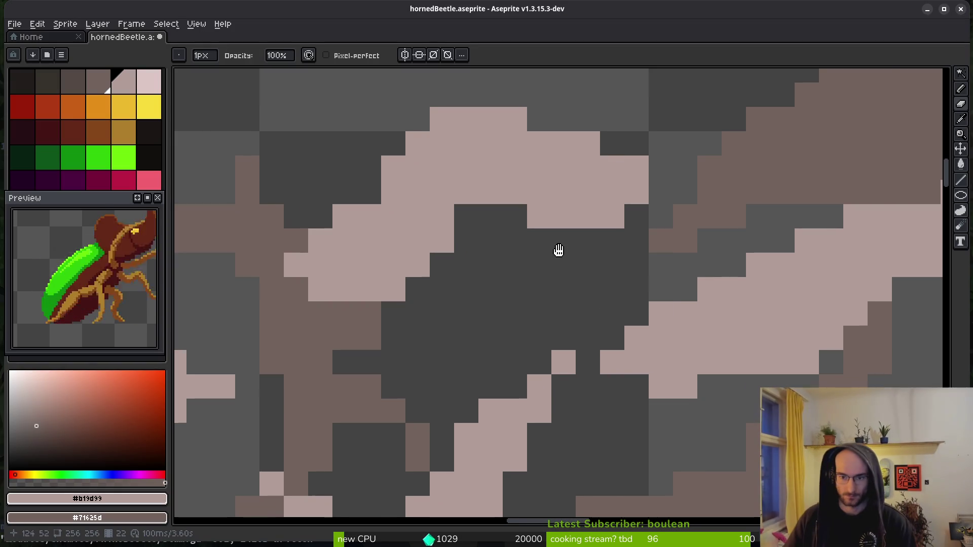
- Zoom into the smoke and pencil two pale pixels onto its outline
scroll(627, 330, "down", 2)
key("b")
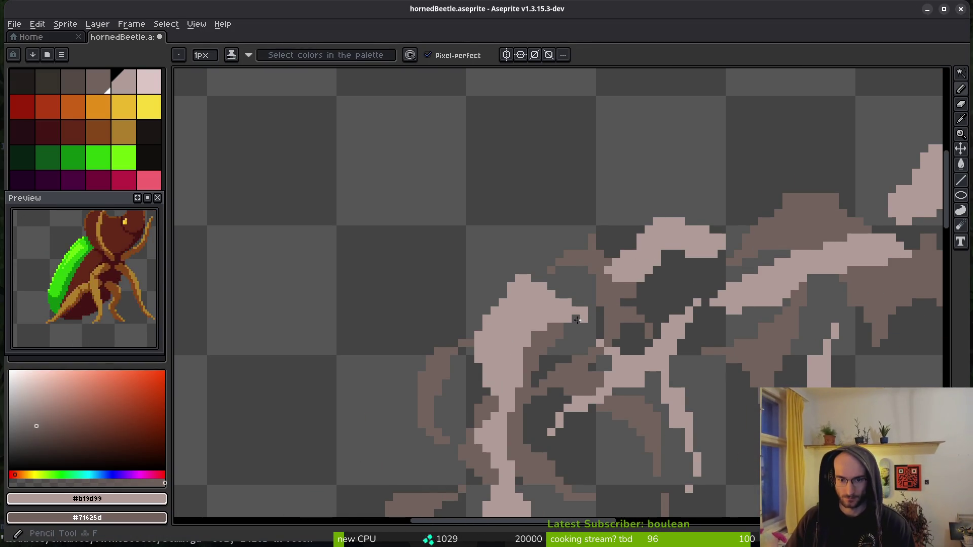
scroll(649, 253, "down", 2)
scroll(649, 253, "left", 2)
scroll(632, 227, "up", 3)
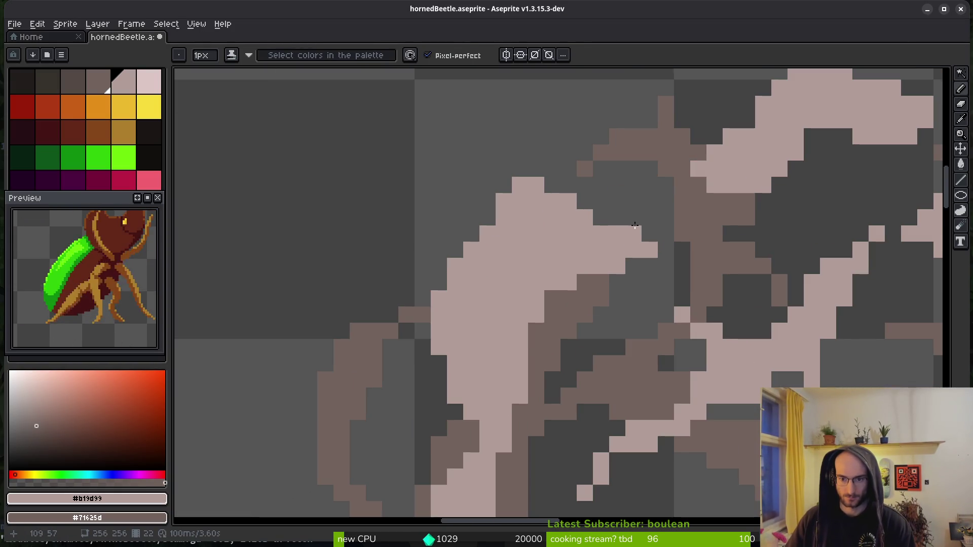
scroll(678, 316, "down", 4)
scroll(678, 315, "up", 3)
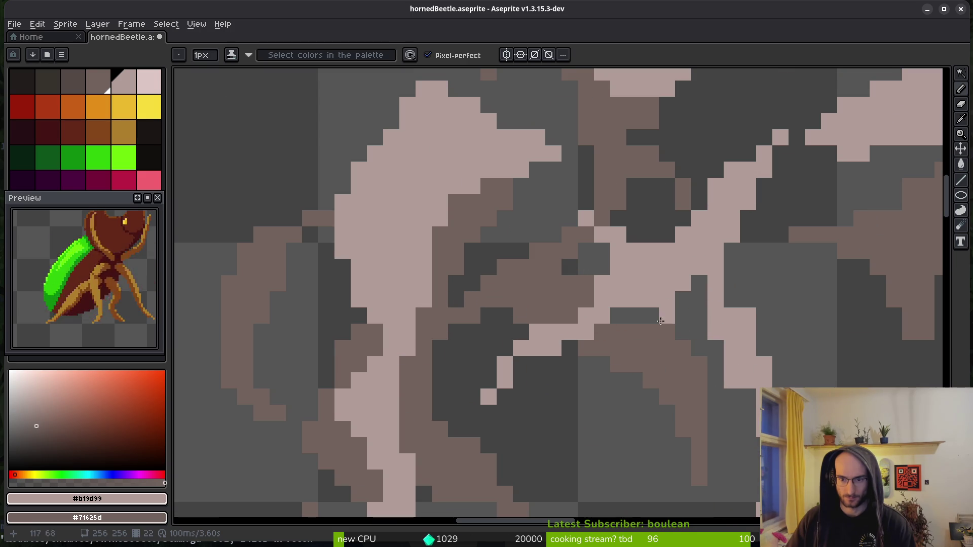
scroll(659, 319, "down", 3)
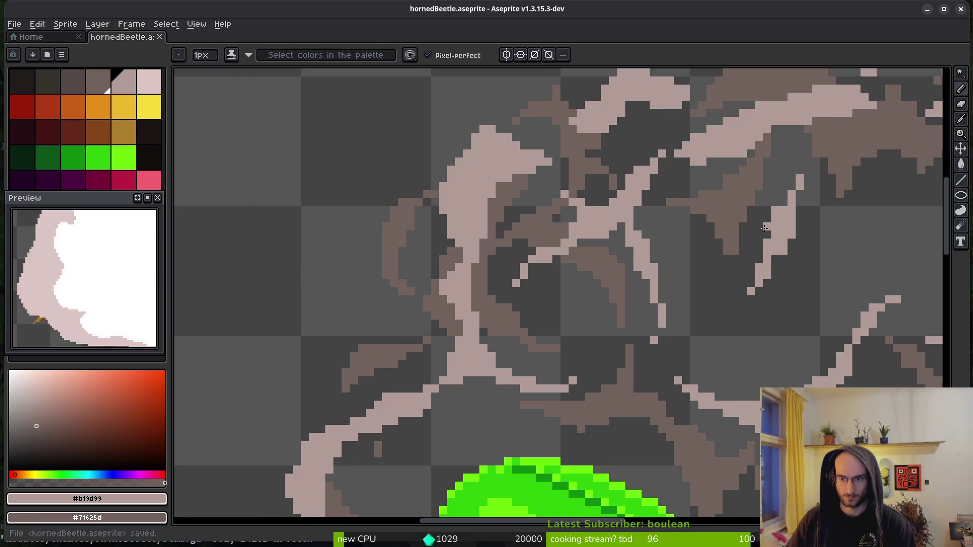
scroll(762, 228, "up", 1)
scroll(780, 214, "down", 1)
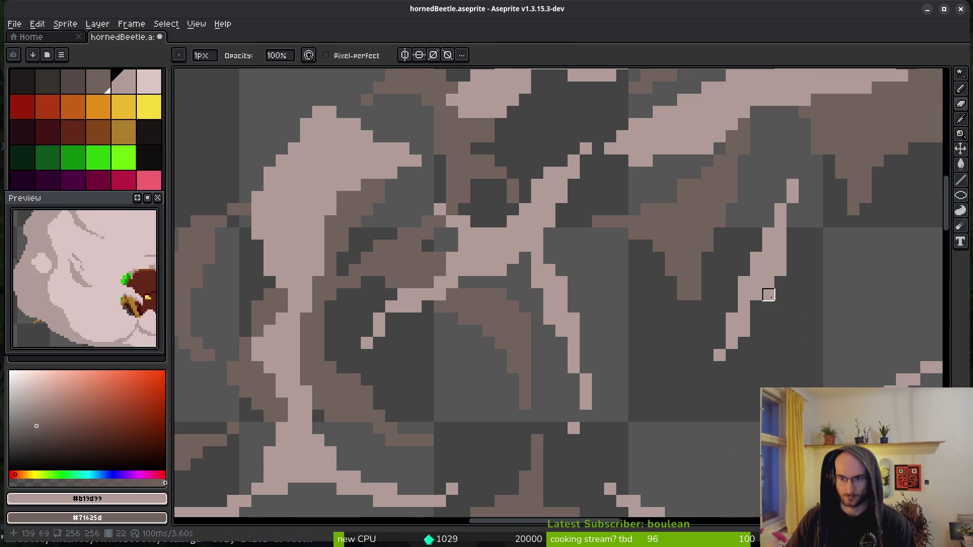
scroll(679, 228, "down", 1)
scroll(679, 228, "up", 1)
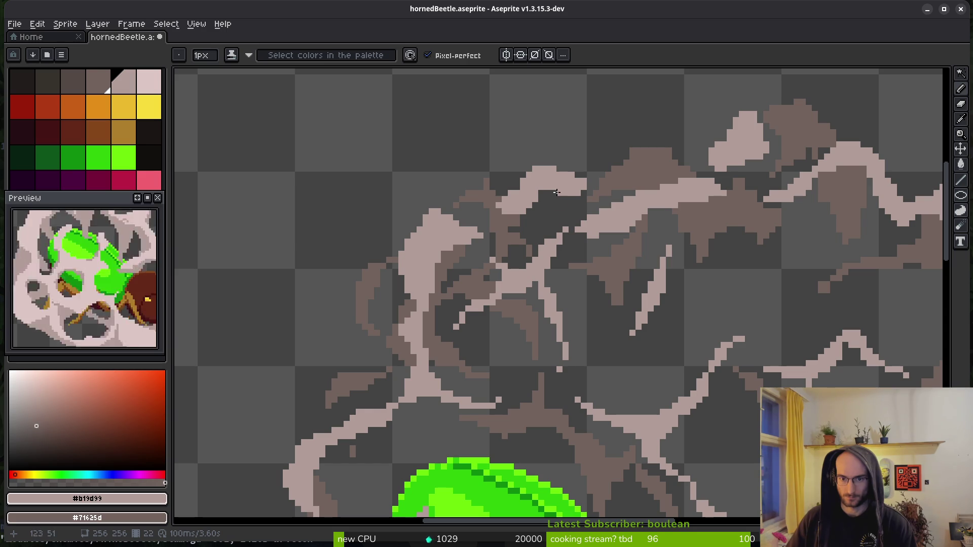
scroll(531, 218, "up", 1)
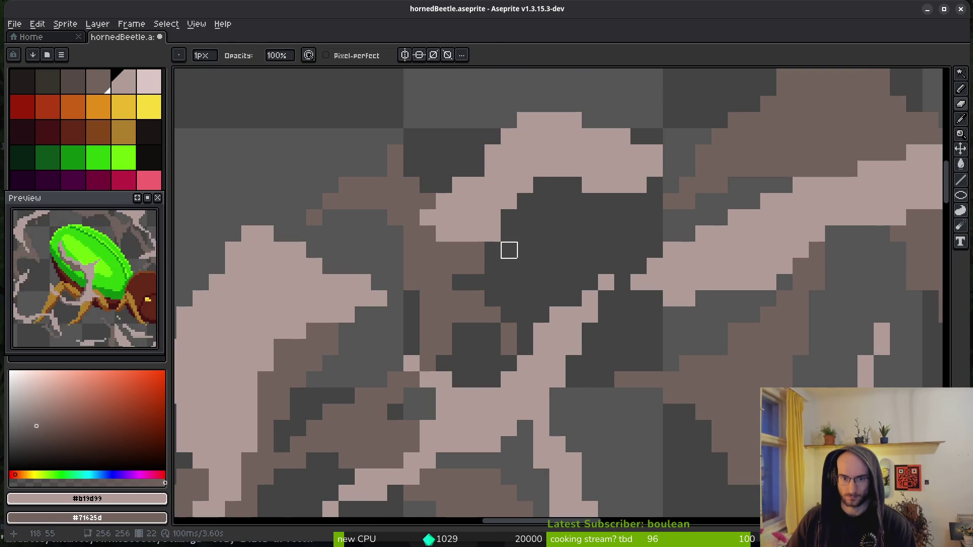
scroll(552, 249, "down", 3)
scroll(749, 254, "up", 1)
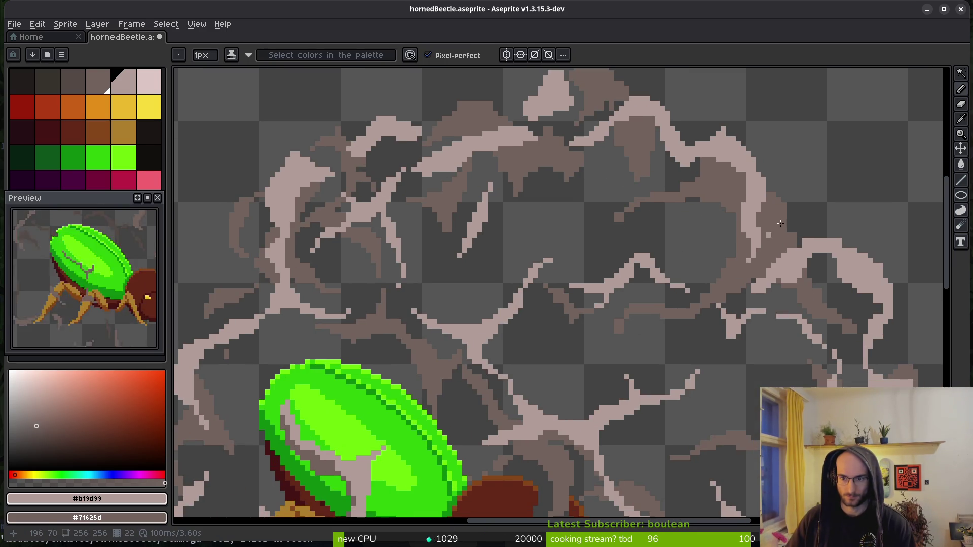
scroll(682, 155, "up", 3)
left_click_drag(734, 250, 588, 223)
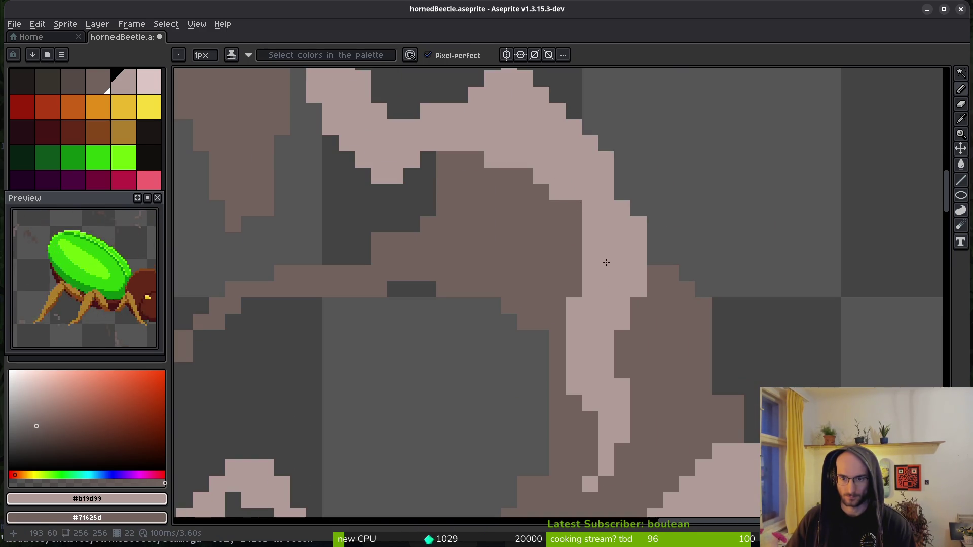
scroll(619, 274, "down", 3)
scroll(679, 354, "up", 3)
left_click(603, 231)
left_click(668, 281)
- Step to the next frame and erase stray light pixels from the smoke edge
left_click_drag(797, 347, 679, 307)
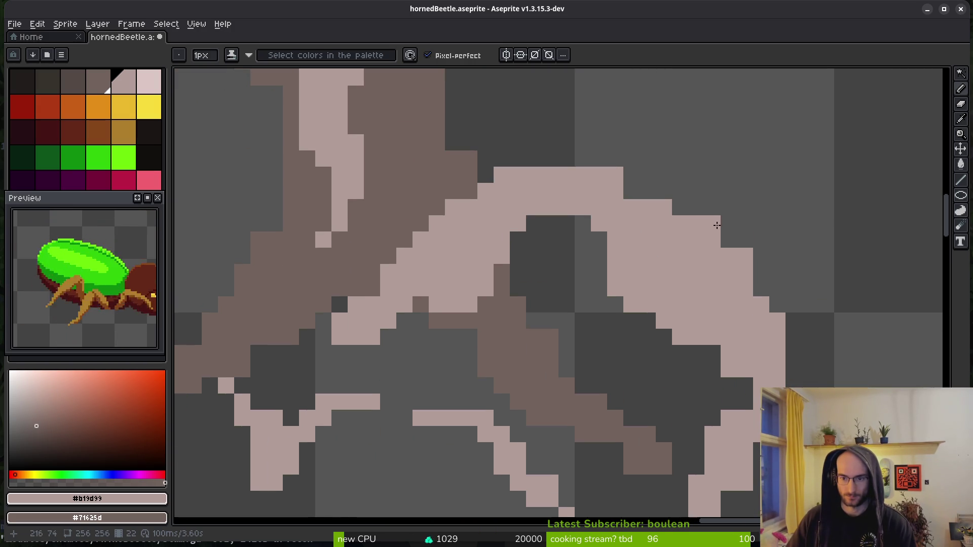
key("period")
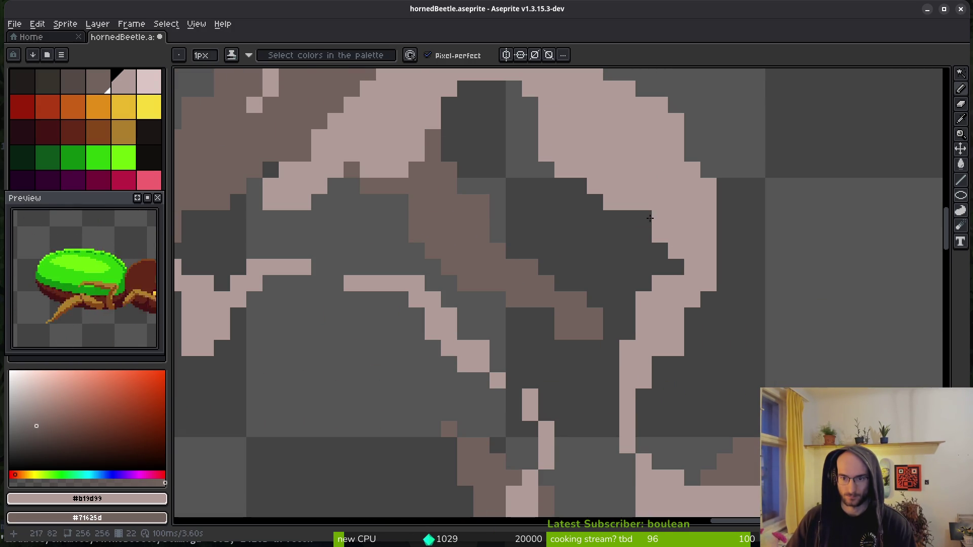
key("e")
left_click_drag(659, 234, 676, 250)
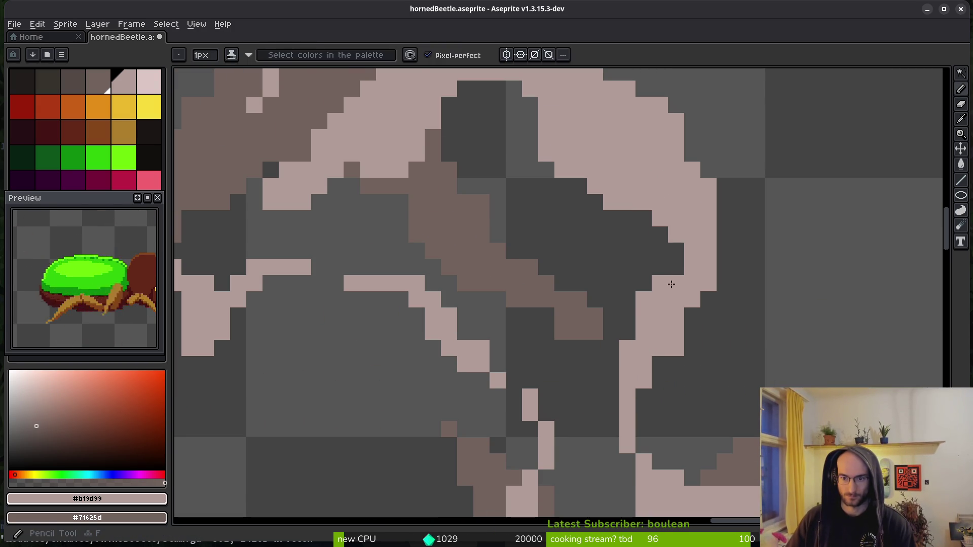
left_click_drag(659, 283, 644, 300)
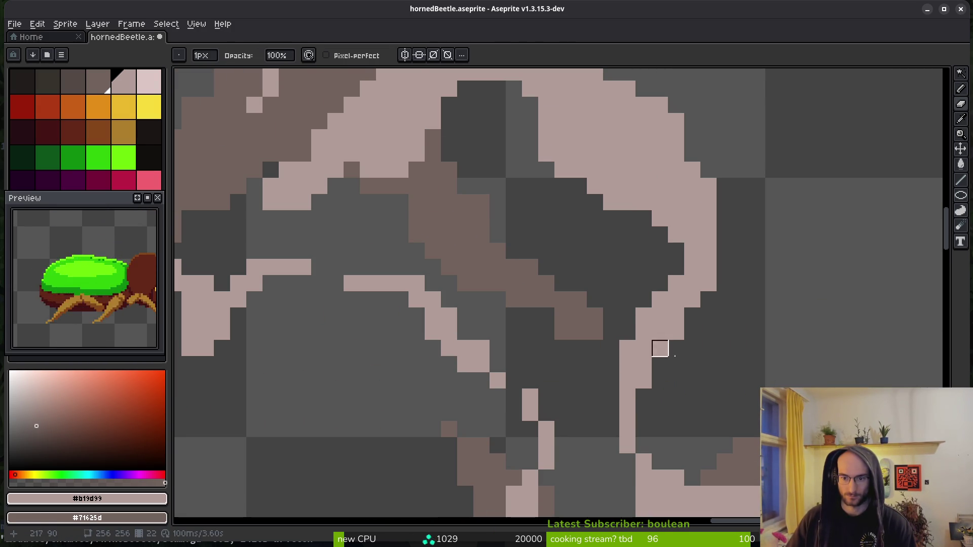
scroll(657, 347, "down", 3)
- Paint pale pink #b19d99 pixels onto the smoke outline, undo a misplaced pixel, and fill the edge
key("b")
scroll(611, 344, "down", 3)
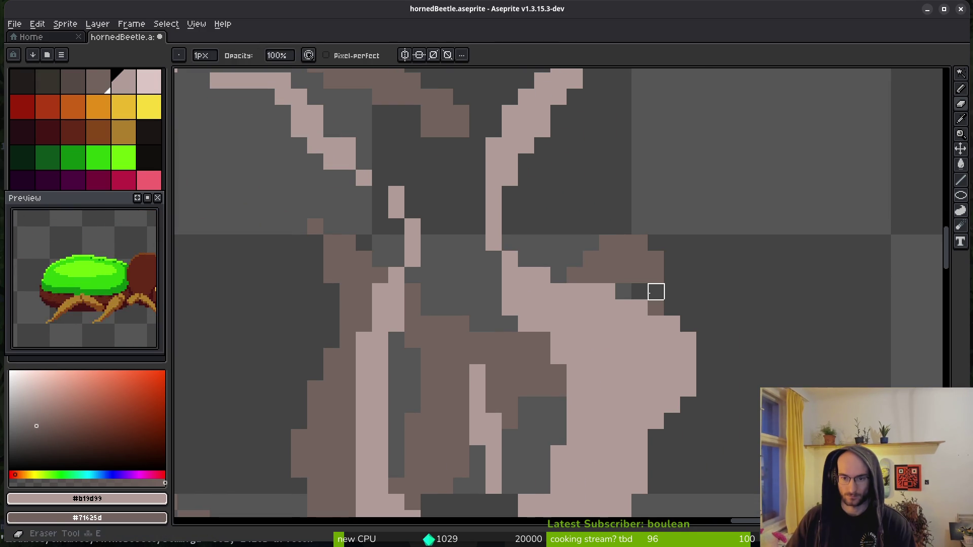
scroll(654, 291, "down", 5)
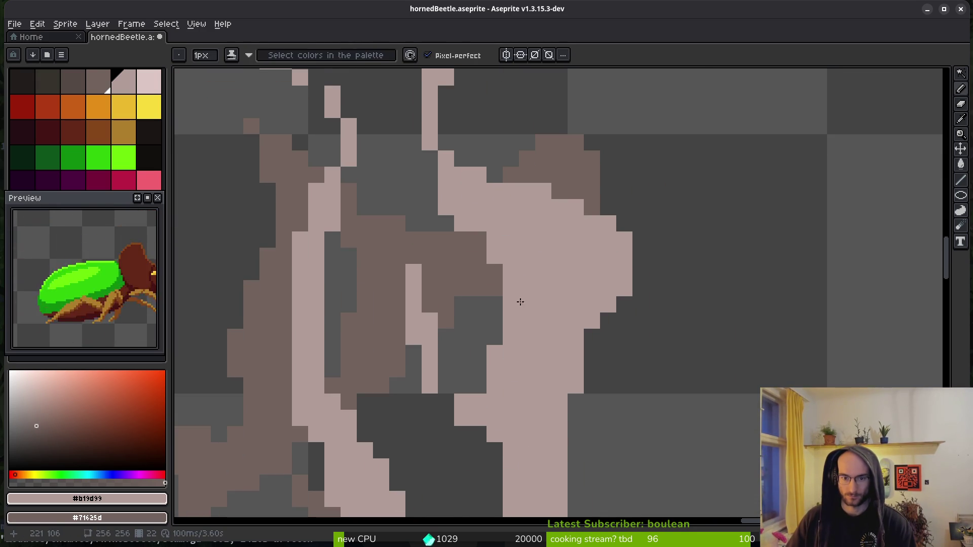
scroll(589, 285, "down", 3)
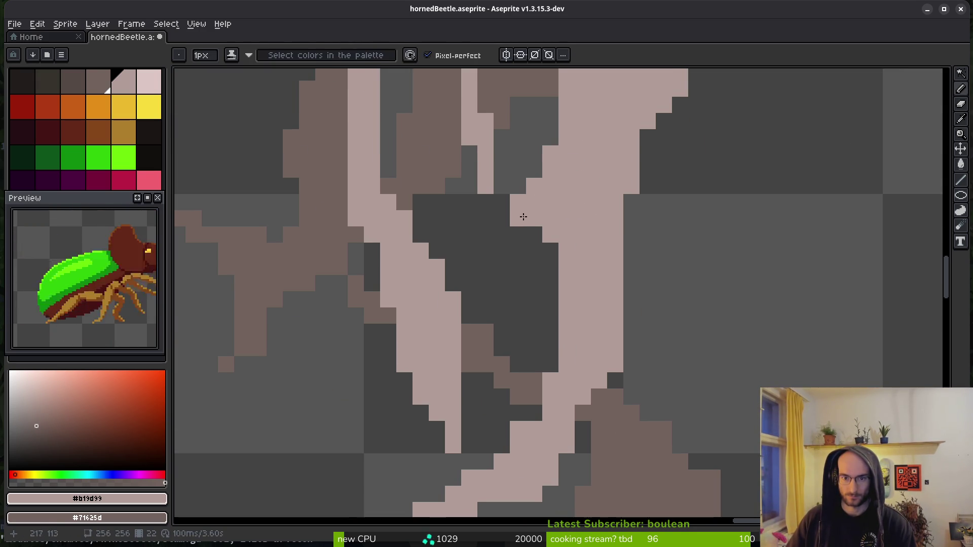
left_click(485, 235)
left_click(502, 234)
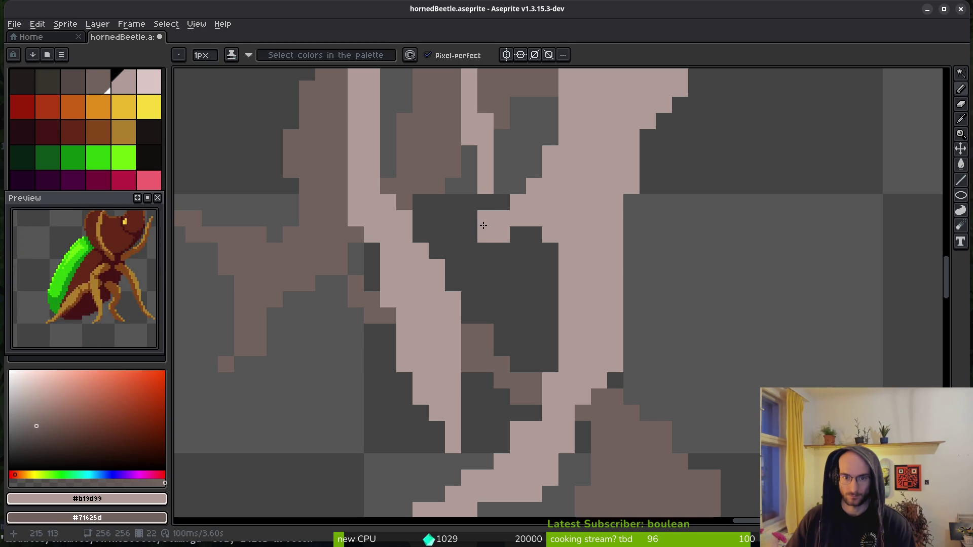
left_click(486, 218)
left_click(469, 218)
key("ctrl+z")
scroll(532, 279, "up", 2)
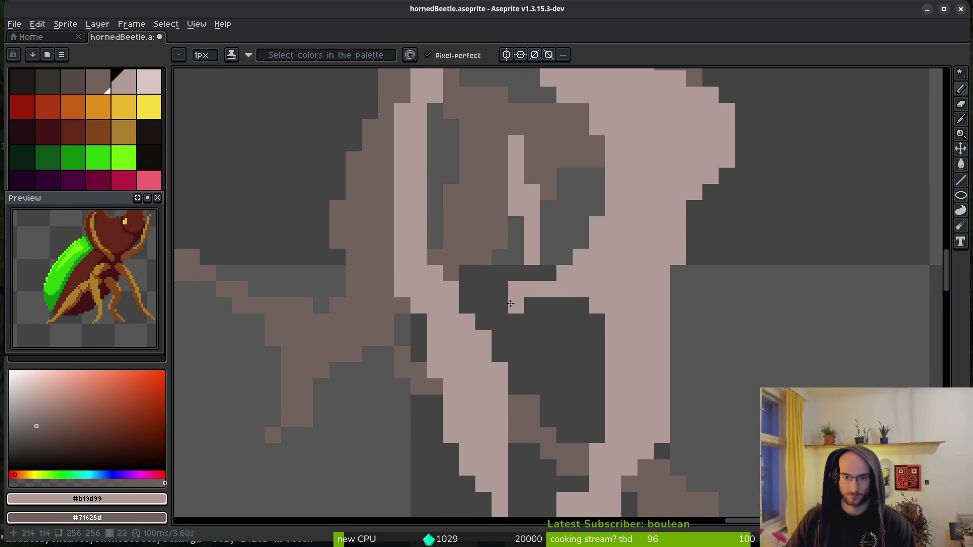
left_click(499, 305)
scroll(658, 319, "down", 3)
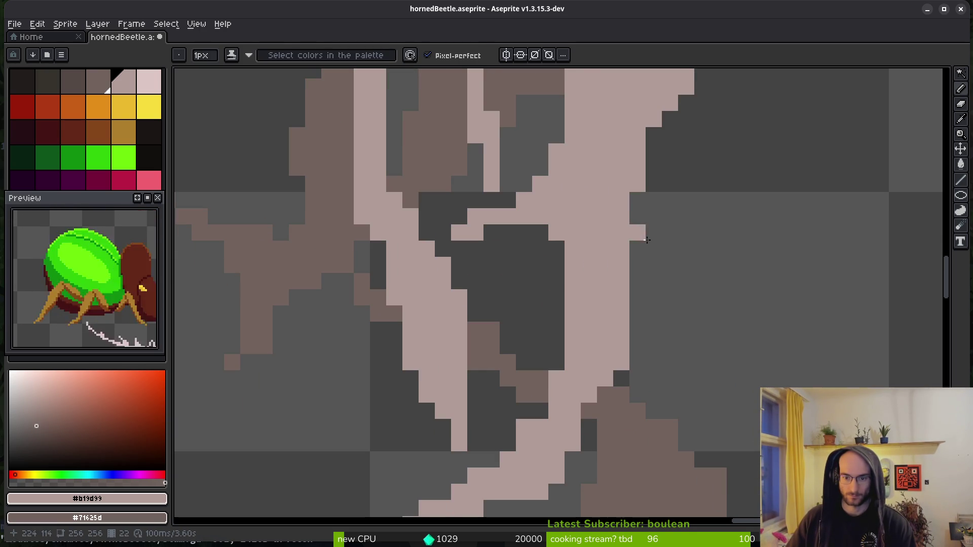
- Save the sprite with Ctrl+S and play the animation to check the smoke
key("e")
scroll(557, 258, "down", 2)
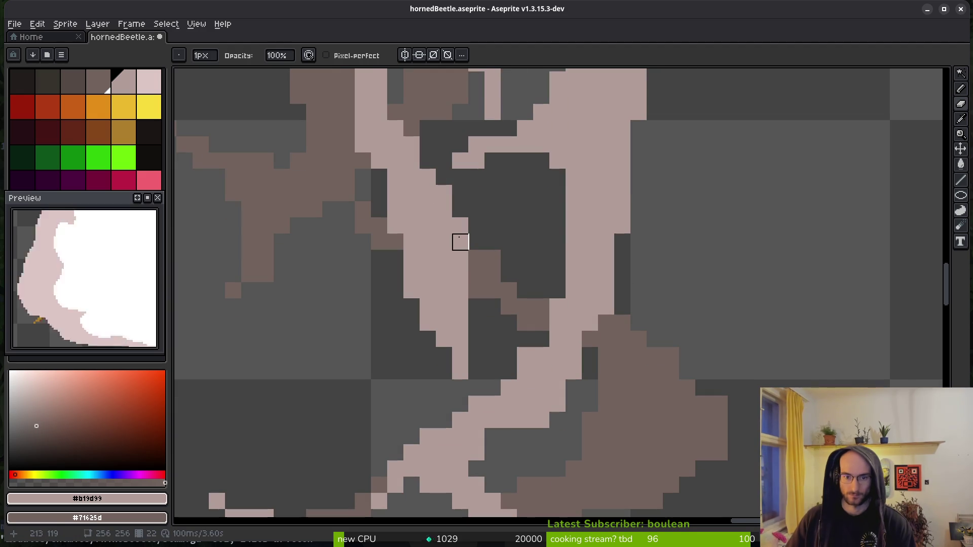
scroll(598, 271, "down", 2)
scroll(557, 266, "up", 4)
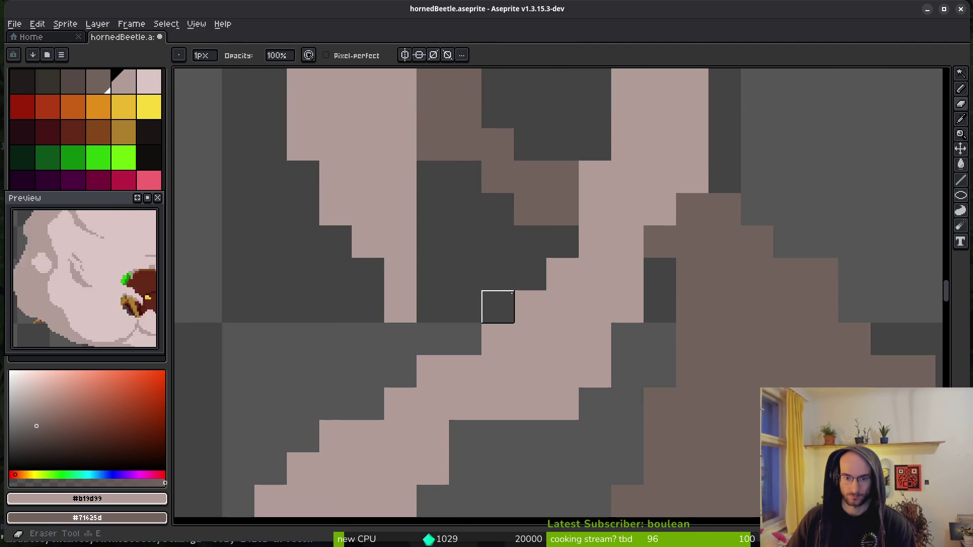
key("b")
scroll(590, 360, "down", 3)
key("ctrl+s")
key("alt")
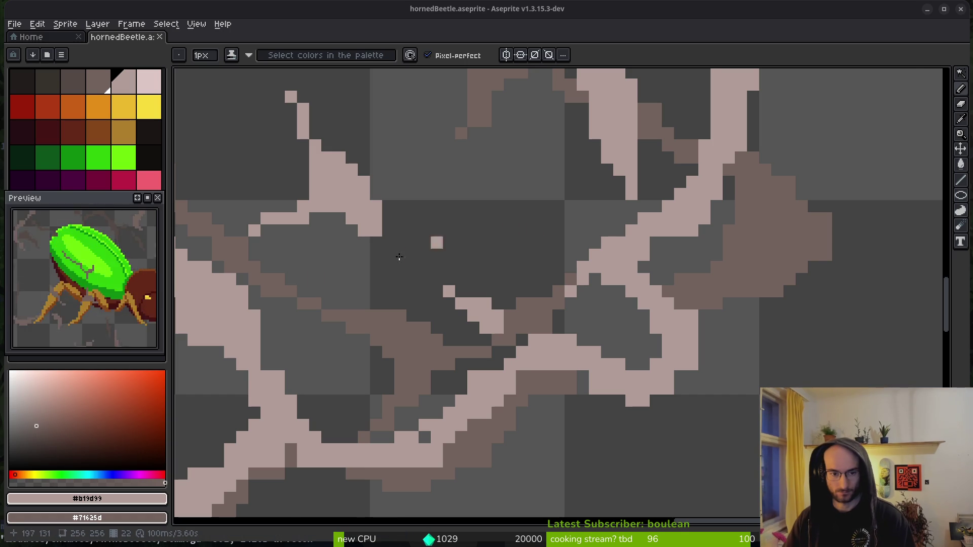
key("Return")
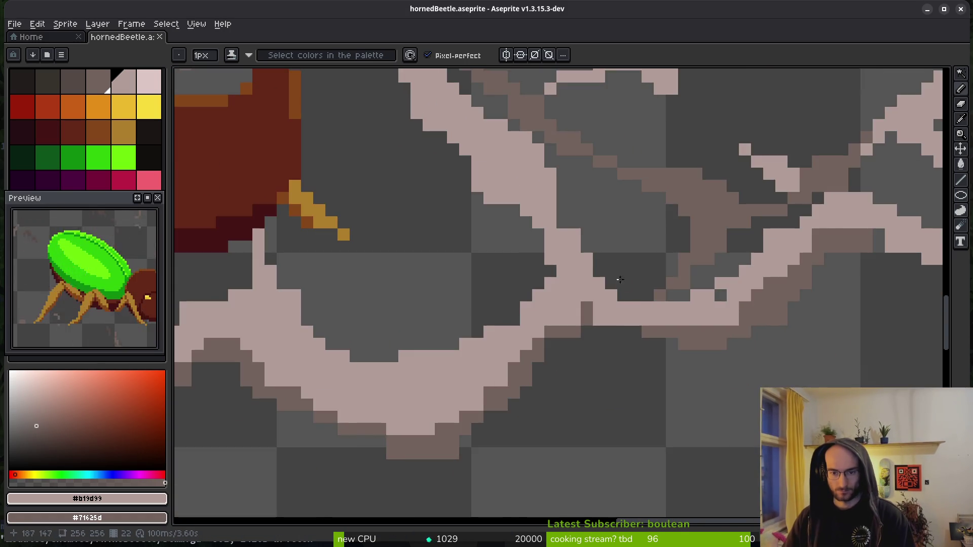
- Add an outline pixel, a short brown shadow stroke beside it, and lighten a few smoke pixels
scroll(572, 339, "up", 2)
left_click(572, 339)
left_click_drag(593, 361, 643, 360)
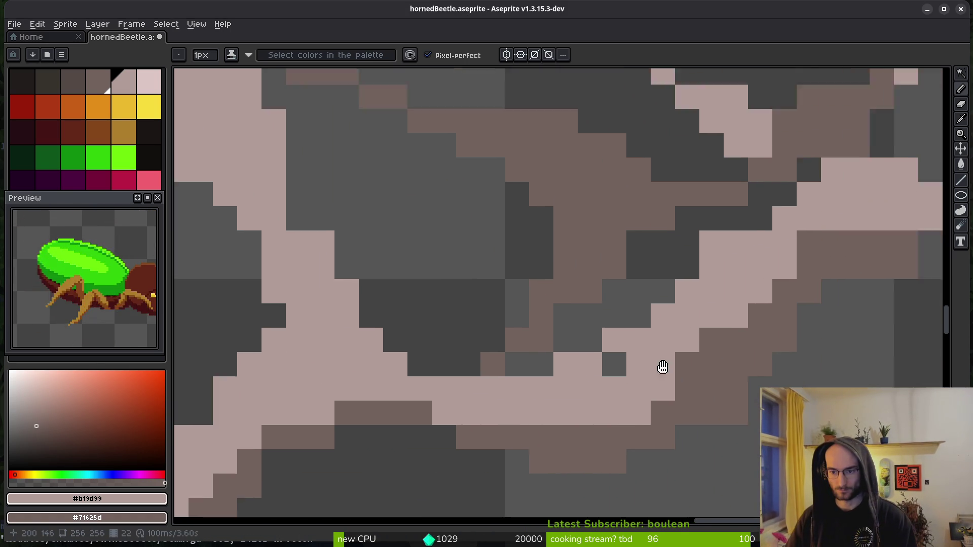
key("e")
key("b")
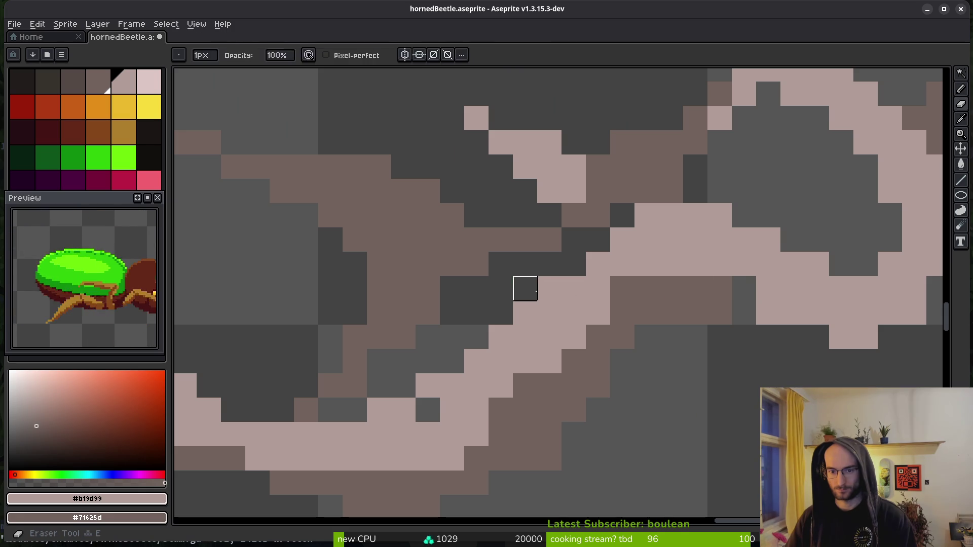
left_click_drag(765, 293, 801, 294)
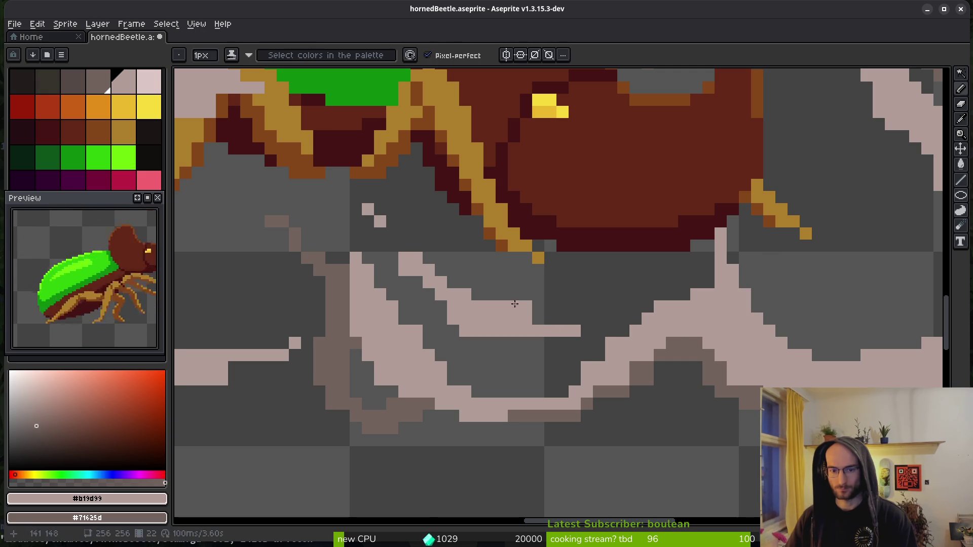
- Erase a run of pale pink pixels from a tapering smoke strand
scroll(522, 326, "up", 2)
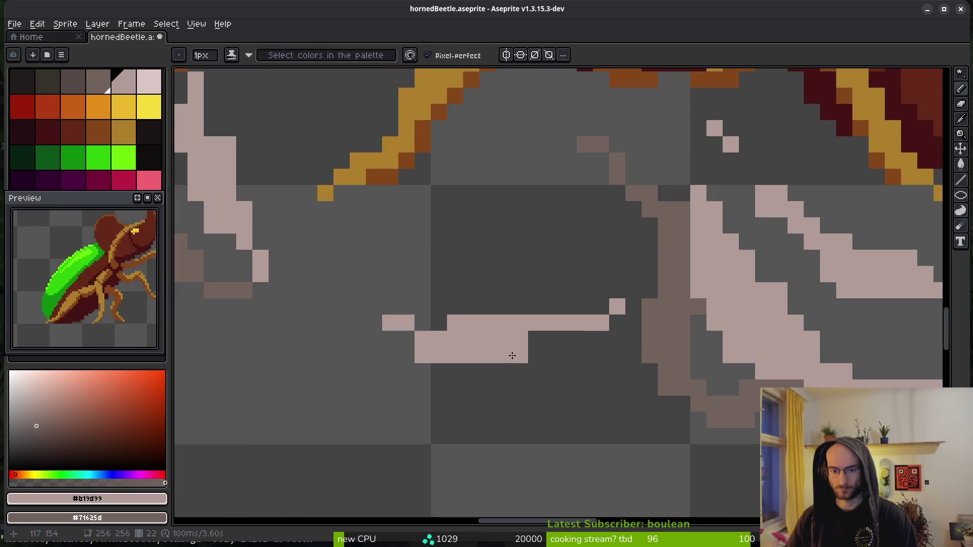
key("e")
left_click_drag(514, 355, 481, 355)
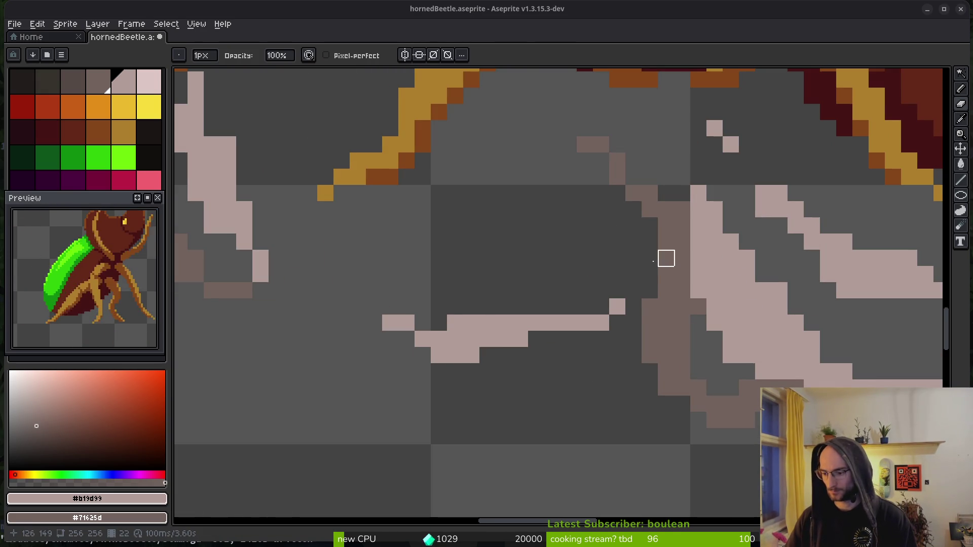
scroll(639, 279, "left", 3)
scroll(639, 279, "up", 1)
scroll(437, 312, "left", 4)
scroll(438, 312, "up", 1)
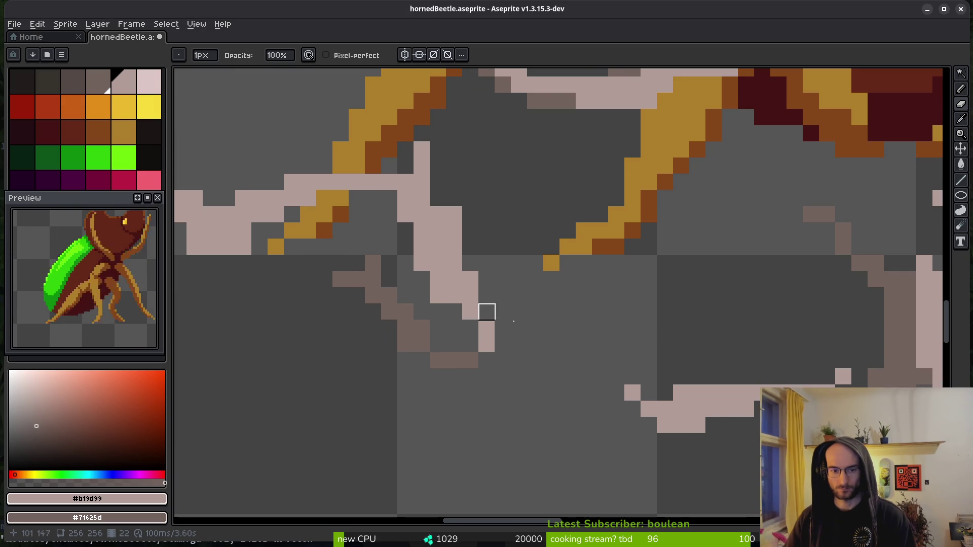
key("b")
scroll(495, 191, "left", 2)
scroll(495, 191, "up", 1)
scroll(653, 269, "left", 4)
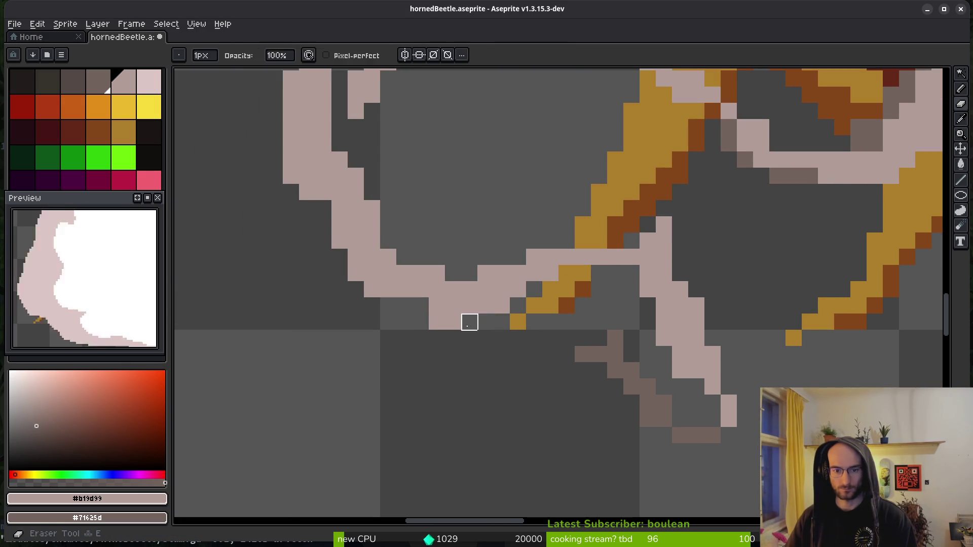
- Draw a three-pixel stroke of #b19d99 smoke beside the beetle's green shell with the Pencil
scroll(498, 294, "down", 1)
scroll(498, 294, "up", 1)
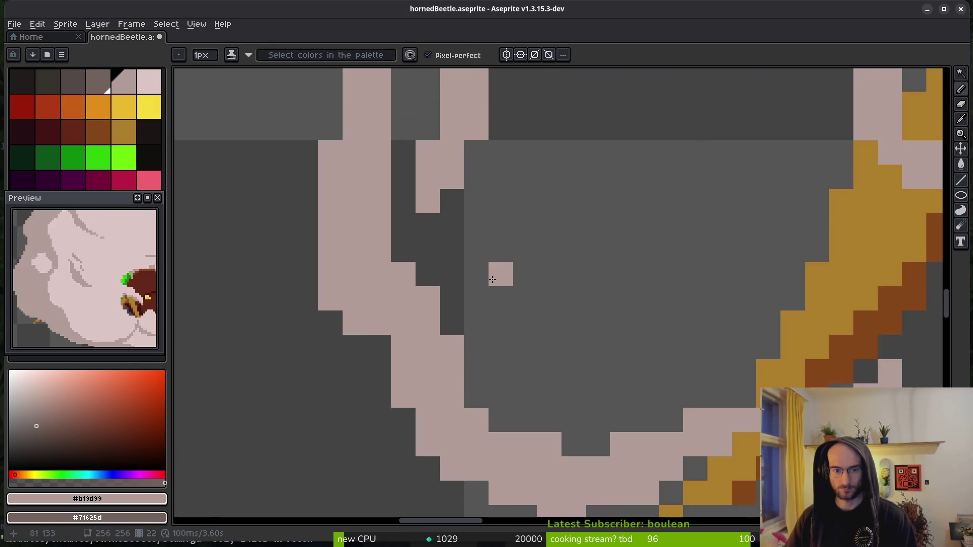
scroll(499, 279, "down", 1)
scroll(486, 279, "up", 1)
scroll(459, 206, "up", 1)
key("e")
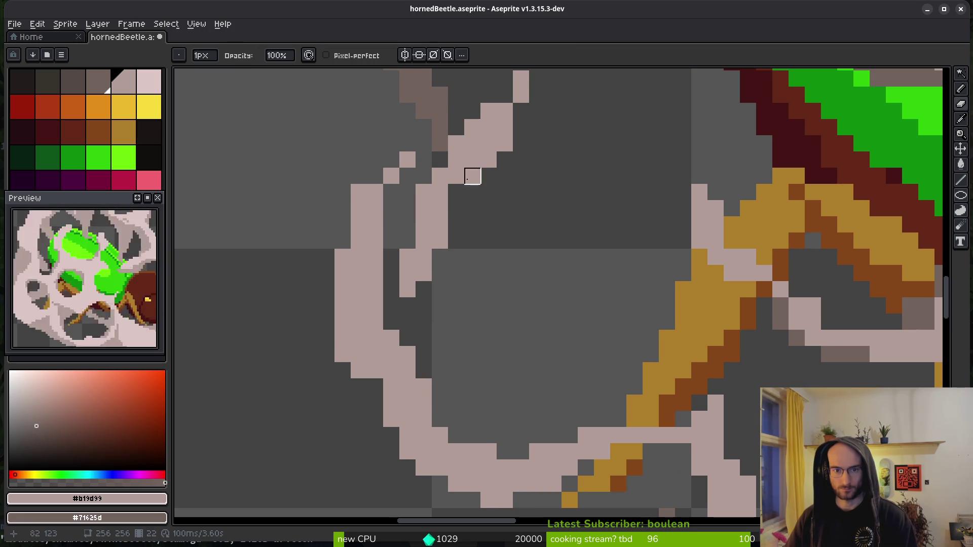
scroll(472, 176, "down", 1)
scroll(428, 243, "up", 1)
key("b")
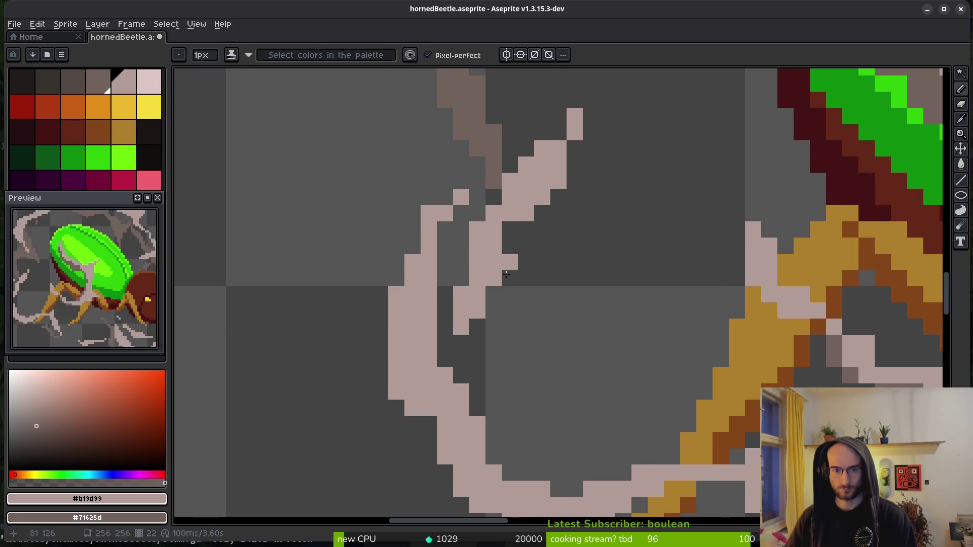
scroll(492, 243, "down", 1)
scroll(460, 228, "up", 1)
scroll(557, 284, "down", 2)
scroll(591, 304, "up", 1)
scroll(609, 270, "down", 1)
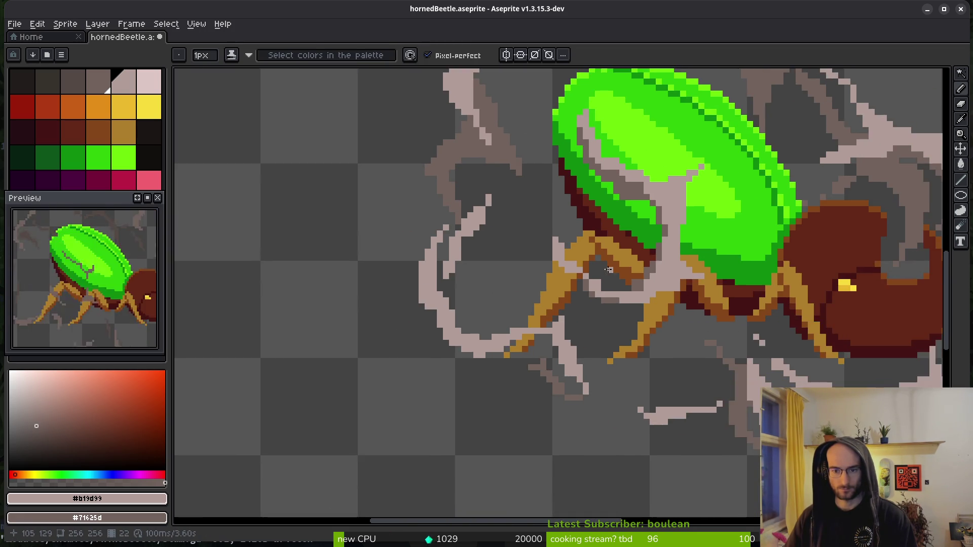
scroll(609, 269, "up", 1)
scroll(680, 311, "up", 3)
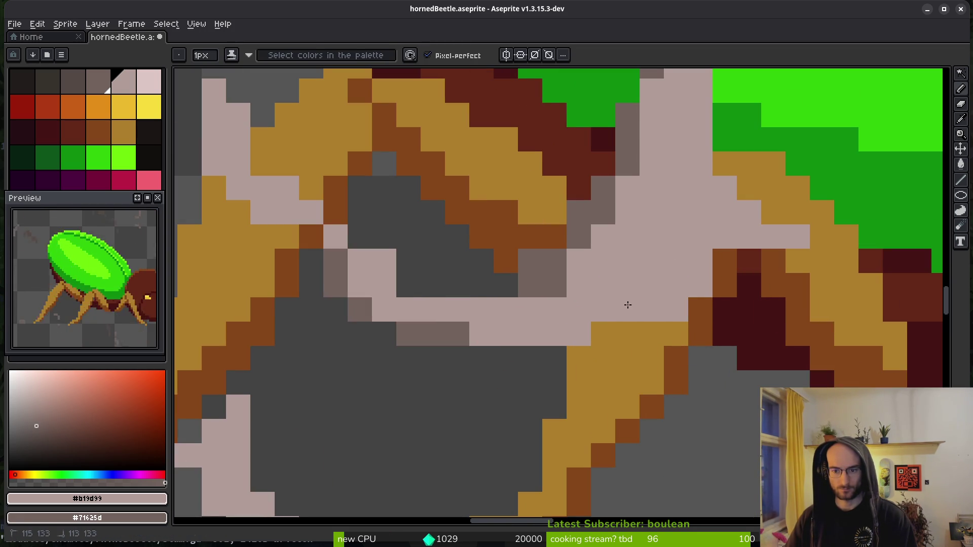
scroll(667, 265, "down", 1)
scroll(679, 321, "up", 1)
scroll(638, 239, "up", 2)
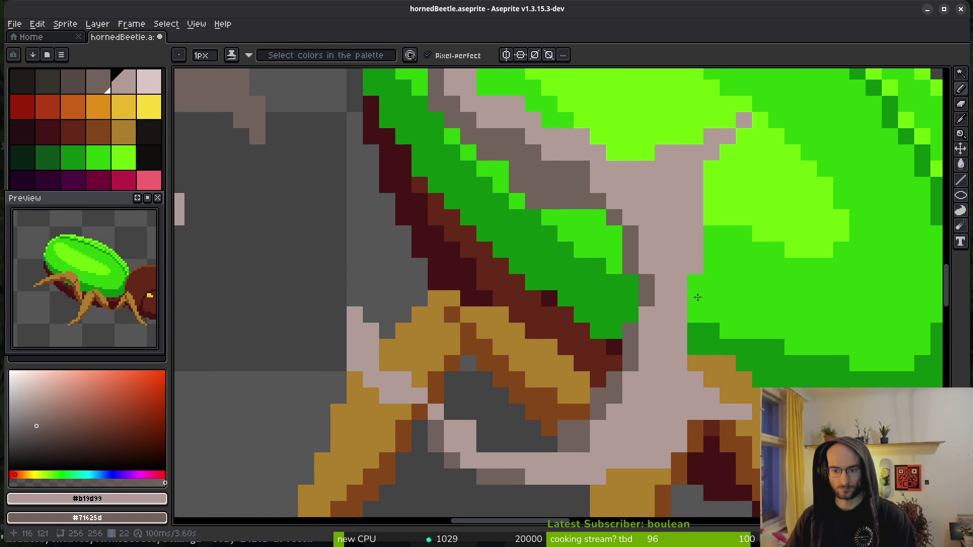
left_click_drag(711, 428, 740, 423)
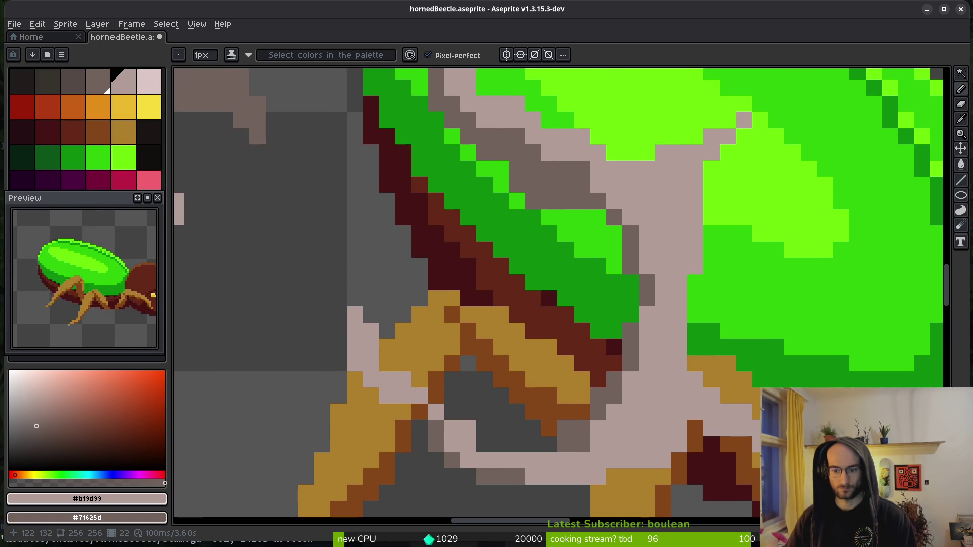
- Pan across the beetle toward the smoke and zoom out to check the new pixels
scroll(790, 441, "down", 4)
scroll(753, 359, "up", 4)
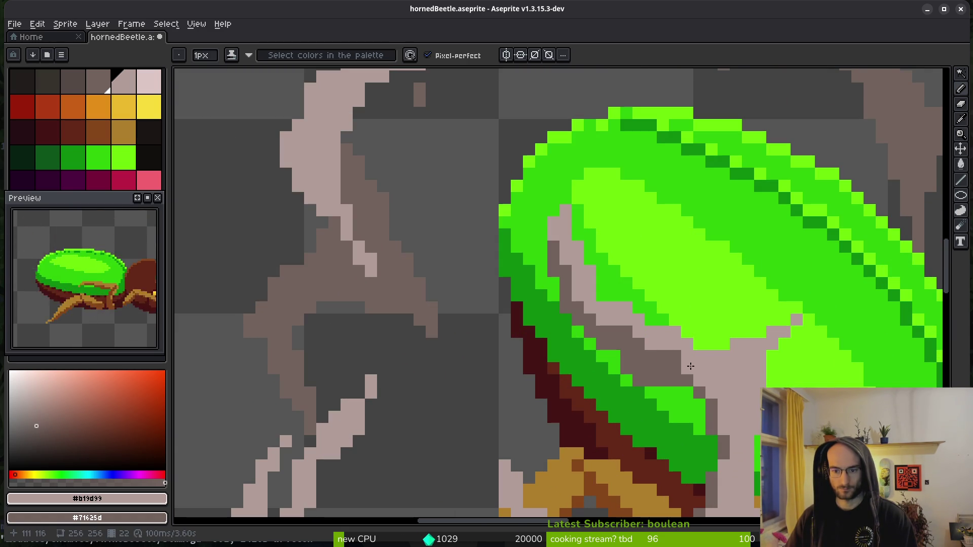
scroll(551, 274, "down", 4)
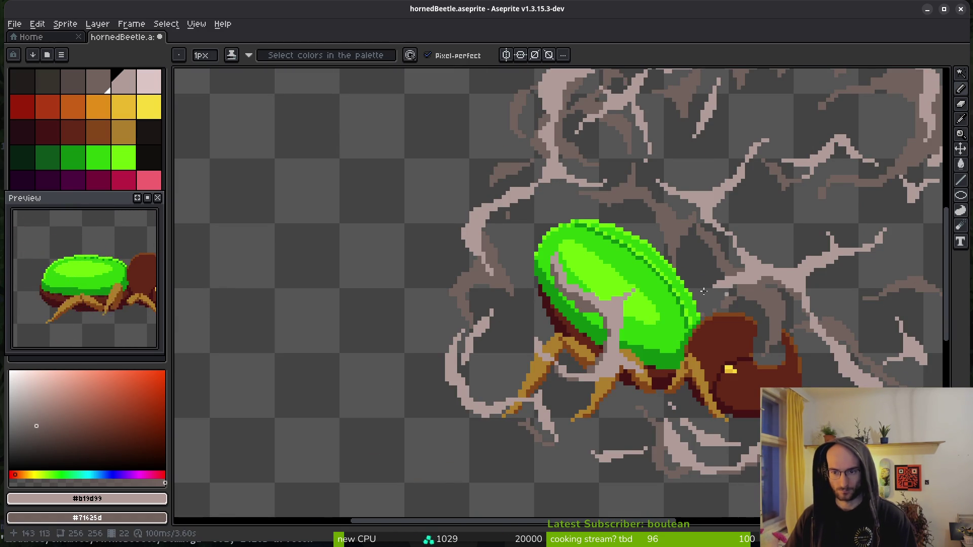
left_click_drag(740, 271, 643, 261)
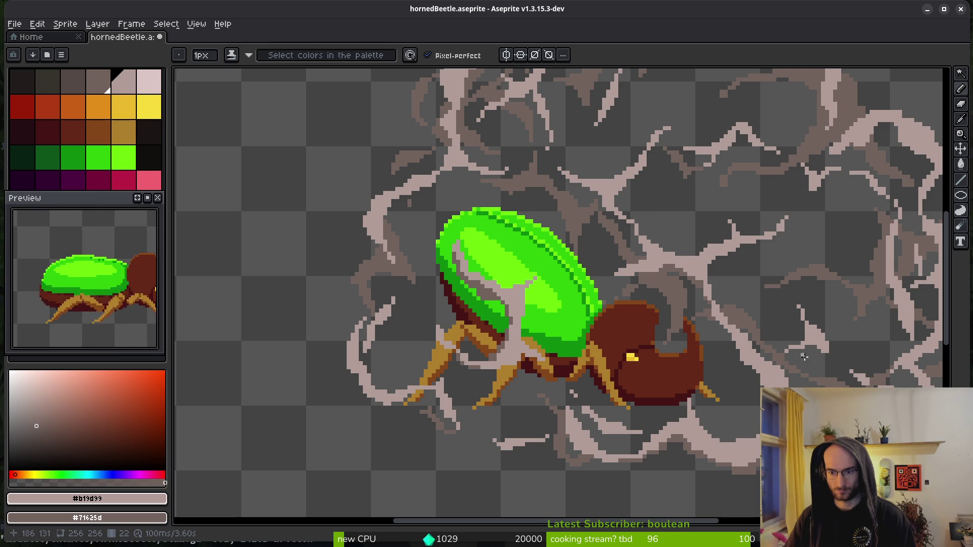
mouse_move(796, 334)
left_mouse_down()
mouse_move(606, 233)
mouse_move(622, 360)
left_mouse_up()
scroll(759, 252, "up", 4)
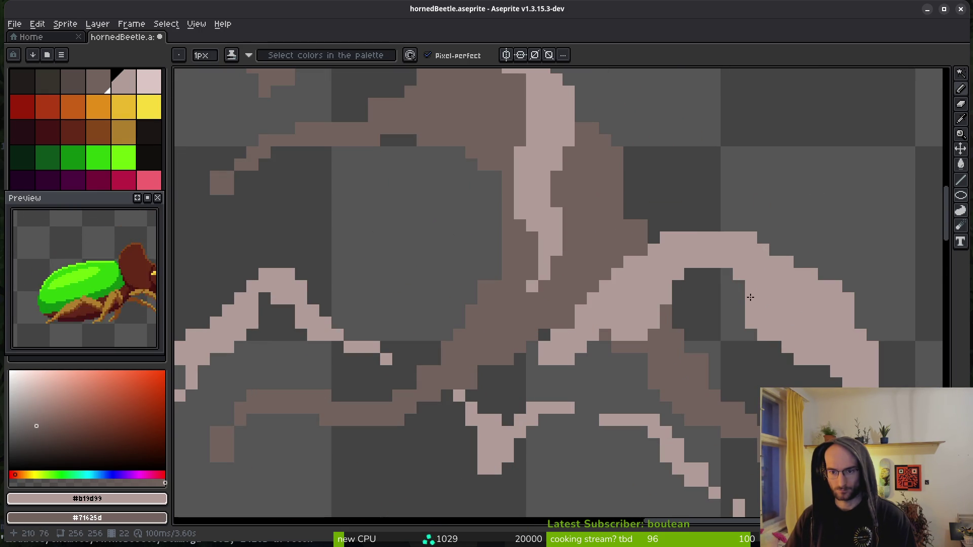
scroll(691, 264, "down", 2)
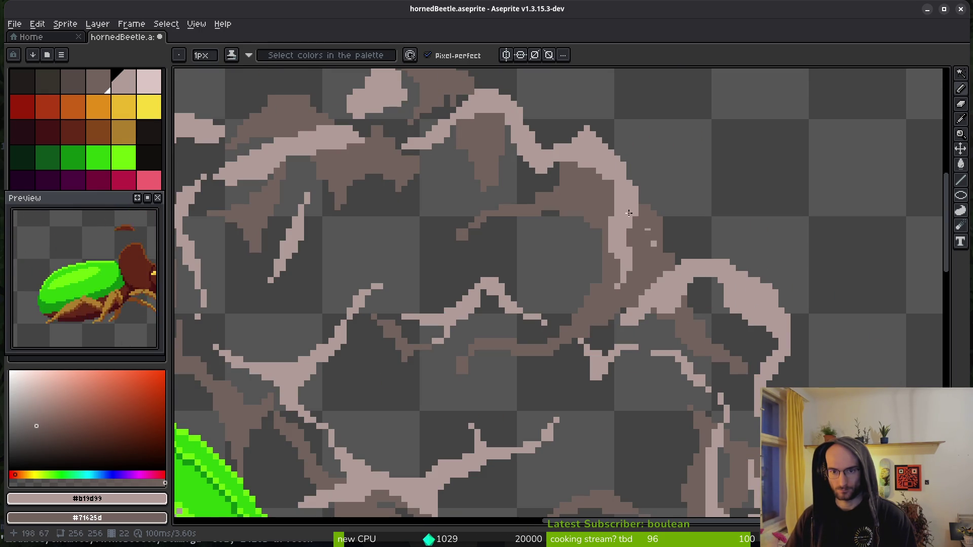
scroll(637, 224, "down", 2)
scroll(541, 261, "down", 1)
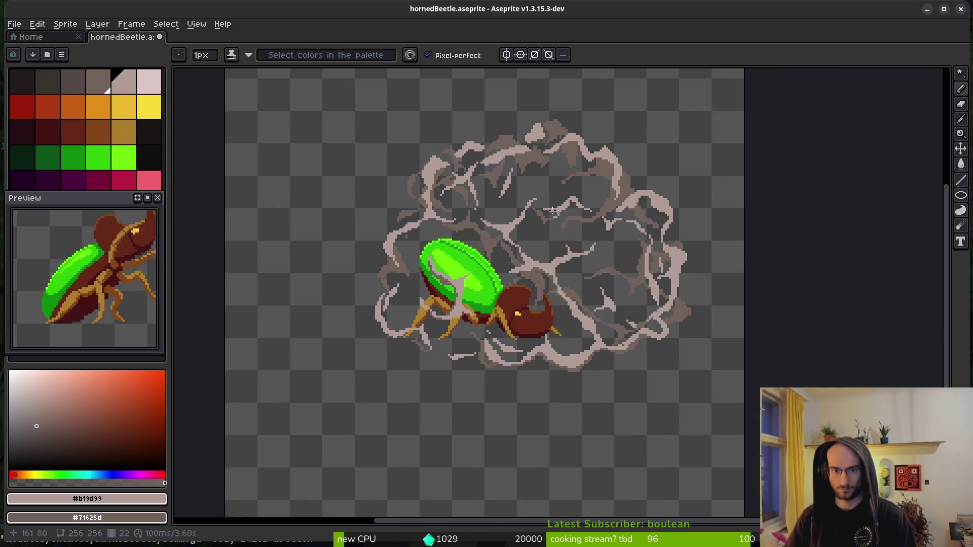
- Eyedrop the darker #71625d smoke shadow colour and zoom in on the shadow
scroll(608, 202, "up", 1)
scroll(703, 133, "up", 2)
left_click(702, 133, "alt")
scroll(647, 212, "down", 2)
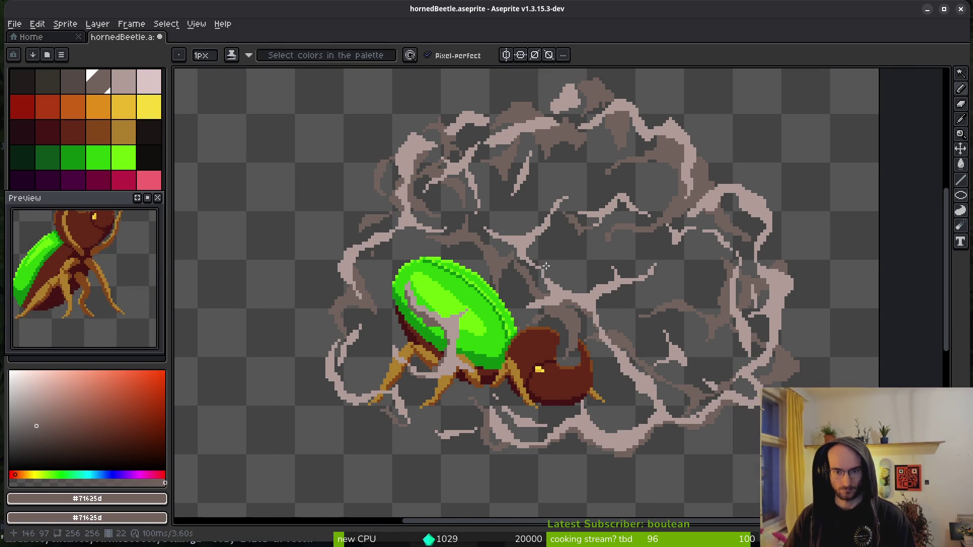
scroll(636, 254, "up", 4)
key("e")
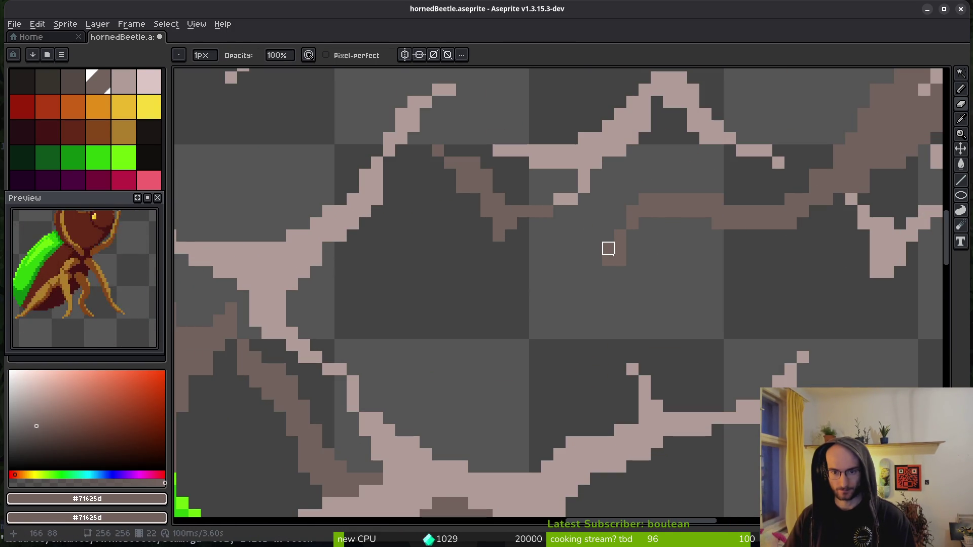
scroll(674, 220, "down", 2)
scroll(669, 220, "up", 3)
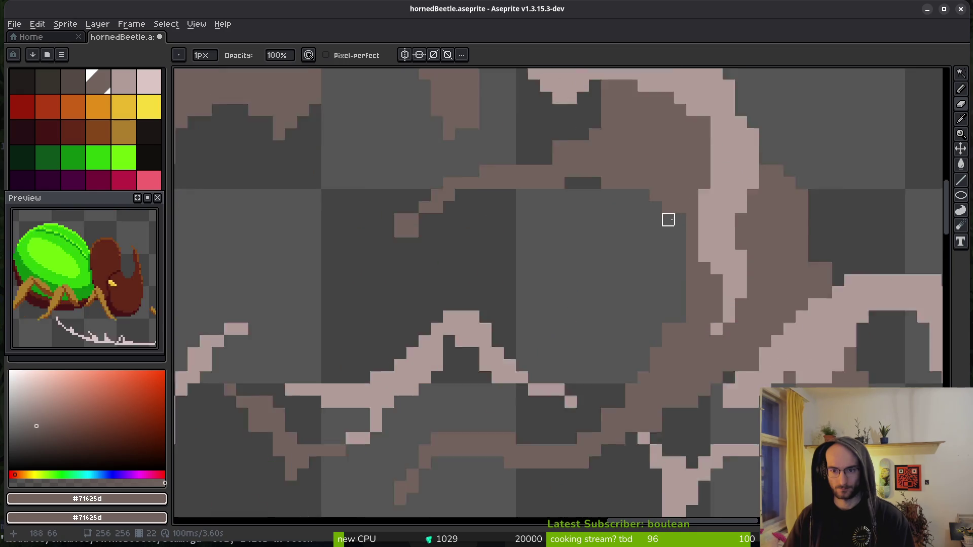
key("b")
key("e")
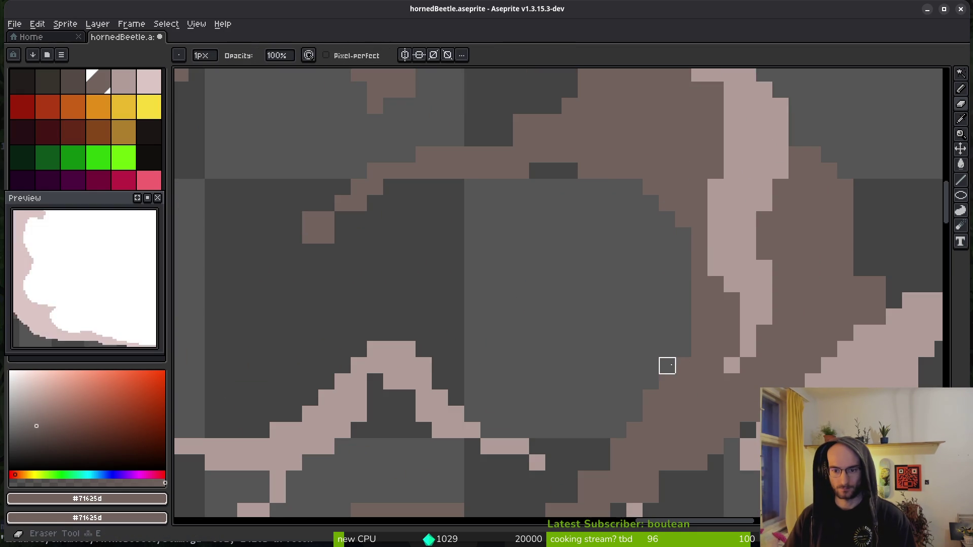
scroll(634, 349, "down", 1)
scroll(650, 347, "up", 1)
key("b")
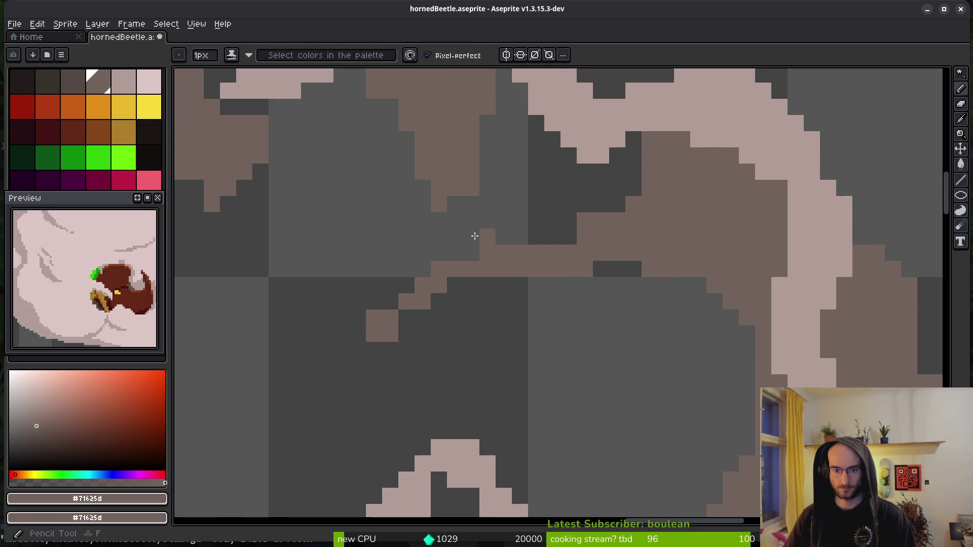
scroll(573, 231, "up", 3)
scroll(598, 223, "left", 5)
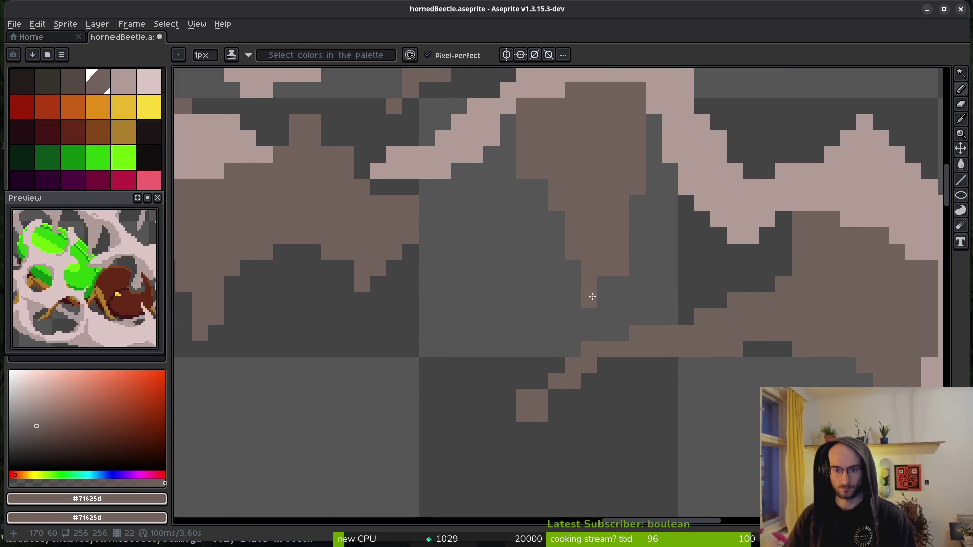
scroll(568, 226, "left", 4)
scroll(568, 226, "up", 1)
- Erase stray dark pixels along the smoke shadow's edges
key("e")
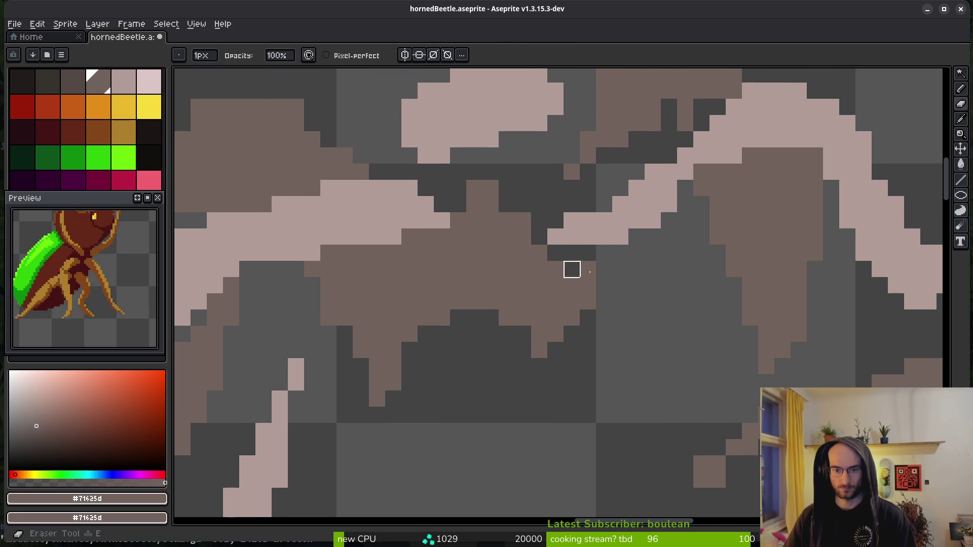
left_click_drag(571, 269, 666, 360)
left_click_drag(621, 335, 636, 319)
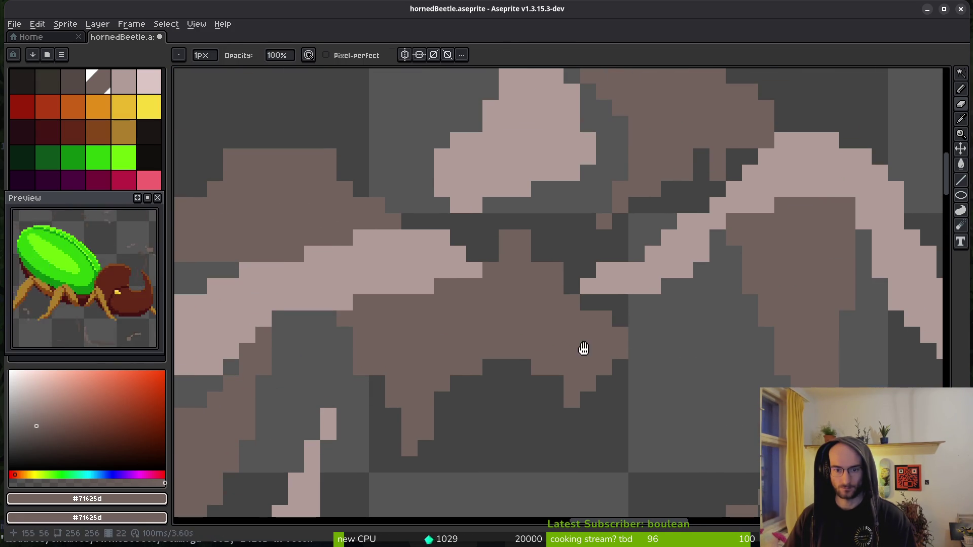
scroll(548, 352, "down", 1)
scroll(548, 351, "left", 2)
left_click(585, 216)
left_click_drag(602, 232, 617, 232)
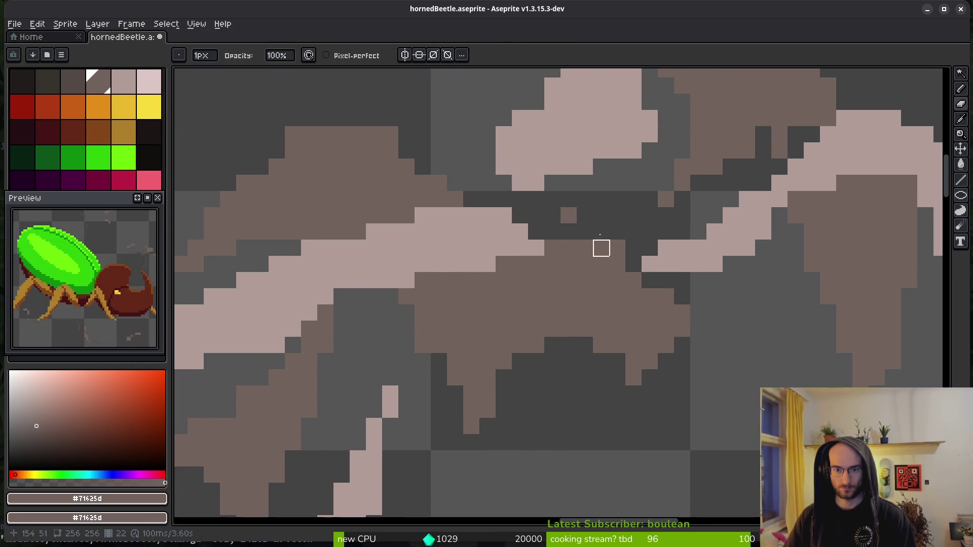
left_click(569, 215)
left_click_drag(617, 279, 613, 298)
scroll(613, 298, "up", 5)
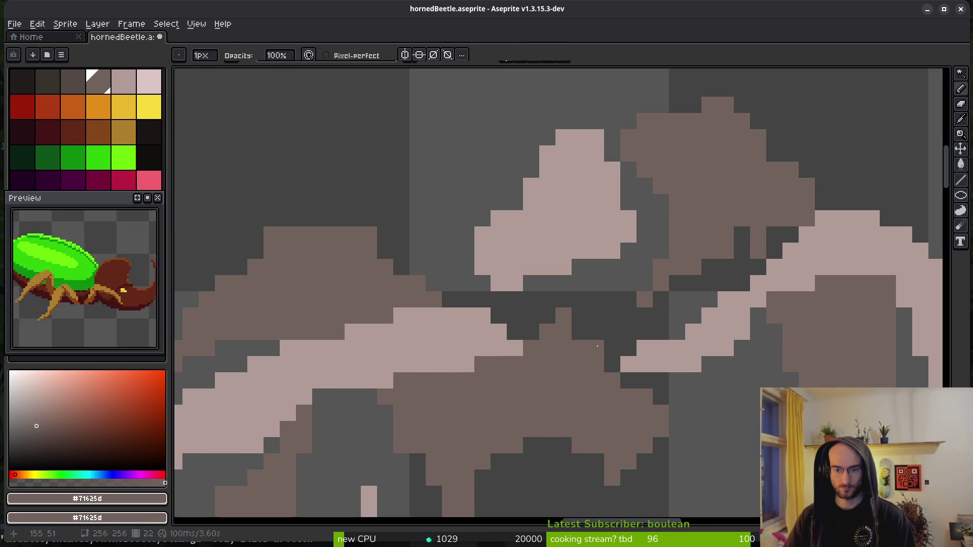
scroll(587, 341, "up", 5)
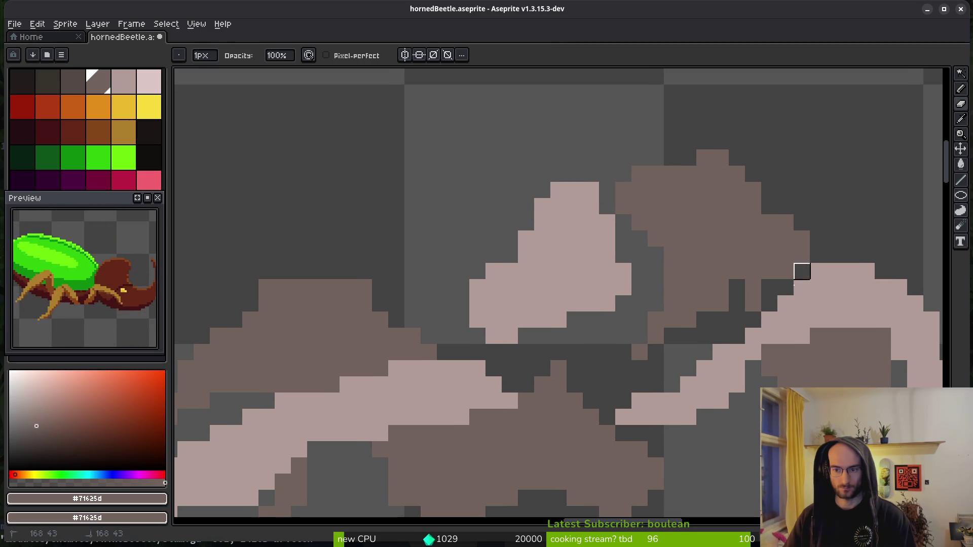
scroll(759, 258, "down", 1)
- Fill a gap in the shadow with #71625d and save the sprite
key("b")
left_click(736, 250)
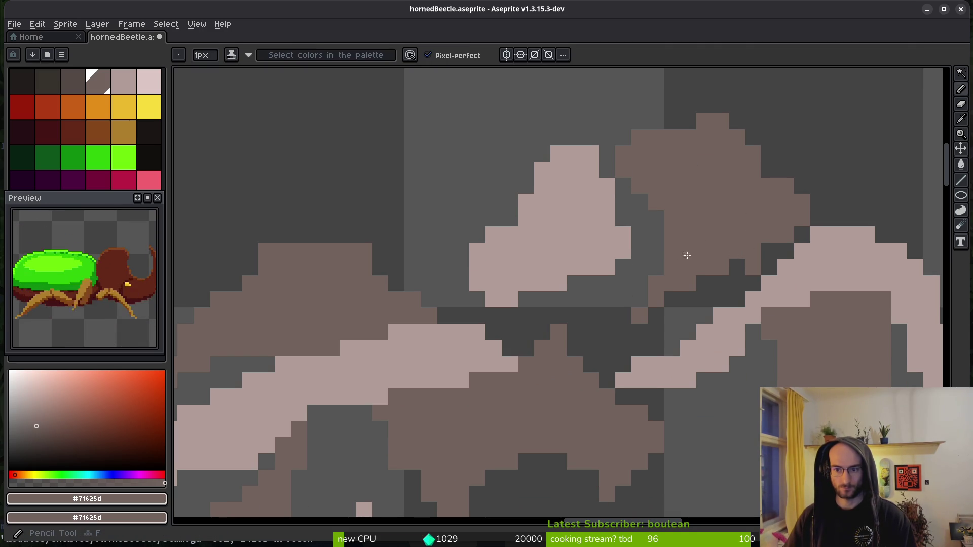
scroll(719, 240, "down", 2)
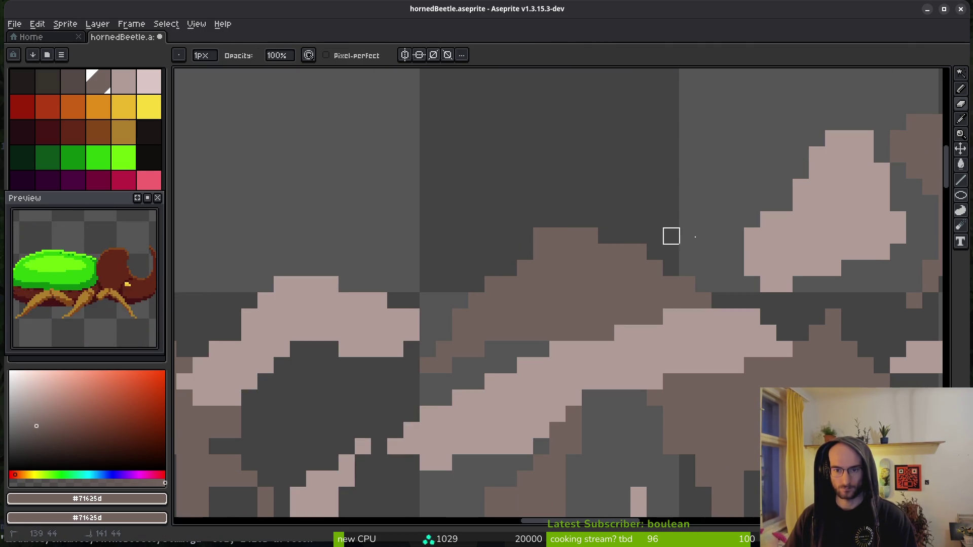
scroll(554, 240, "up", 3)
scroll(490, 349, "down", 3)
key("ctrl+s")
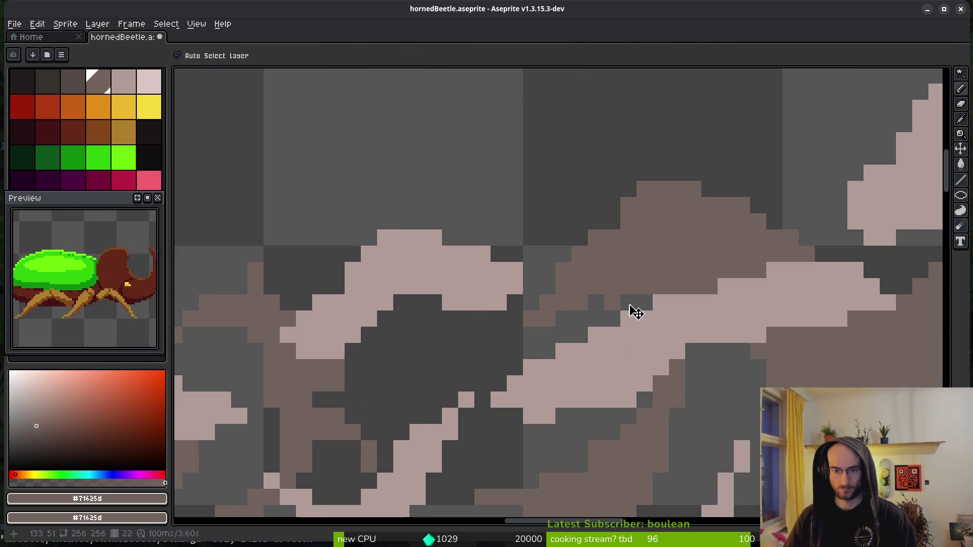
scroll(662, 238, "up", 3)
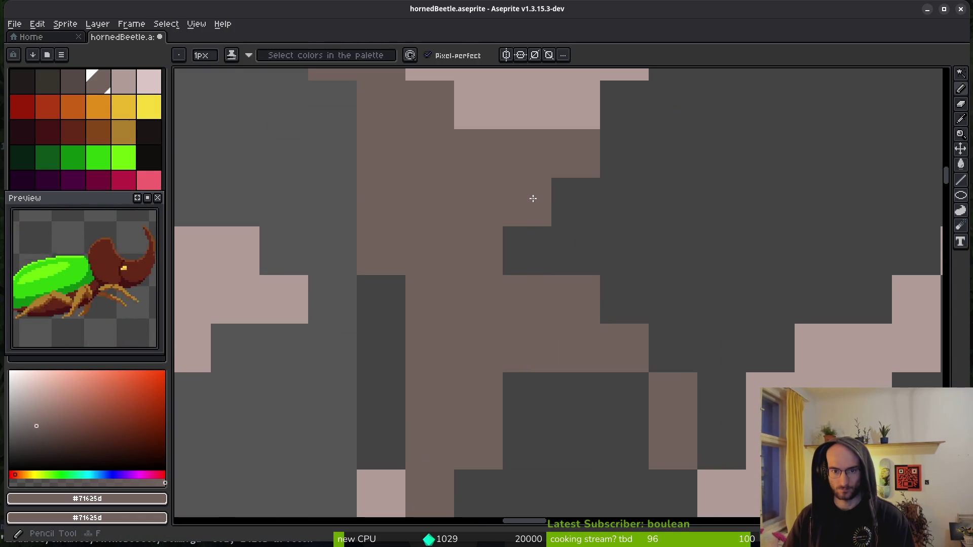
- Fill another gap in the smoke shadow with #71625d
left_click(648, 250)
scroll(648, 250, "down", 3)
scroll(673, 317, "up", 2)
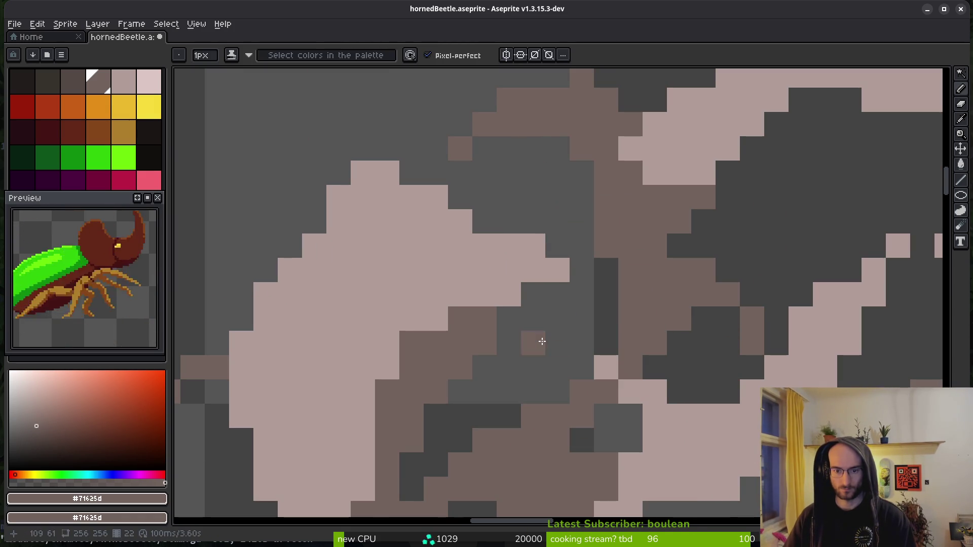
scroll(619, 332, "down", 4)
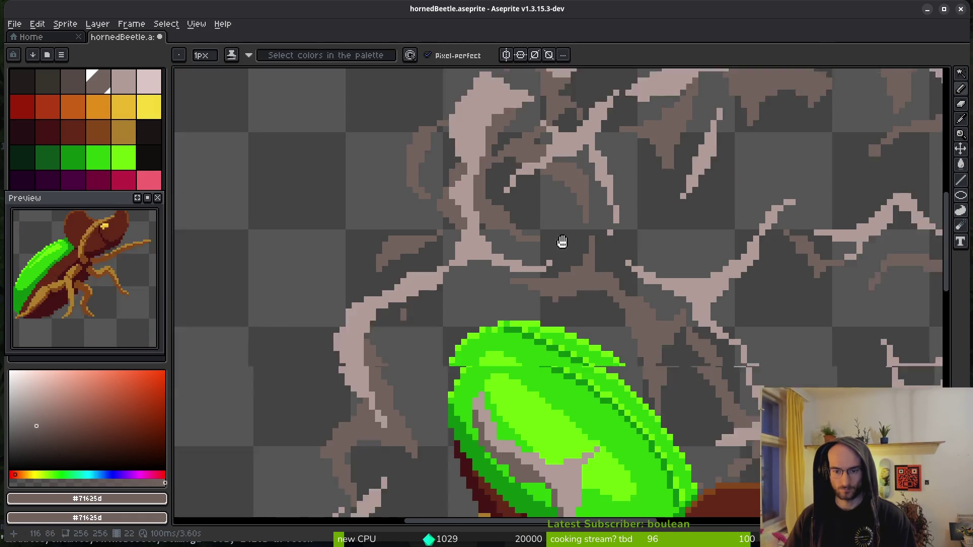
scroll(539, 354, "down", 2)
scroll(482, 228, "up", 5)
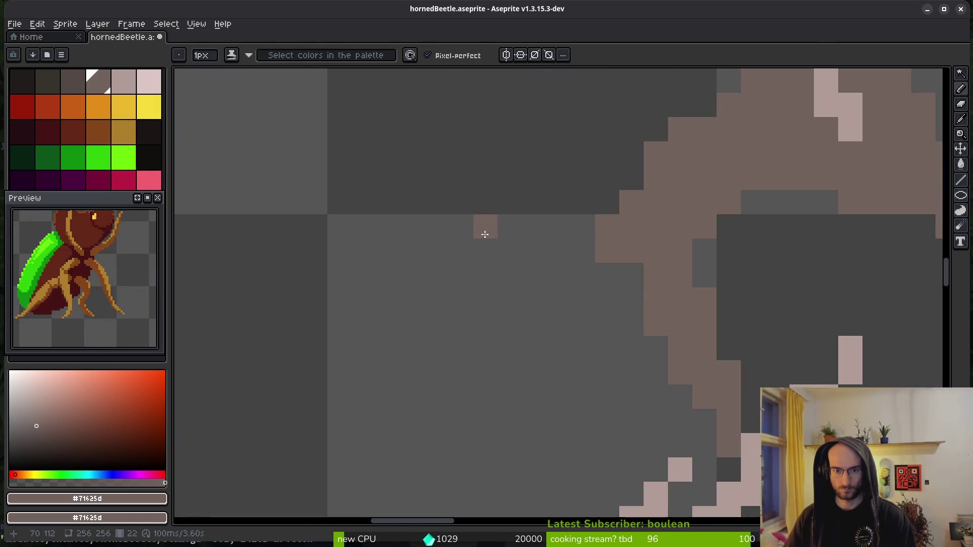
scroll(647, 274, "down", 3)
scroll(618, 249, "up", 5)
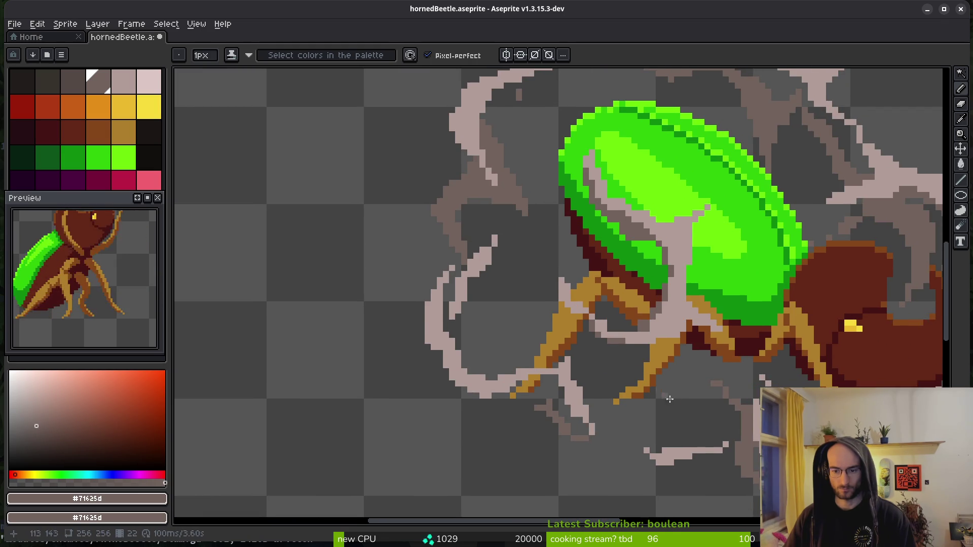
- Draw darker outline pixels along the smoke's lower edge with the pixel-perfect Pencil
key("b")
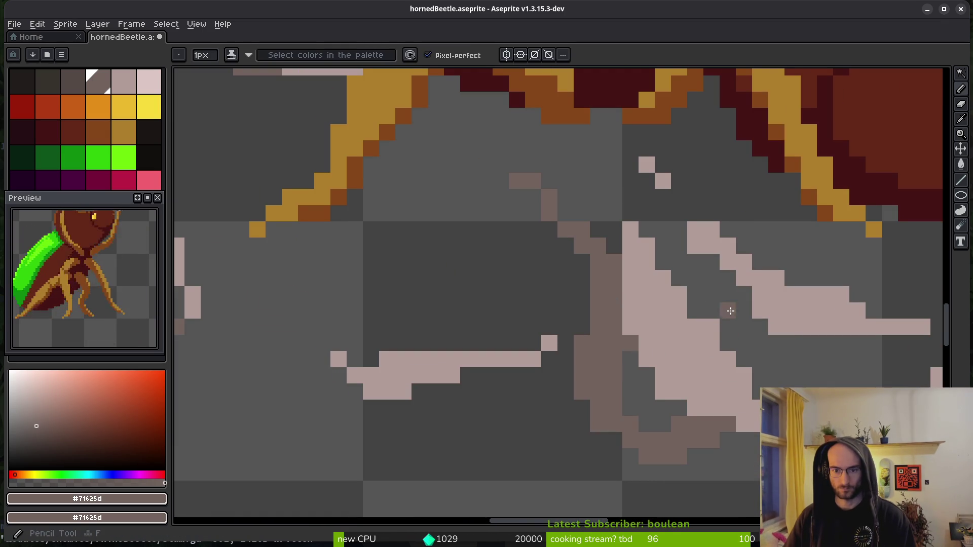
scroll(566, 266, "down", 2)
scroll(566, 266, "up", 2)
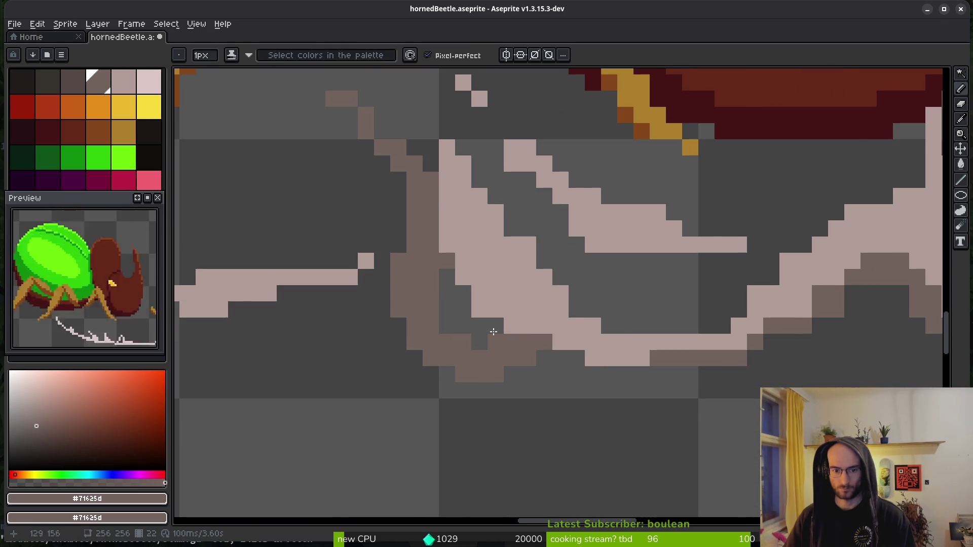
scroll(472, 340, "down", 3)
scroll(534, 322, "up", 5)
mouse_move(387, 336)
left_mouse_down()
mouse_move(532, 374)
mouse_move(638, 320)
left_mouse_up()
scroll(684, 321, "down", 2)
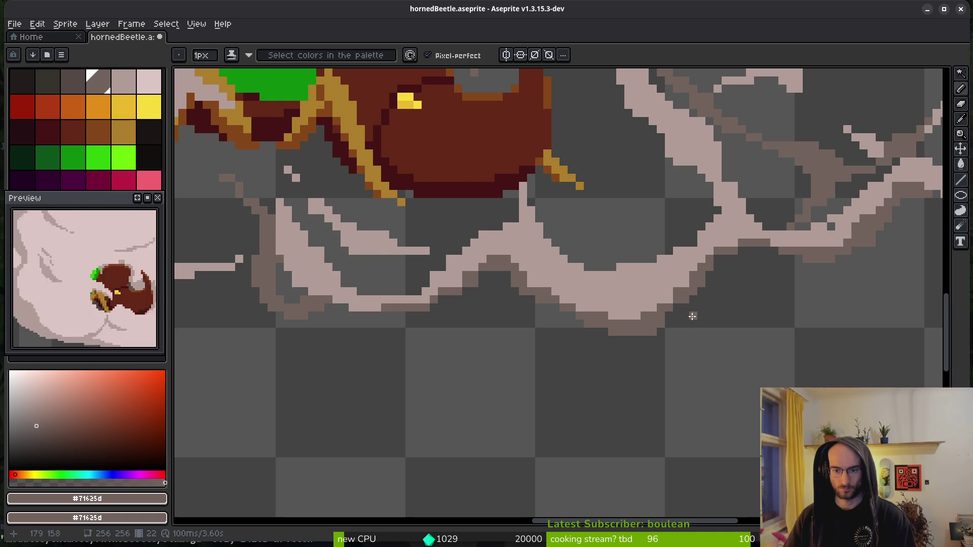
scroll(723, 302, "up", 2)
- Sample the pale pinkish-grey and darker grey-brown smoke colours from the canvas
left_click(674, 250, "alt")
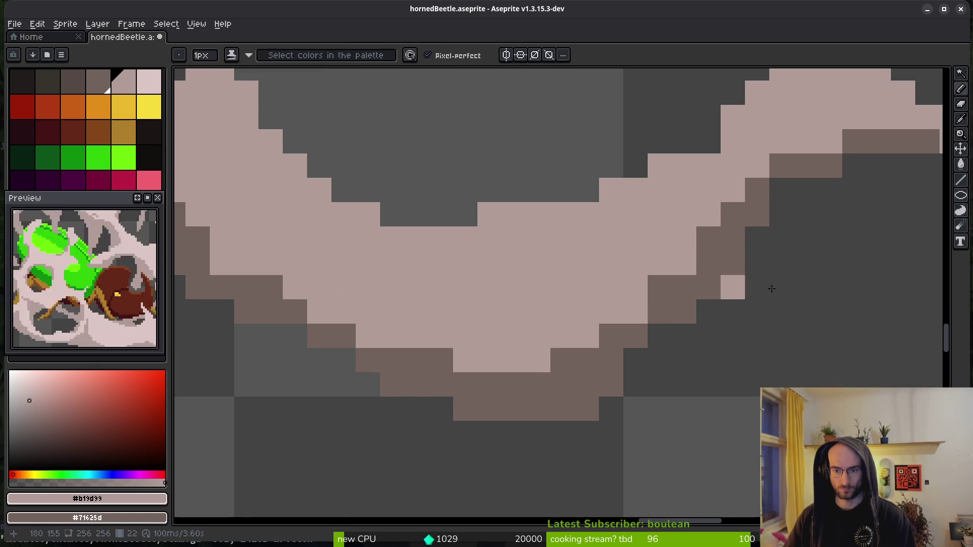
scroll(699, 284, "down", 3)
scroll(699, 345, "up", 4)
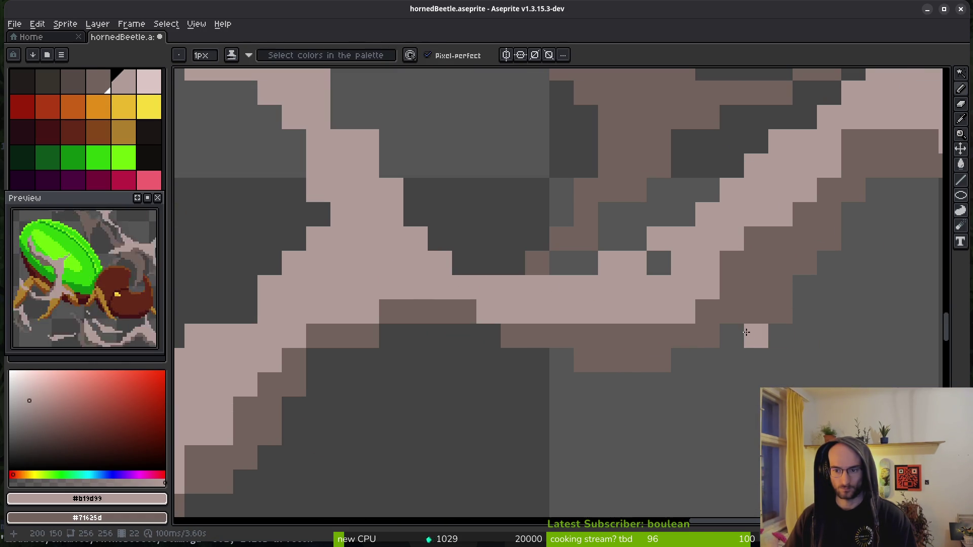
left_click(764, 304, "alt")
scroll(799, 282, "down", 3)
left_click(783, 230, "alt")
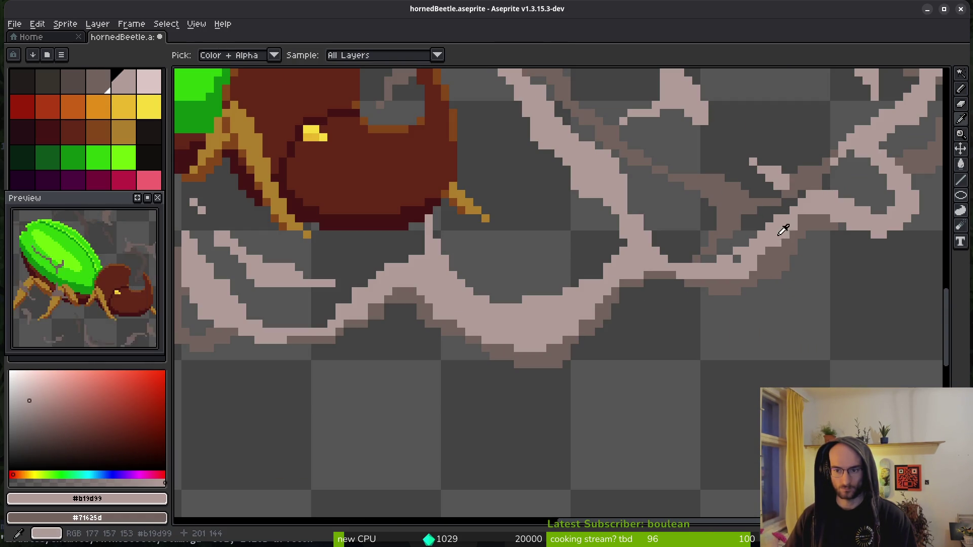
scroll(780, 261, "down", 3)
scroll(653, 294, "up", 4)
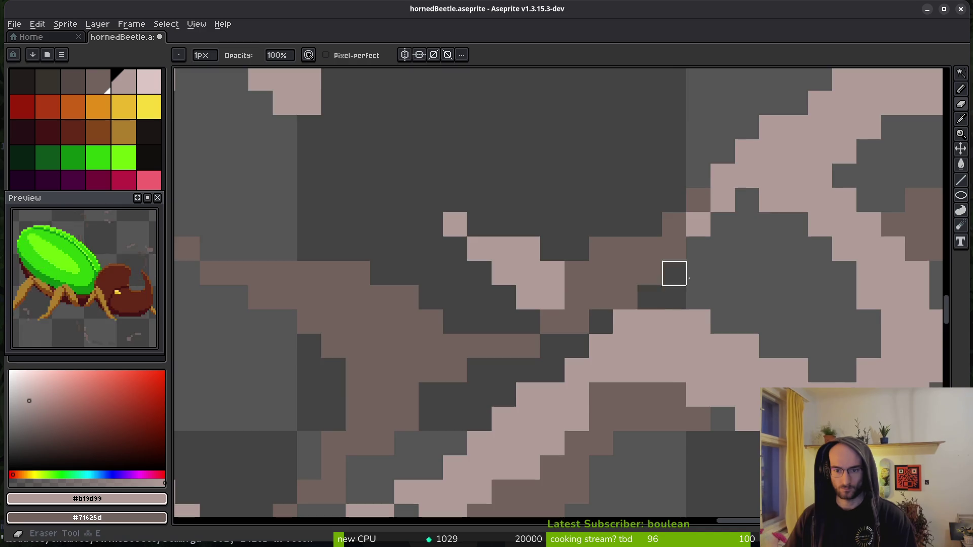
scroll(649, 299, "down", 2)
scroll(735, 304, "up", 5)
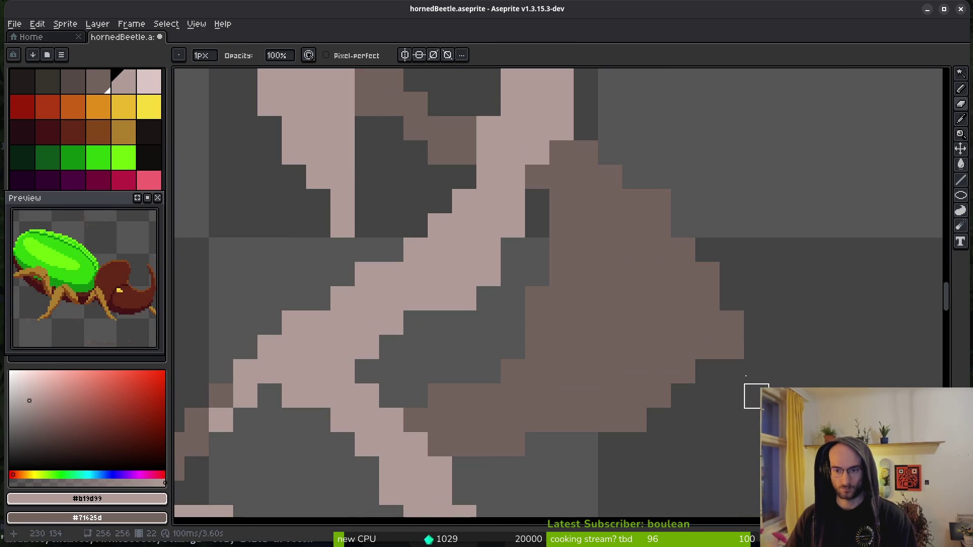
scroll(732, 323, "down", 3)
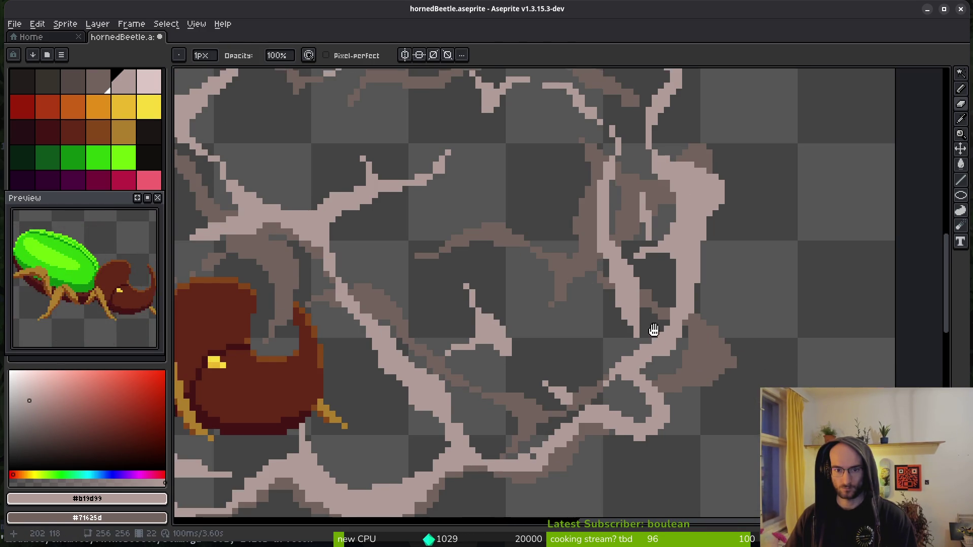
scroll(701, 361, "up", 3)
scroll(701, 361, "left", 3)
scroll(666, 319, "up", 2)
scroll(619, 216, "up", 2)
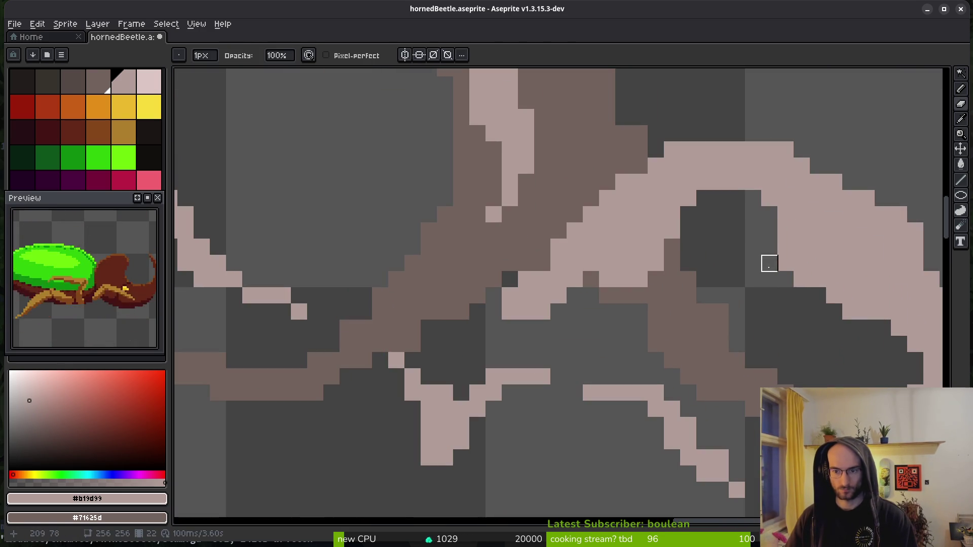
scroll(725, 338, "left", 3)
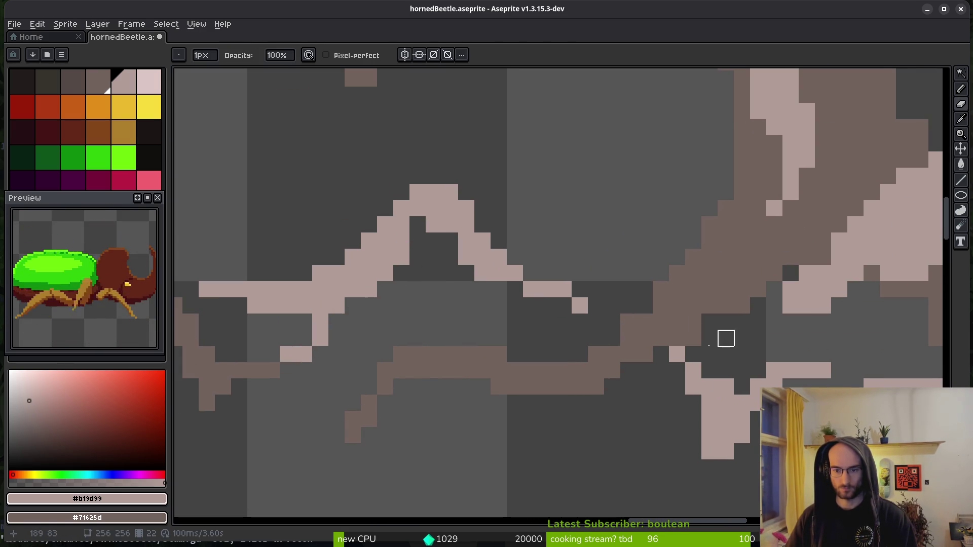
scroll(683, 368, "down", 1)
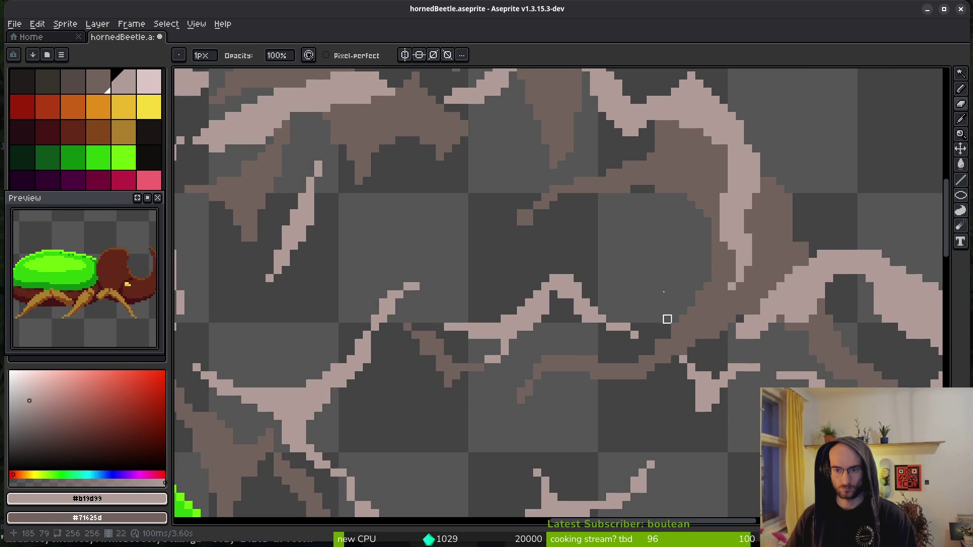
scroll(675, 351, "up", 1)
- Zoom around the smoke to check the outline, then save hornedBeetle.aseprite
key("b")
scroll(701, 283, "up", 1)
scroll(749, 228, "down", 2)
scroll(751, 271, "up", 1)
scroll(751, 271, "up", 1)
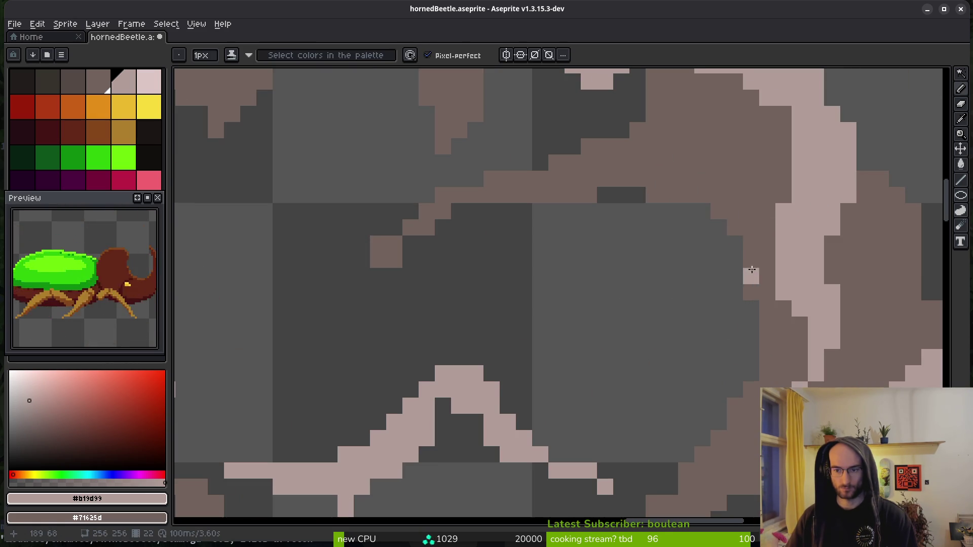
scroll(760, 249, "down", 2)
scroll(770, 269, "up", 3)
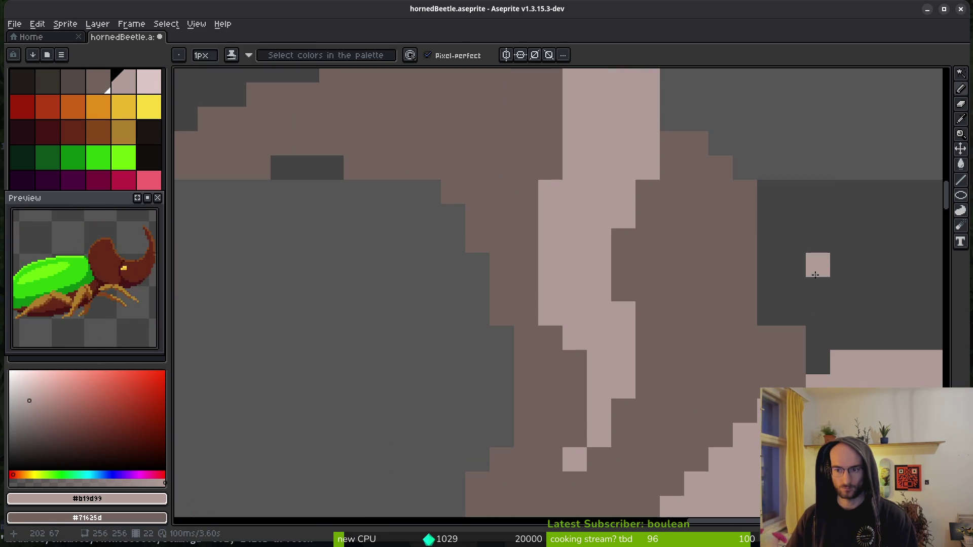
scroll(633, 316, "down", 5)
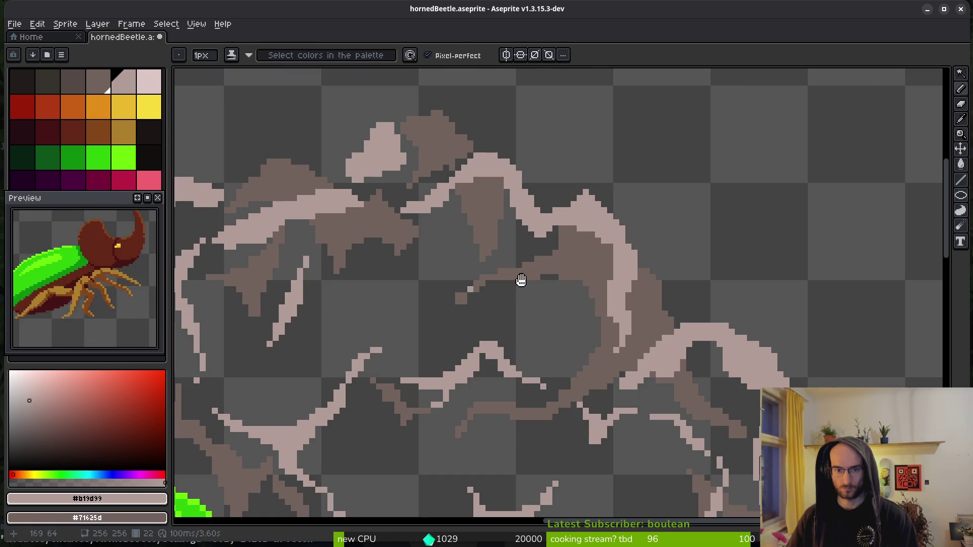
scroll(471, 286, "down", 1)
scroll(704, 221, "up", 5)
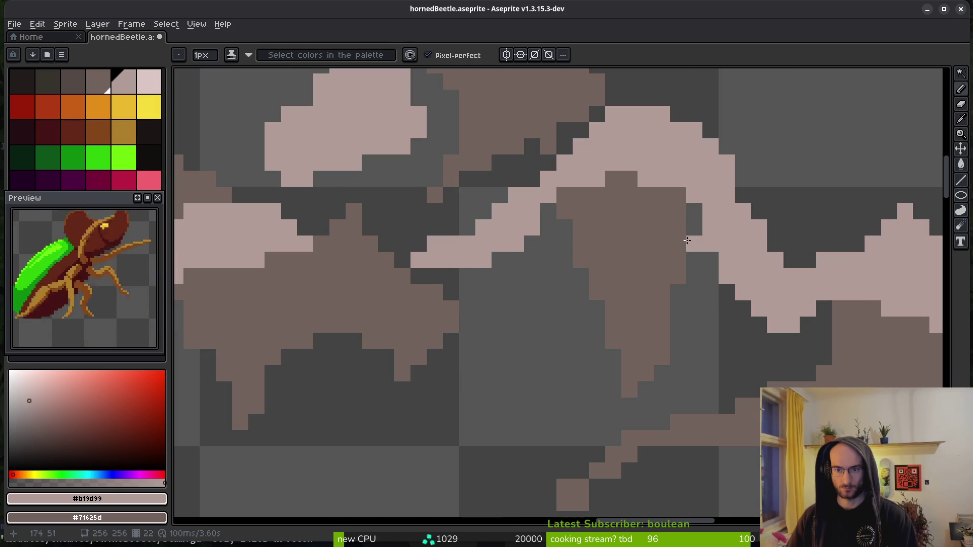
scroll(704, 261, "down", 3)
scroll(694, 277, "up", 3)
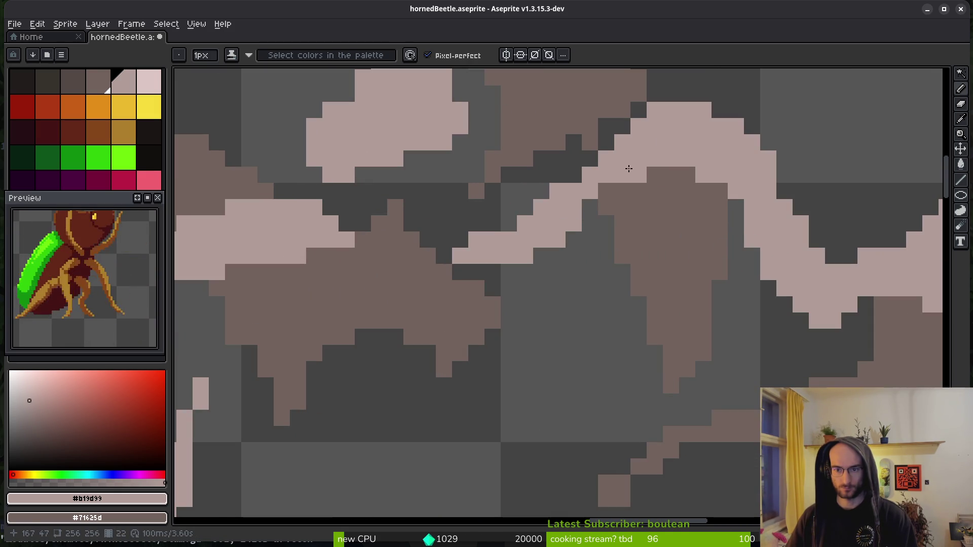
scroll(630, 205, "down", 2)
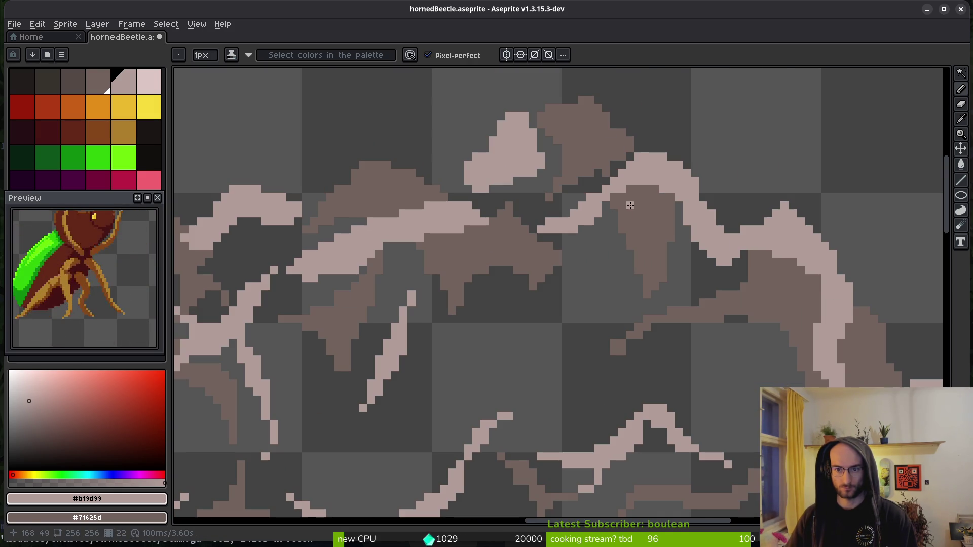
scroll(603, 213, "down", 2)
key("ctrl+s")
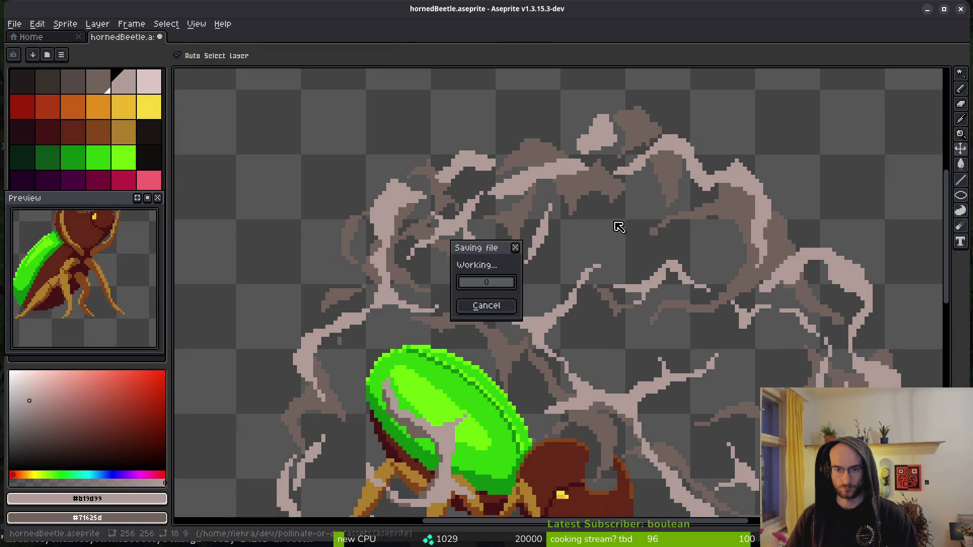
- Pick the grey-brown smoke outline colour and a darker shadow grey as the secondary colour
scroll(643, 239, "down", 3)
left_click(639, 268, "alt")
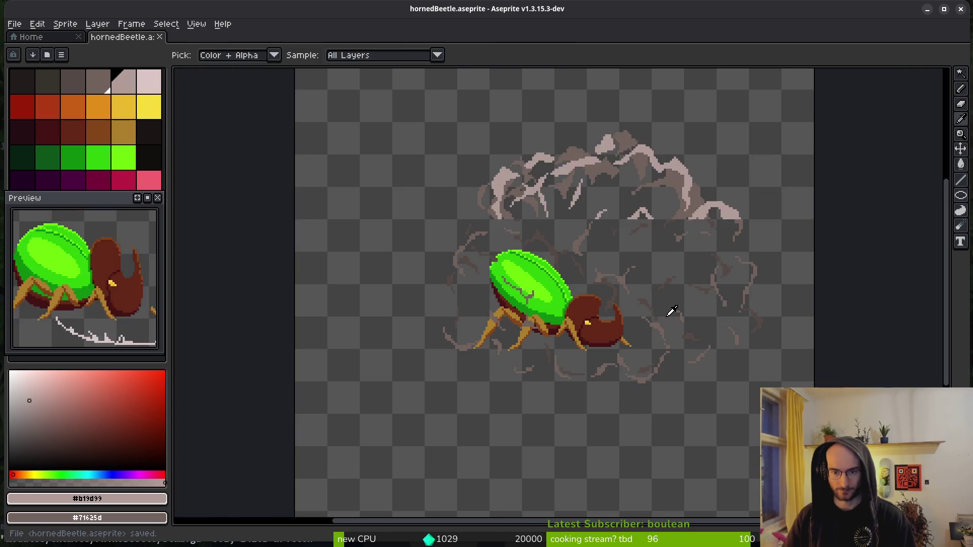
scroll(633, 263, "up", 3)
left_click(630, 260, "alt")
scroll(577, 259, "up", 4)
right_click(525, 294, "alt")
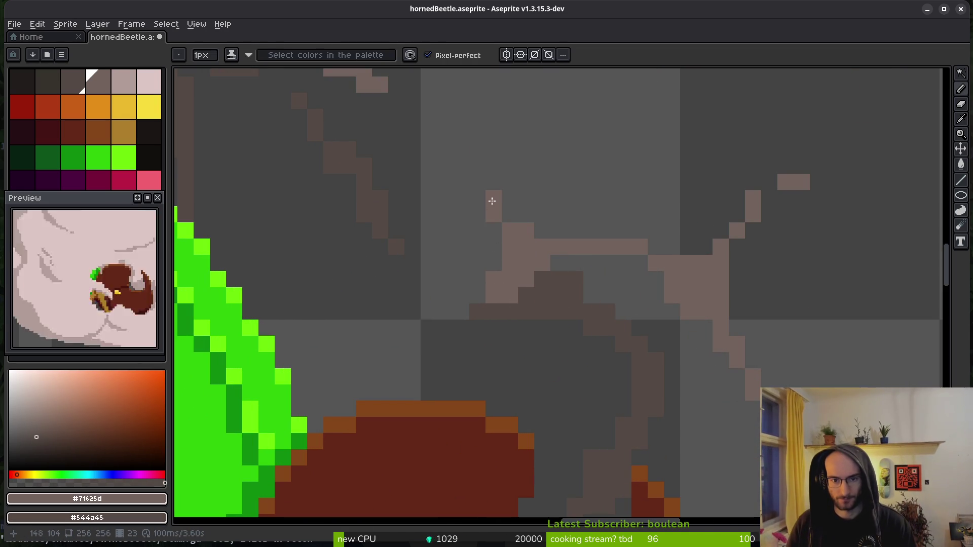
- Erase a stray pixel block and two stray pixels from the smoke's outline curves
key("e")
scroll(628, 223, "down", 3)
scroll(617, 248, "up", 3)
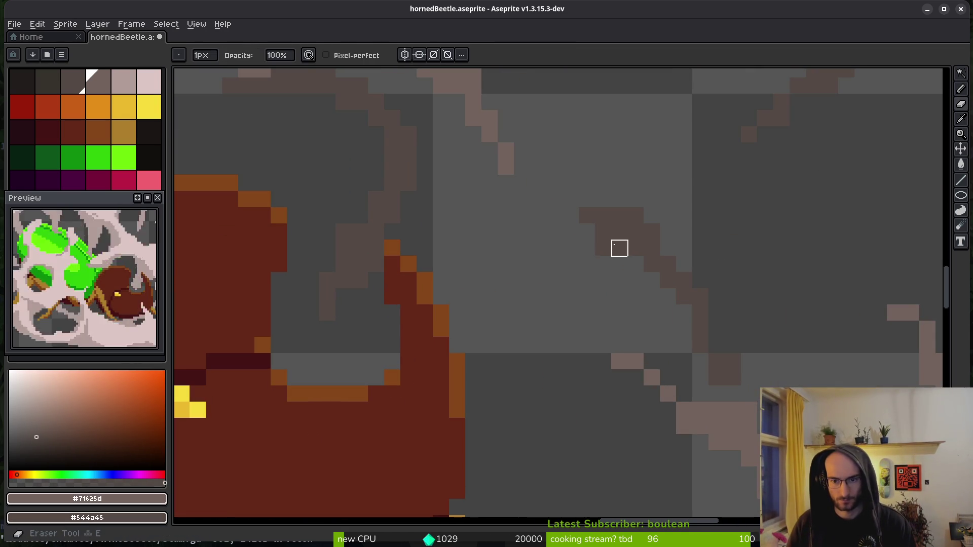
scroll(635, 264, "down", 3)
scroll(608, 184, "up", 3)
key("b")
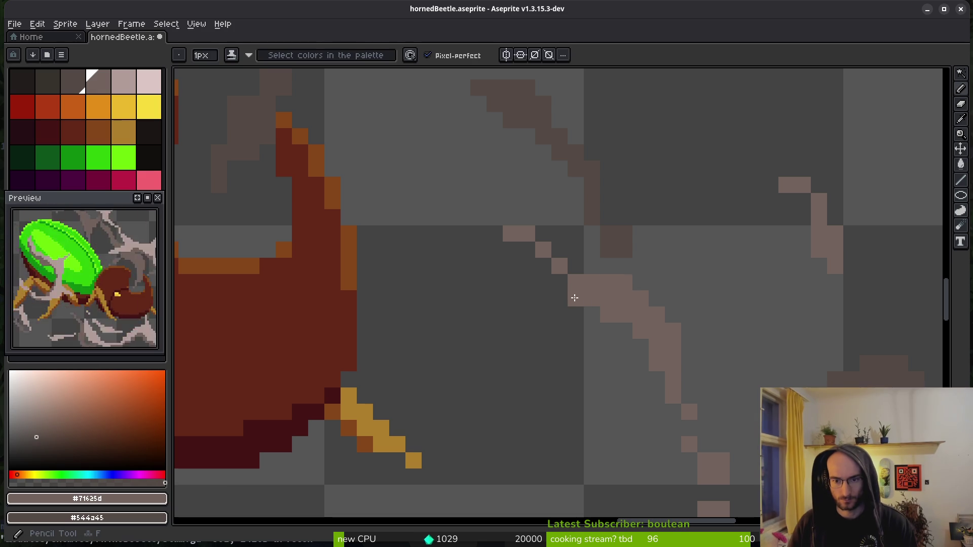
left_click_drag(707, 332, 601, 228)
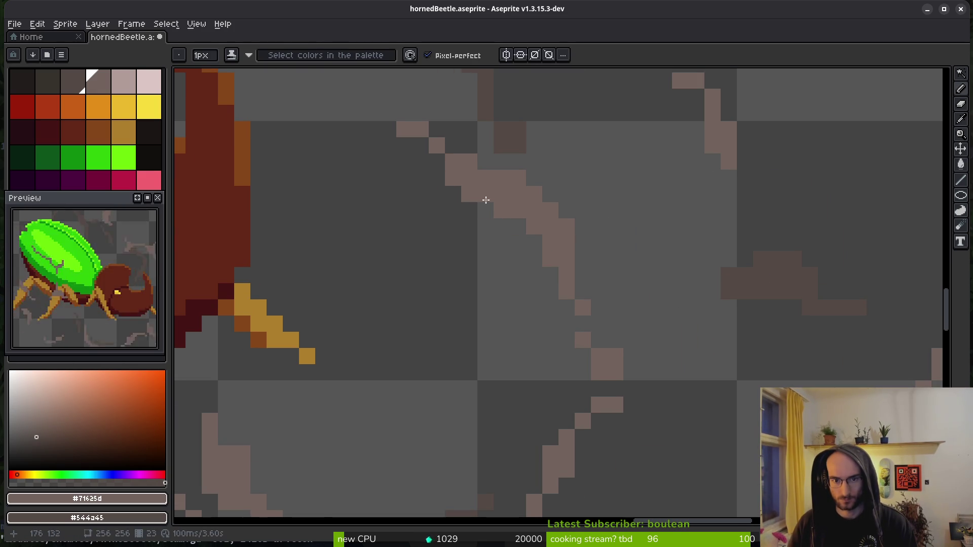
key("e")
scroll(582, 259, "down", 2)
scroll(593, 328, "up", 2)
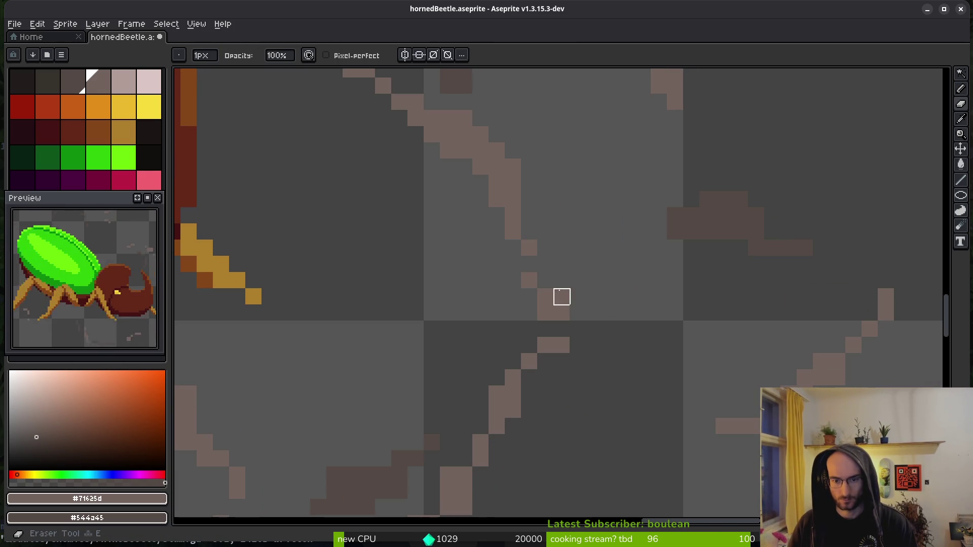
scroll(576, 307, "down", 3)
scroll(602, 298, "down", 2)
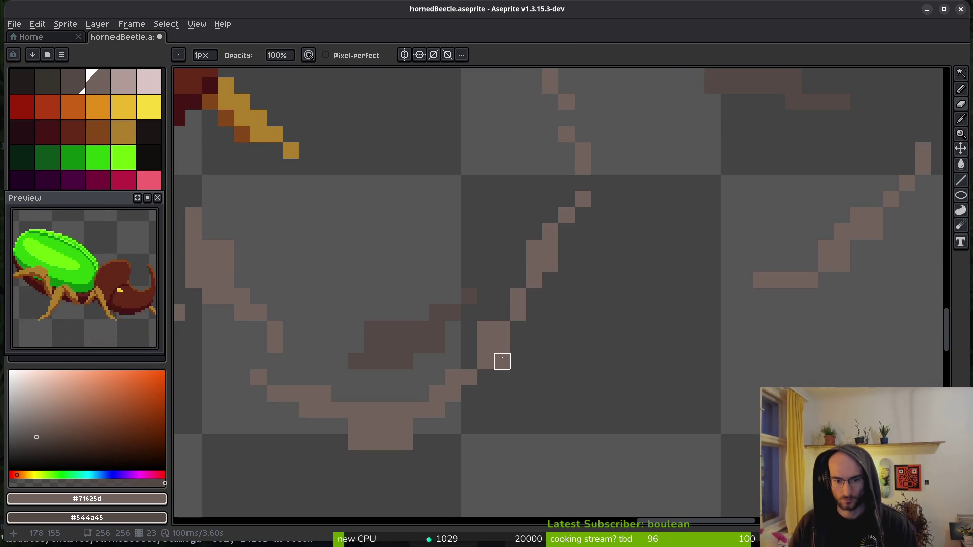
left_click_drag(567, 361, 732, 323)
left_click_drag(521, 404, 569, 403)
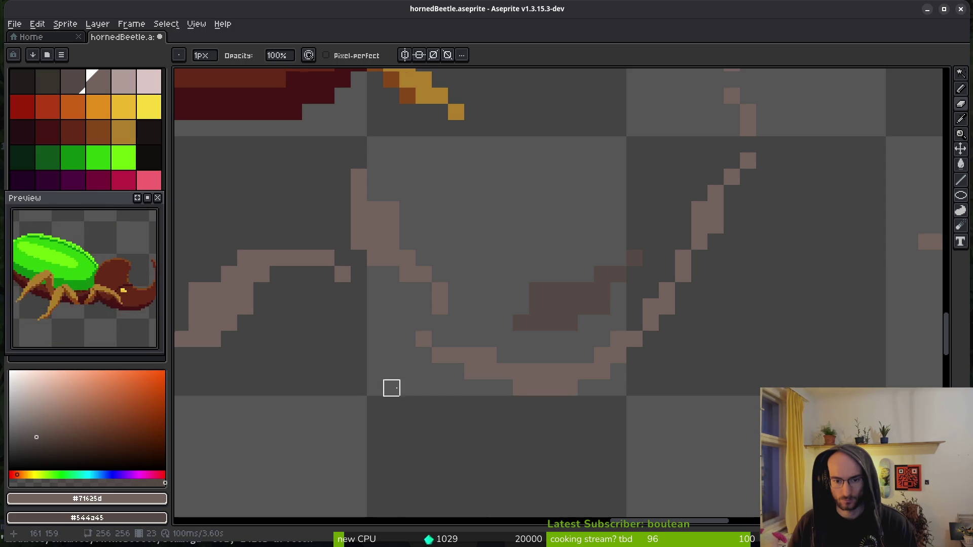
left_click_drag(441, 403, 712, 308)
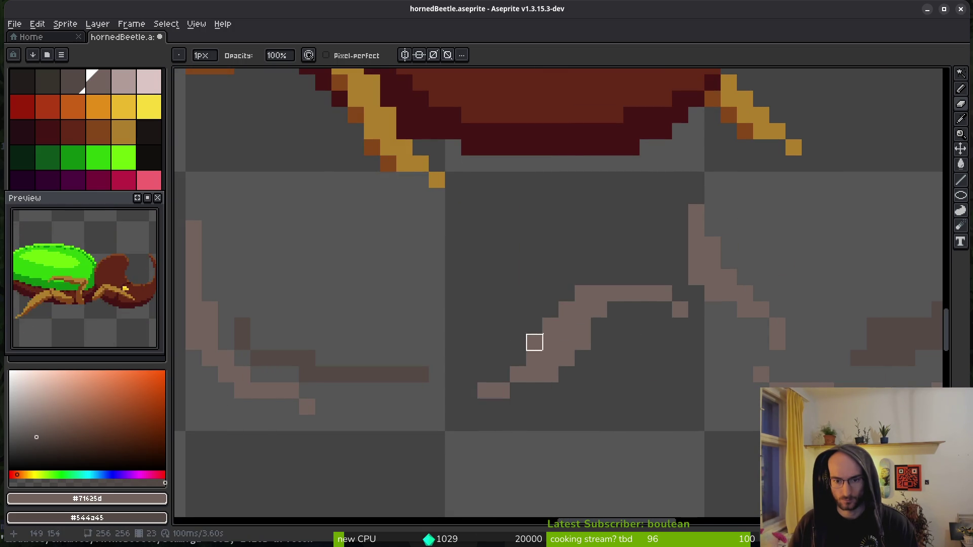
left_click_drag(339, 342, 631, 347)
key("e")
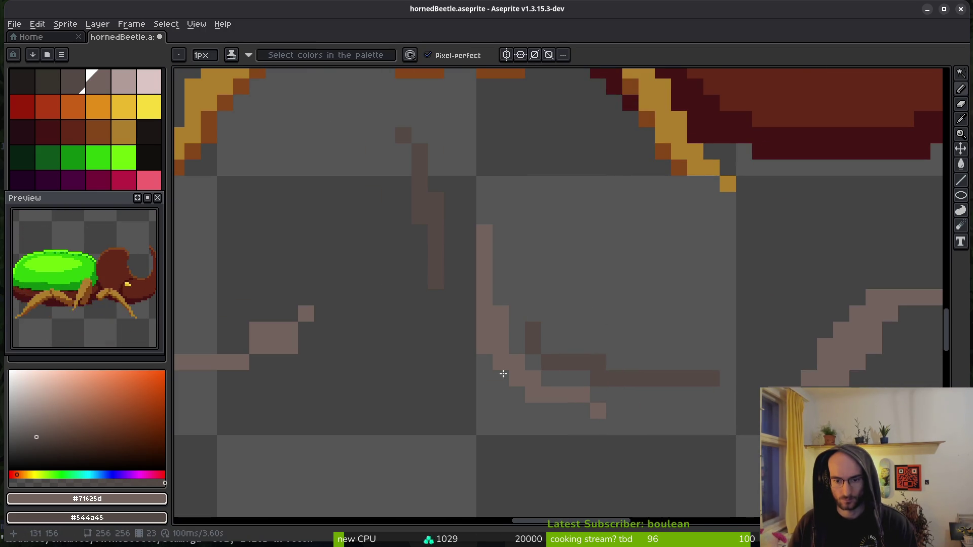
left_click_drag(528, 382, 532, 375)
left_click_drag(505, 409, 628, 404)
left_click(659, 389)
left_click(692, 405)
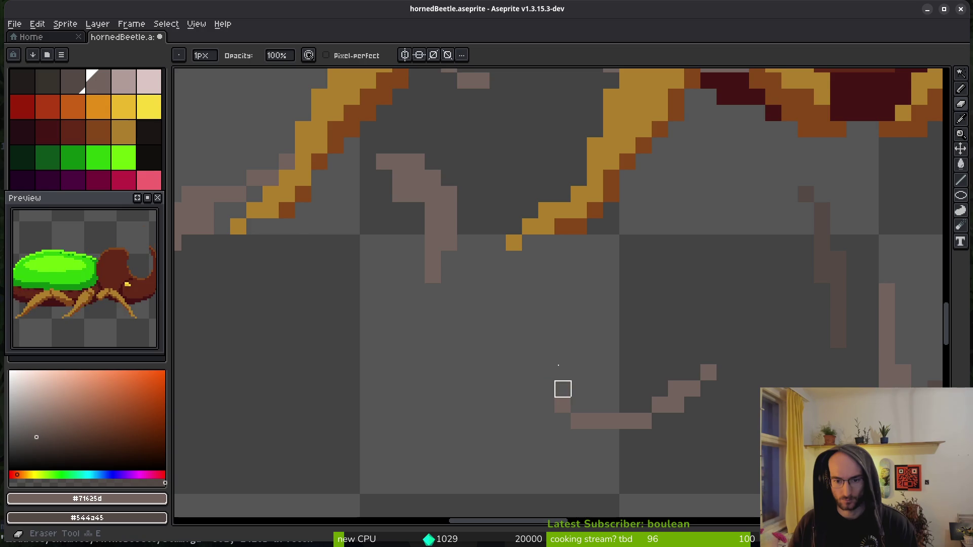
scroll(538, 293, "up", 3)
- Shade one pixel on the smoke outline and erase a stray smoke pixel
key("b")
scroll(478, 293, "down", 2)
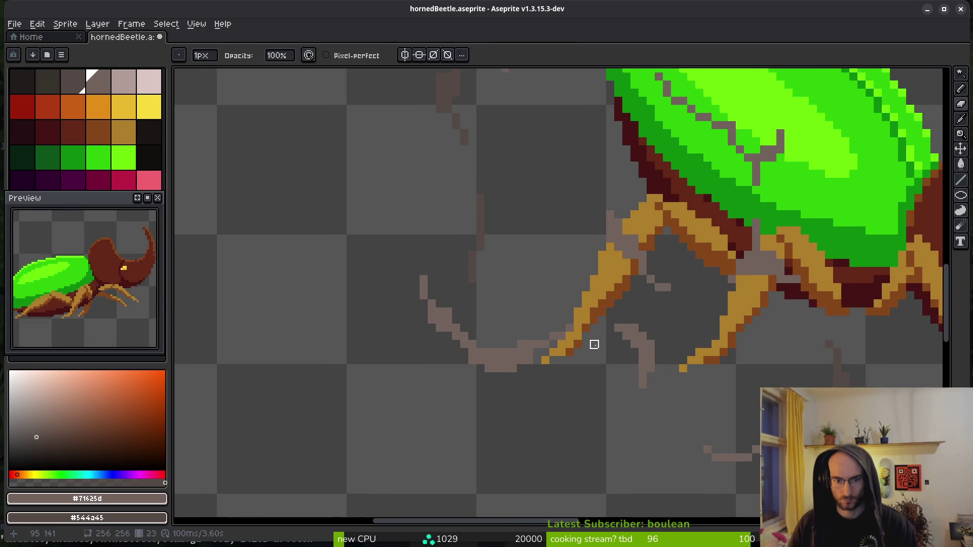
scroll(513, 349, "up", 1)
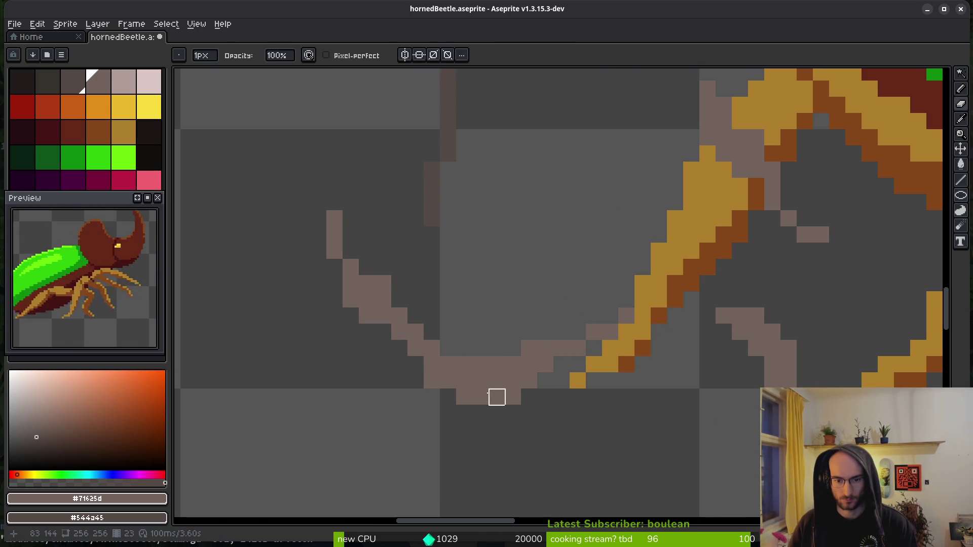
key("e")
left_click(422, 366)
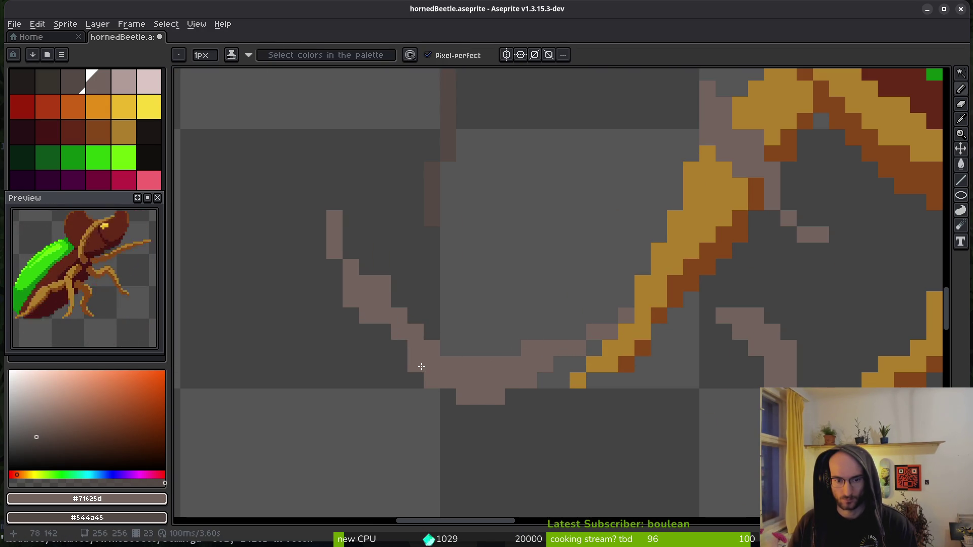
key("b")
scroll(414, 267, "down", 1)
scroll(387, 339, "up", 1)
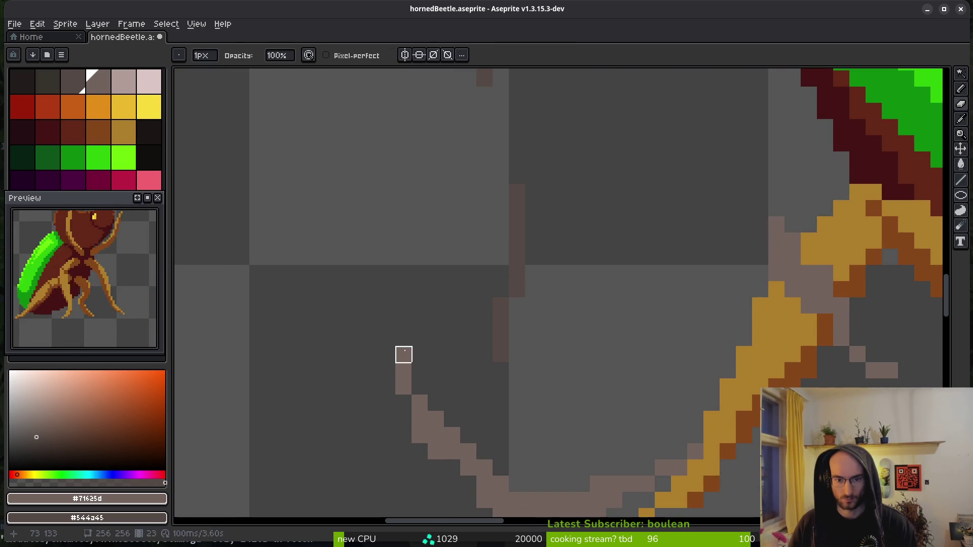
scroll(525, 304, "down", 1)
scroll(518, 350, "up", 1)
scroll(569, 306, "down", 1)
scroll(519, 375, "up", 1)
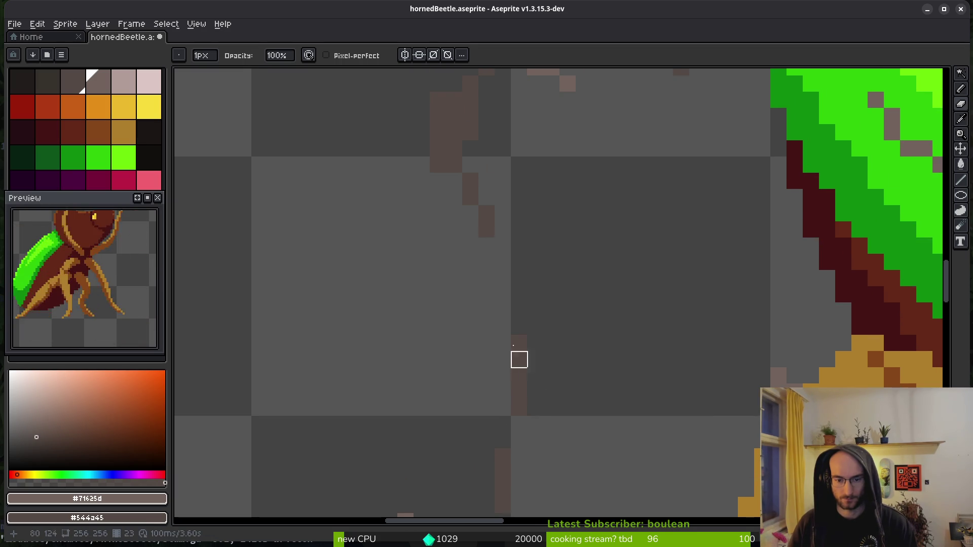
scroll(518, 376, "up", 3)
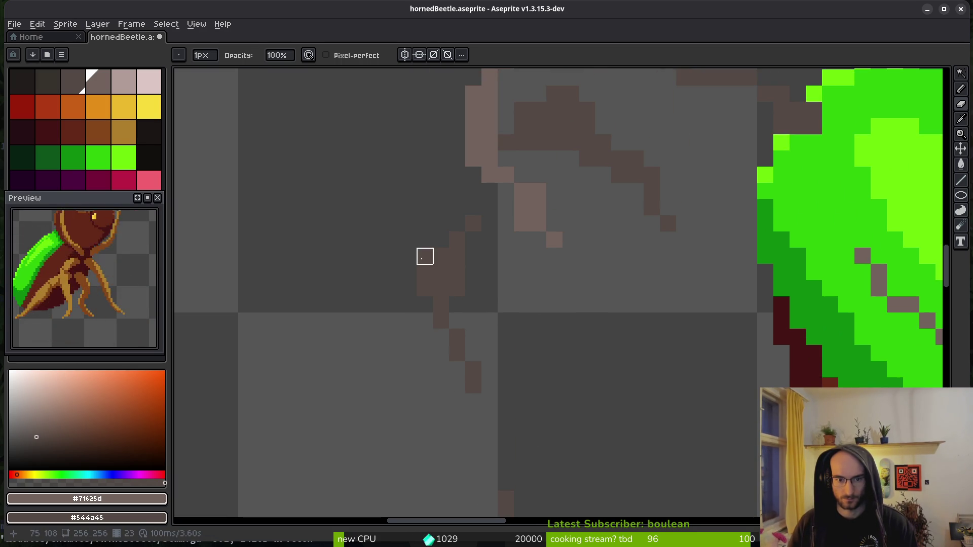
scroll(425, 256, "up", 2)
left_click(525, 290)
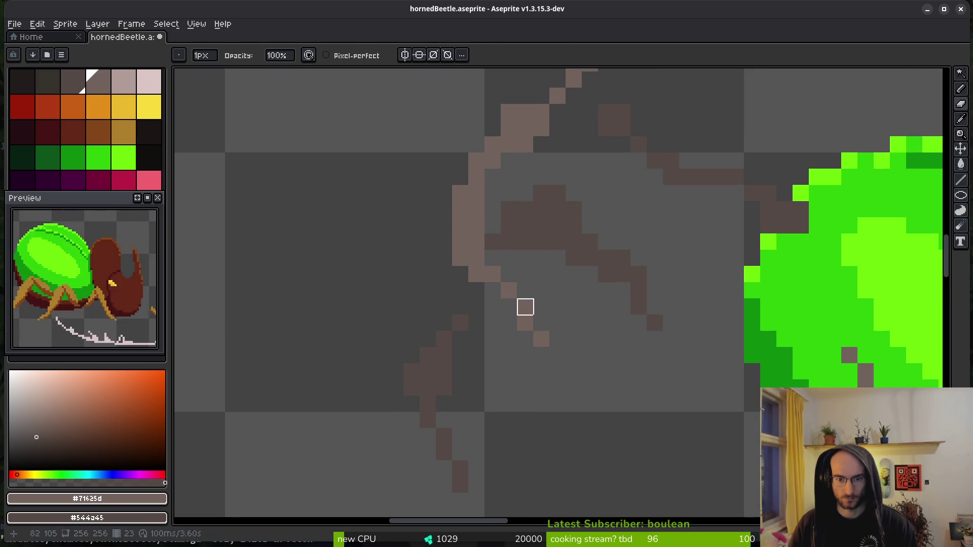
- Add two dark grey outline pixels to the smoke curve using the secondary colour
key("b")
scroll(543, 343, "up", 2)
key("e")
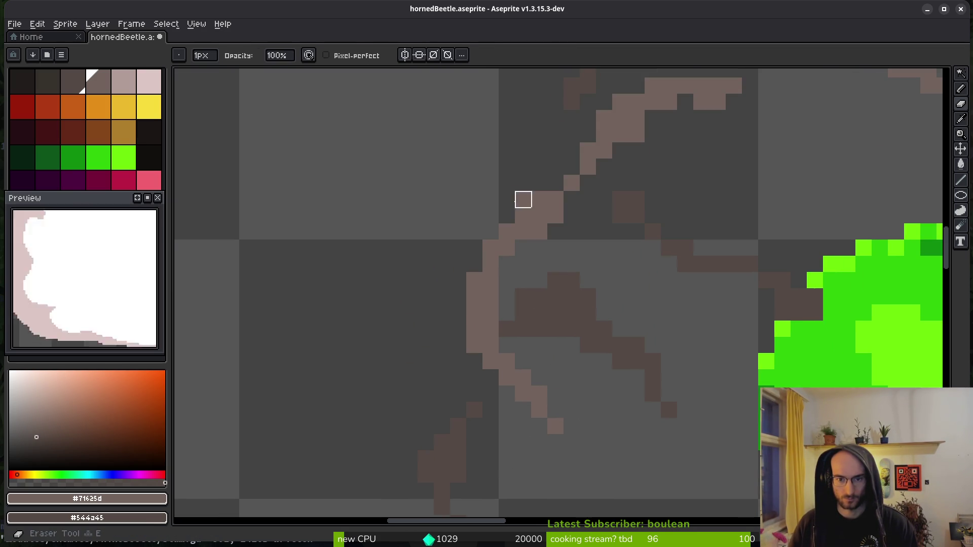
scroll(579, 278, "up", 3)
scroll(608, 257, "right", 3)
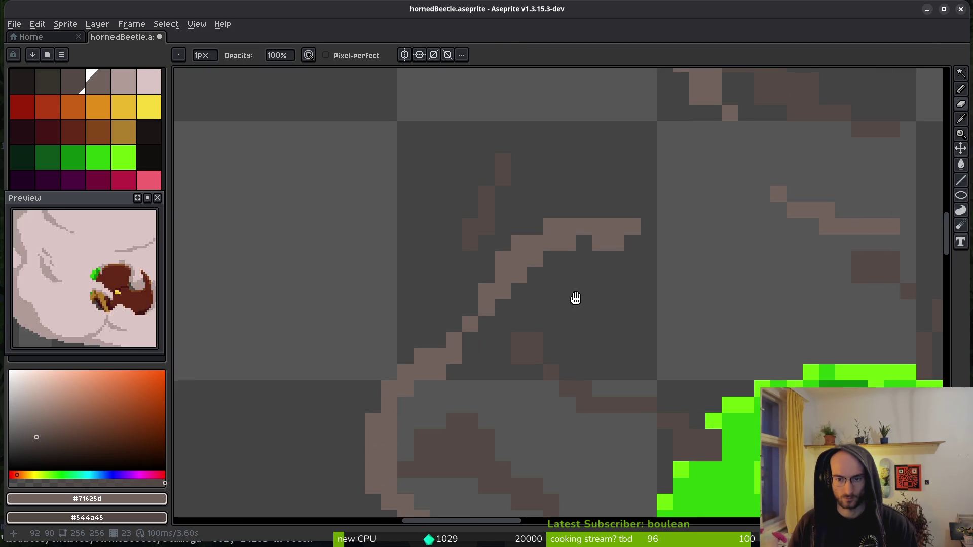
scroll(698, 279, "right", 4)
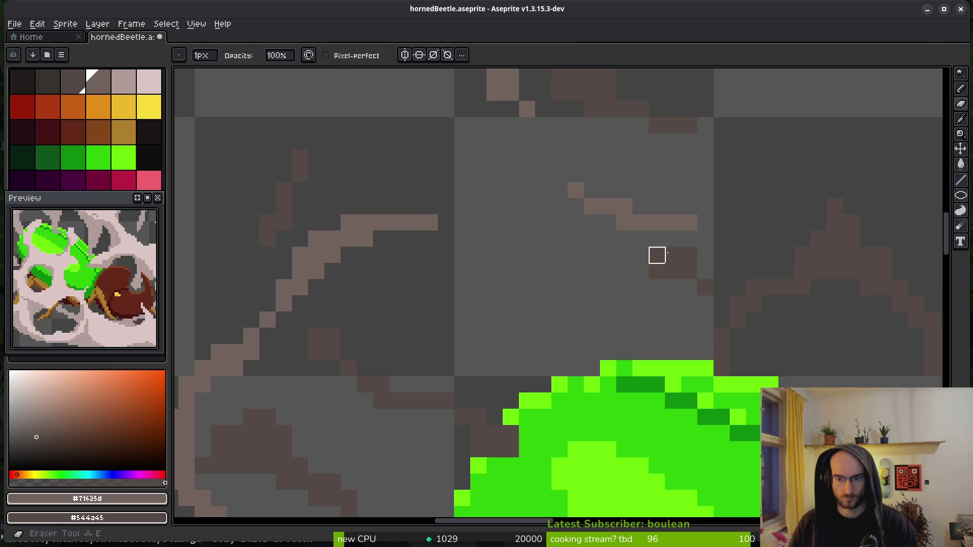
key("b")
right_click(655, 274)
right_click(640, 256)
scroll(721, 245, "right", 4)
- Trim pixels from both ends of the upper smoke curve and add a shading pixel beside it
key("e")
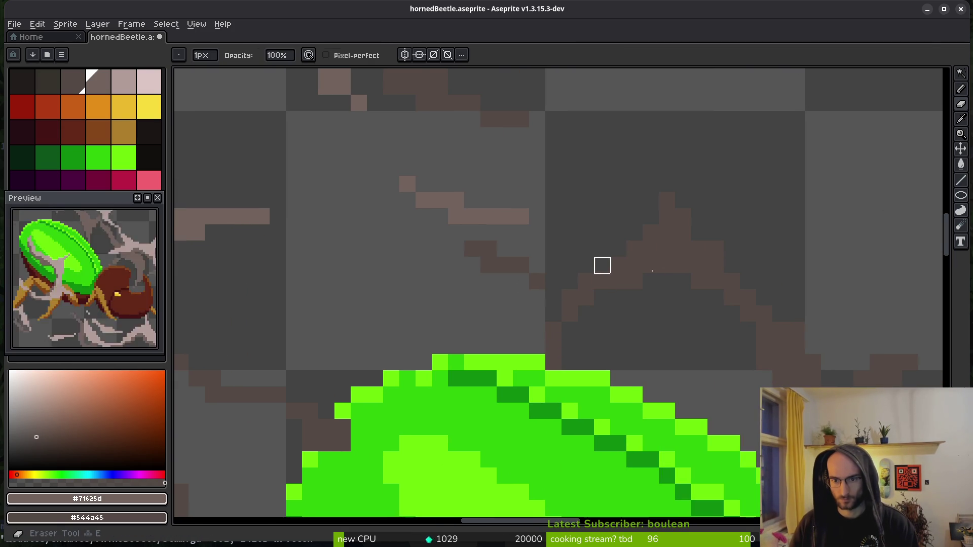
scroll(601, 265, "right", 3)
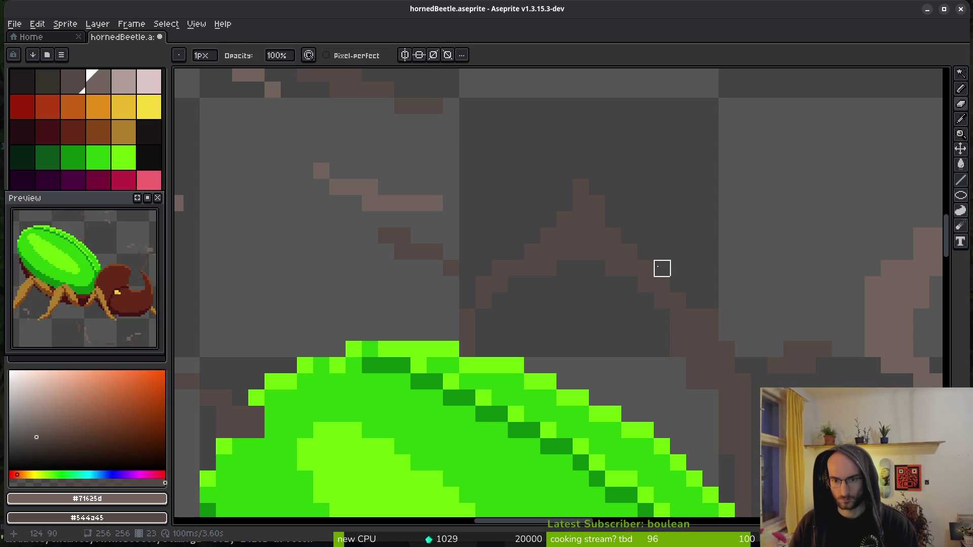
key("b")
scroll(651, 243, "down", 1)
scroll(632, 308, "right", 3)
key("e")
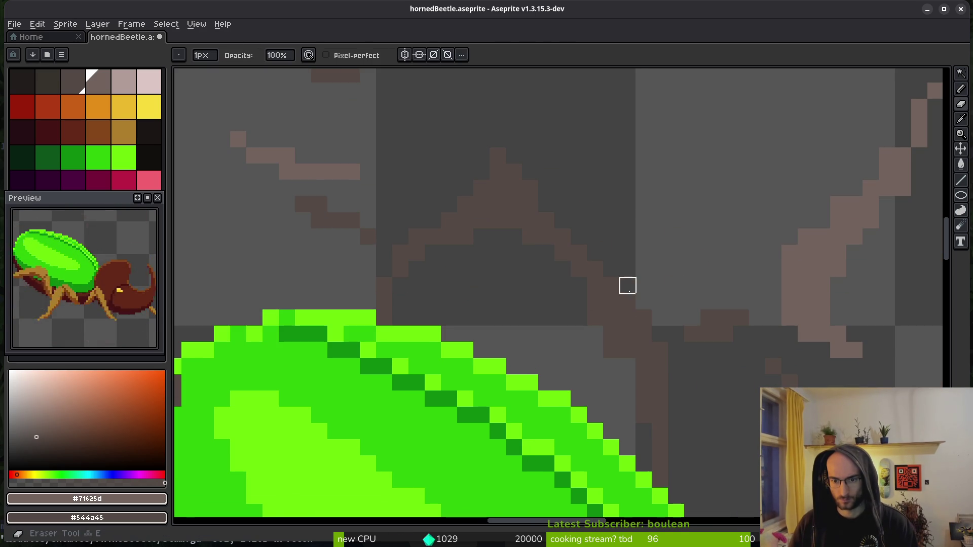
scroll(630, 382, "right", 2)
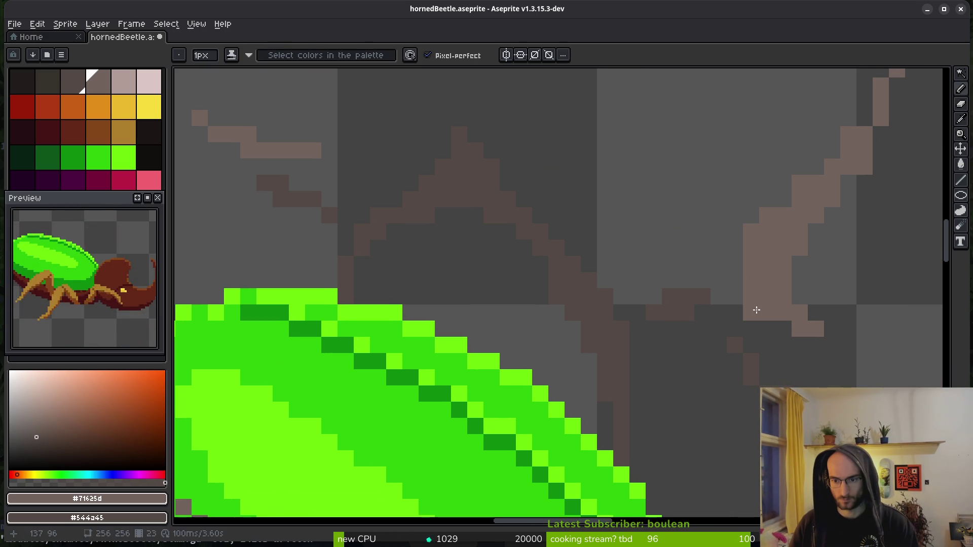
scroll(694, 338, "up", 1)
scroll(694, 338, "right", 3)
scroll(694, 338, "down", 3)
scroll(689, 351, "up", 2)
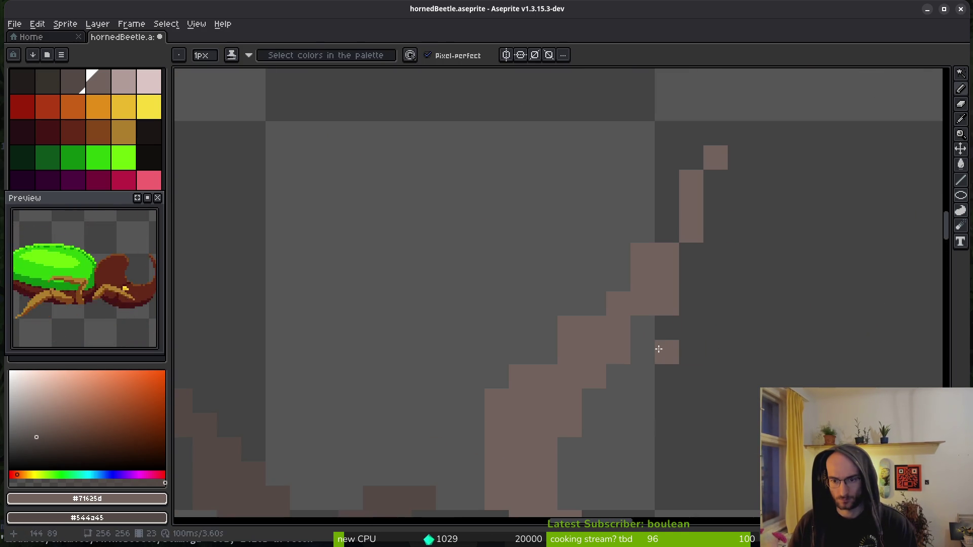
scroll(729, 325, "up", 2)
key("b")
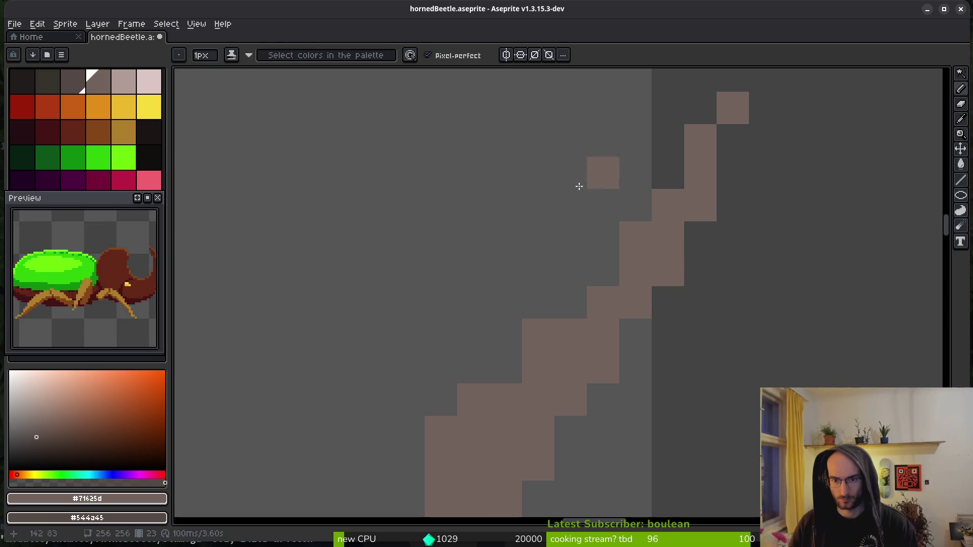
scroll(645, 321, "down", 1)
scroll(721, 419, "up", 3)
scroll(721, 419, "down", 2)
key("e")
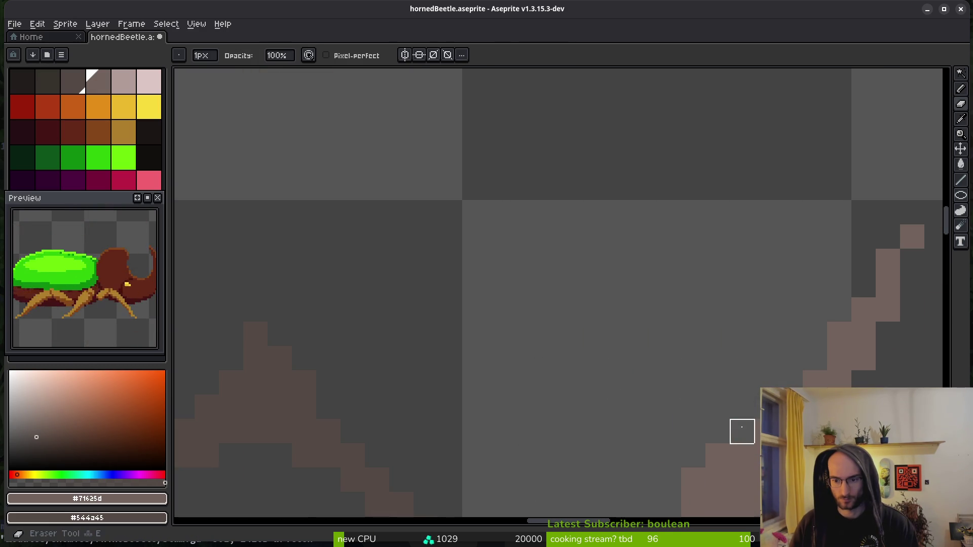
scroll(647, 321, "down", 1)
scroll(567, 294, "up", 2)
scroll(545, 298, "up", 1)
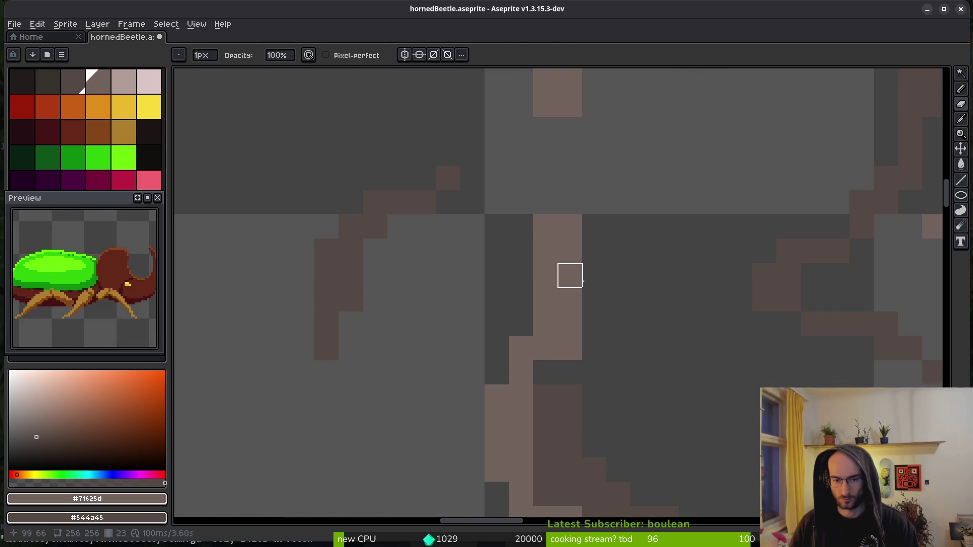
scroll(608, 289, "down", 1)
scroll(587, 273, "up", 1)
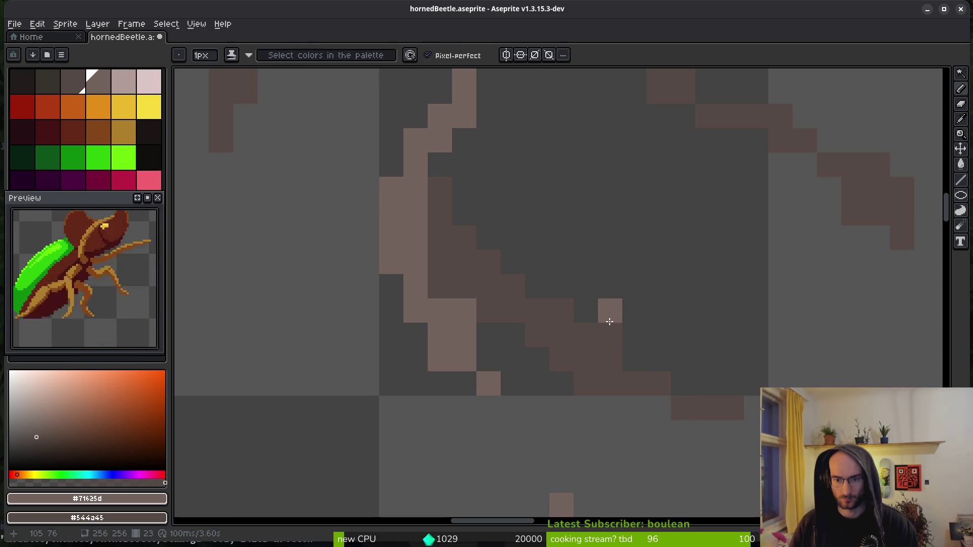
scroll(719, 321, "down", 1)
scroll(674, 358, "up", 1)
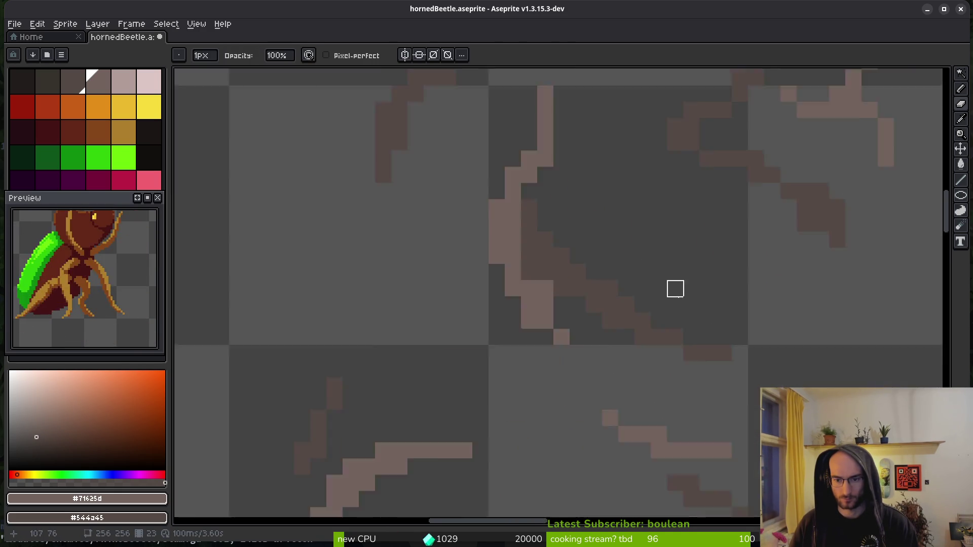
scroll(701, 343, "down", 2)
scroll(705, 311, "up", 2)
scroll(601, 377, "down", 1)
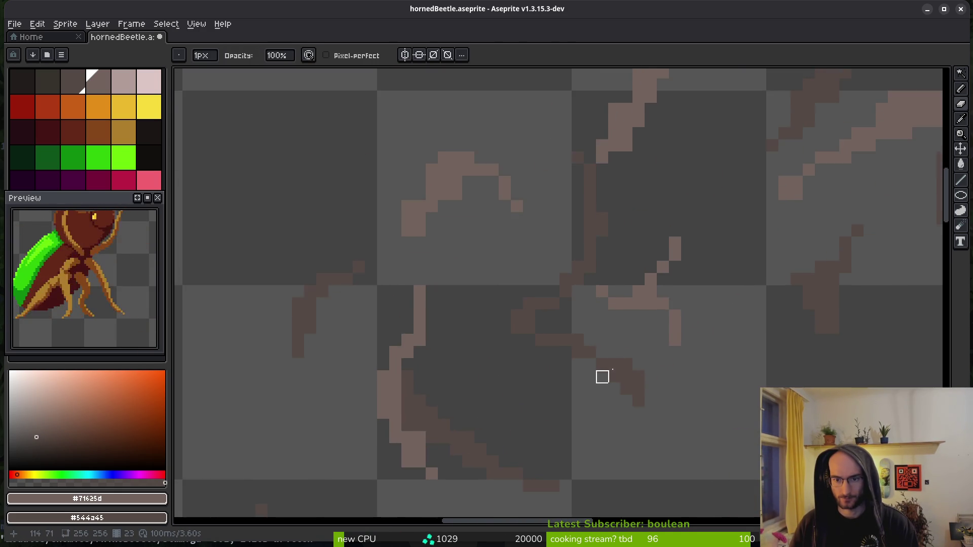
scroll(601, 377, "up", 4)
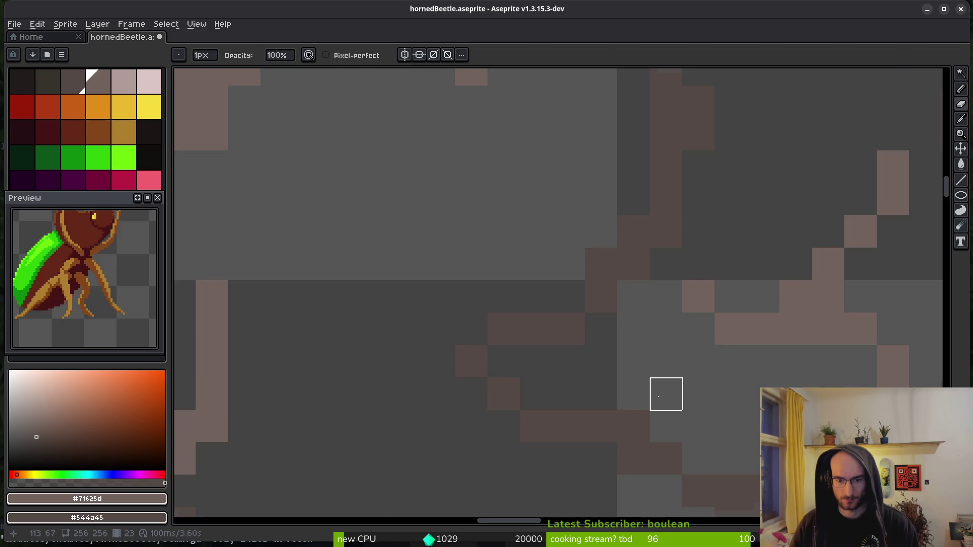
scroll(666, 394, "down", 4)
scroll(683, 419, "up", 3)
key("b")
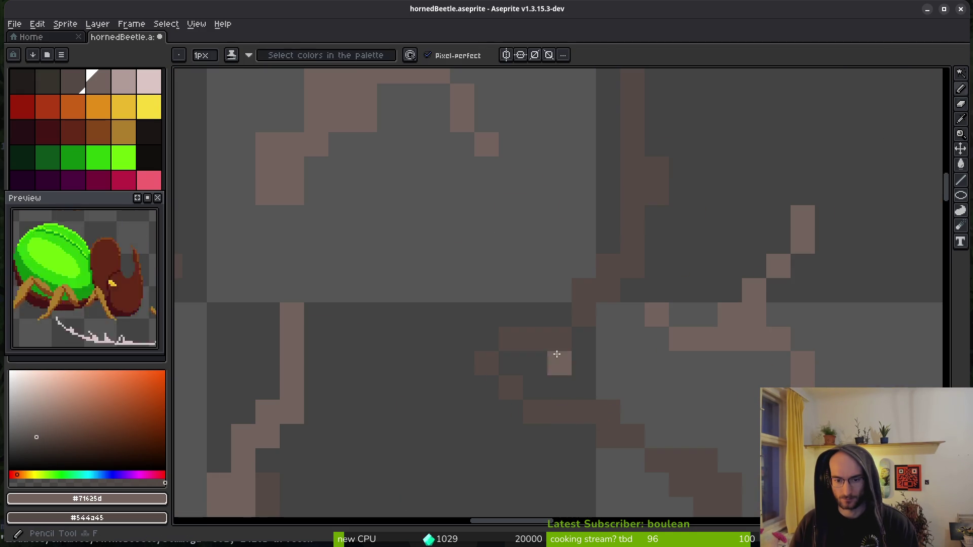
scroll(673, 435, "down", 2)
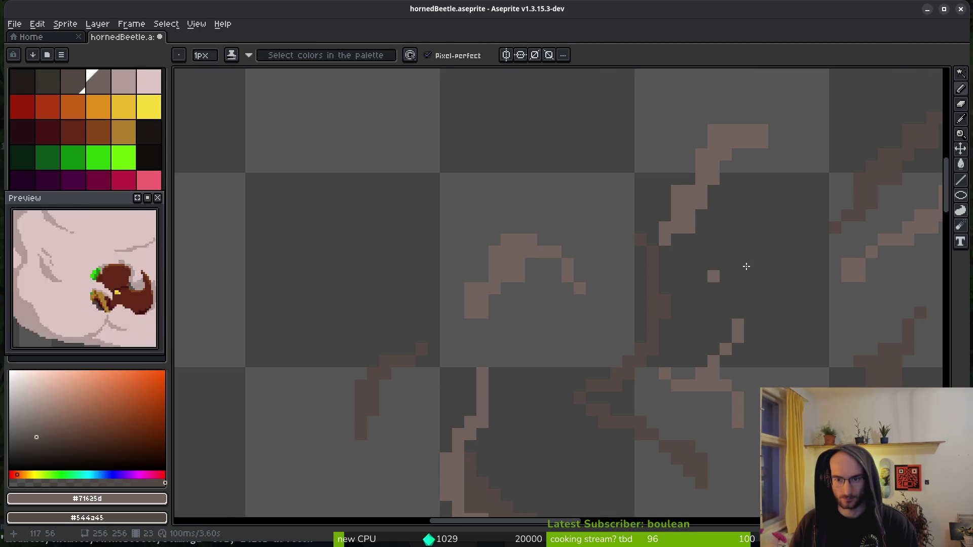
scroll(722, 270, "up", 2)
key("e")
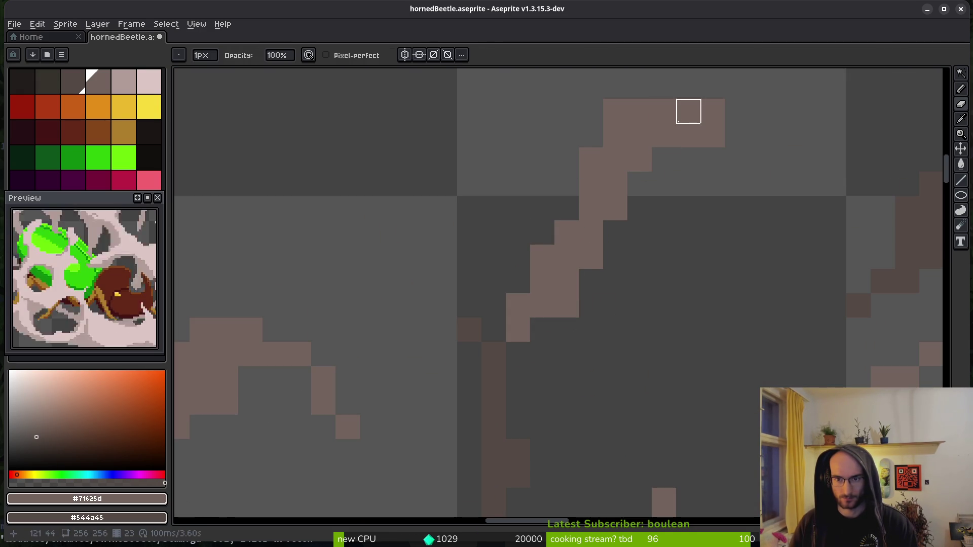
left_click_drag(591, 111, 640, 111)
left_click_drag(688, 135, 713, 135)
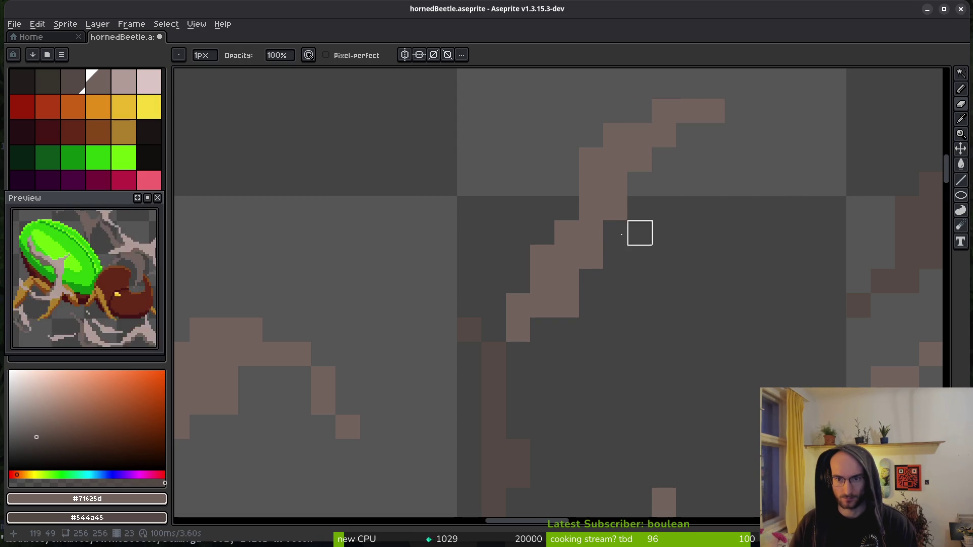
key("b")
left_click(567, 208)
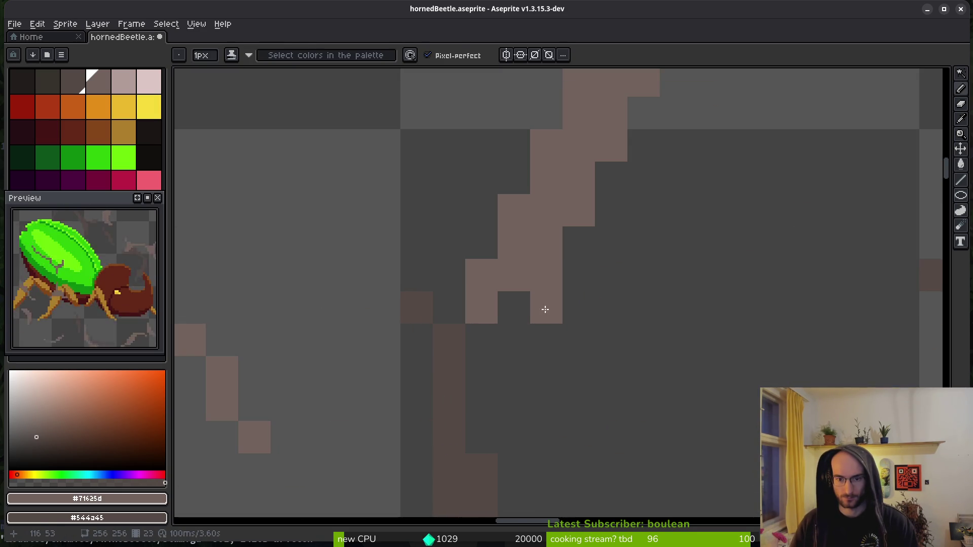
- Erase stray pixels at the arc's lower-left end, its inner edge, and along the smoke outline
key("e")
scroll(618, 326, "down", 2)
scroll(529, 336, "up", 1)
scroll(529, 337, "up", 1)
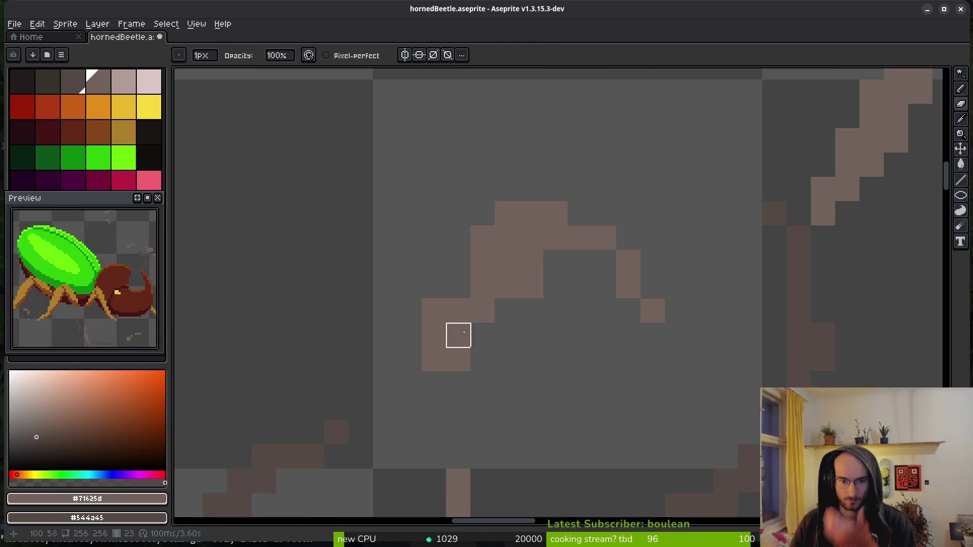
left_click(434, 310)
left_click(458, 359)
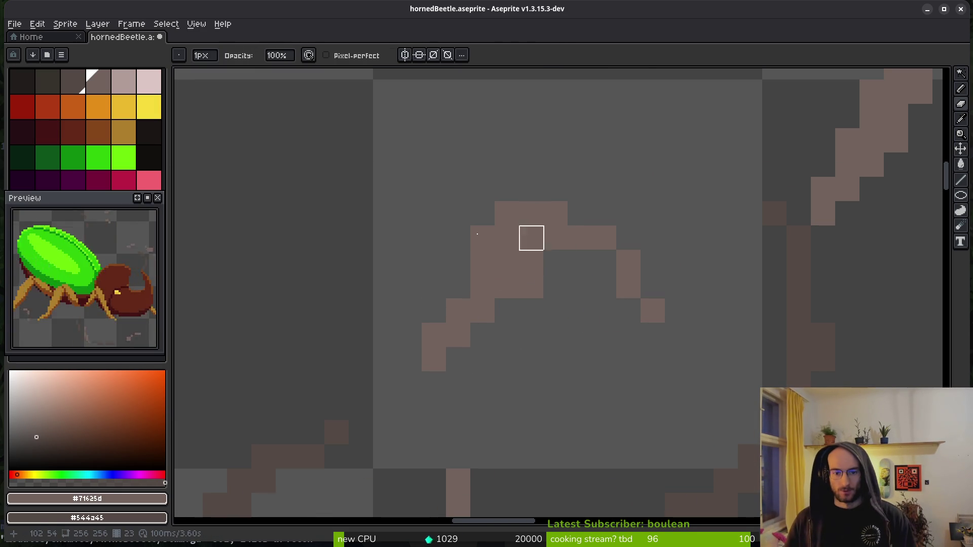
left_click_drag(531, 262, 531, 286)
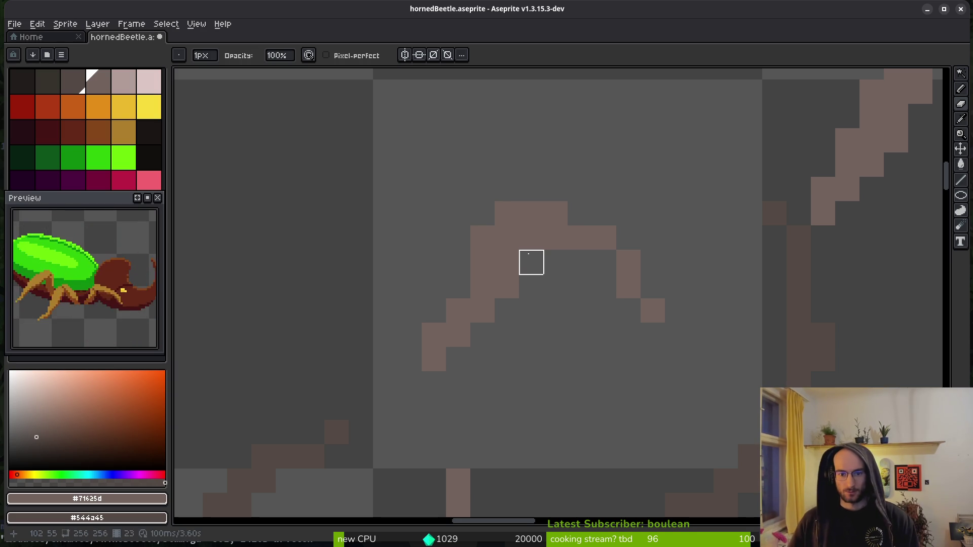
scroll(593, 271, "down", 2)
scroll(764, 319, "up", 3)
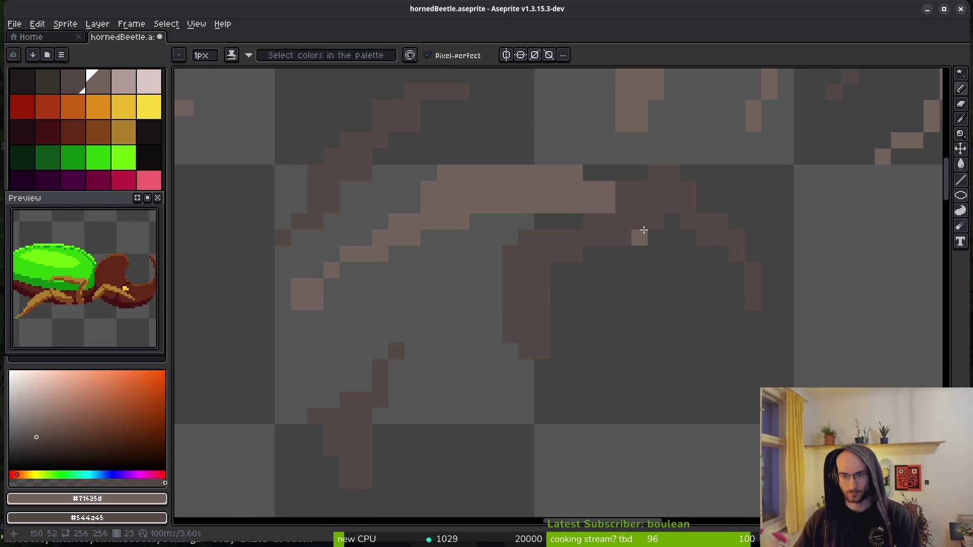
left_click(607, 189)
left_click_drag(511, 238, 509, 254)
- Draw a short run of new pixels on the lower smoke outline
key("b")
left_click_drag(542, 350, 557, 383)
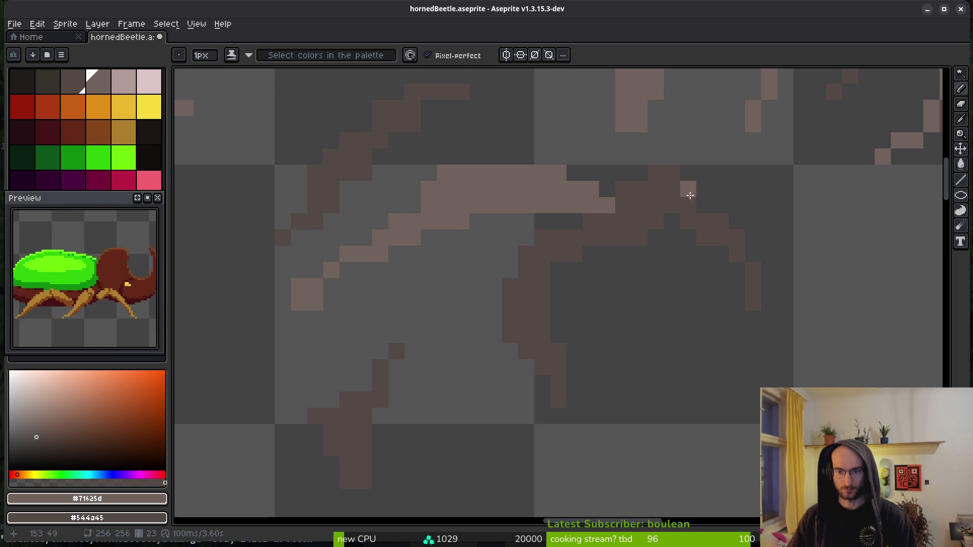
key("e")
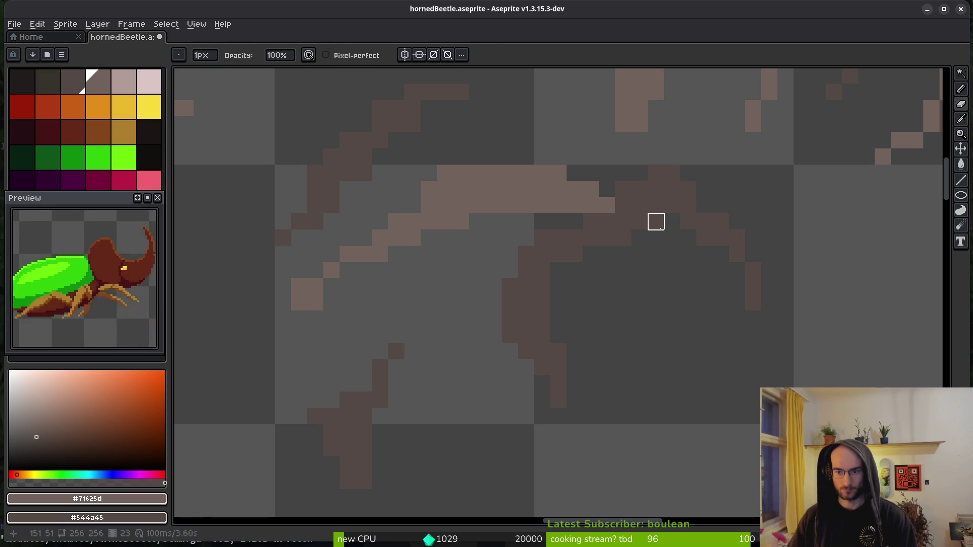
- Erase several stray pixels along the smoke arc, undoing one mistaken erase
left_click_drag(749, 272, 630, 314)
scroll(538, 284, "up", 2)
left_click(474, 240)
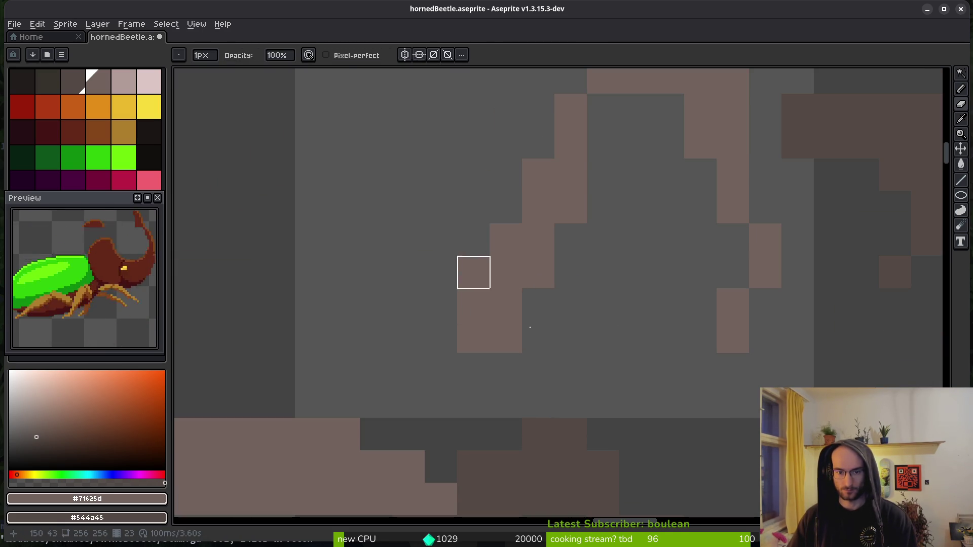
left_click(505, 304)
key("ctrl+z")
left_click(474, 337)
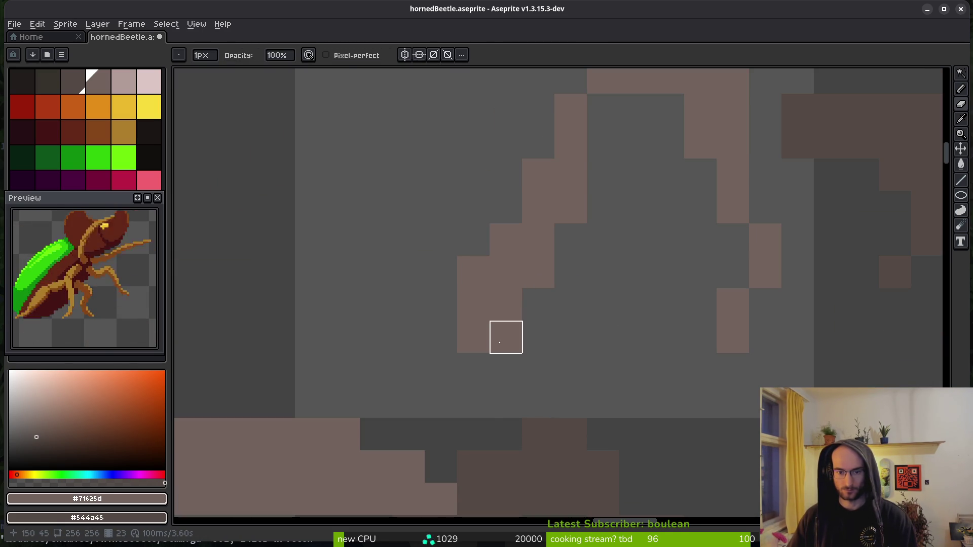
left_click(514, 332)
left_click(472, 272)
left_click_drag(602, 273, 585, 358)
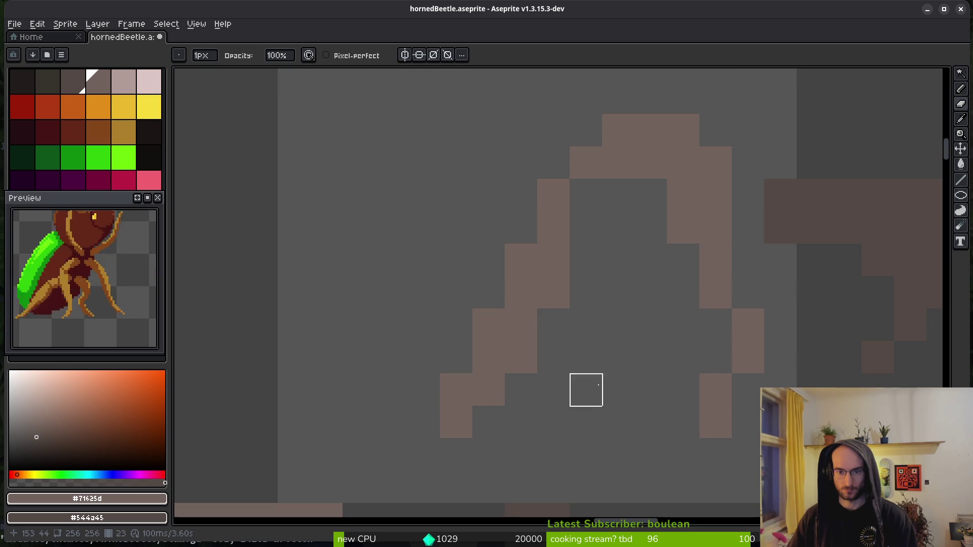
left_click_drag(788, 240, 610, 217)
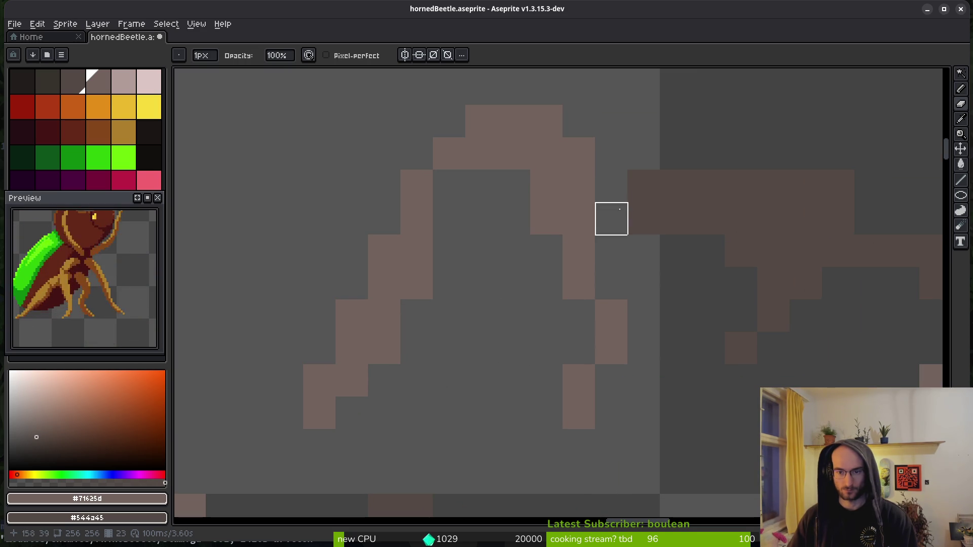
left_click_drag(806, 179, 630, 143)
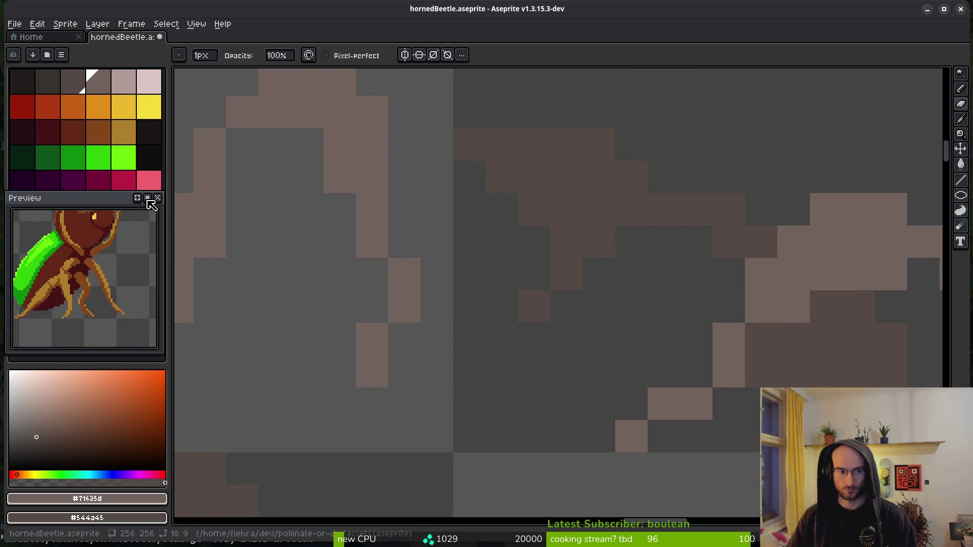
- Pause the preview on one frame and erase a stray brown pixel from the smoke puff
left_click(147, 198)
left_click_drag(809, 319, 689, 226)
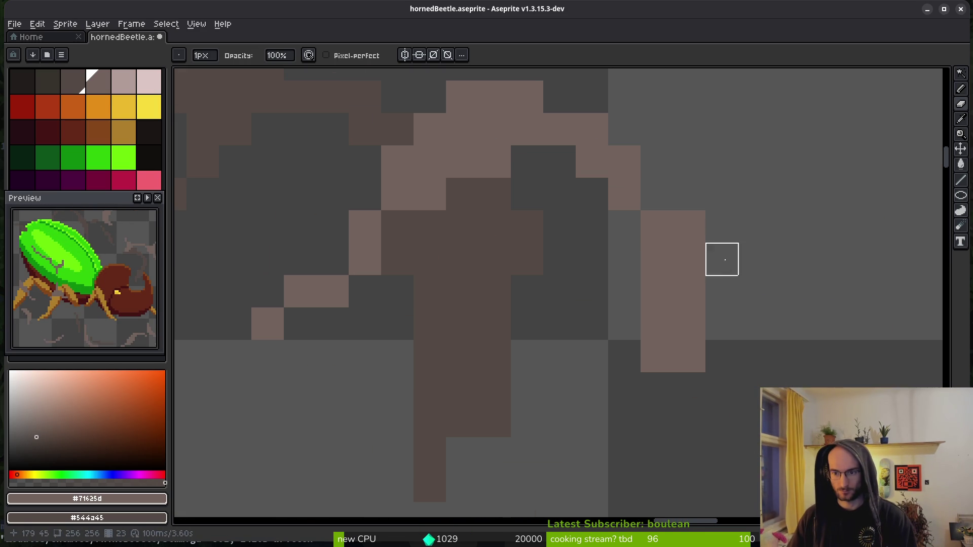
left_click_drag(722, 292, 672, 273)
scroll(607, 370, "down", 1)
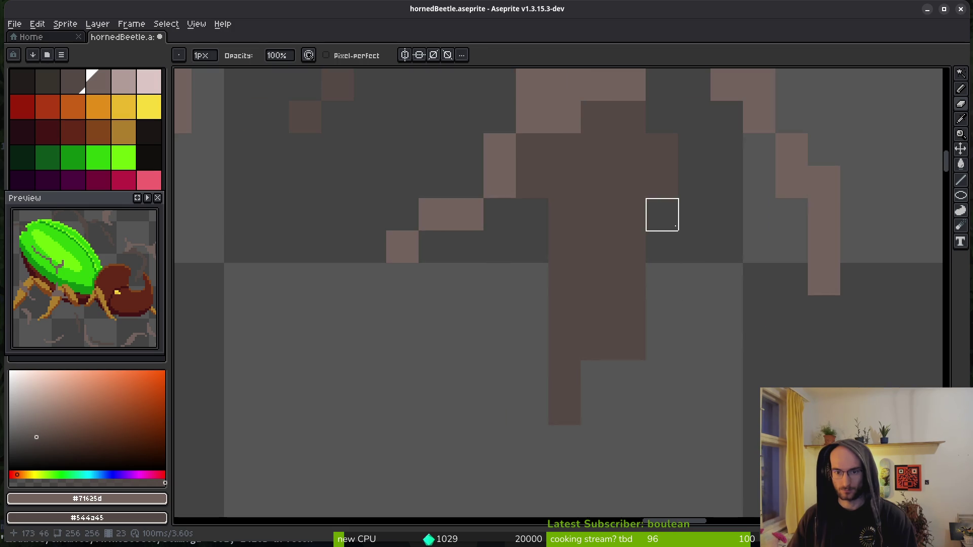
scroll(692, 348, "down", 2)
scroll(707, 369, "up", 2)
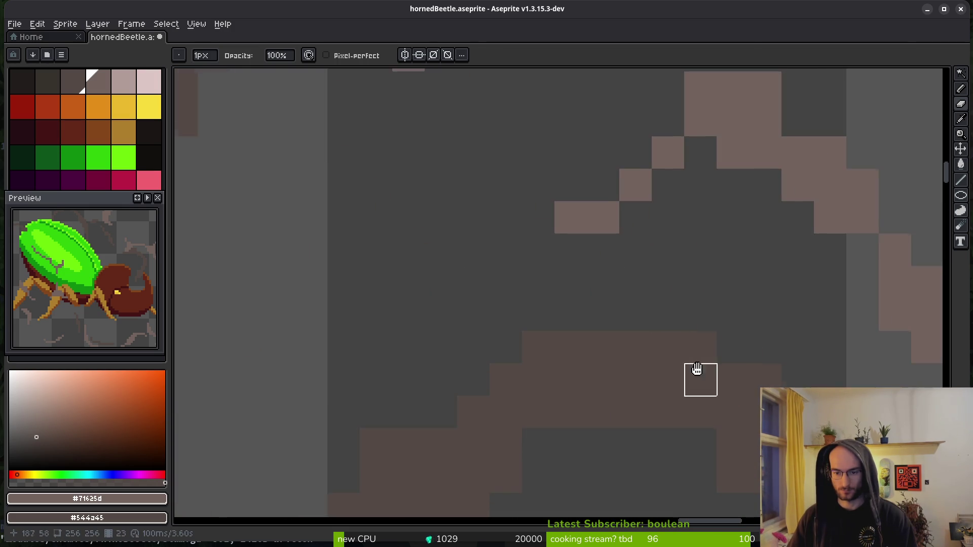
left_click_drag(732, 380, 314, 344)
left_click(646, 370)
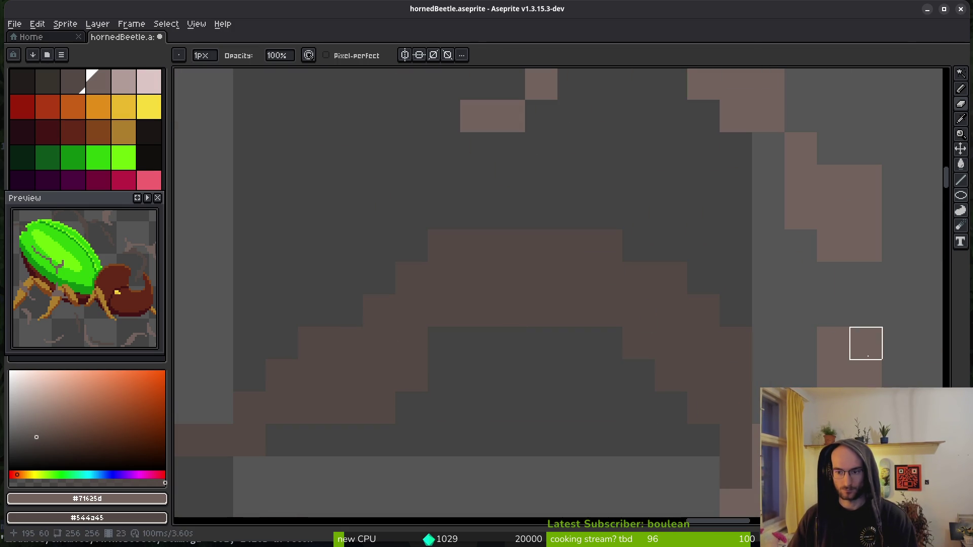
- Erase a row of stray brown pixels from the upper smoke
scroll(843, 224, "up", 2)
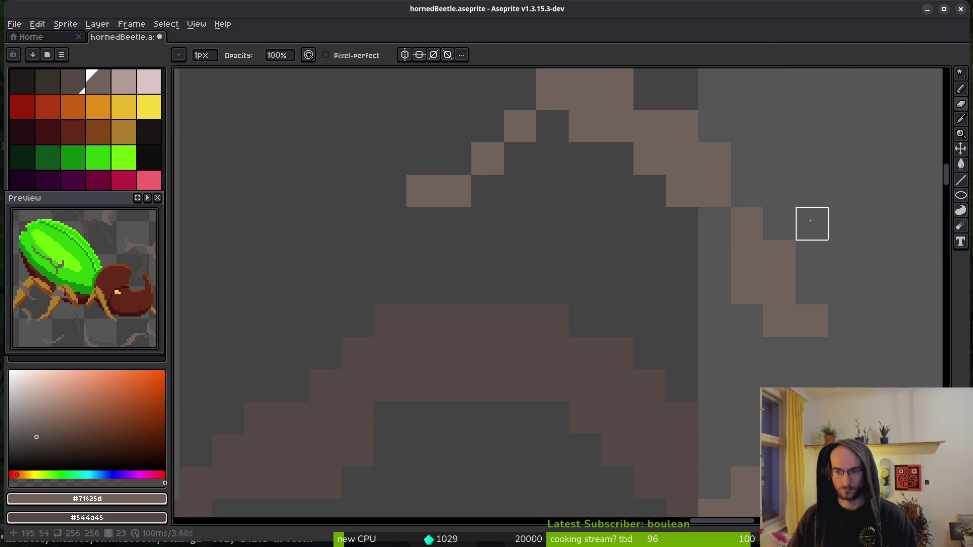
scroll(843, 256, "up", 3)
left_click_drag(563, 158, 656, 162)
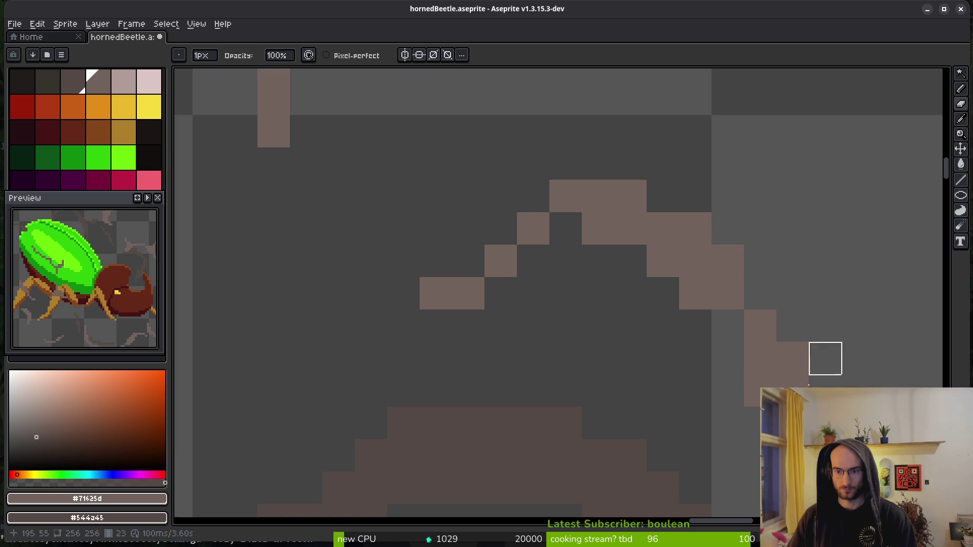
scroll(662, 278, "down", 3)
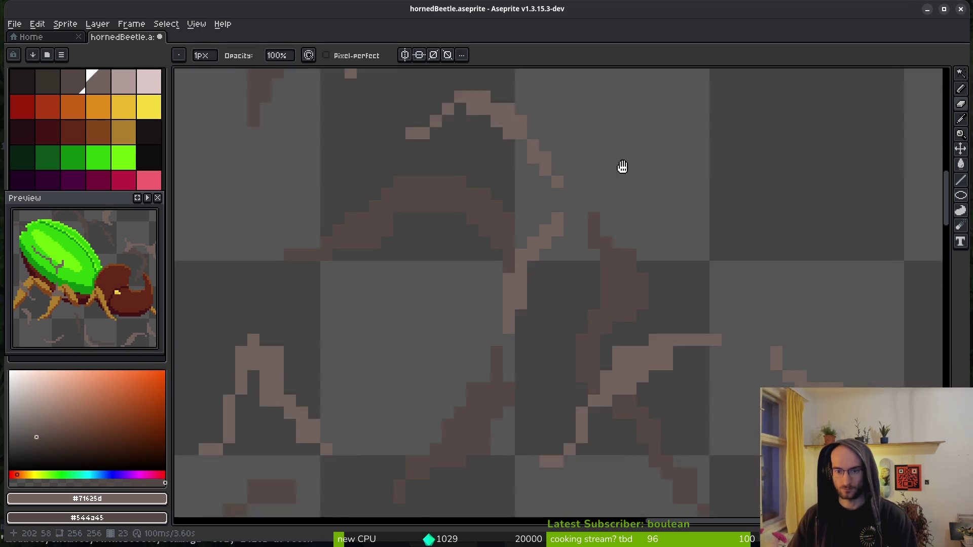
scroll(633, 184, "up", 3)
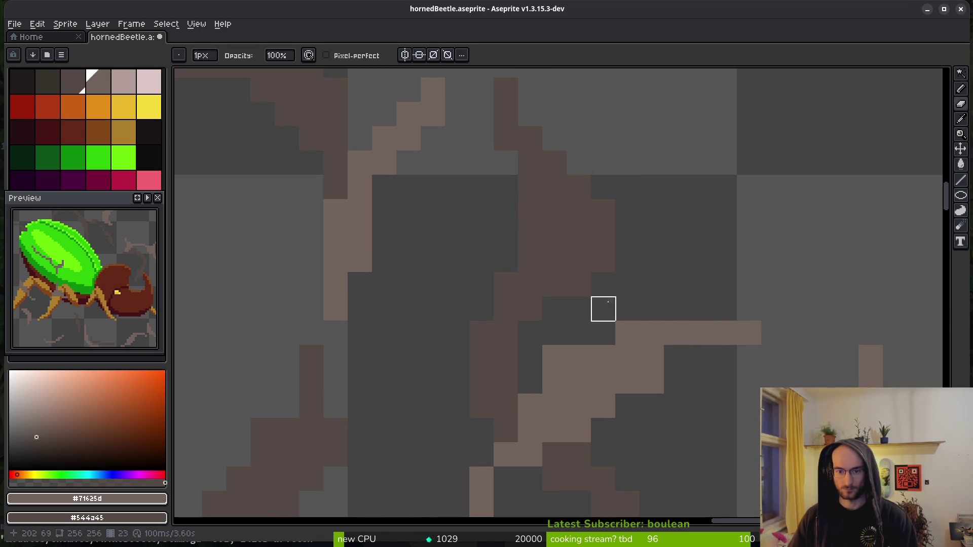
- Pan and zoom across the rest of the smoke cloud to inspect it for stray pixels
mouse_move(700, 407)
left_mouse_down()
mouse_move(671, 305)
mouse_move(597, 234)
left_mouse_up()
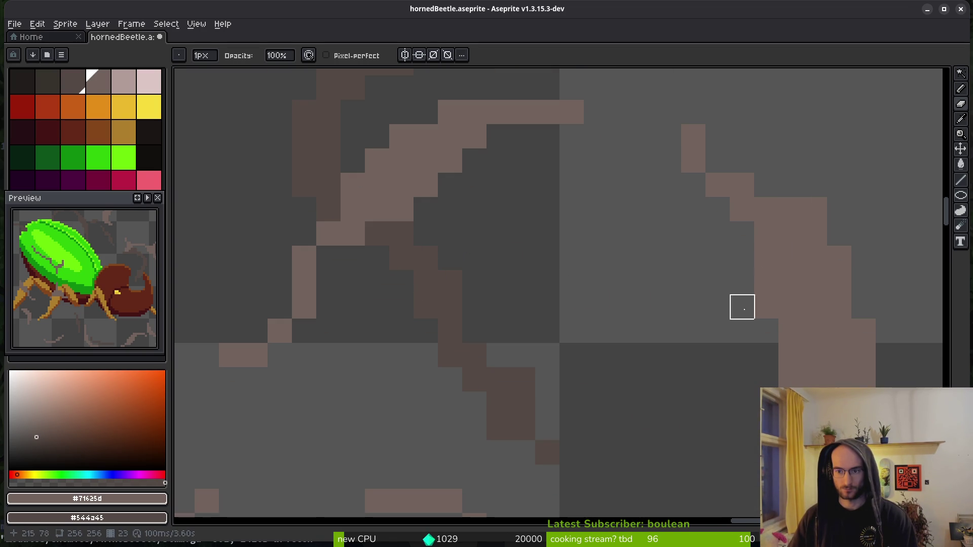
mouse_move(816, 209)
left_mouse_down()
mouse_move(734, 171)
mouse_move(608, 75)
left_mouse_up()
scroll(677, 315, "down", 6)
scroll(730, 322, "up", 4)
scroll(563, 364, "down", 3)
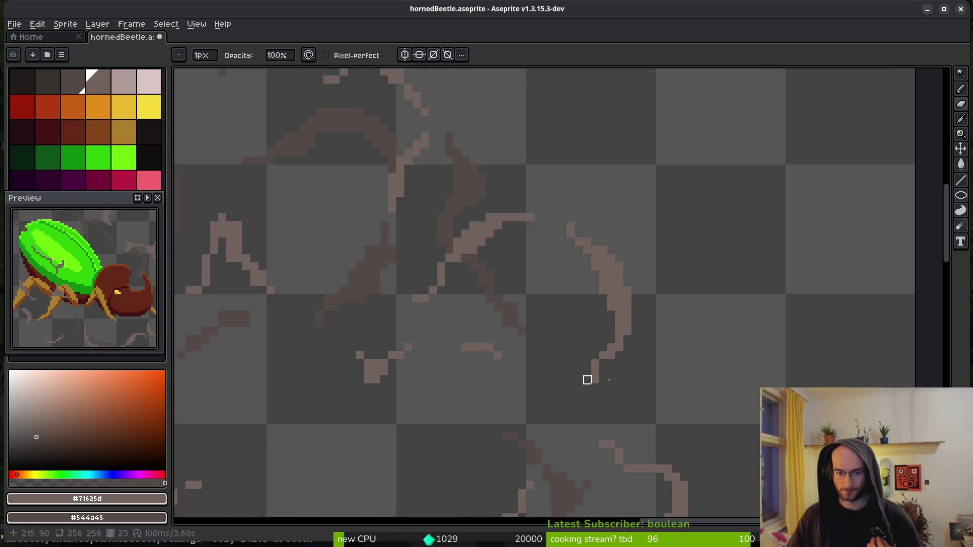
scroll(563, 364, "up", 3)
scroll(460, 306, "down", 5)
scroll(523, 360, "up", 1)
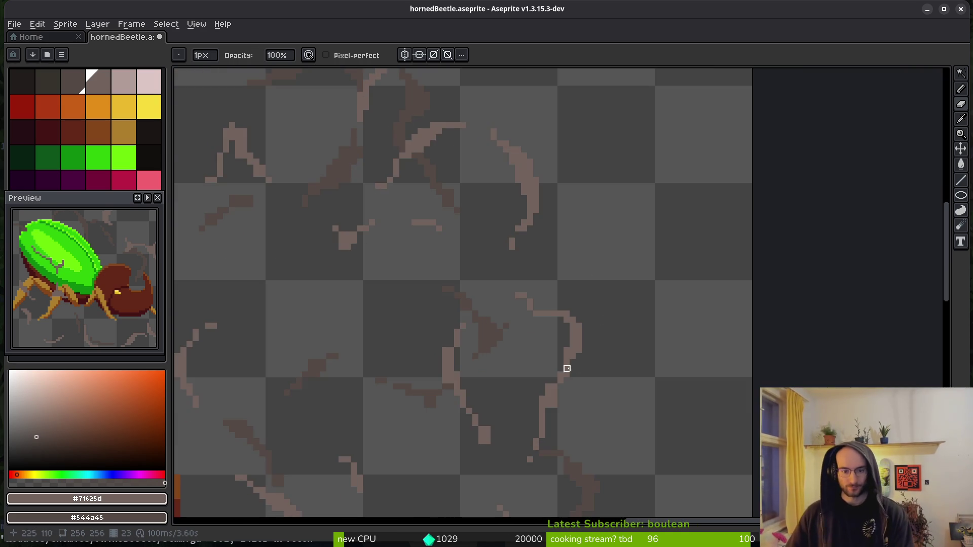
scroll(484, 349, "up", 3)
scroll(662, 302, "up", 3)
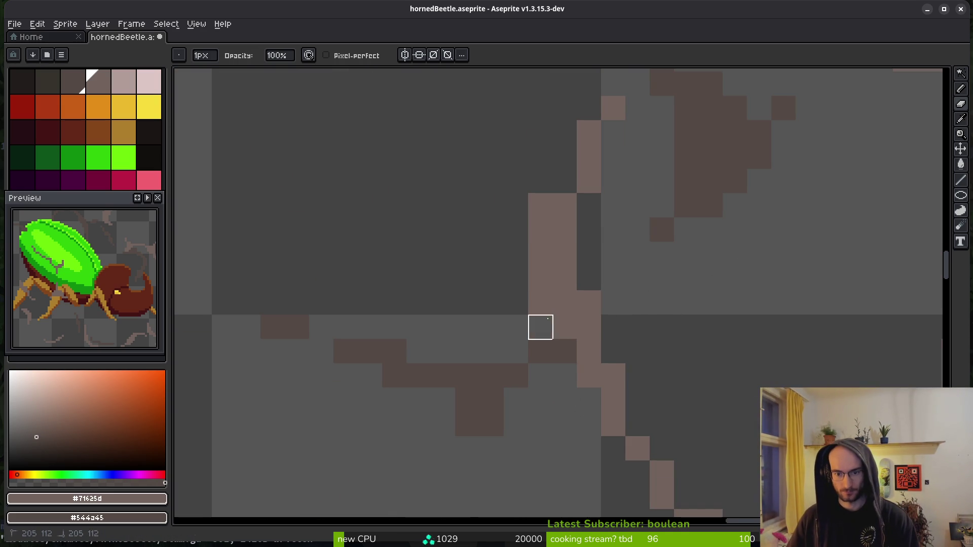
scroll(540, 327, "down", 1)
scroll(642, 241, "up", 1)
scroll(575, 165, "down", 1)
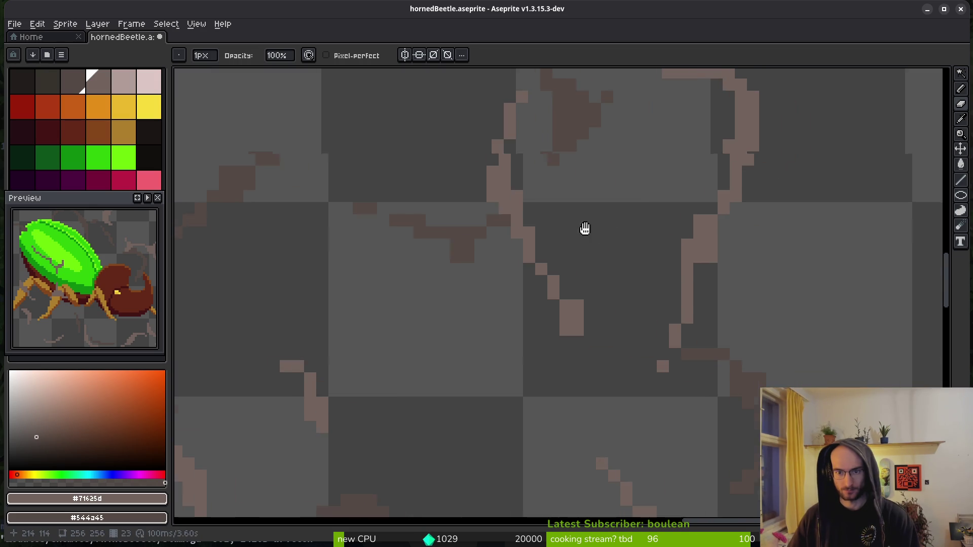
scroll(712, 254, "up", 2)
scroll(598, 324, "down", 2)
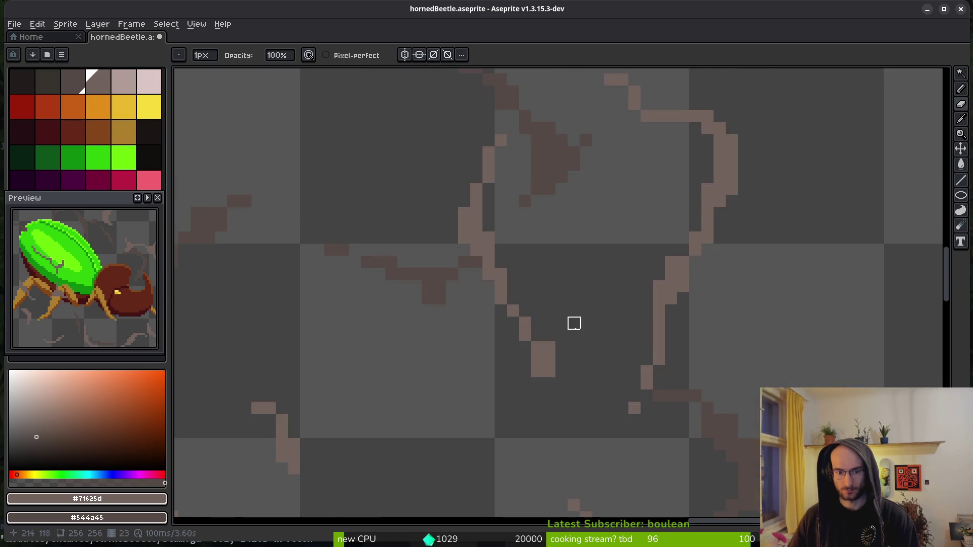
scroll(598, 323, "up", 3)
scroll(653, 276, "down", 4)
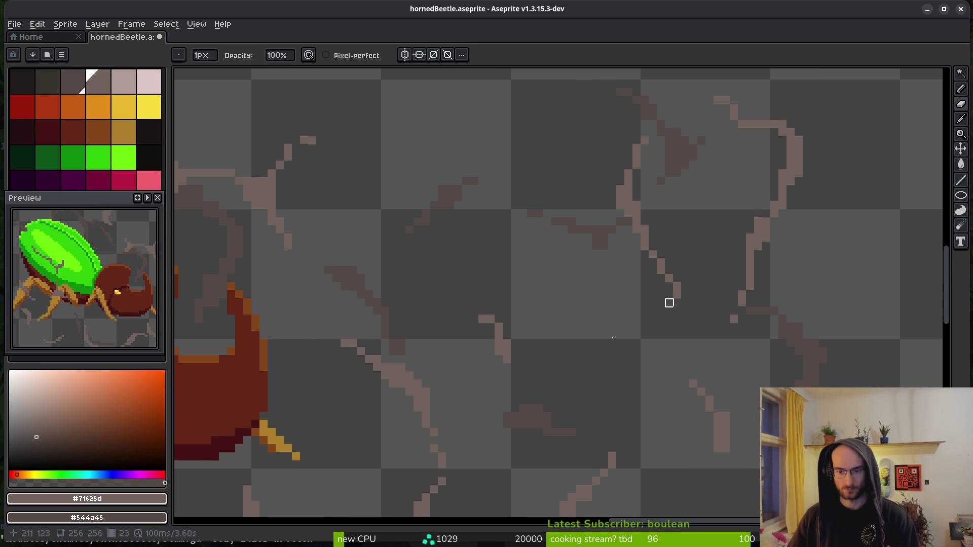
scroll(685, 287, "up", 2)
scroll(699, 297, "down", 1)
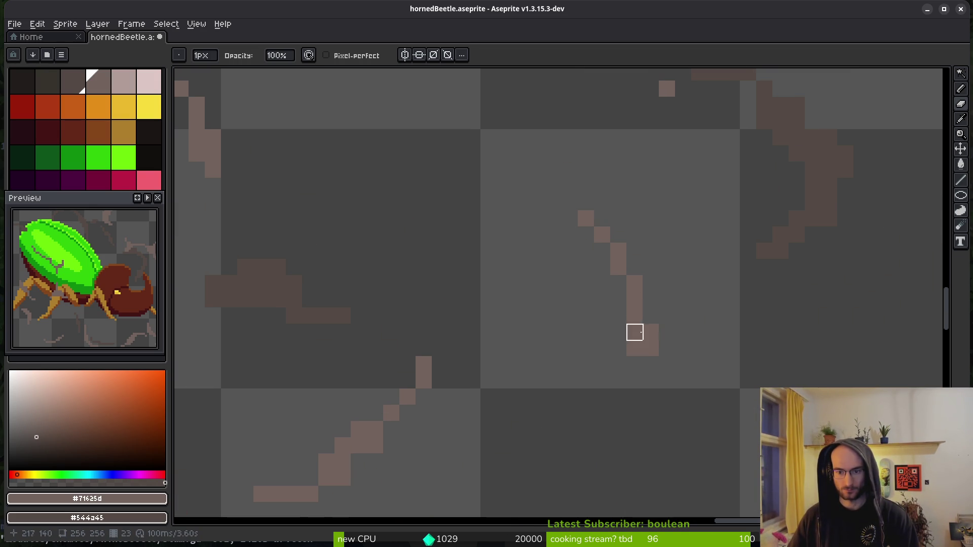
scroll(543, 387, "down", 1)
scroll(517, 390, "up", 1)
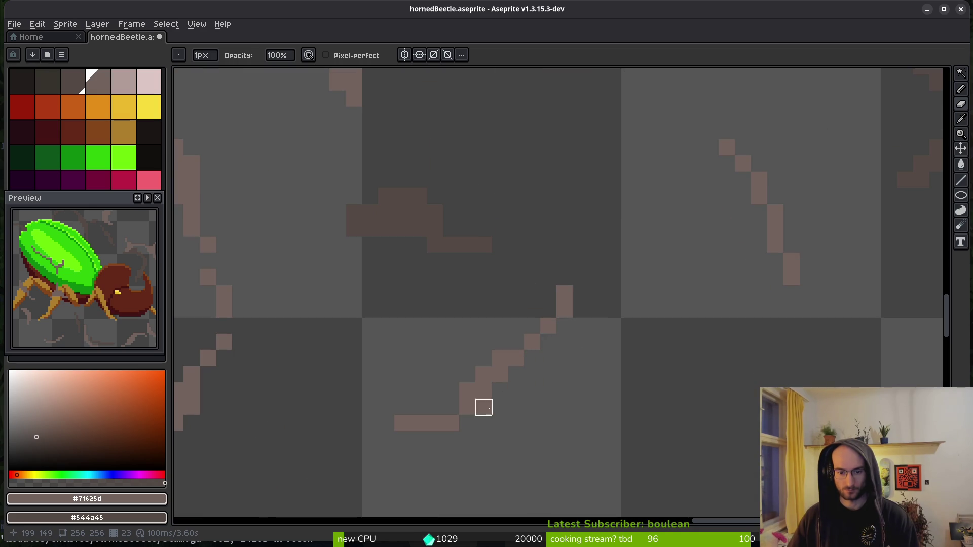
scroll(562, 380, "down", 3)
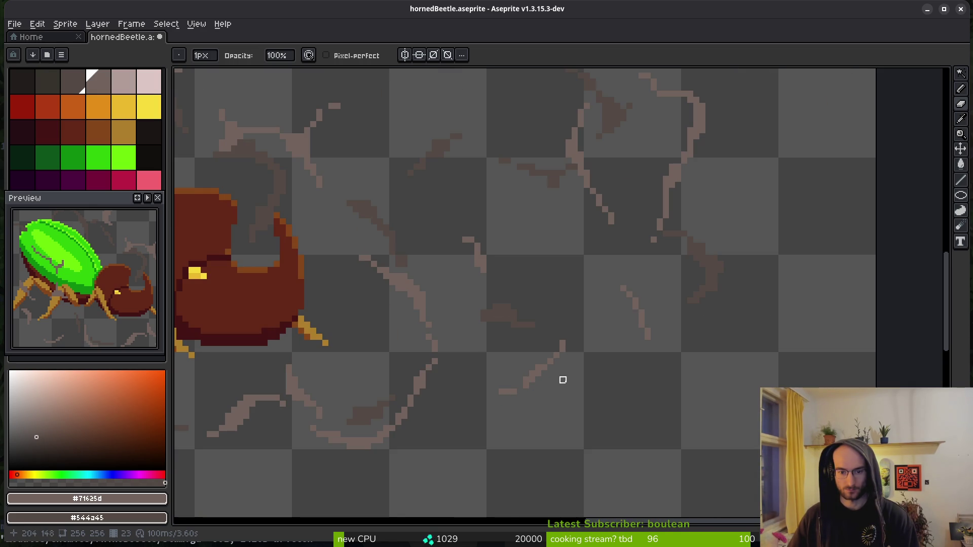
scroll(583, 378, "up", 3)
scroll(684, 205, "up", 3)
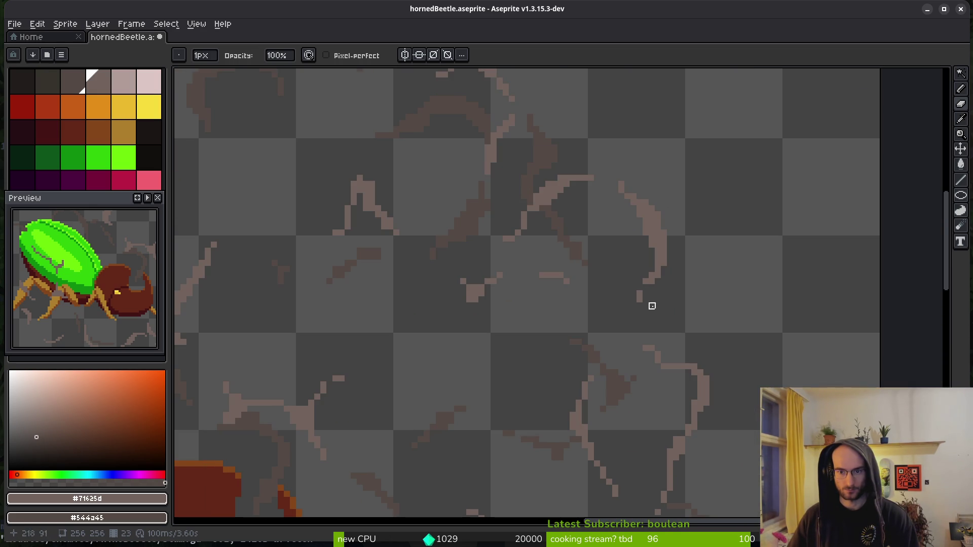
scroll(676, 306, "left", 5)
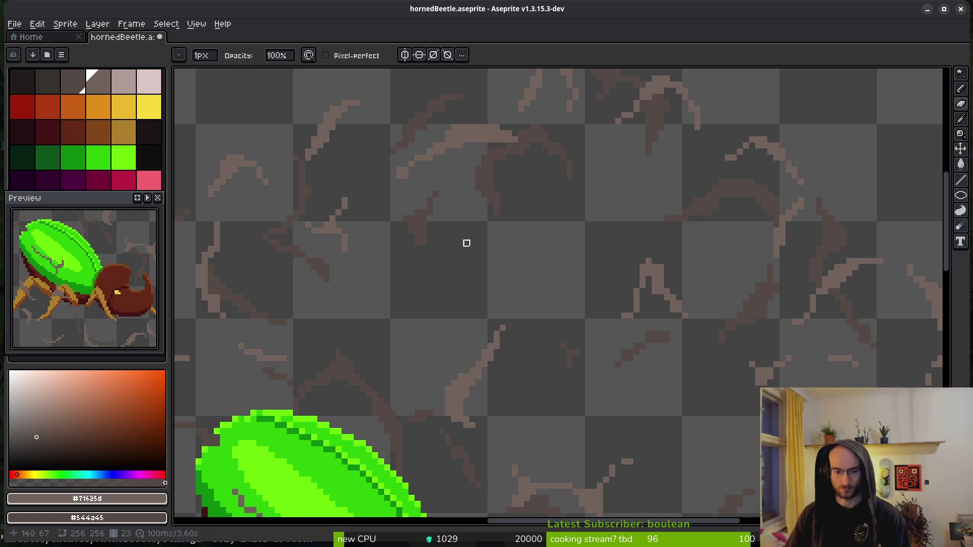
scroll(477, 290, "up", 4)
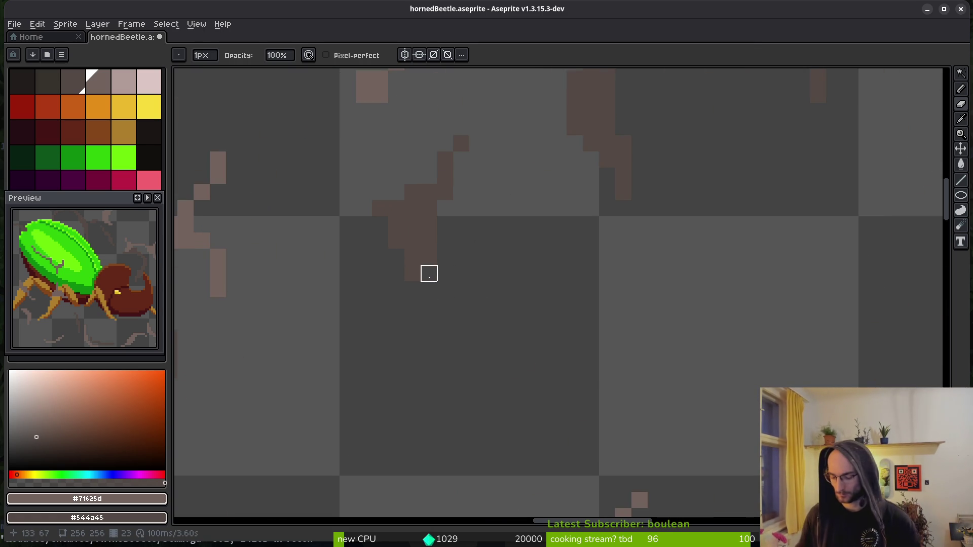
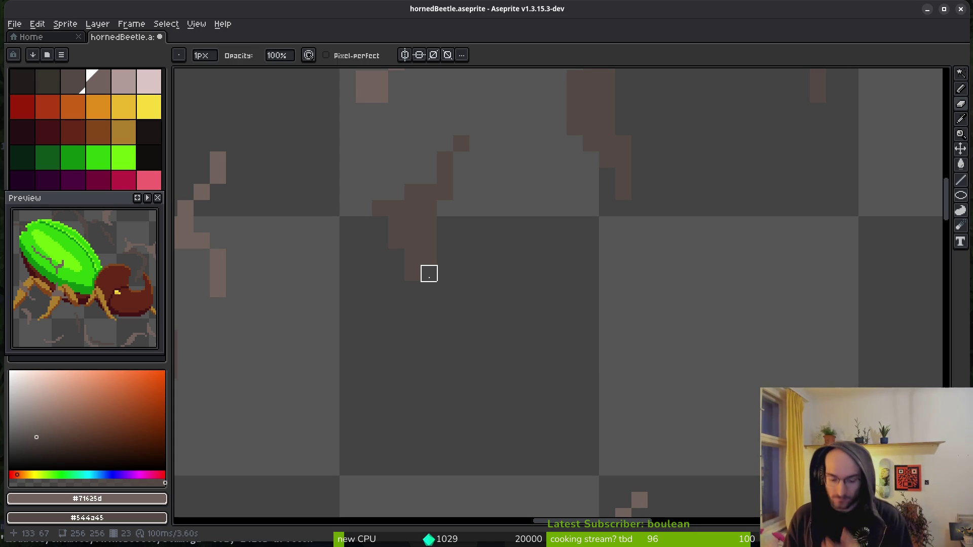
- Save hornedBeetle.aseprite with the view centred on the beetle's head
scroll(657, 366, "down", 4)
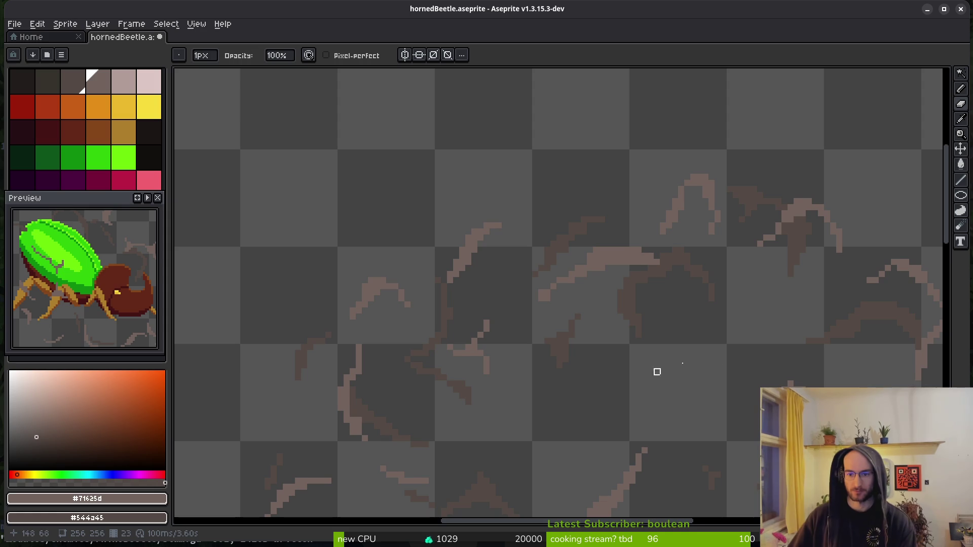
scroll(711, 359, "down", 2)
scroll(621, 276, "up", 2)
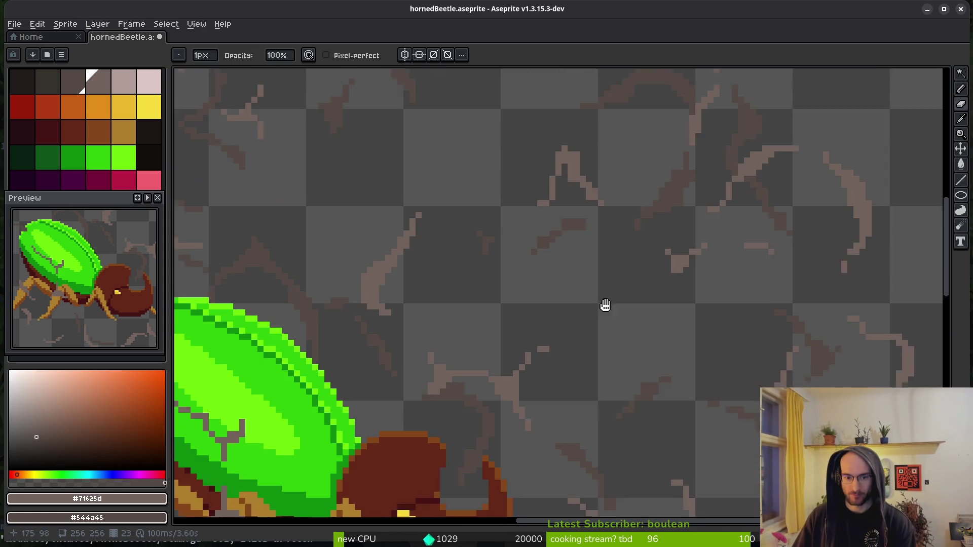
left_click_drag(595, 305, 564, 234)
scroll(600, 277, "down", 2)
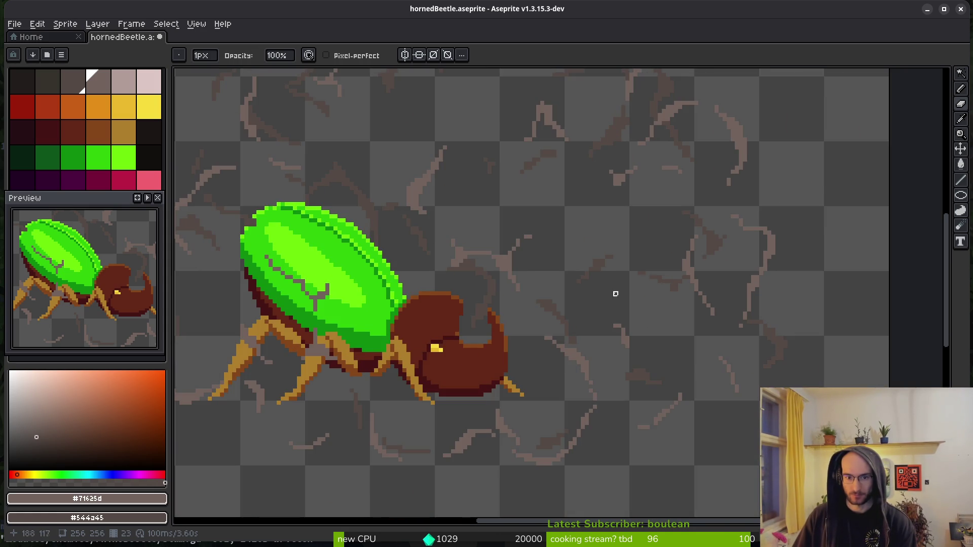
scroll(682, 293, "up", 1)
key("ctrl+s")
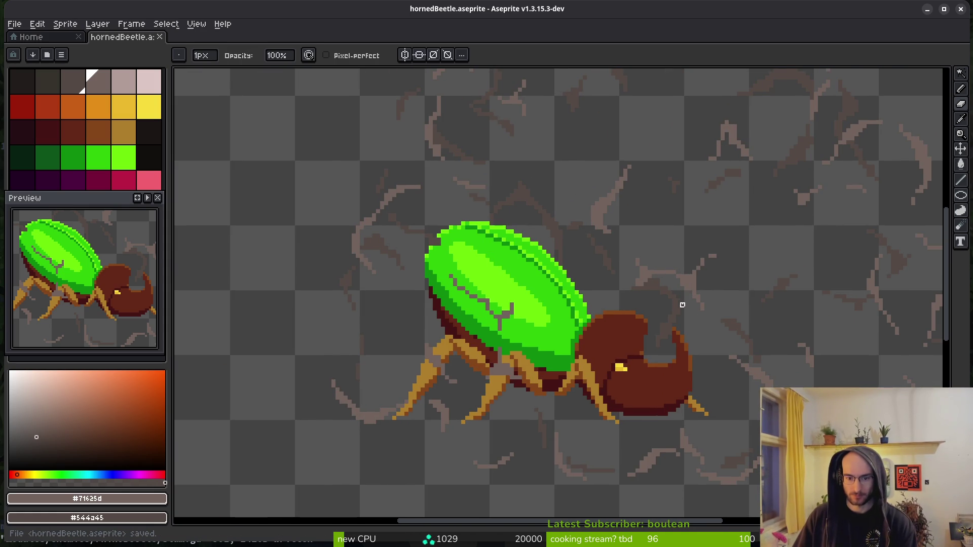
- Advance to frame 24 and touch up a few pixels of the sketch lines
scroll(559, 288, "down", 1)
left_click_drag(559, 289, 581, 341)
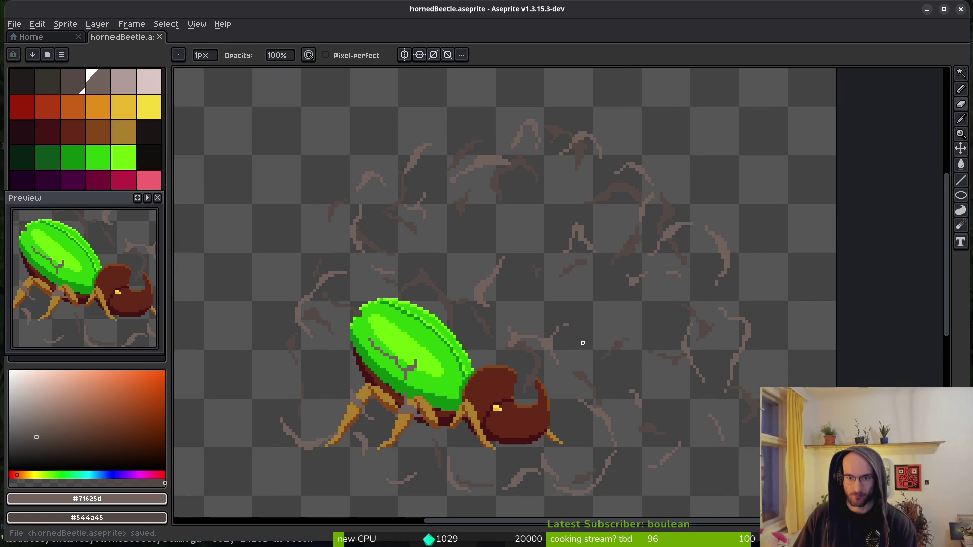
key("i")
key("b")
key("period")
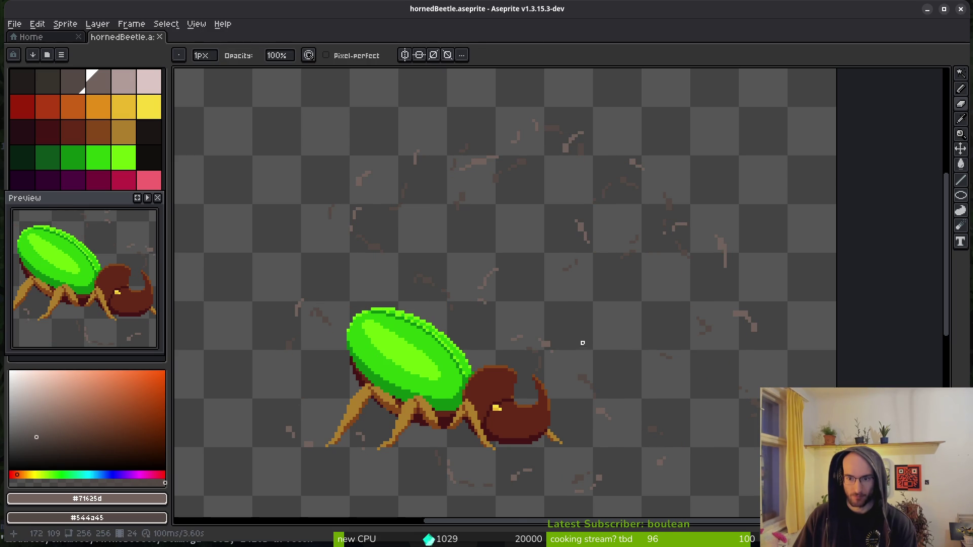
scroll(579, 343, "up", 8)
left_click_drag(280, 342, 298, 325)
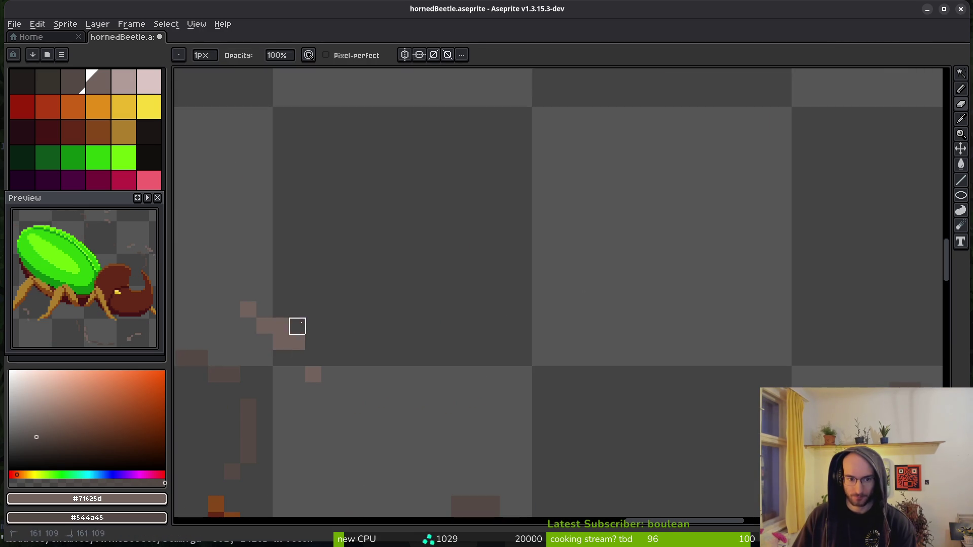
scroll(521, 271, "right", 10)
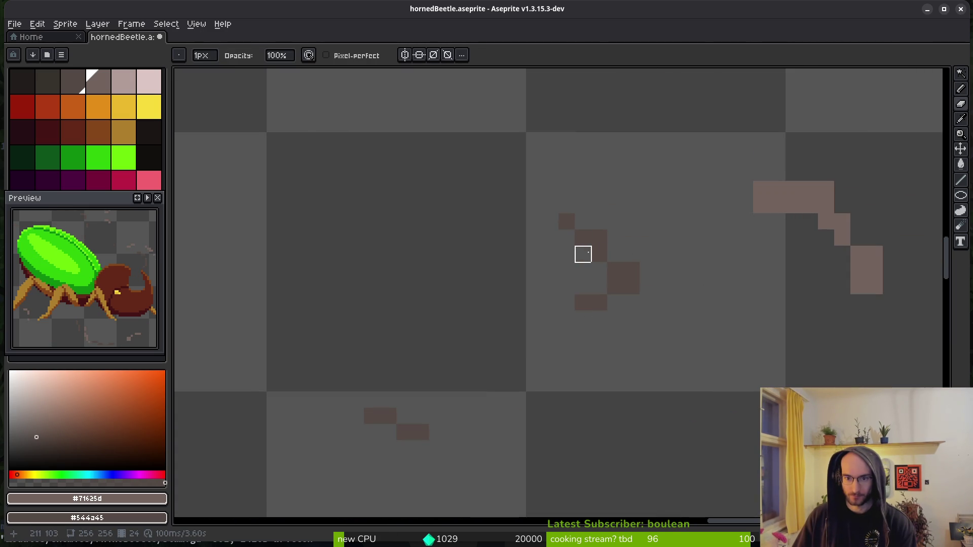
scroll(680, 324, "right", 3)
scroll(679, 324, "up", 2)
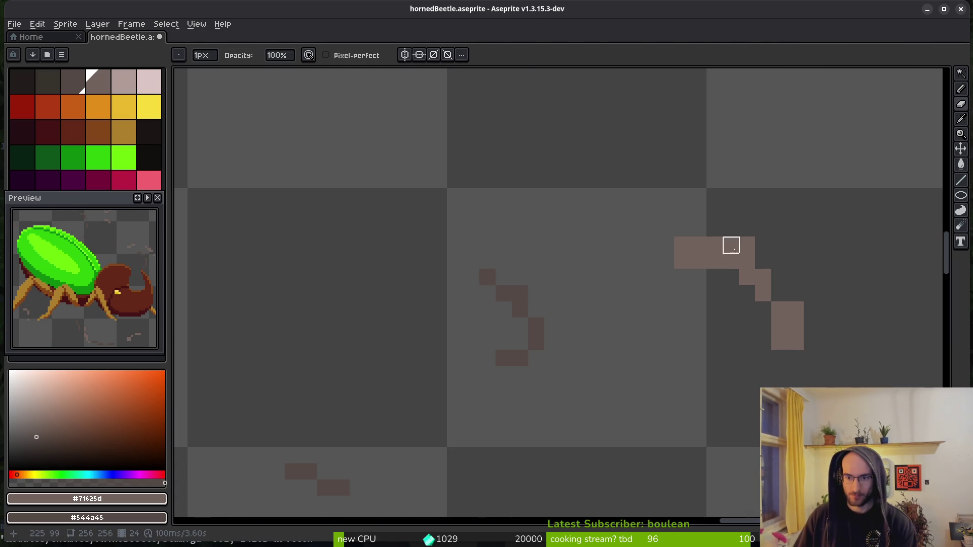
- Erase a row of three stray pixels and another stray brown pixel
left_click_drag(682, 261, 714, 262)
left_click_drag(779, 340, 779, 359)
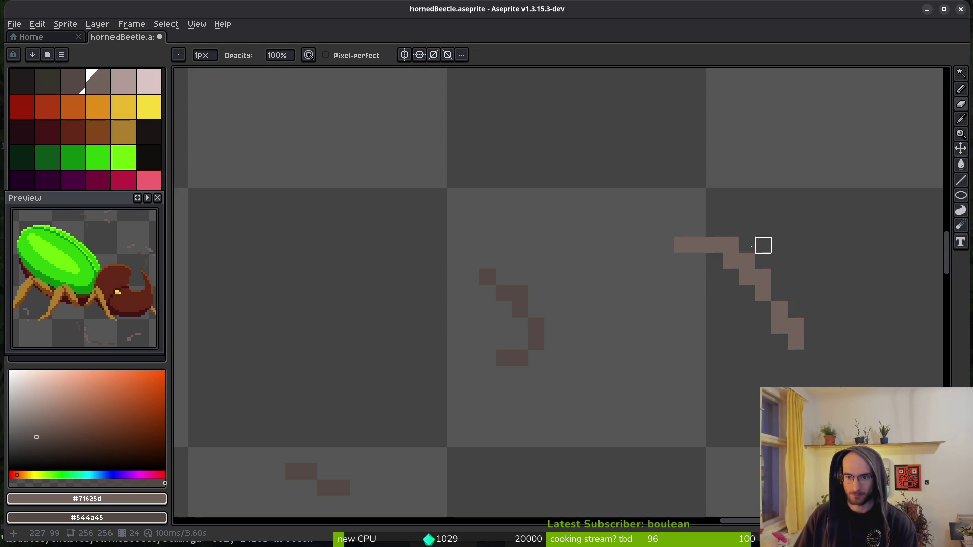
scroll(731, 245, "down", 3)
scroll(797, 304, "right", 3)
scroll(797, 304, "up", 2)
scroll(643, 293, "up", 3)
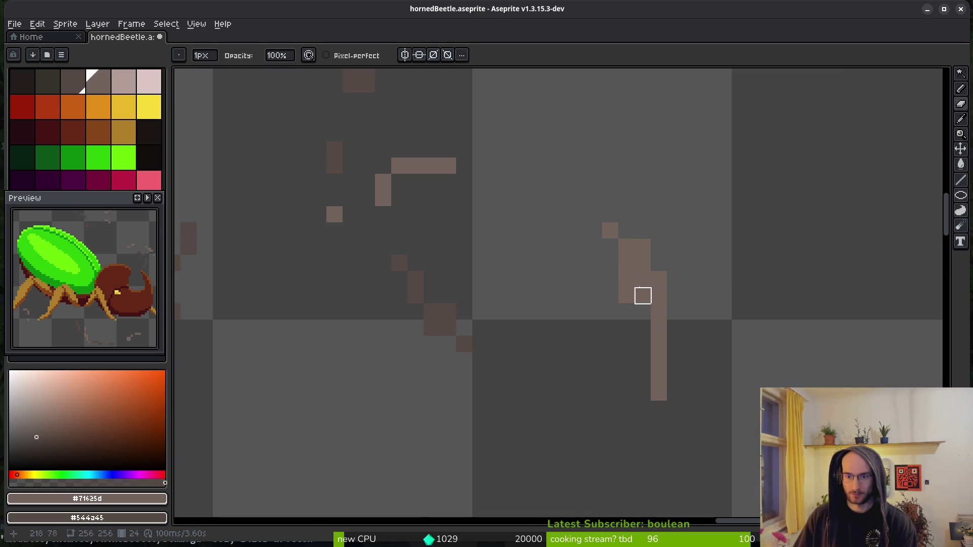
scroll(627, 296, "up", 3)
scroll(626, 296, "left", 3)
- Erase three more single stray brown pixels scattered around the beetle
left_click(706, 306)
scroll(734, 307, "left", 5)
scroll(766, 308, "up", 1)
left_click(620, 276)
scroll(640, 211, "up", 2)
scroll(640, 211, "left", 1)
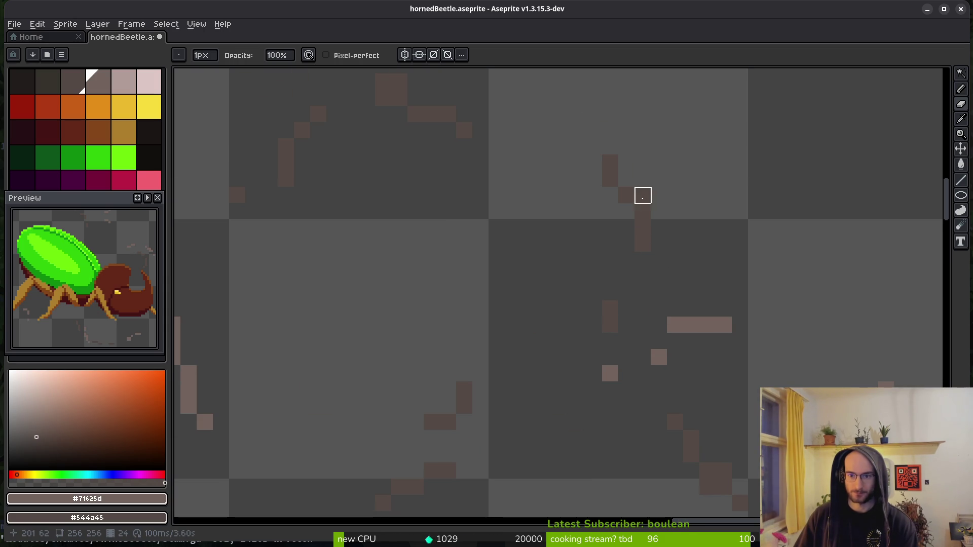
scroll(642, 195, "up", 3)
scroll(643, 196, "left", 3)
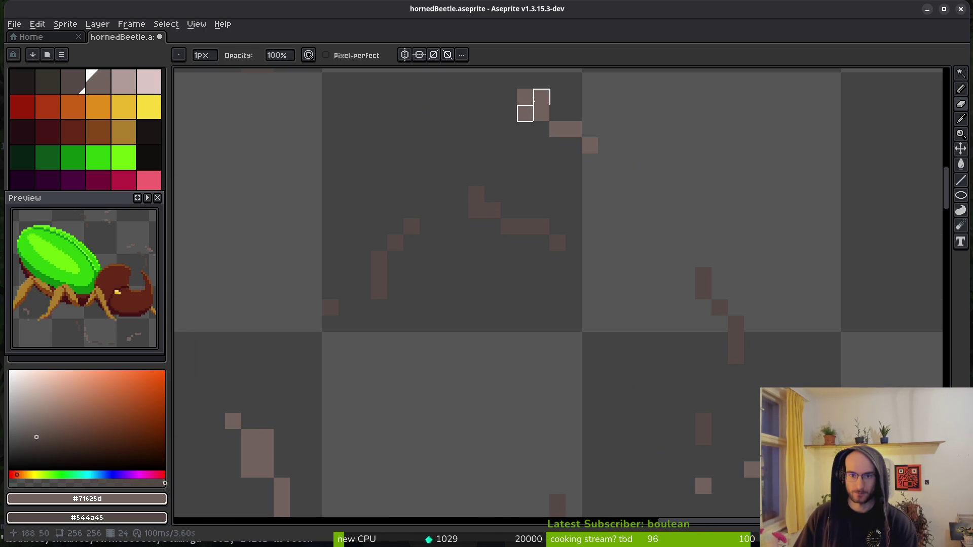
scroll(682, 202, "left", 6)
scroll(676, 233, "down", 6)
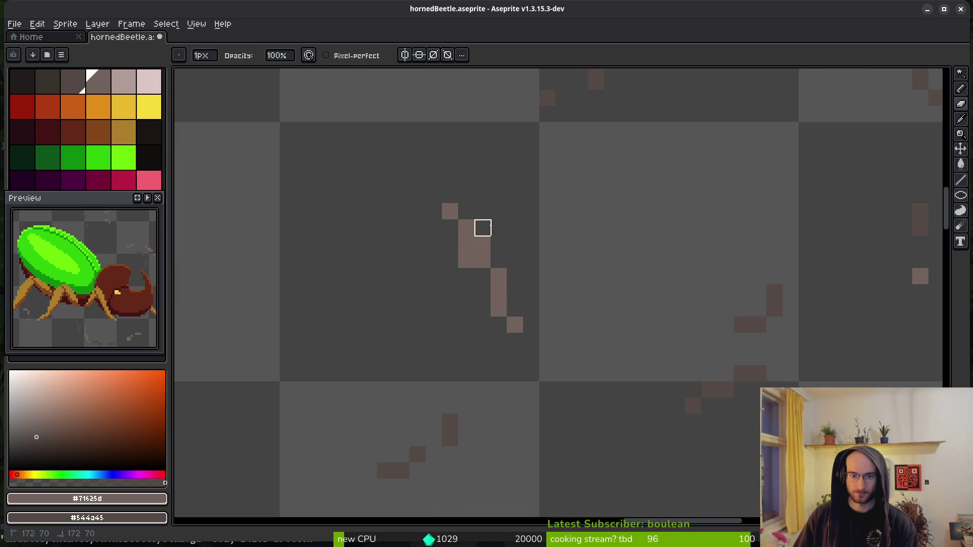
left_click(466, 244)
scroll(604, 256, "down", 4)
scroll(603, 256, "right", 2)
scroll(604, 256, "down", 2, "ctrl")
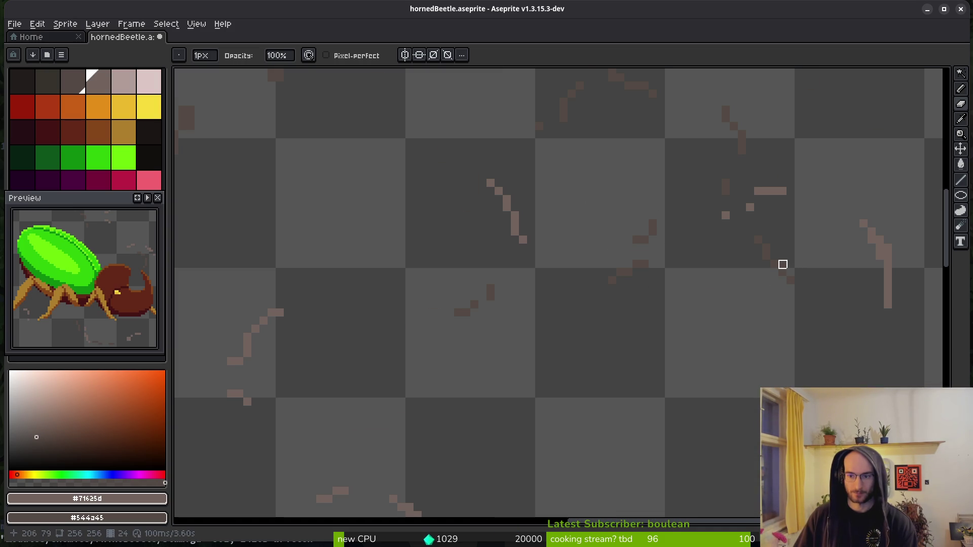
scroll(784, 271, "down", 2)
scroll(795, 269, "up", 1, "ctrl")
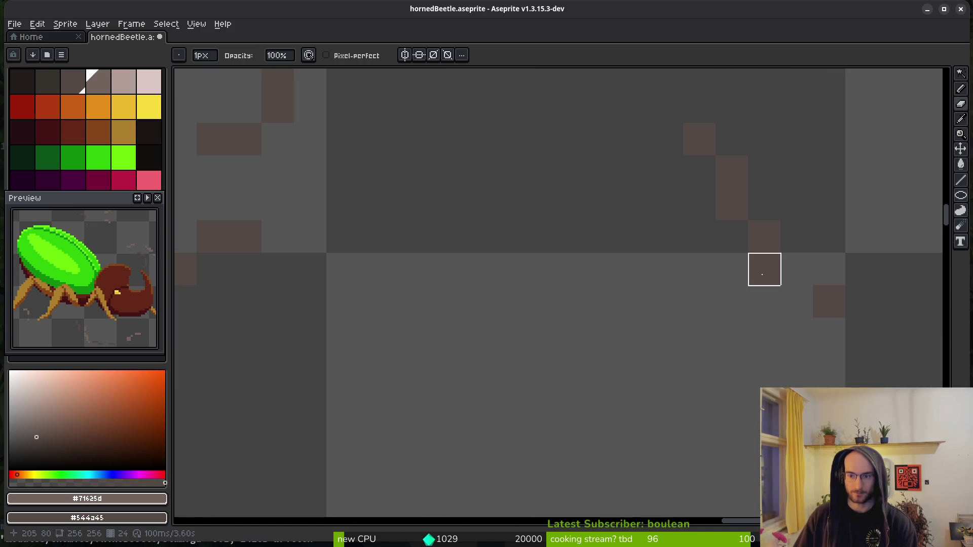
scroll(762, 269, "down", 1, "ctrl")
scroll(716, 291, "up", 2)
scroll(716, 291, "down", 3)
scroll(582, 310, "down", 2, "ctrl")
scroll(786, 363, "left", 3)
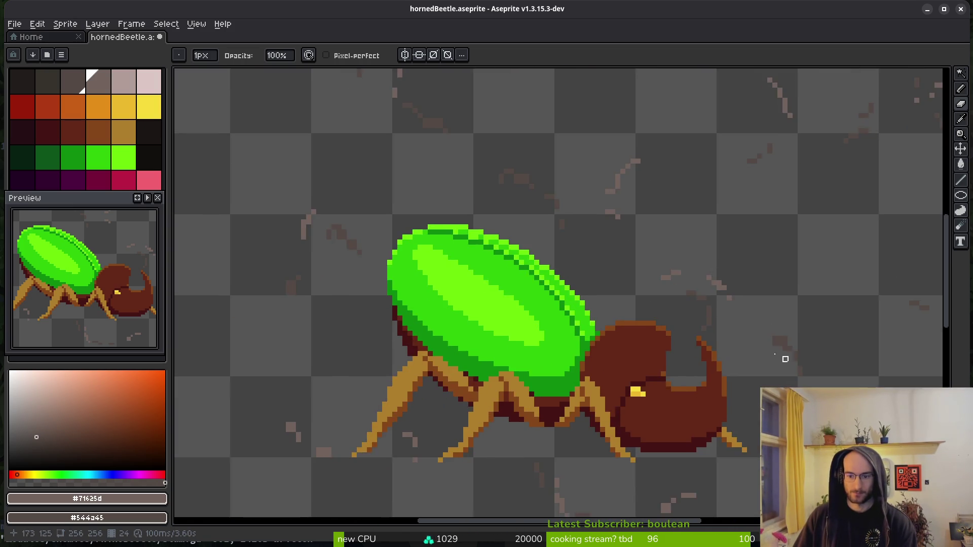
- Erase two brown pixels from a stroke and three stray light pixels
scroll(786, 363, "up", 2, "ctrl")
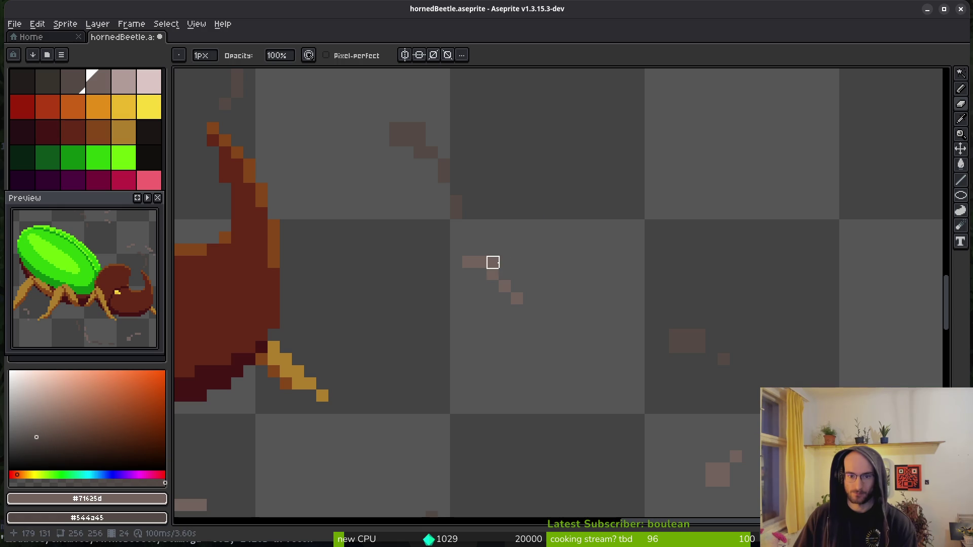
scroll(714, 218, "down", 3)
scroll(714, 218, "left", 2)
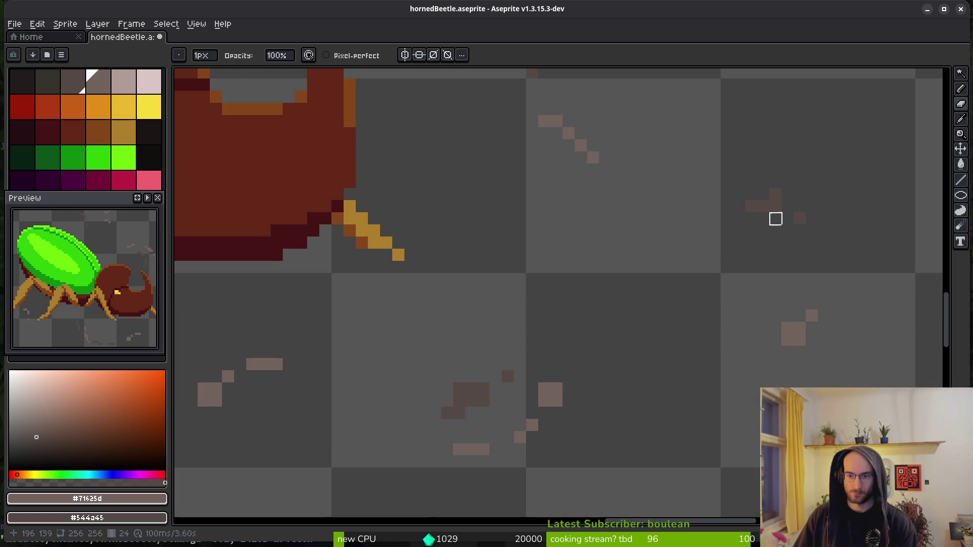
left_click_drag(812, 340, 763, 365)
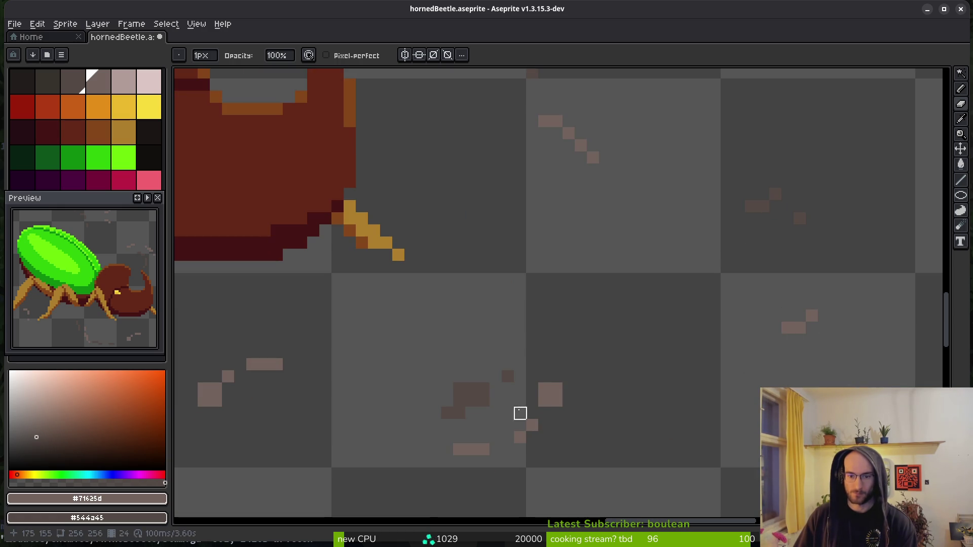
left_click_drag(544, 389, 555, 389)
scroll(664, 267, "down", 2)
scroll(664, 267, "left", 2)
scroll(566, 317, "up", 1, "ctrl")
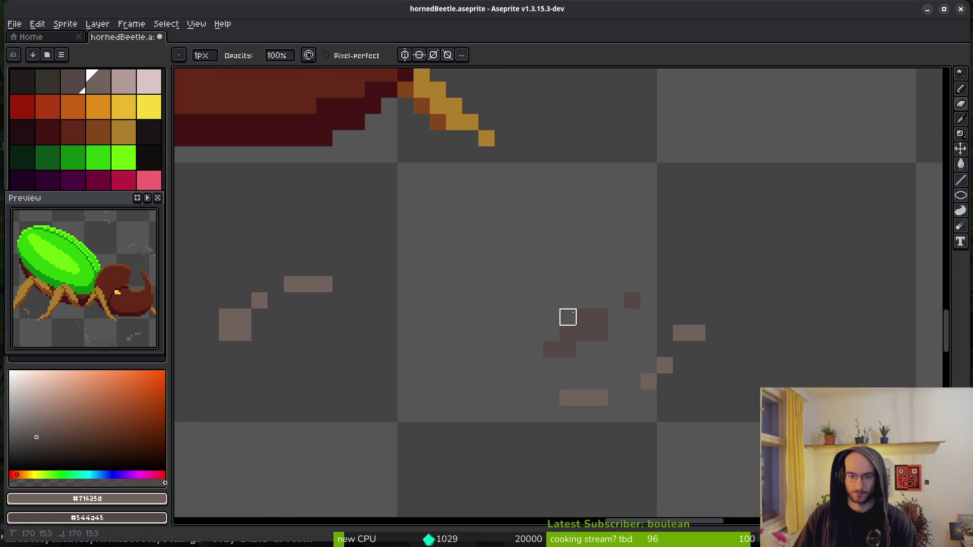
scroll(600, 348, "down", 1, "ctrl")
scroll(742, 332, "left", 5)
left_click_drag(597, 320, 573, 354)
scroll(606, 341, "up", 5)
scroll(606, 341, "left", 5)
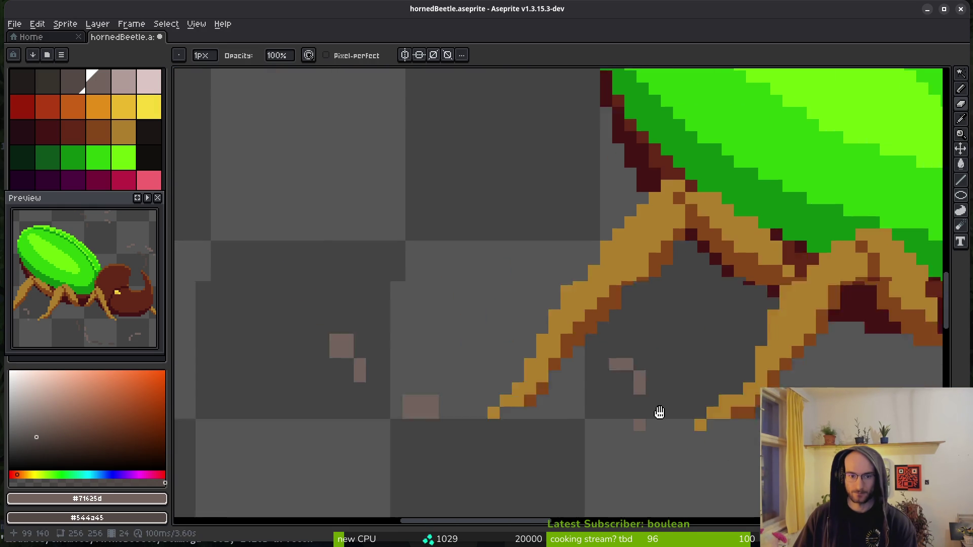
scroll(659, 412, "up", 1, "ctrl")
scroll(517, 377, "left", 4)
scroll(517, 377, "down", 2)
- Erase a pixel of the small block, the stair stroke's bottom pixel and a dark stray pixel
left_click(443, 221)
scroll(578, 302, "up", 3)
scroll(602, 250, "down", 1, "ctrl")
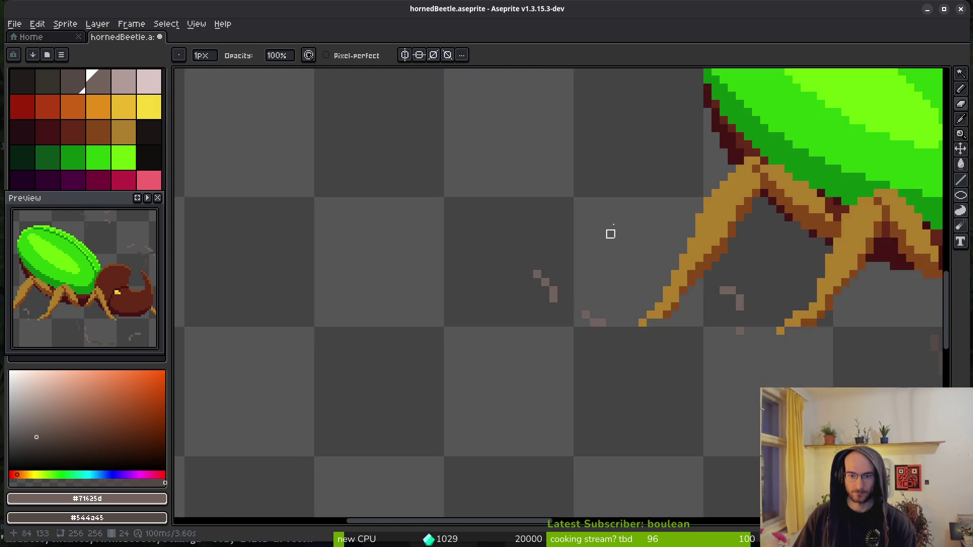
scroll(564, 308, "up", 4)
scroll(565, 309, "right", 2)
scroll(502, 355, "up", 2, "ctrl")
scroll(473, 302, "down", 3)
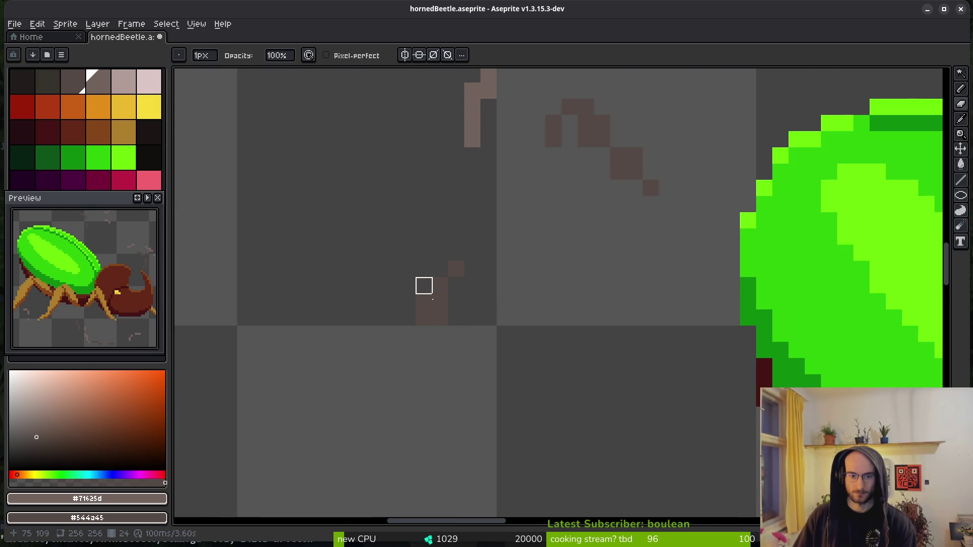
scroll(480, 353, "up", 3)
scroll(479, 353, "right", 1)
left_click(409, 440)
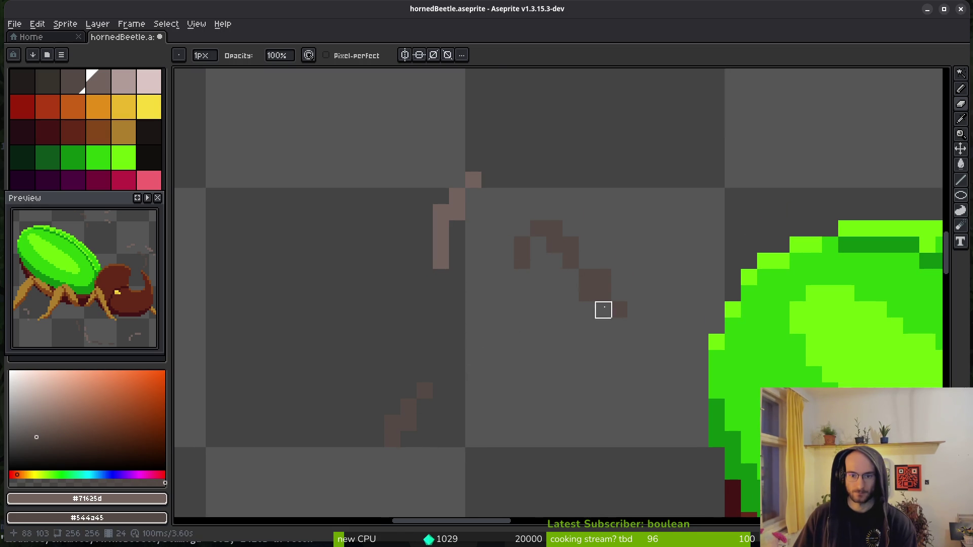
left_click(603, 277)
scroll(549, 272, "down", 5)
scroll(669, 287, "up", 6)
scroll(576, 224, "down", 2)
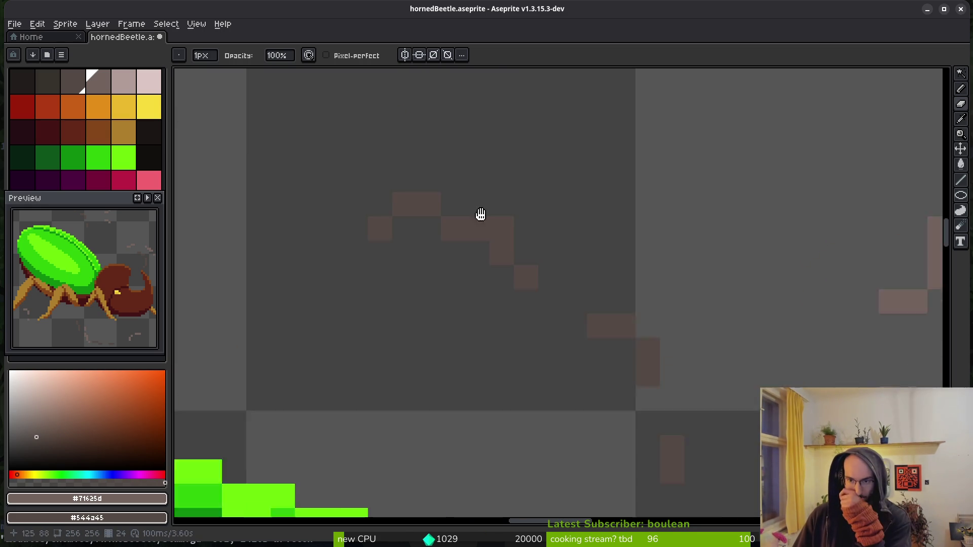
scroll(508, 267, "down", 2)
scroll(528, 235, "up", 1)
scroll(528, 234, "up", 1)
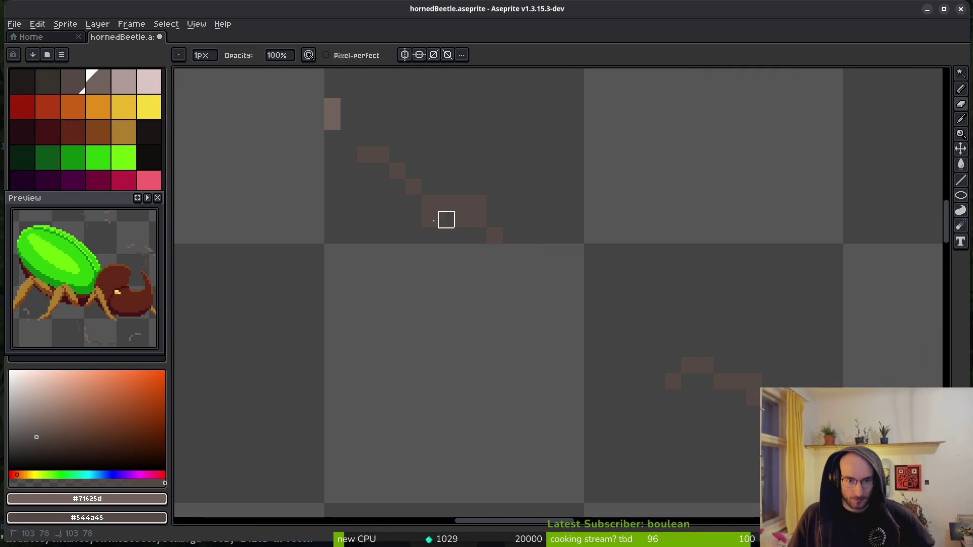
scroll(603, 315, "up", 3)
scroll(534, 220, "down", 2)
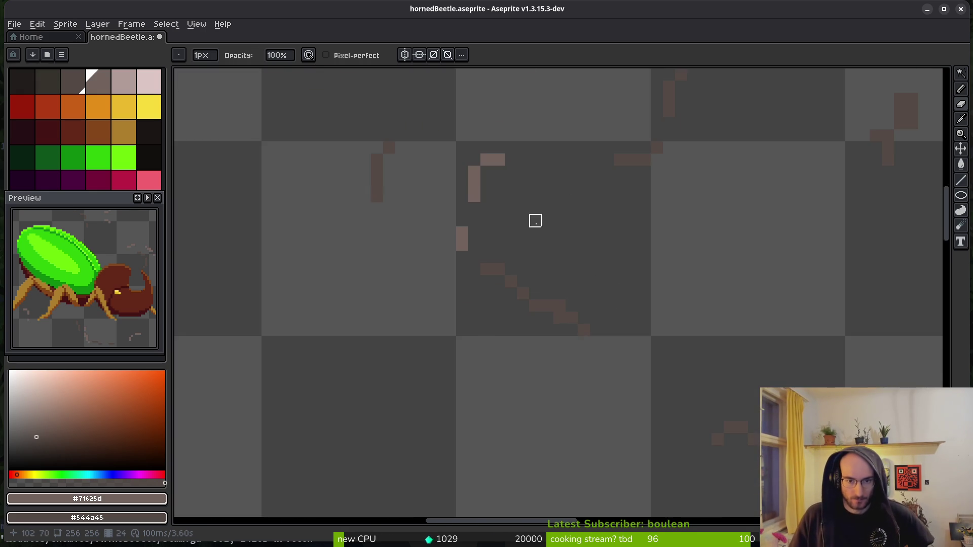
scroll(536, 352, "up", 1)
scroll(286, 263, "up", 1)
scroll(520, 218, "up", 1)
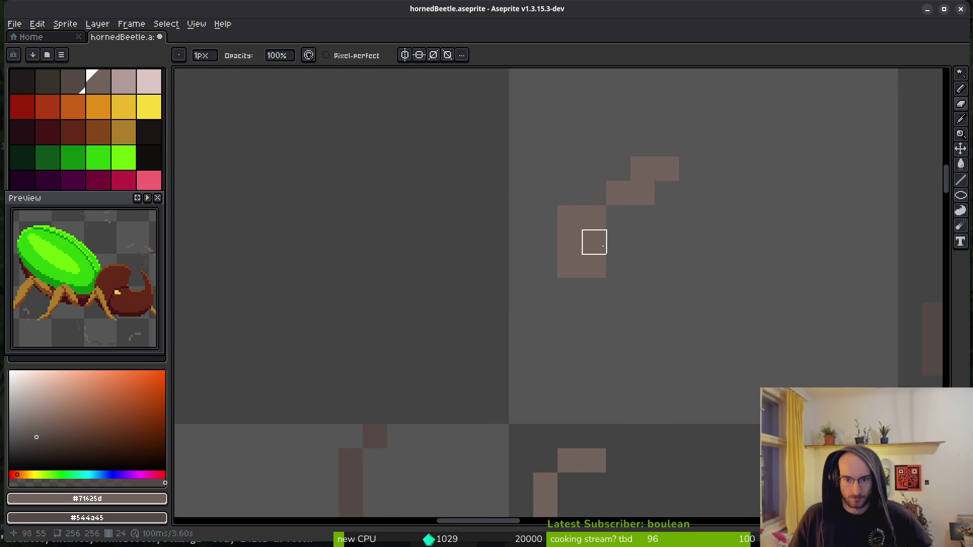
- Trim the 2x2 block, the diagonal stroke, the top brown row and the staircase's lower-left
right_click(594, 266)
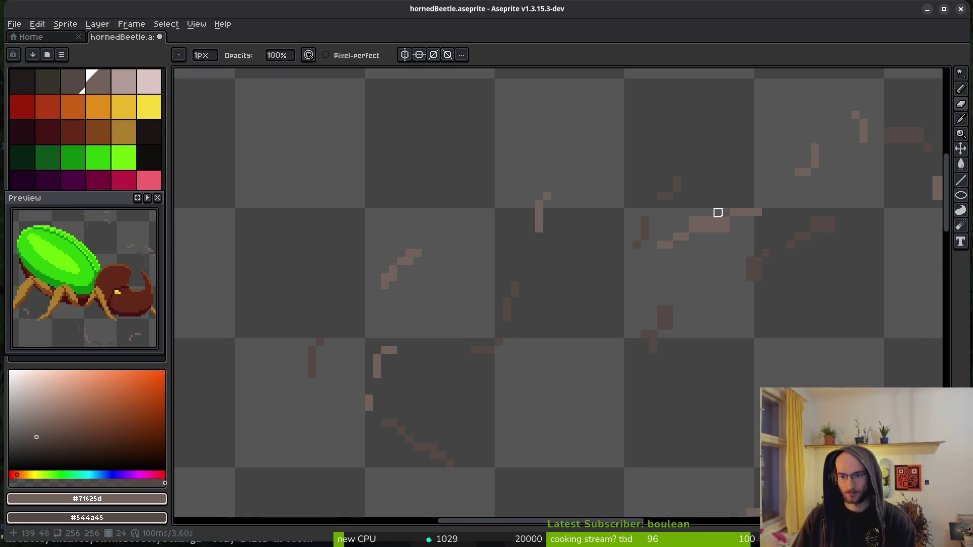
scroll(725, 211, "up", 3)
left_click_drag(732, 252, 708, 252)
left_click(636, 228)
scroll(666, 336, "right", 5)
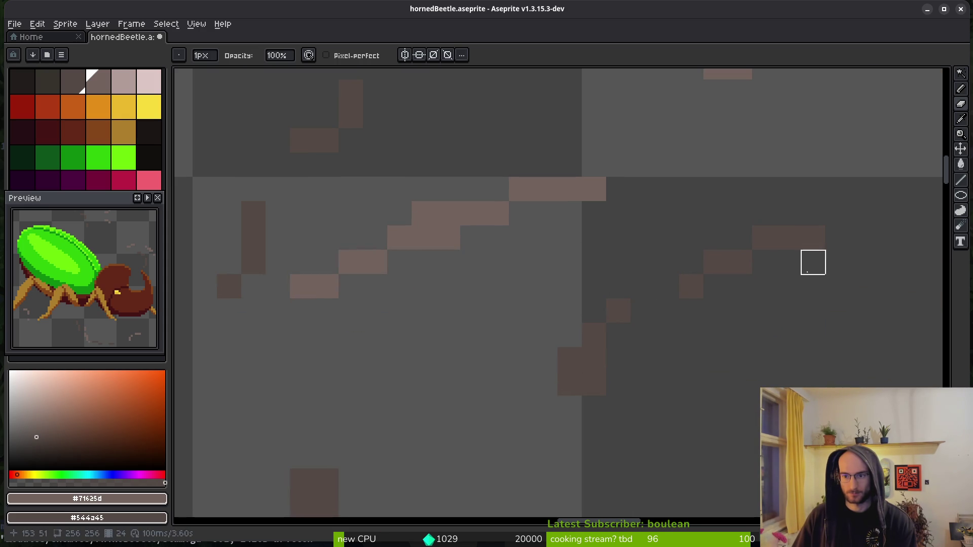
scroll(780, 294, "down", 3)
scroll(719, 324, "up", 2)
scroll(788, 334, "down", 4)
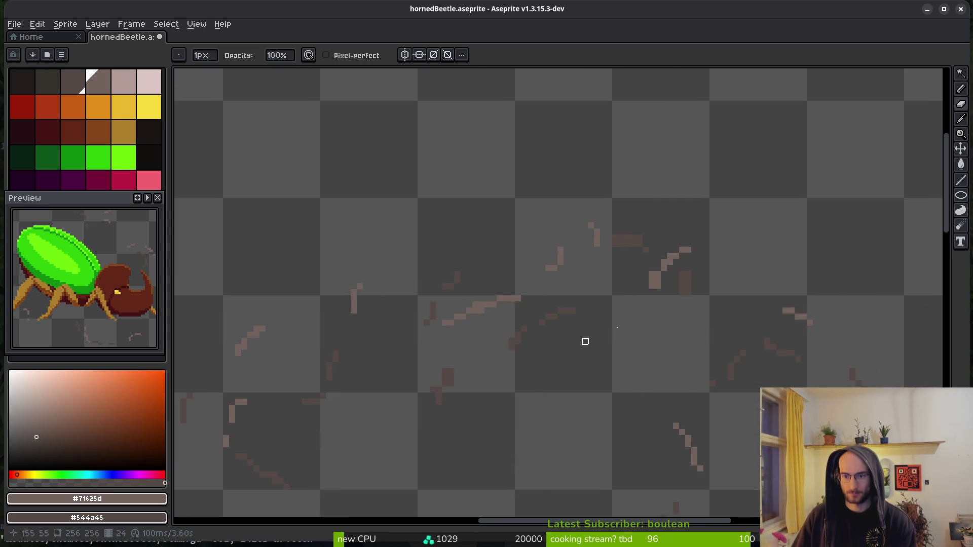
scroll(626, 268, "up", 5)
left_click(657, 235)
left_click_drag(690, 332, 690, 349)
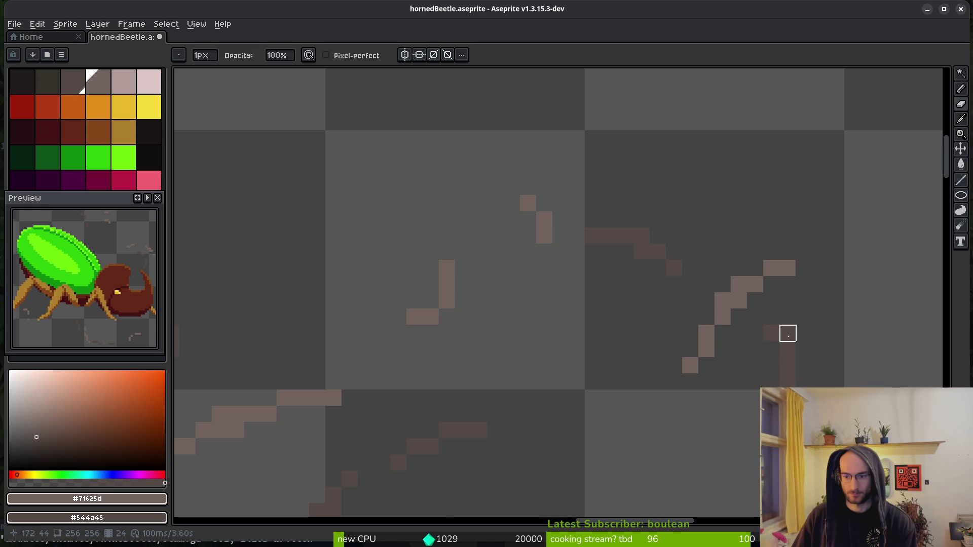
scroll(803, 364, "down", 4)
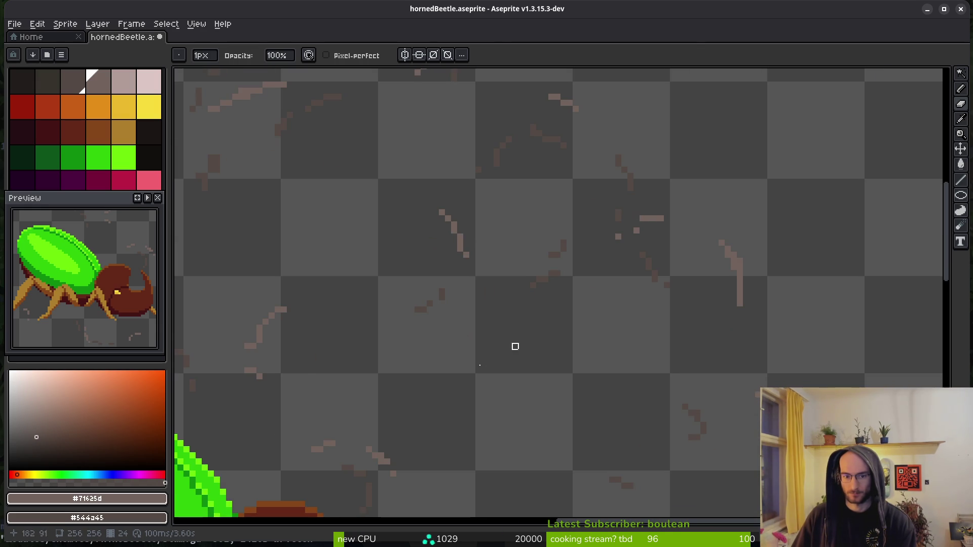
scroll(637, 256, "down", 2)
key("alt")
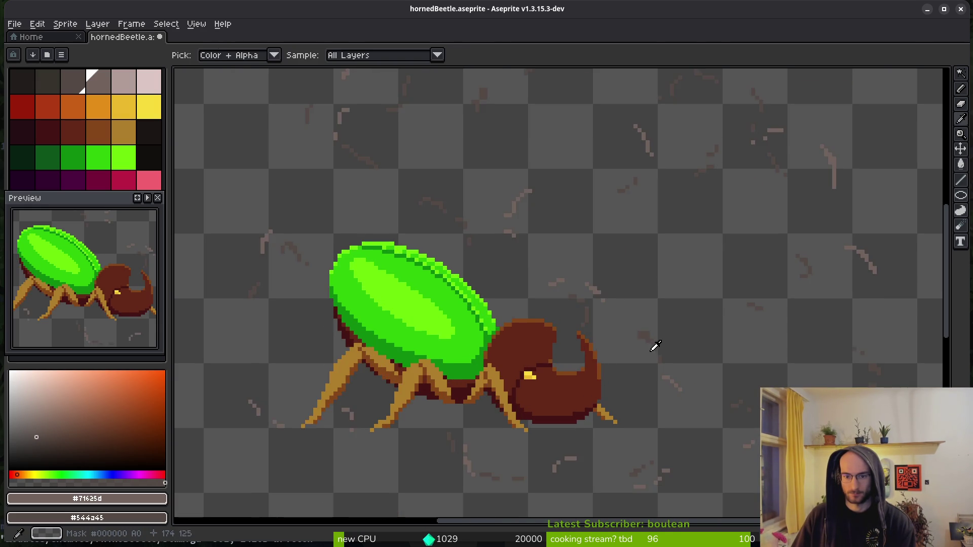
- Save the file and hide the legs and body layers in the timeline
key("ctrl+s")
scroll(526, 315, "down", 3)
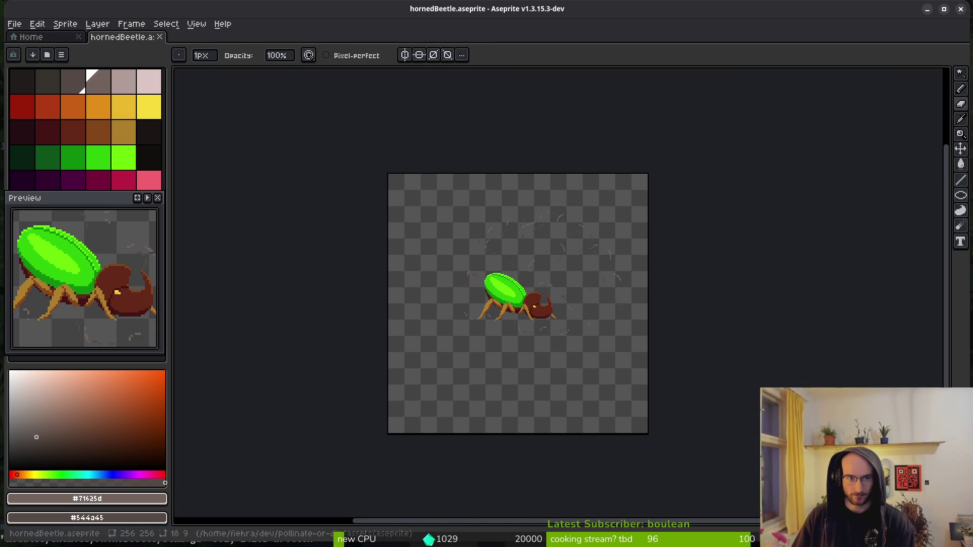
key("Tab")
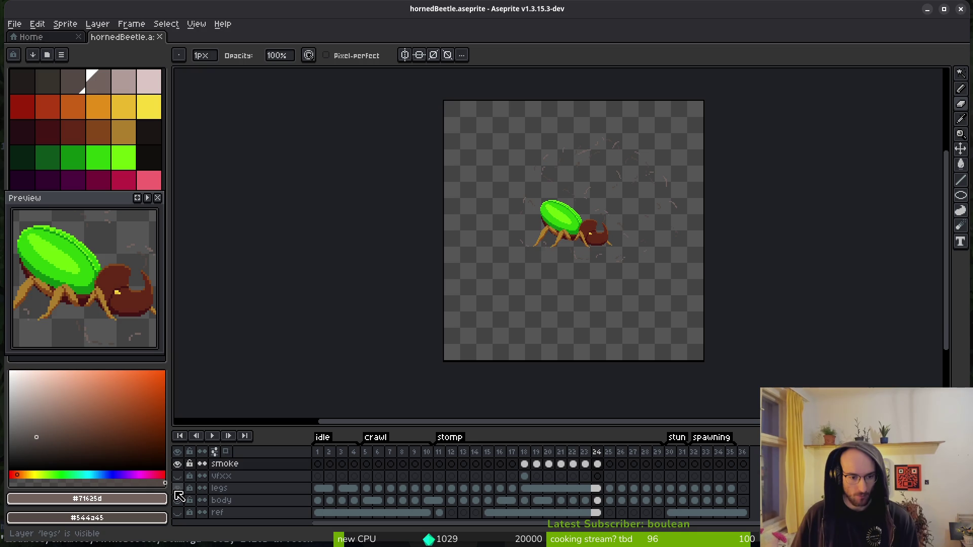
left_click_drag(177, 488, 177, 501)
- Select frames 18 to 24 across all layers for sprite sheet export
left_click_drag(525, 455, 598, 456)
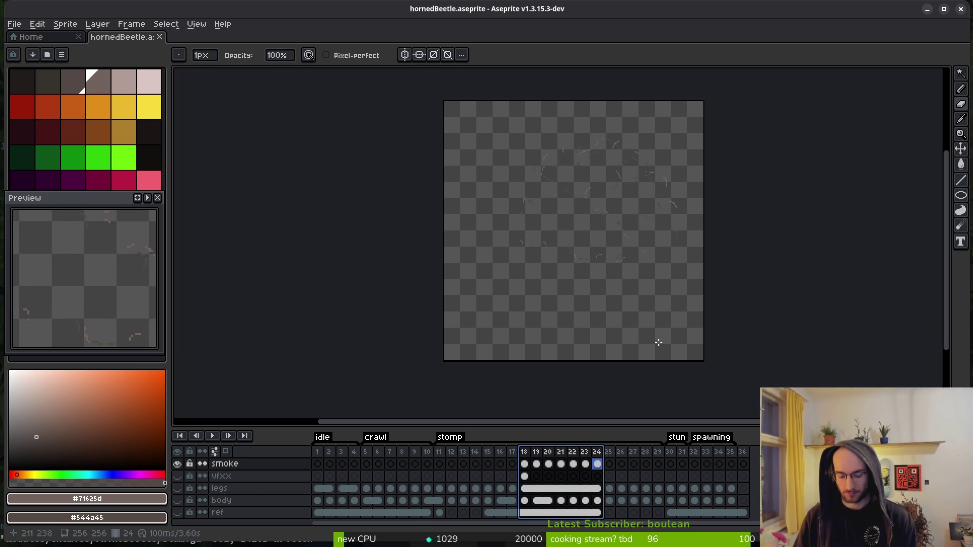
key("ctrl+e")
scroll(547, 309, "down", 3)
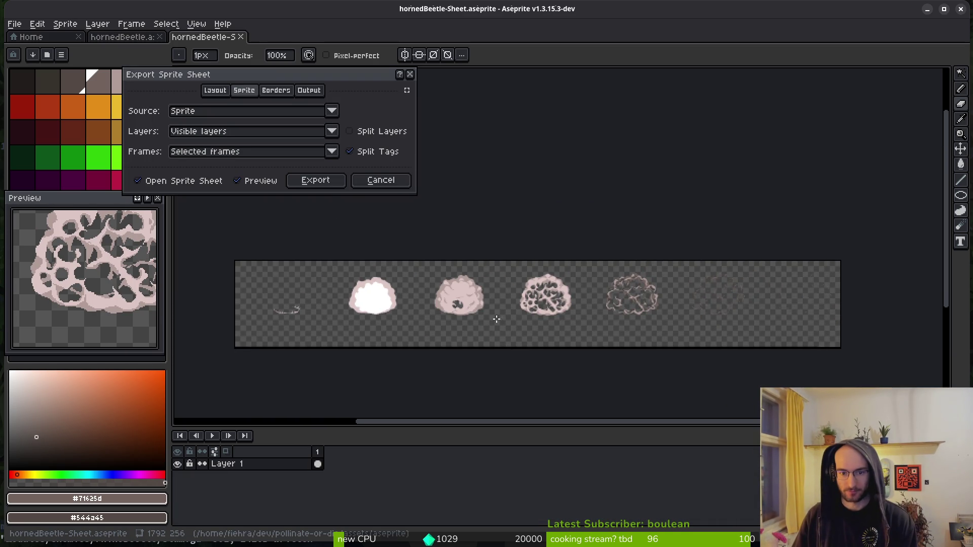
- Confirm the sheet settings and browse to the art/vfx folder for the output file
left_click(317, 180)
key("ctrl+alt+shift+s")
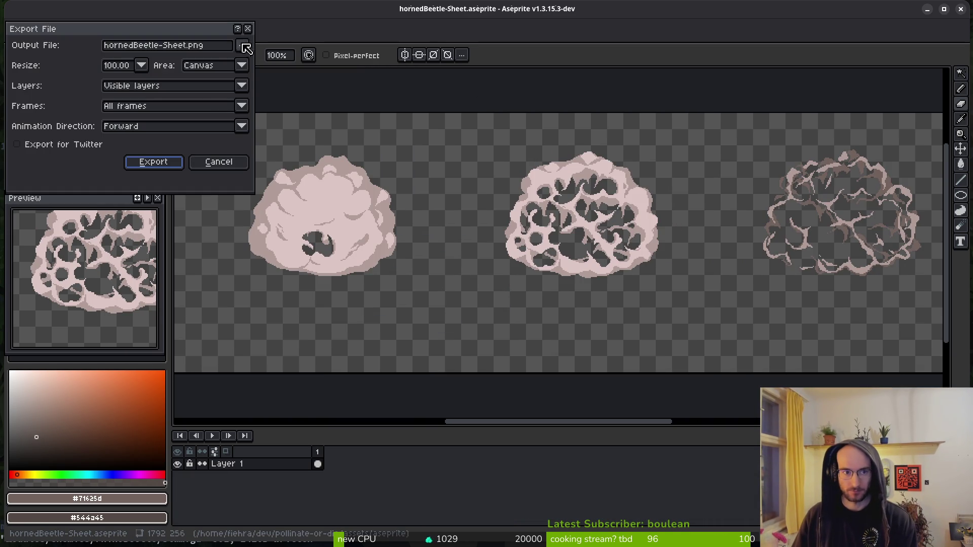
left_click(243, 50)
left_click(254, 59)
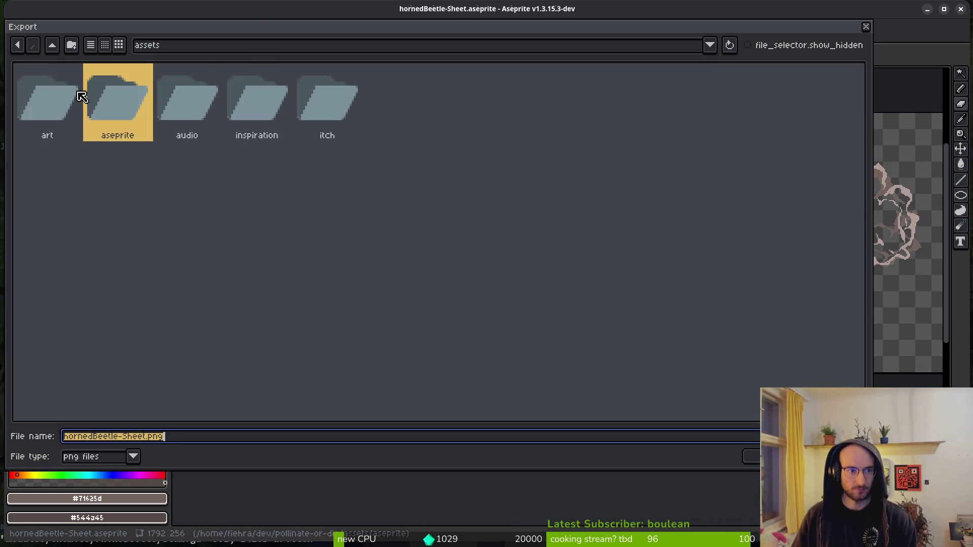
double_click(54, 97)
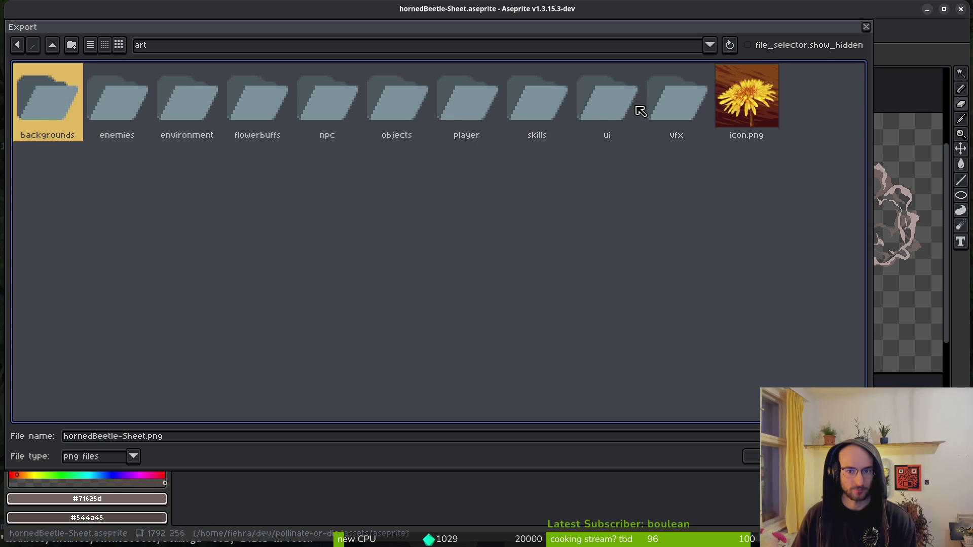
left_click(673, 103)
double_click(674, 103)
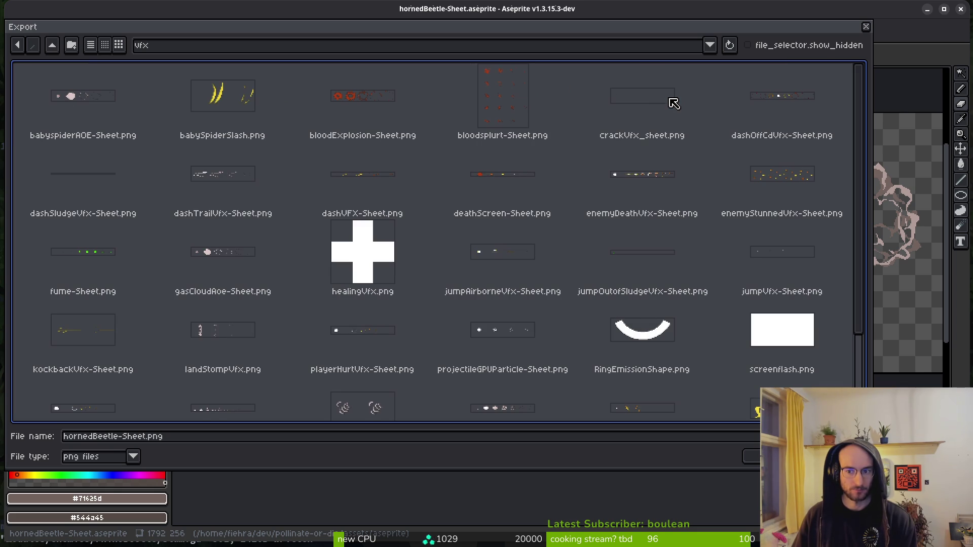
scroll(685, 170, "down", 3)
- Export the smoke sheet over the existing SlamSmokeVfx.png
left_click(492, 290)
left_click(754, 458)
left_click(428, 304)
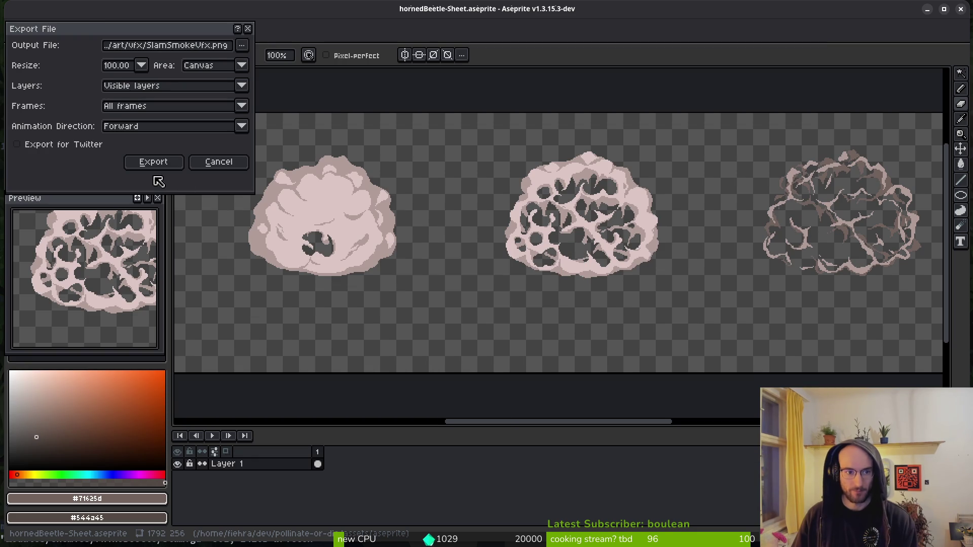
left_click(153, 162)
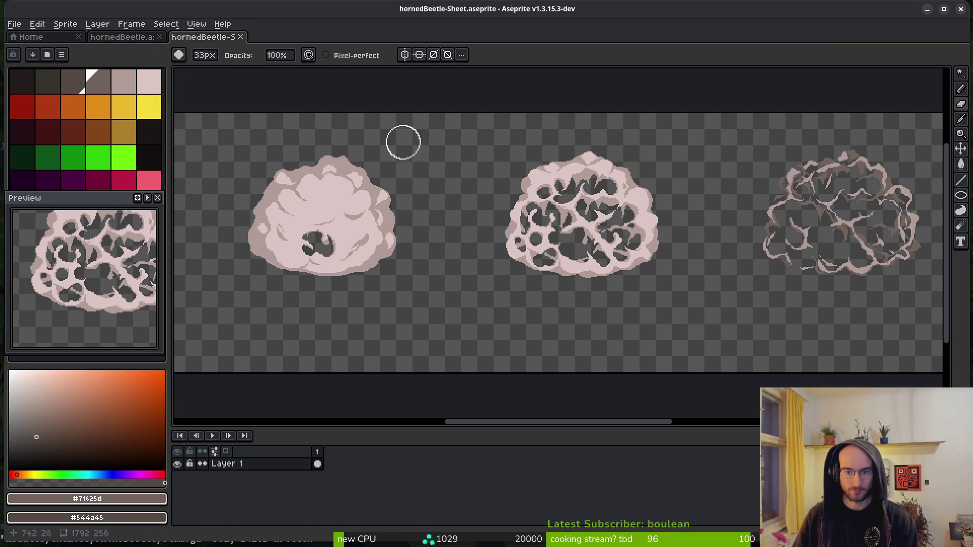
scroll(328, 132, "down", 2)
- Return to hornedBeetle and step back through the smoke frames to frame 19's cloud
left_click(131, 37)
key("i")
key("Left")
key("Left")
key("Left")
key("Left")
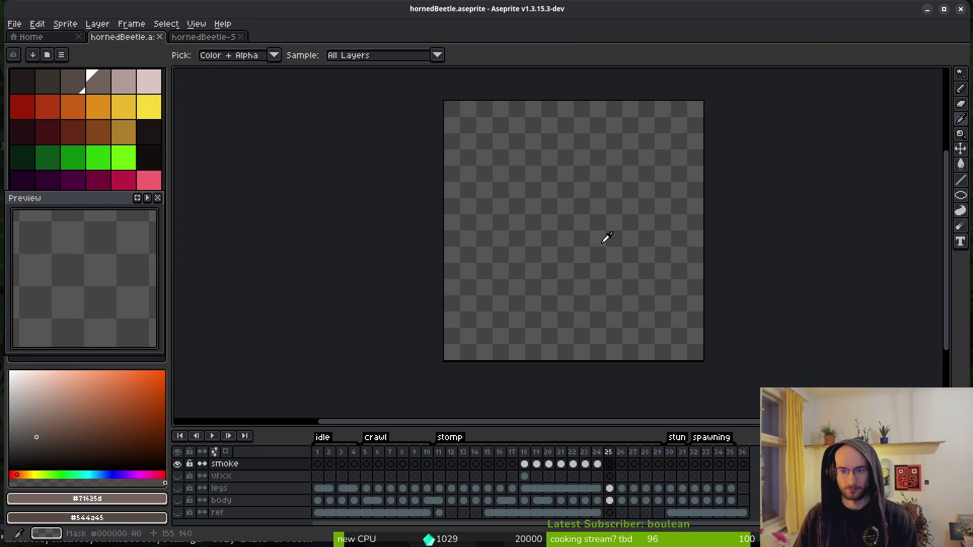
key("b")
key("i")
key("Left")
key("Left")
key("Left")
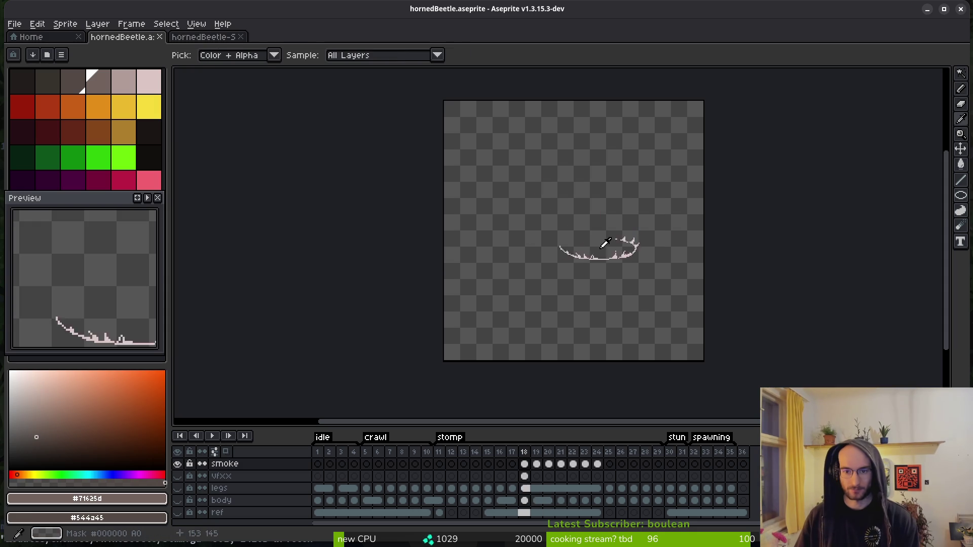
- Switch to Godot, open the pollinateOrDie project and collapse the finiteStateMachine and timers branches
key("b")
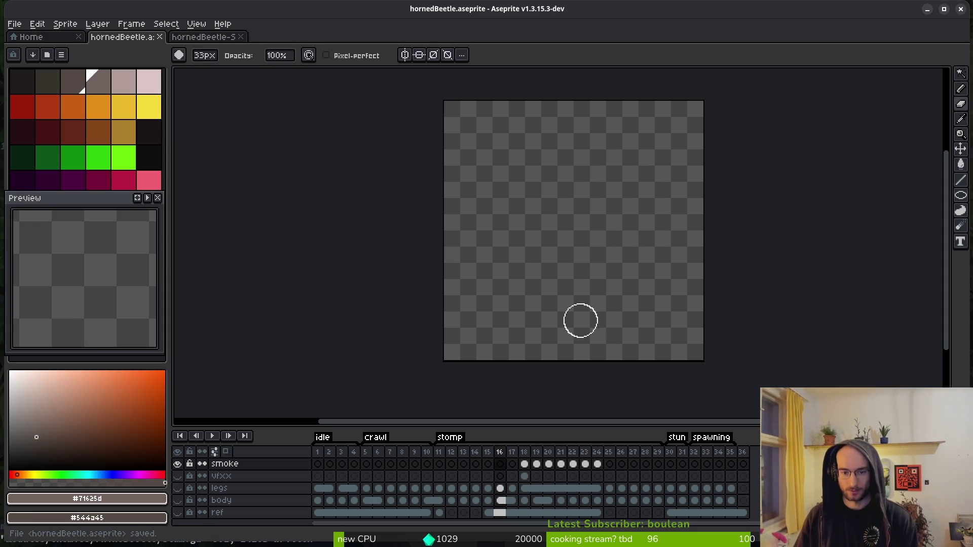
scroll(582, 314, "left", 2)
key("i")
key("b")
key("super")
key("super")
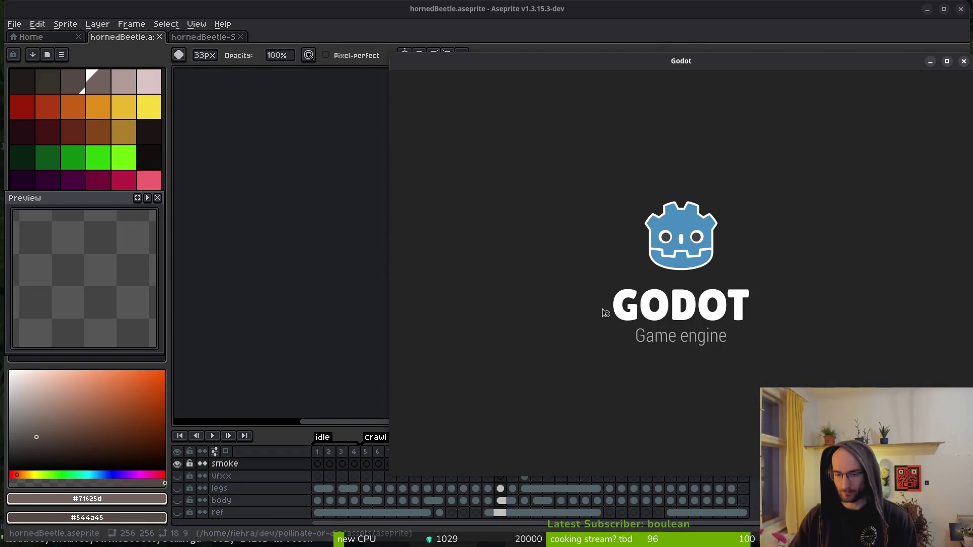
double_click(430, 137)
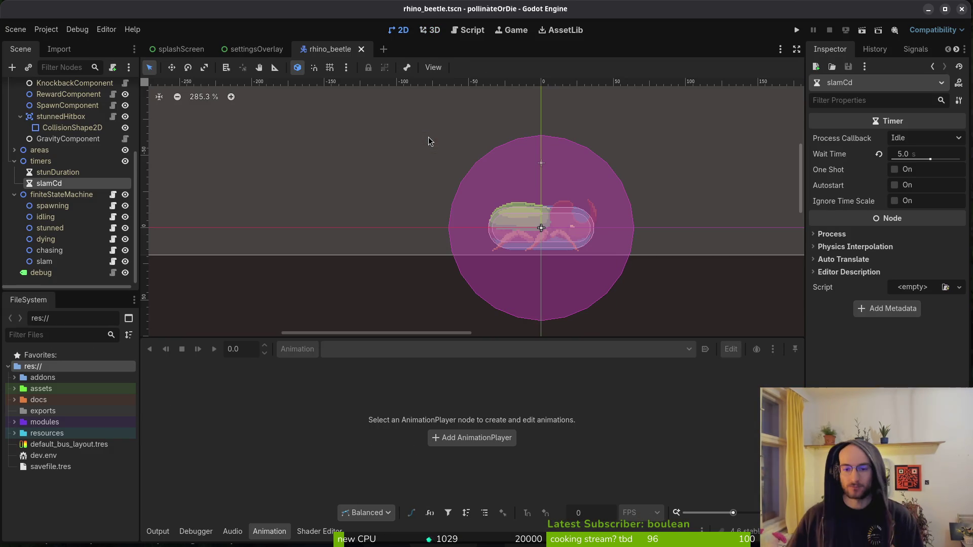
left_click(14, 194)
left_click(14, 228)
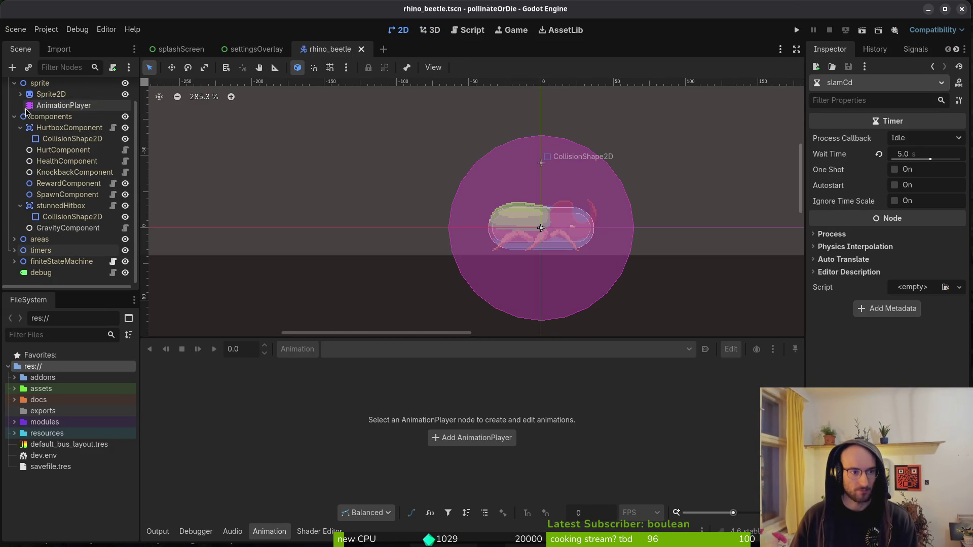
- Quick-open slam_smoke_vfx.tscn by searching for 'slam'
key("alt+shift+o")
type("as")
key("BackSpace")
key("BackSpace")
type("slam")
key("Return")
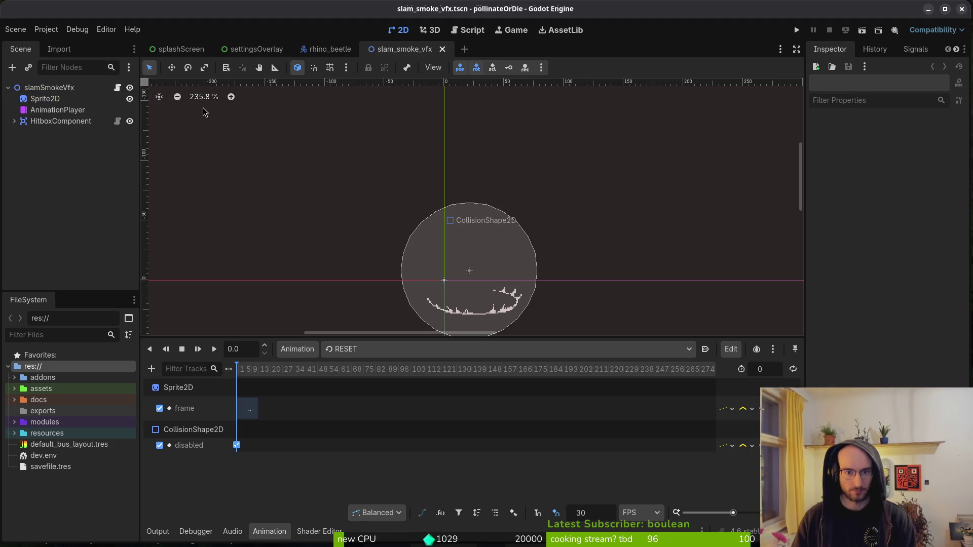
- Load the slam animation on the Sprite2D and scrub to frame 1's smoke cloud
left_click(58, 100)
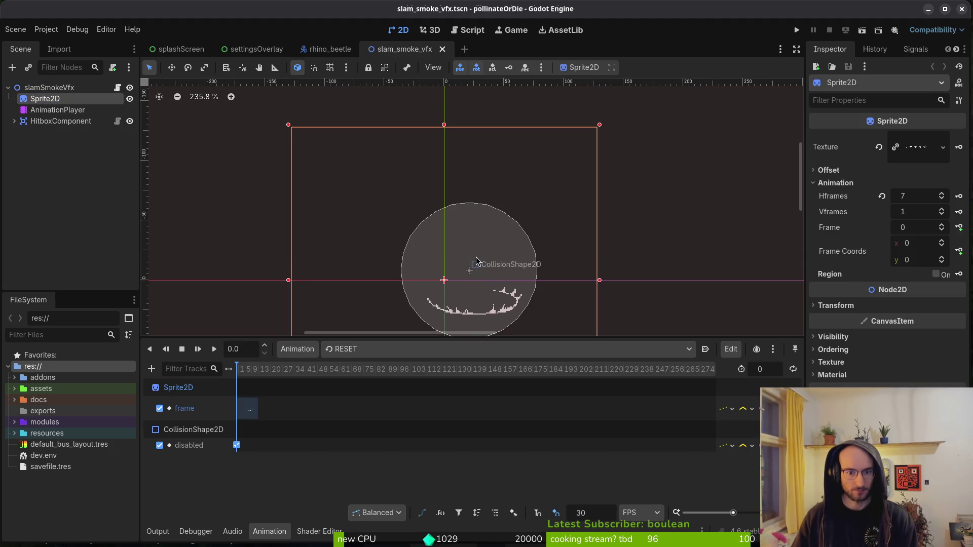
scroll(495, 265, "down", 3)
left_click(355, 350)
left_click(361, 380)
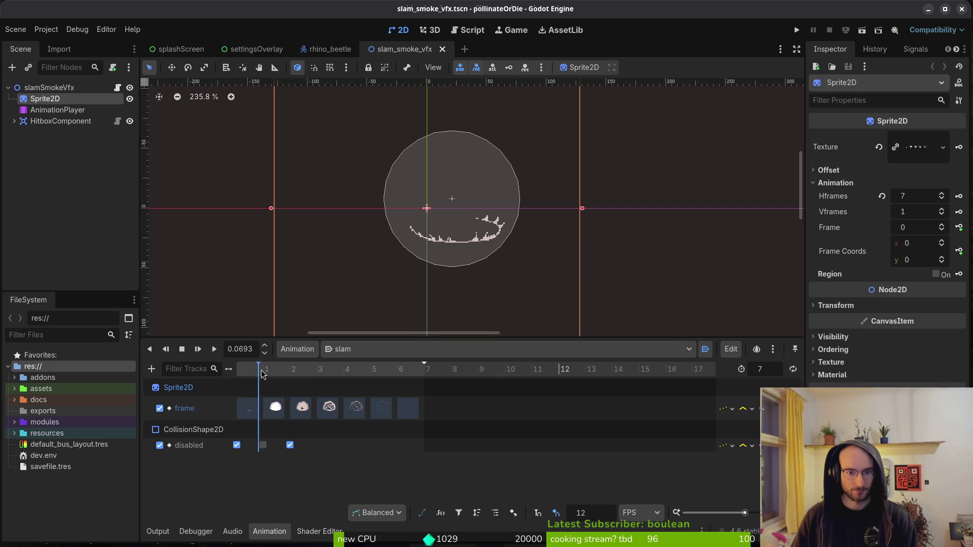
left_click_drag(261, 374, 274, 374)
left_click(56, 121)
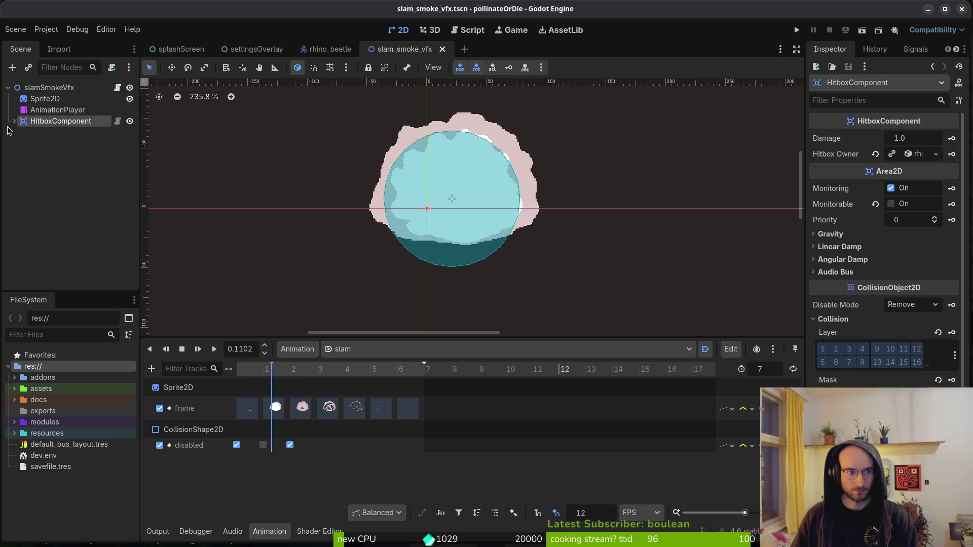
- Select the hitbox's CollisionShape2D and set its circle radius to 64
left_click(14, 121)
left_click(66, 132)
left_click(915, 137)
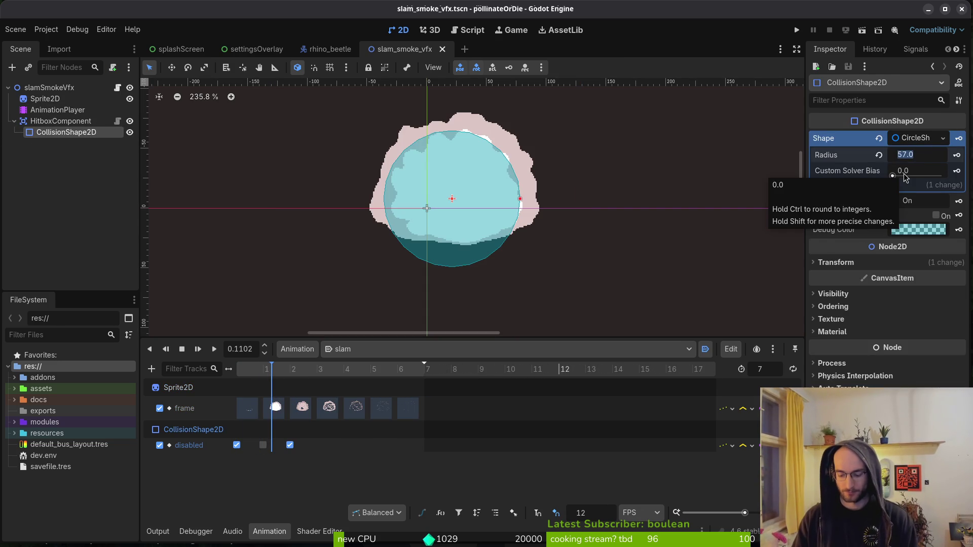
type("64")
key("Return")
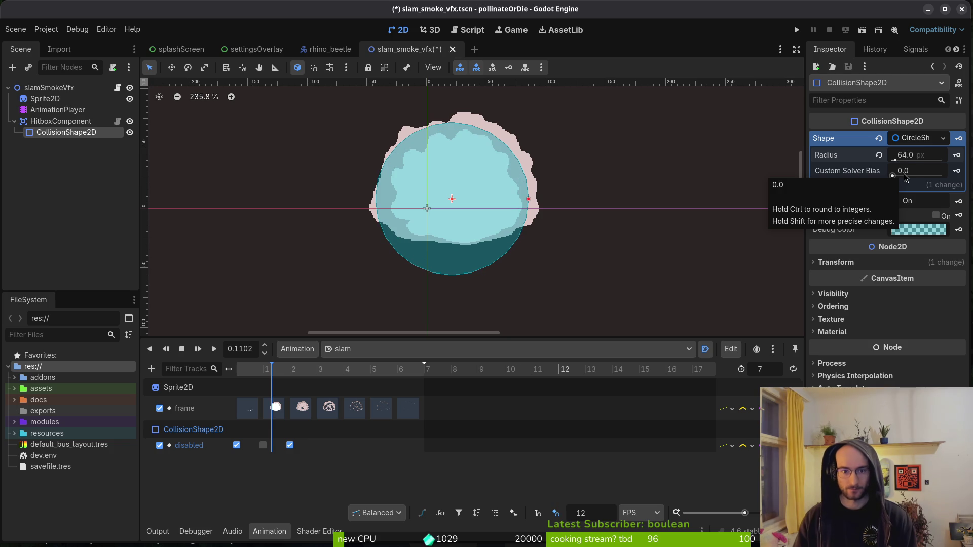
- Nudge the collision circle up and to the right over the smoke cloud
scroll(569, 245, "up", 2)
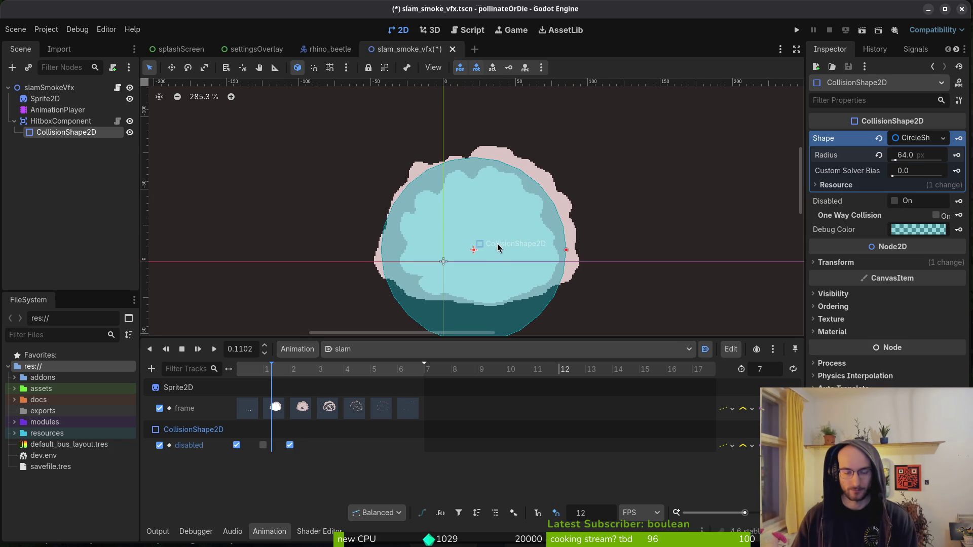
scroll(499, 247, "up", 1)
key("Right")
key("Right")
key("Right")
key("Up")
key("Up")
key("Up")
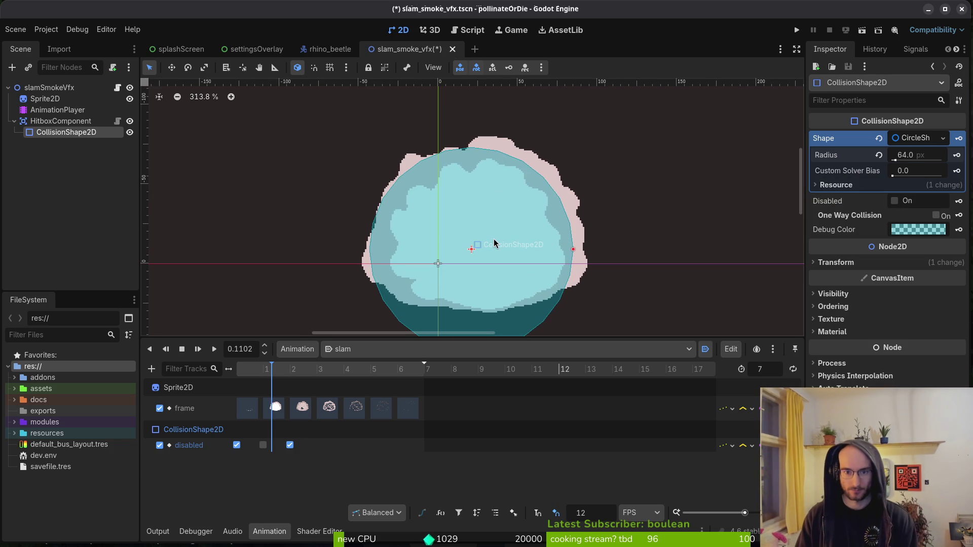
key("Left")
key("Left")
key("Up")
key("Right")
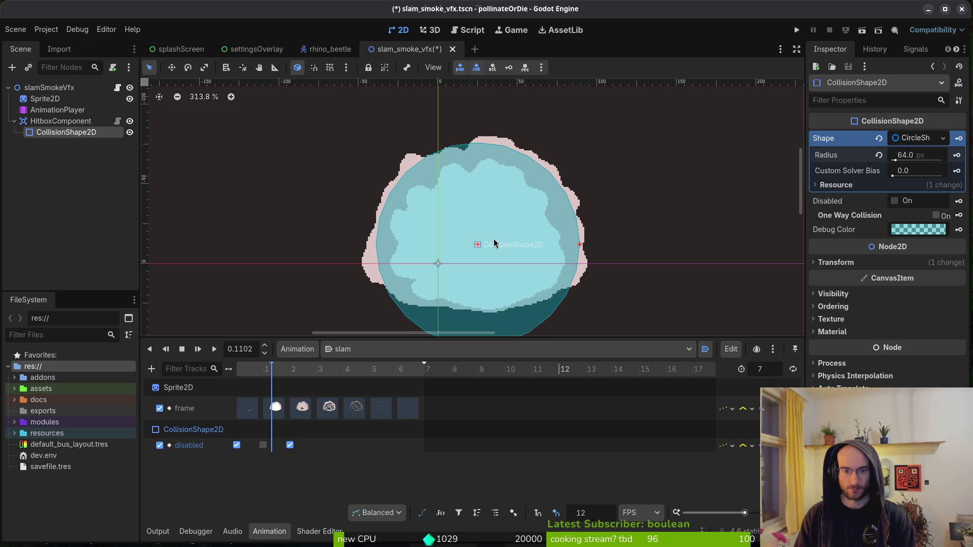
- Raise the radius to 70, nudge the circle down and left, and save the scene
left_click(921, 151)
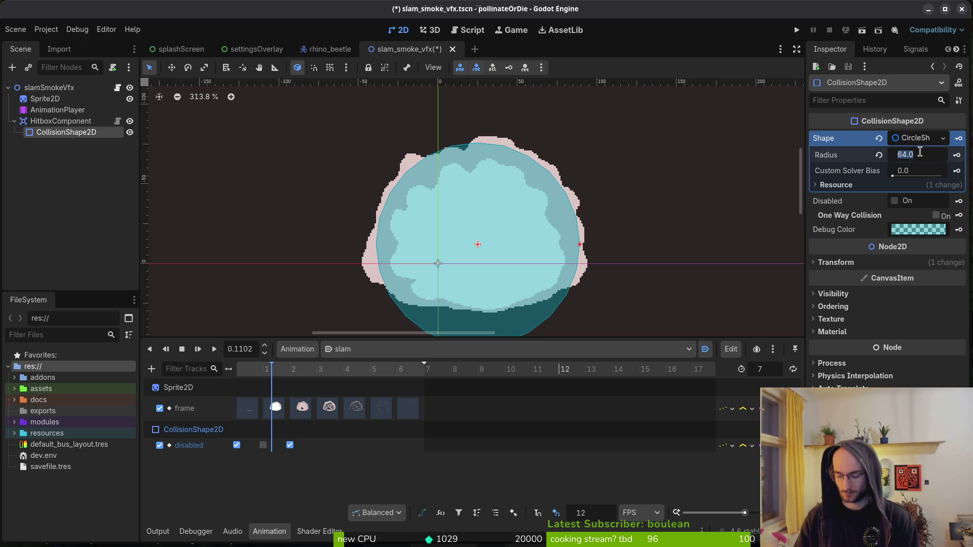
type("70")
key("Return")
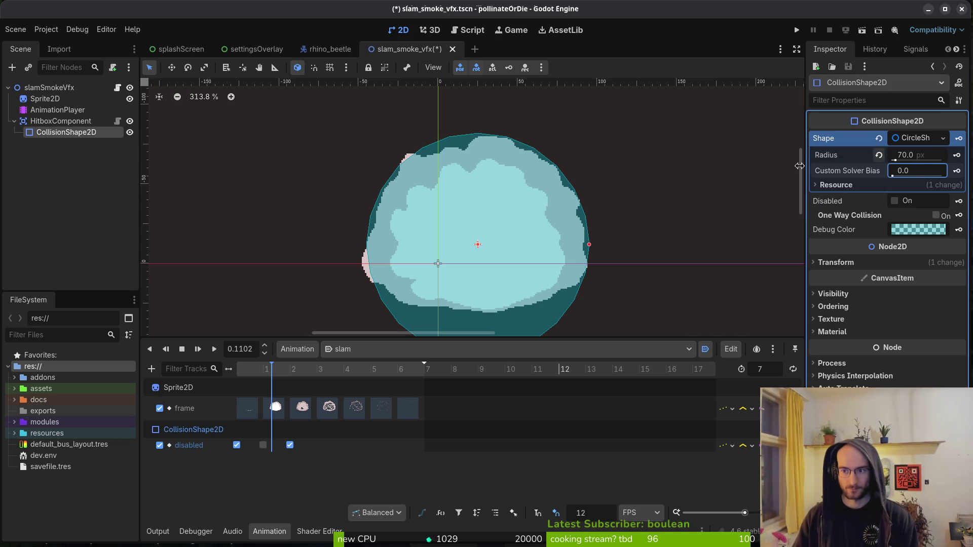
scroll(563, 230, "down", 1)
key("Down")
key("Down")
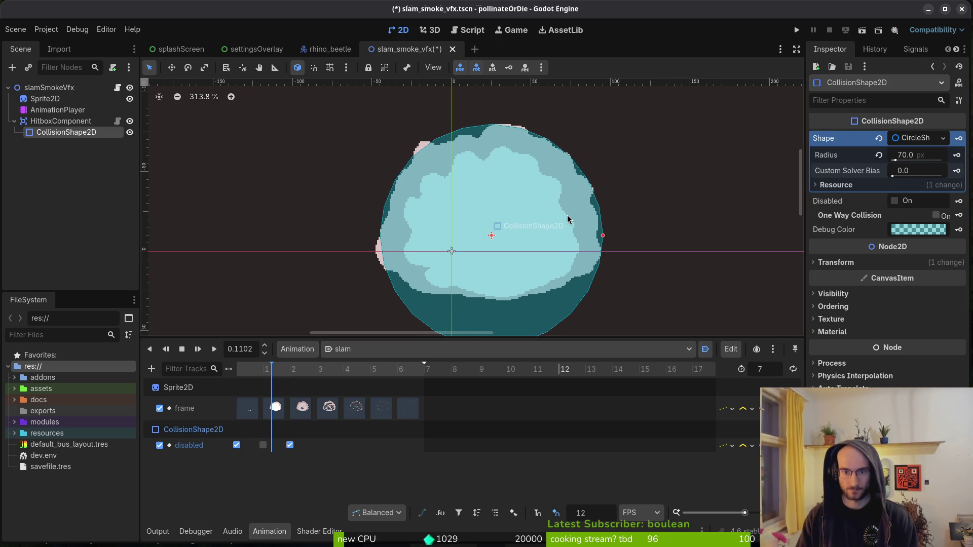
key("Down")
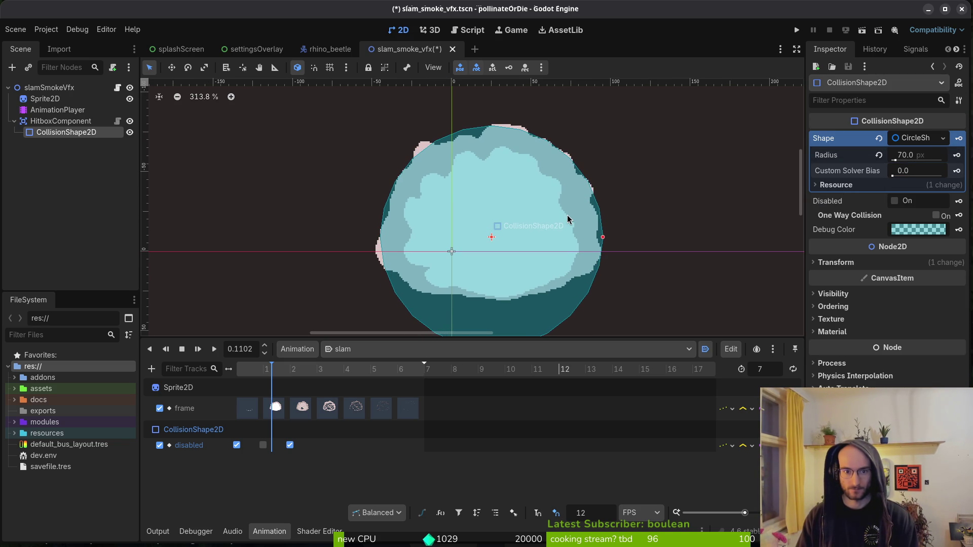
key("Left")
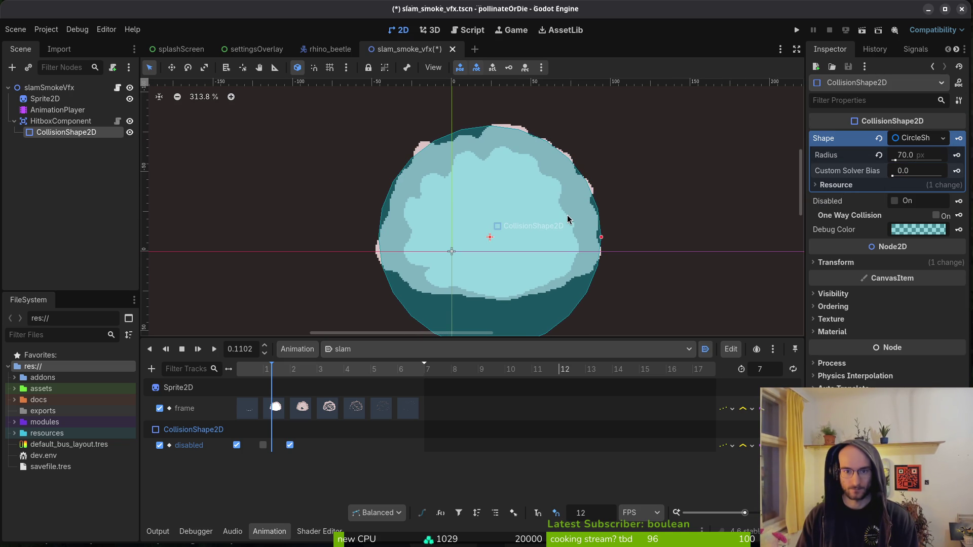
scroll(569, 191, "down", 2)
key("Escape")
key("ctrl+s")
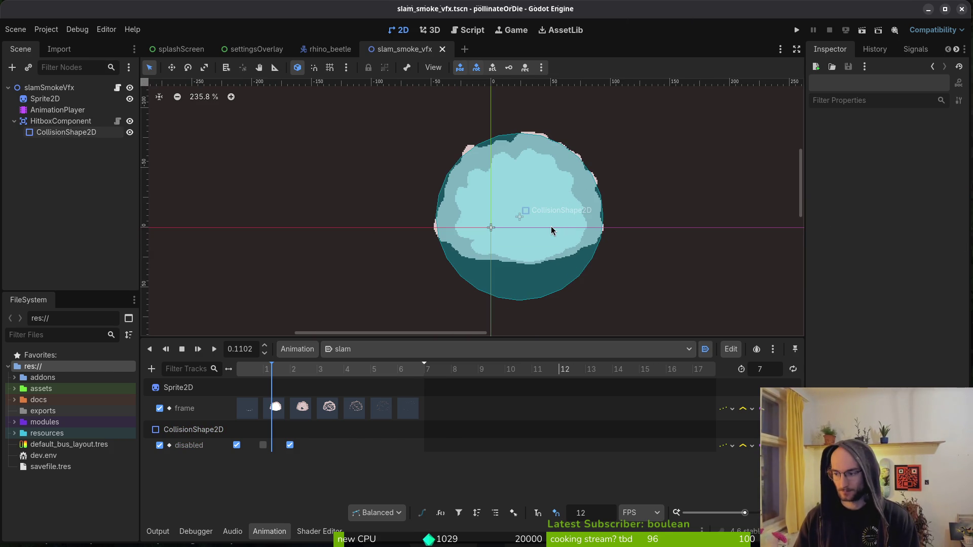
- On frame 19, draw a pale pink pencil line along the smoke cloud's upper edge
key("alt+Tab")
key("Right")
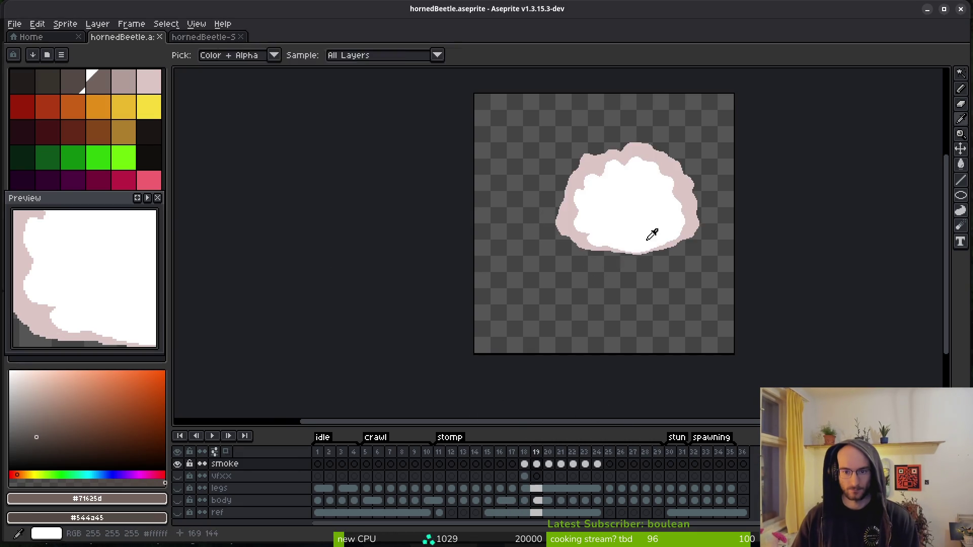
scroll(651, 233, "up", 5)
left_click(577, 180, "alt")
key("b")
scroll(550, 224, "up", 3)
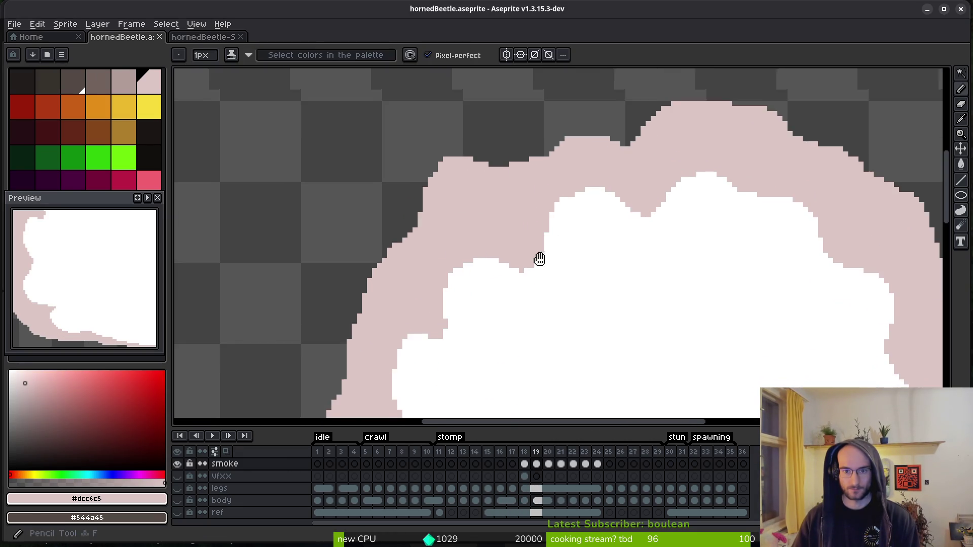
mouse_move(651, 187)
left_mouse_down()
mouse_move(544, 176)
mouse_move(426, 231)
mouse_move(413, 249)
left_mouse_up()
- Flood-fill the enclosed dark gap with pink and set up a one-pixel eraser
key("g")
left_click(563, 202)
scroll(587, 246, "down", 2)
scroll(579, 229, "up", 3)
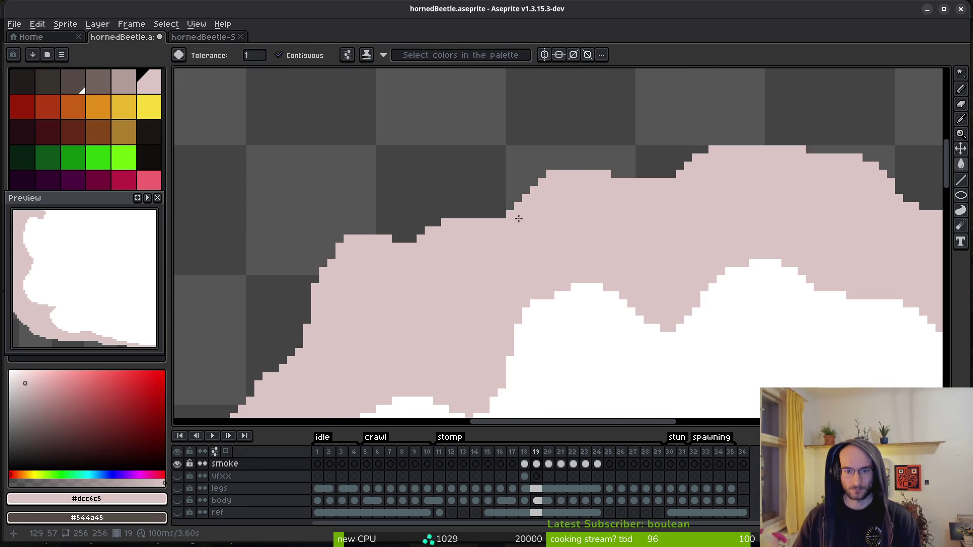
key("b")
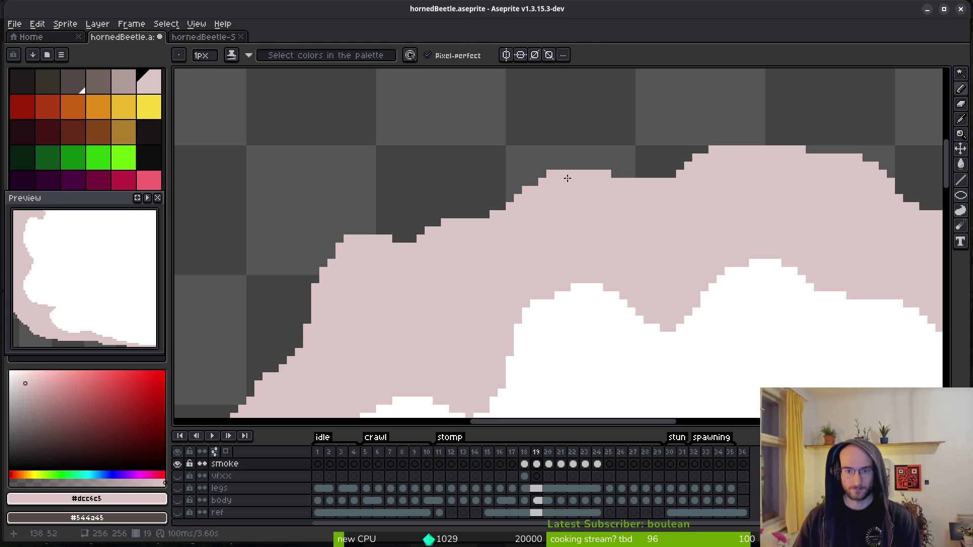
key("e")
key("minus")
key("minus")
key("minus")
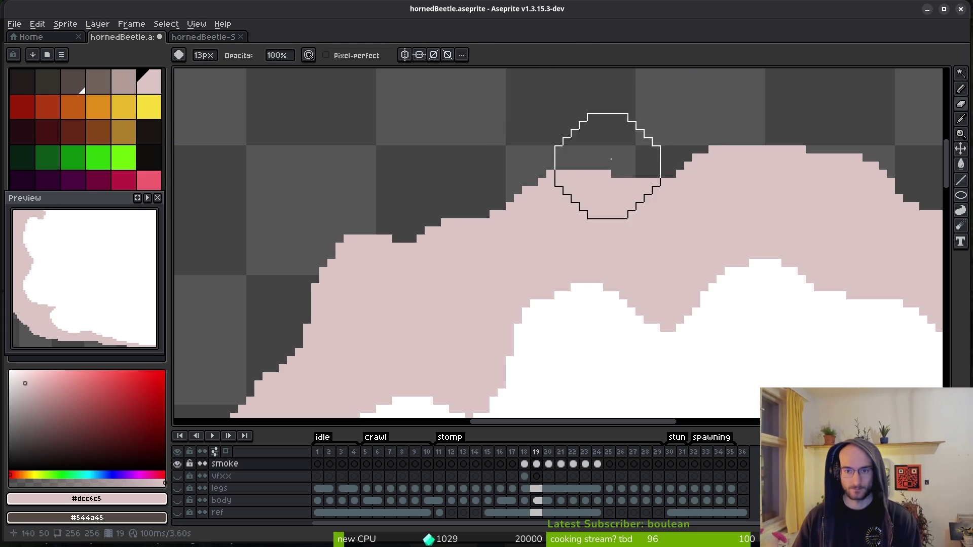
- Save hornedBeetle.aseprite with the patched smoke edge
scroll(606, 165, "up", 4)
scroll(556, 169, "down", 3)
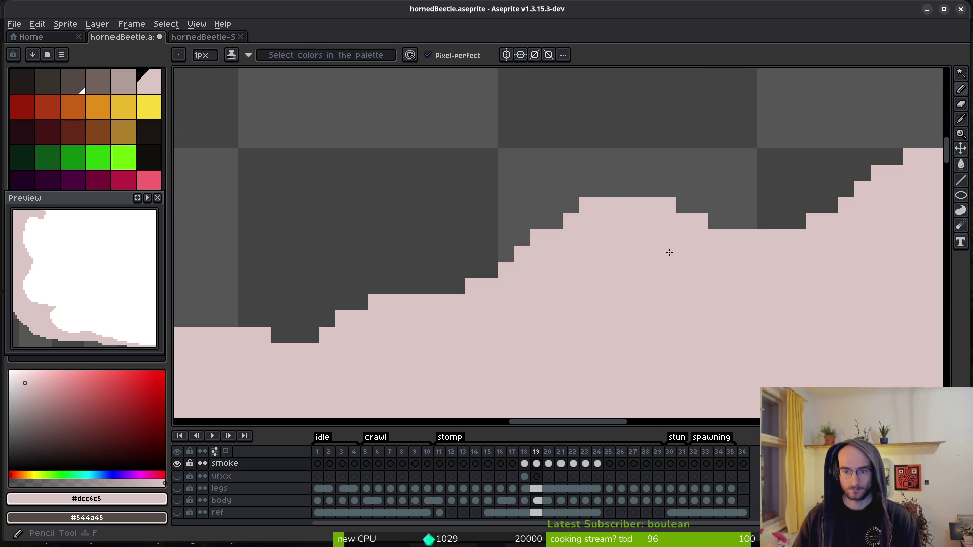
scroll(538, 245, "down", 3)
key("ctrl+s")
scroll(435, 254, "up", 3)
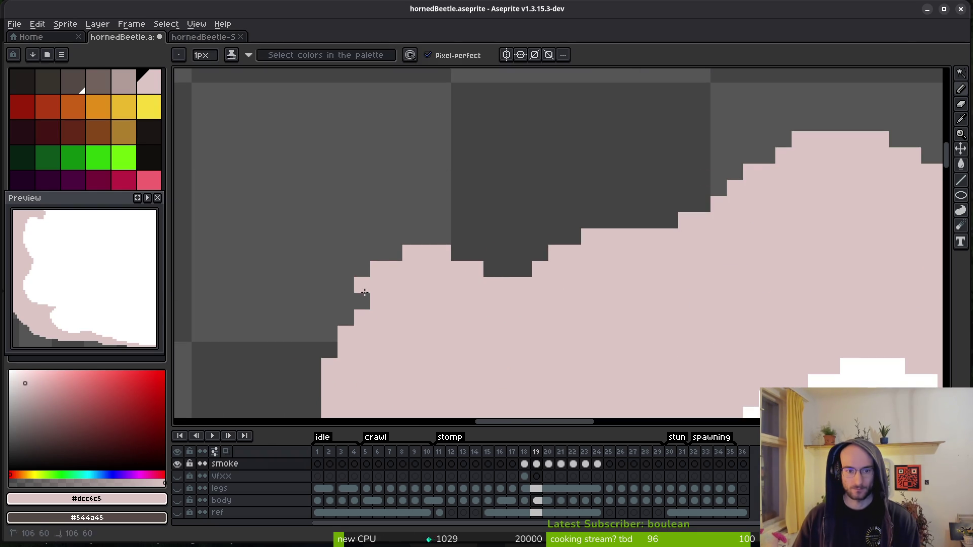
scroll(471, 356, "down", 3)
key("ctrl+s")
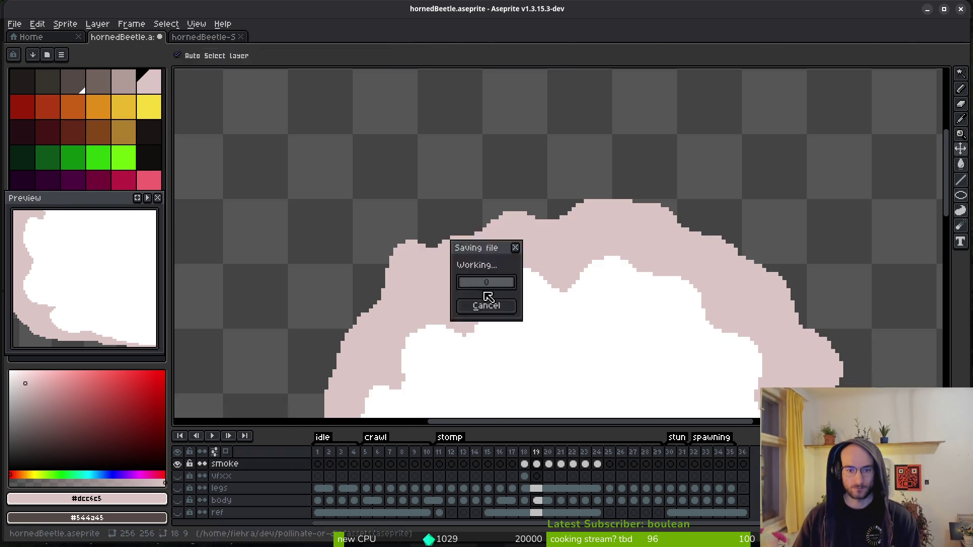
scroll(472, 355, "down", 3)
- Select smoke frames 18–24 and open the sprite sheet export settings
left_click_drag(524, 452, 597, 452)
key("ctrl+e")
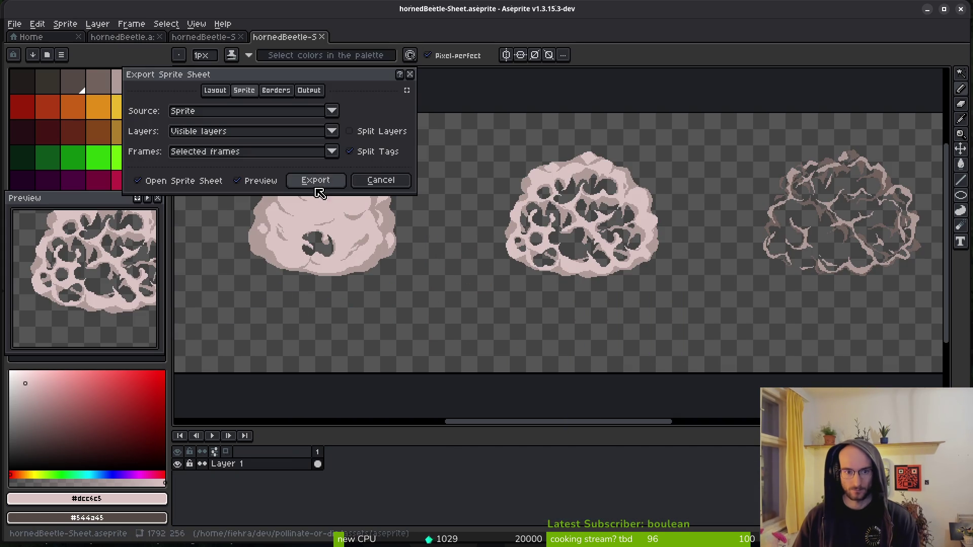
left_click(316, 180)
key("ctrl+shift+e")
- Export the sheet to art/vfx/SlamSmokeVfx.png, overwriting the existing file
left_click(242, 45)
left_click(269, 61)
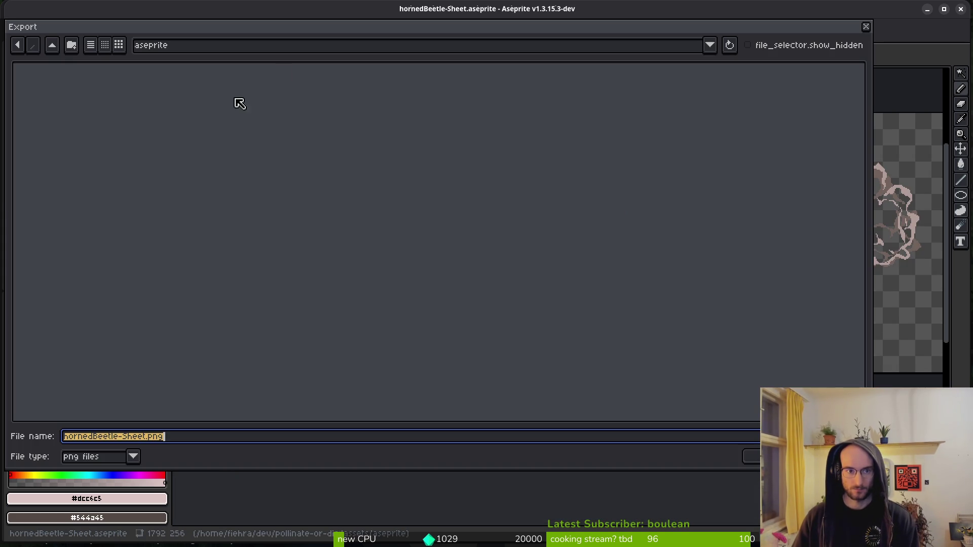
left_click(53, 46)
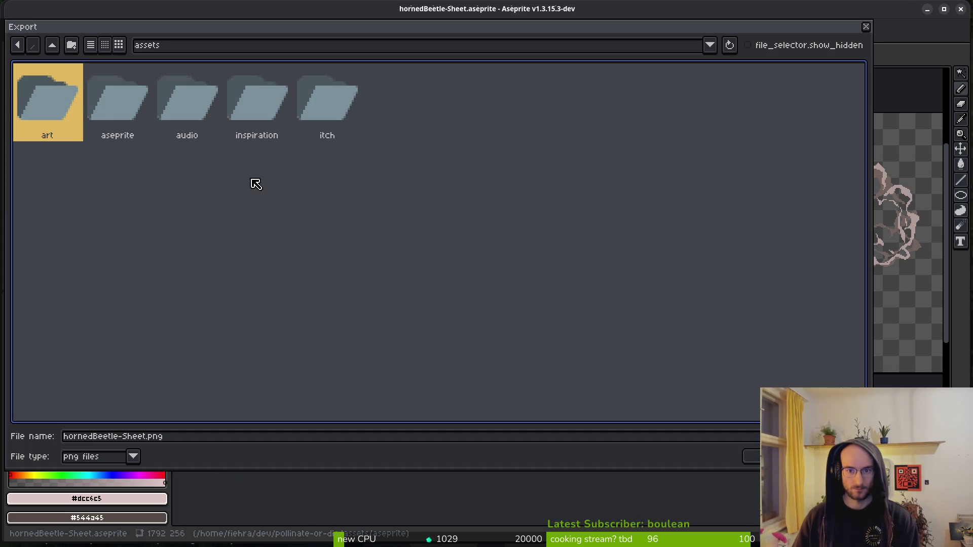
double_click(55, 104)
double_click(651, 97)
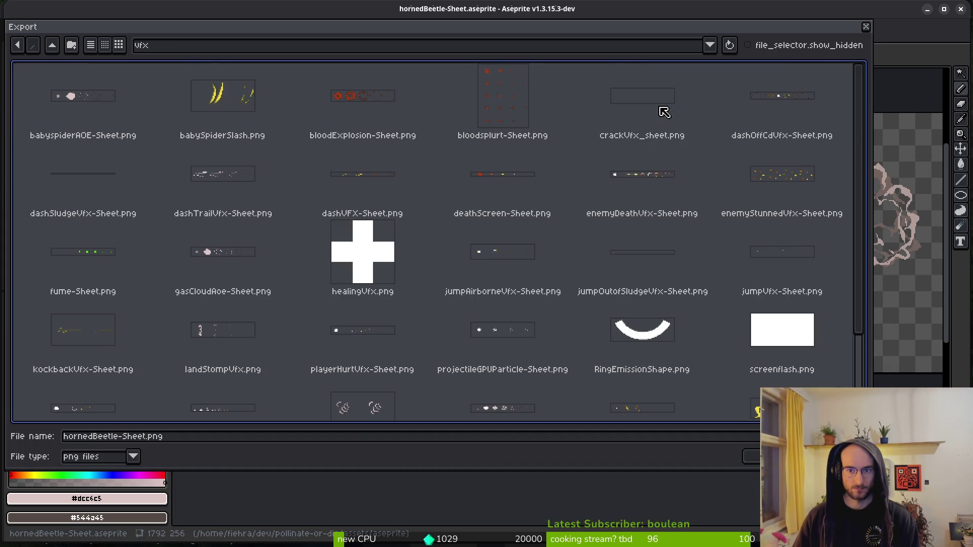
scroll(506, 270, "down", 3)
double_click(482, 304)
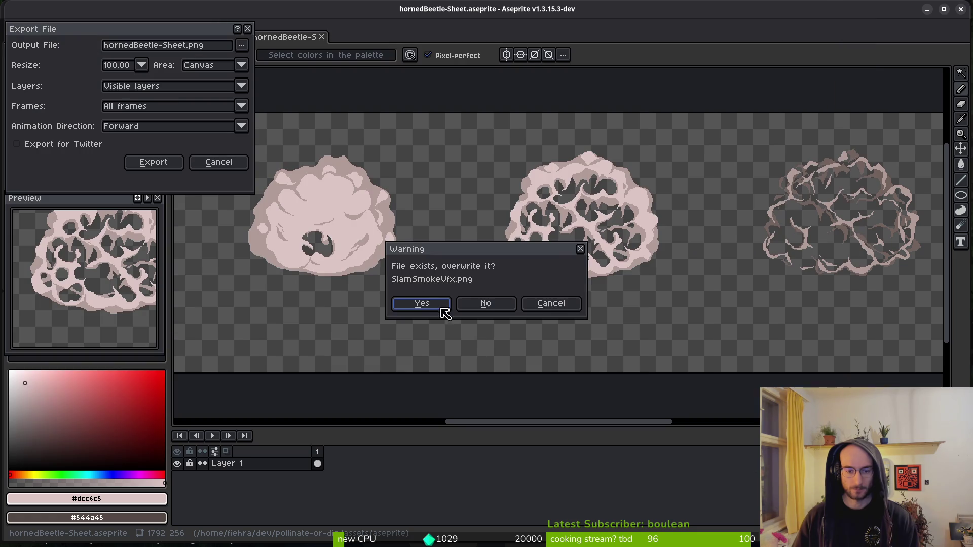
left_click(412, 304)
left_click(149, 161)
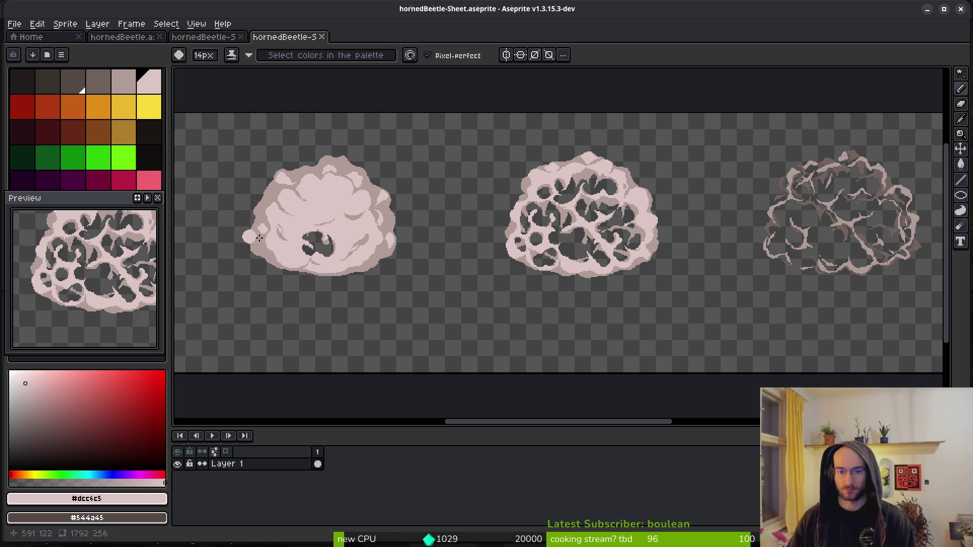
- Cancel saving the generated hornedBeetle-Sheet document
scroll(578, 226, "down", 3)
key("ctrl+shift+s")
left_click(556, 258)
key("Escape")
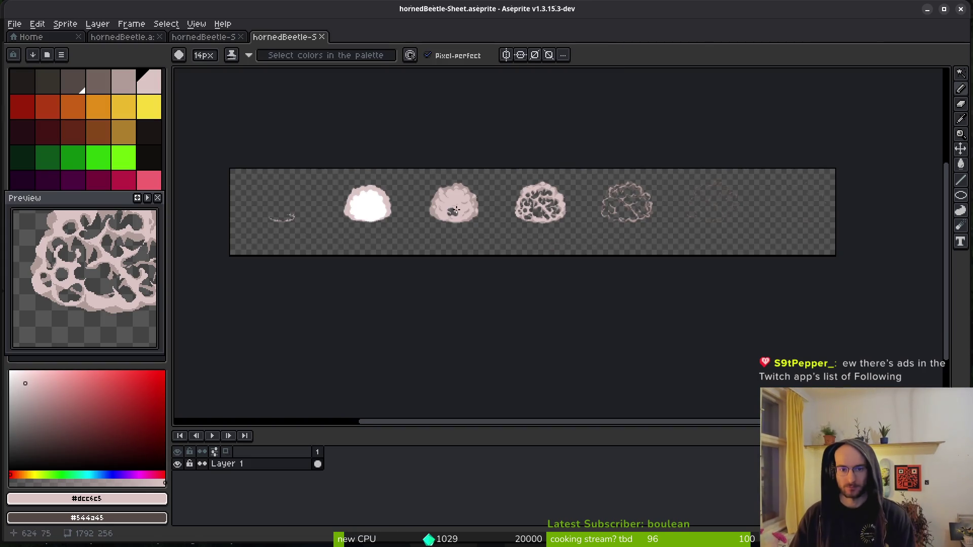
- Close both exported sheet documents, recentre the sprite and save hornedBeetle.aseprite
middle_click(207, 45)
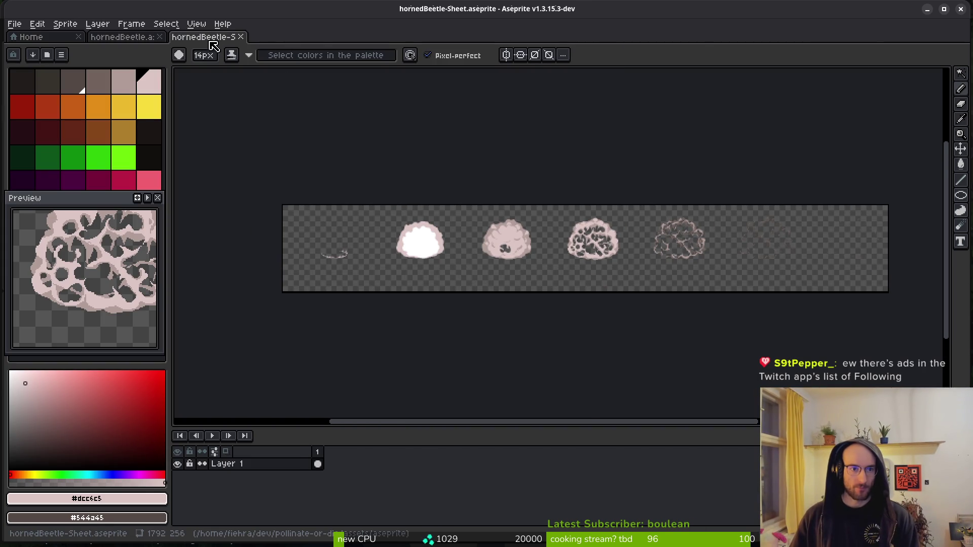
middle_click(209, 45)
left_click_drag(544, 269, 582, 297)
key("ctrl+s")
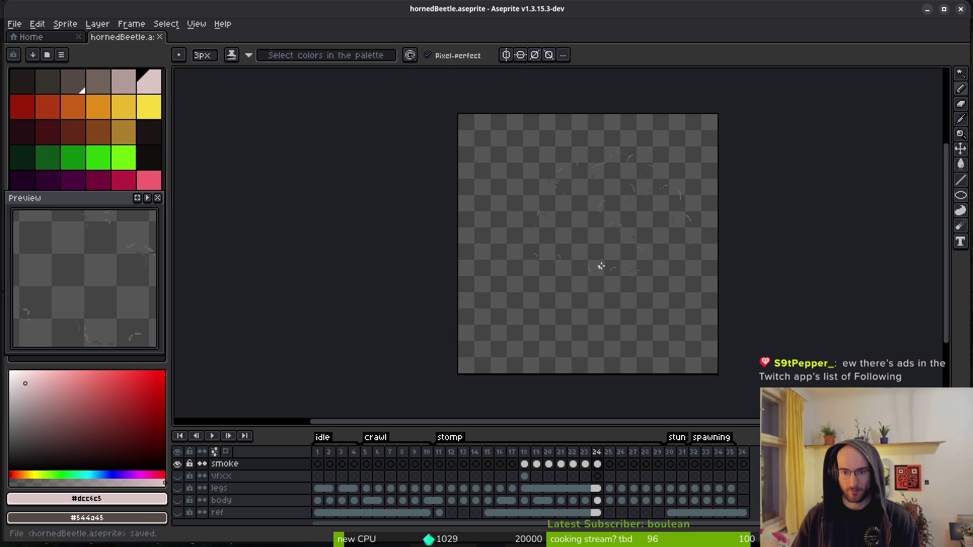
- Make the legs and body layers visible again at frame 18
scroll(572, 284, "up", 1)
scroll(579, 281, "down", 3)
scroll(579, 281, "up", 4)
left_click(524, 488)
left_click(177, 488)
left_click(177, 500)
left_click(178, 499)
left_click(177, 487)
left_click(178, 500)
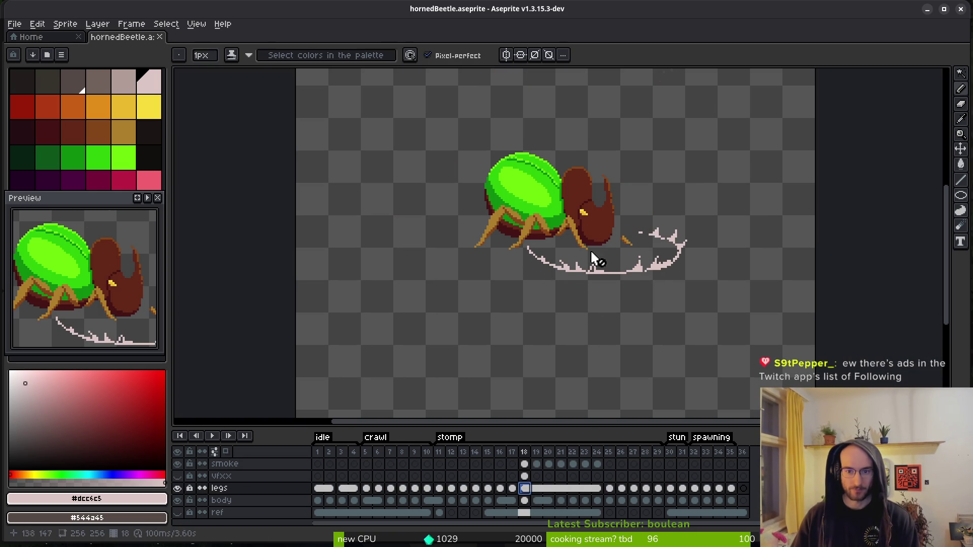
- Step through stomp frames 27–29 to review the beetle poses and save the file
key("Right")
key("Right")
key("Right")
key("Right")
key("Right")
key("Right")
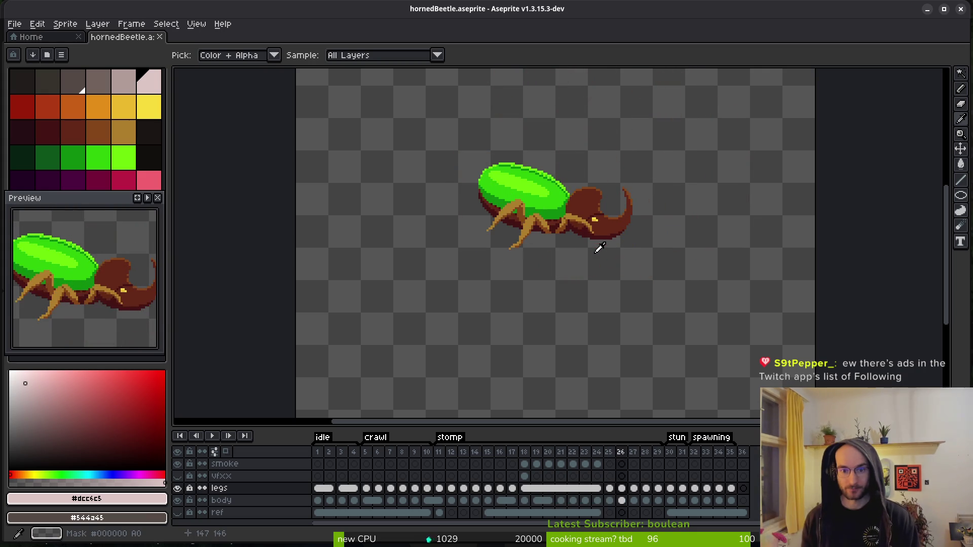
key("Left")
key("Left")
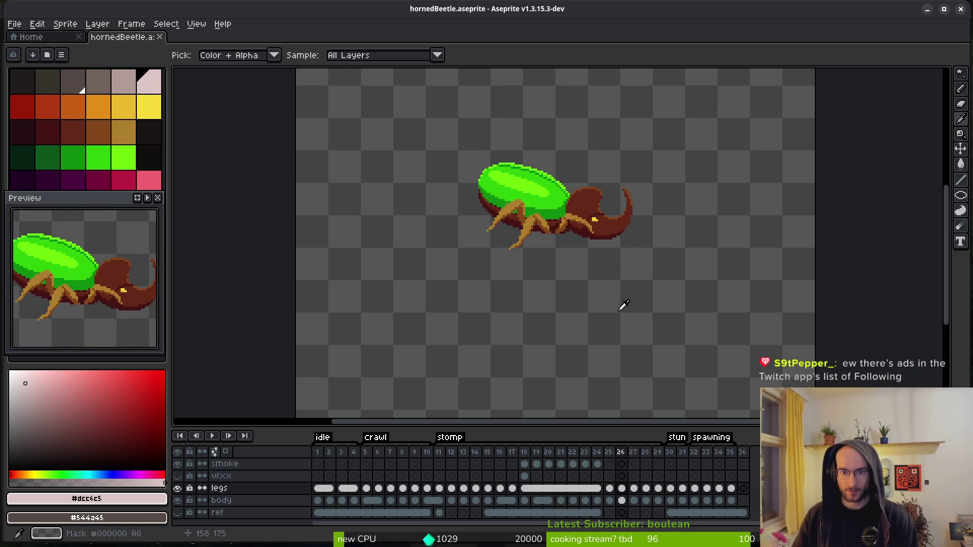
key("Left")
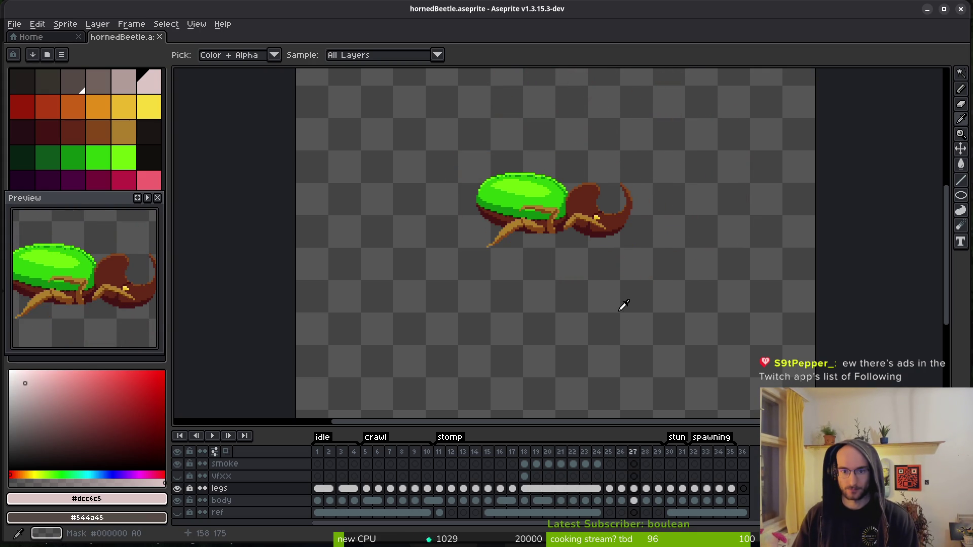
key("Left")
key("Left")
key("Right")
key("Right")
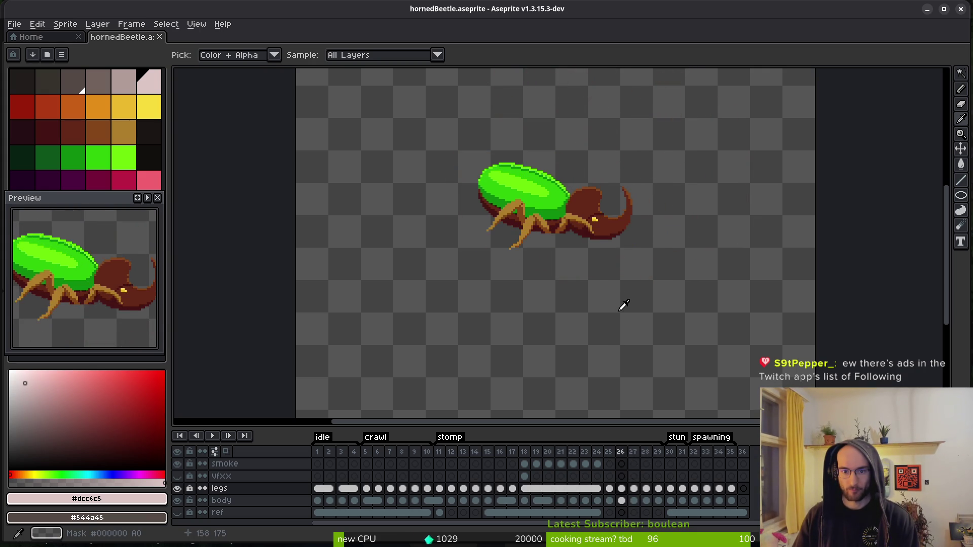
key("Right")
key("Right")
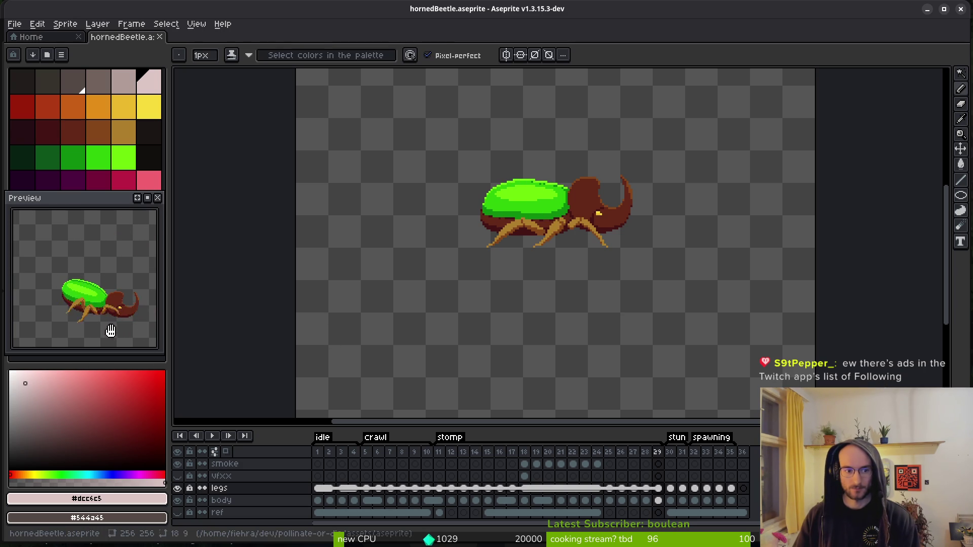
key("ctrl+s")
key("i")
key("Left")
key("b")
key("Right")
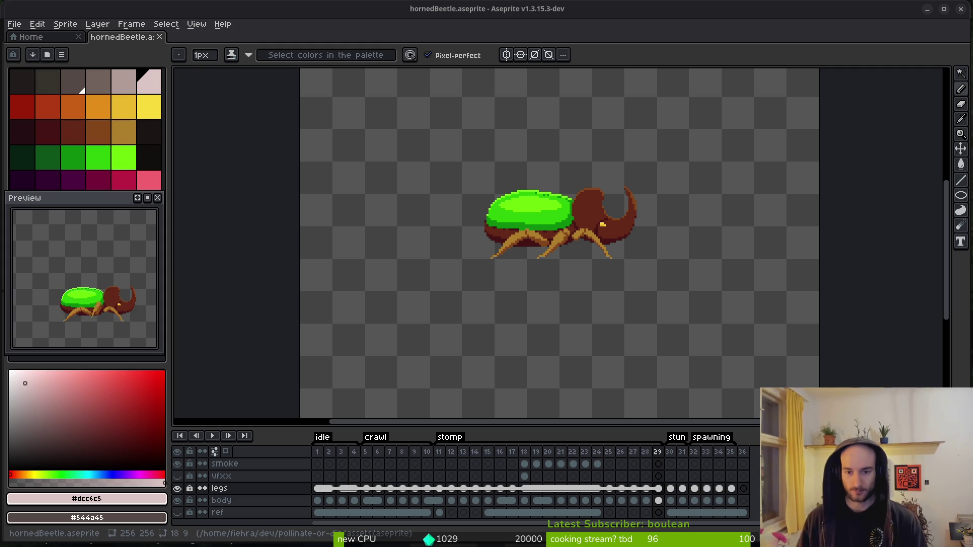
- Zoom and recentre on the whole beetle, then switch to the running pollinateOrDie game
scroll(532, 264, "up", 5)
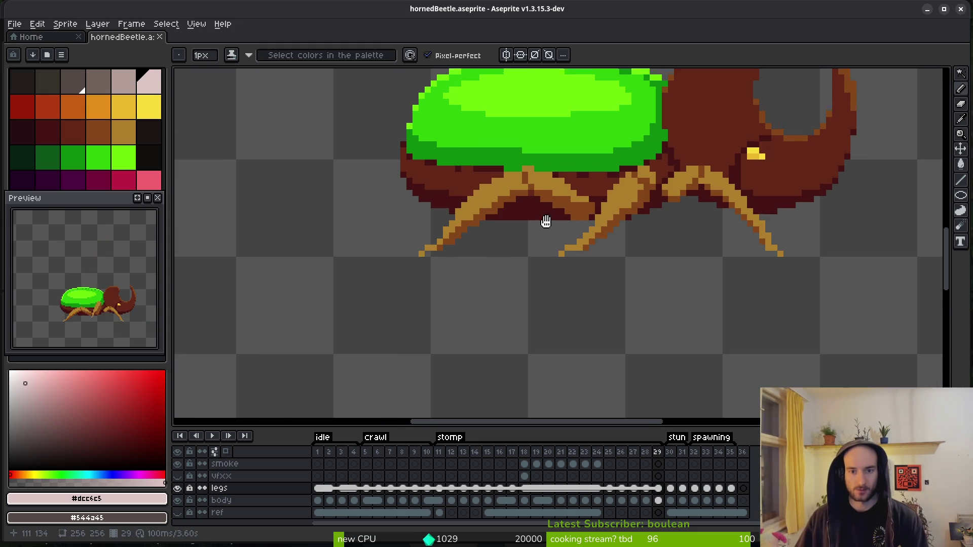
left_click_drag(537, 215, 560, 210)
mouse_move(614, 253)
left_mouse_down()
mouse_move(579, 254)
mouse_move(559, 283)
left_mouse_up()
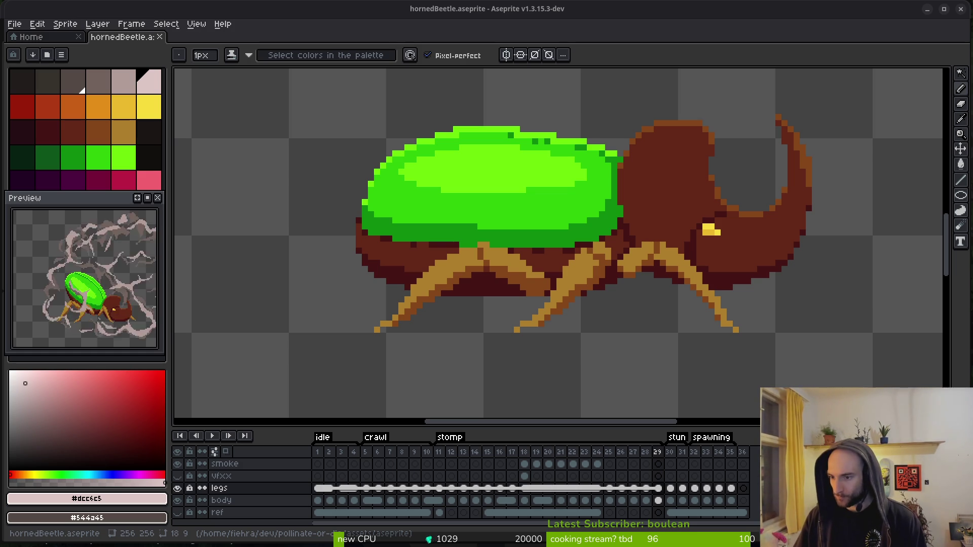
key("alt+Tab")
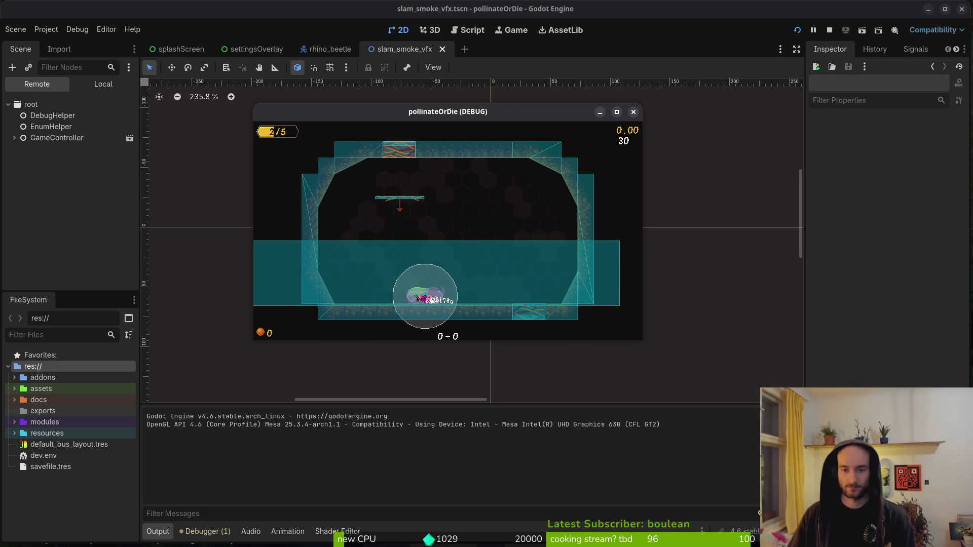
- Close the pollinateOrDie debug window and return to hornedBeetle.aseprite
left_click(632, 113)
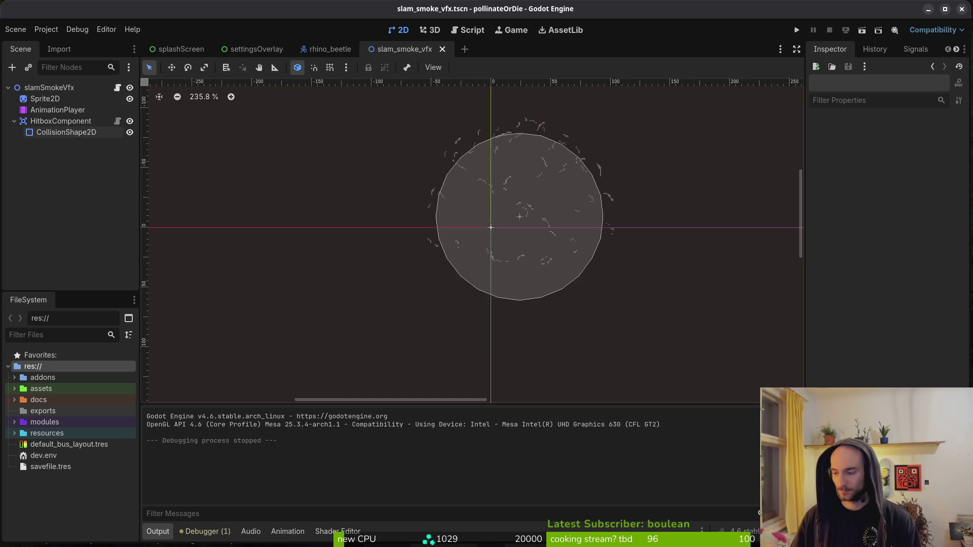
key("alt+Tab")
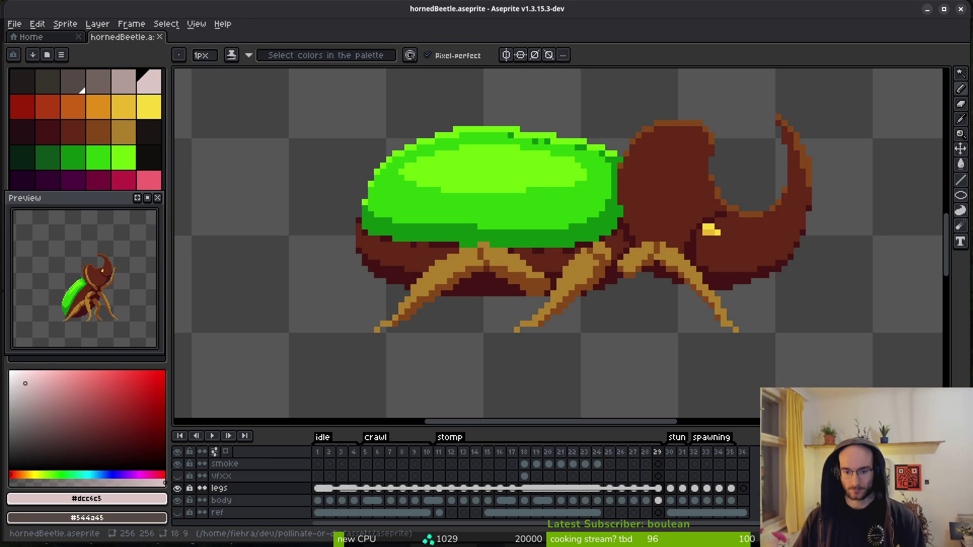
- Play the beetle animation and step between frames 15–17, showing the legs at frame 17
key("i")
key("Return")
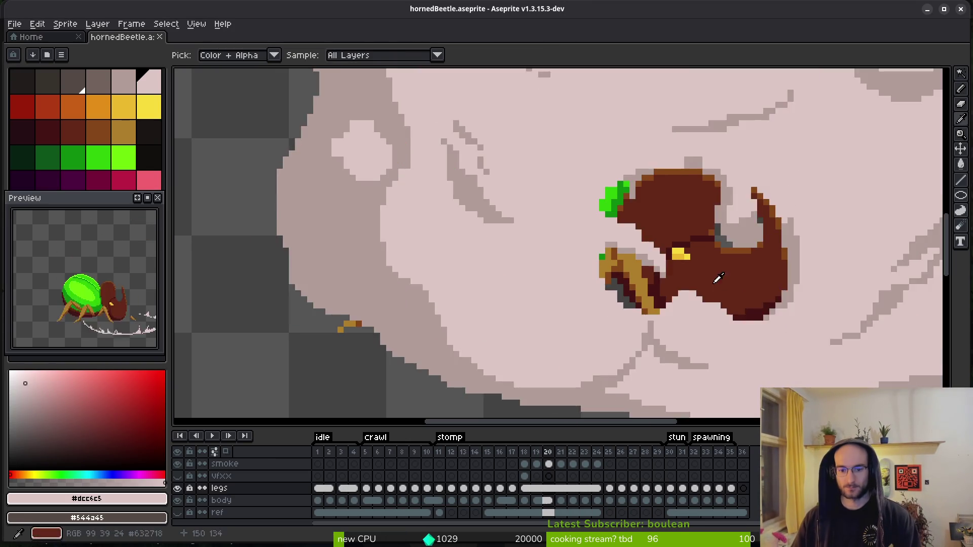
key("Left")
key("Left")
key("Left")
key("Right")
key("Right")
key("Left")
key("Left")
key("Right")
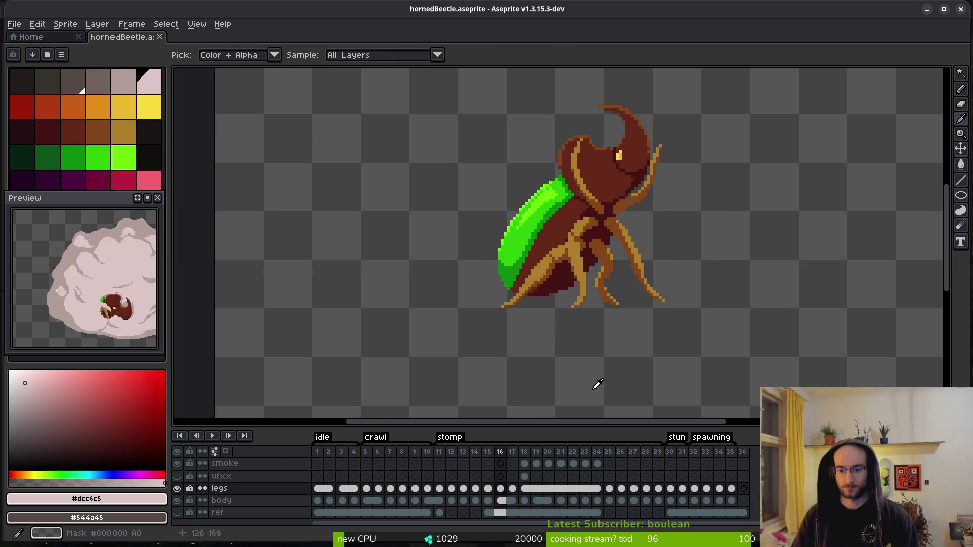
key("b")
left_click(513, 489)
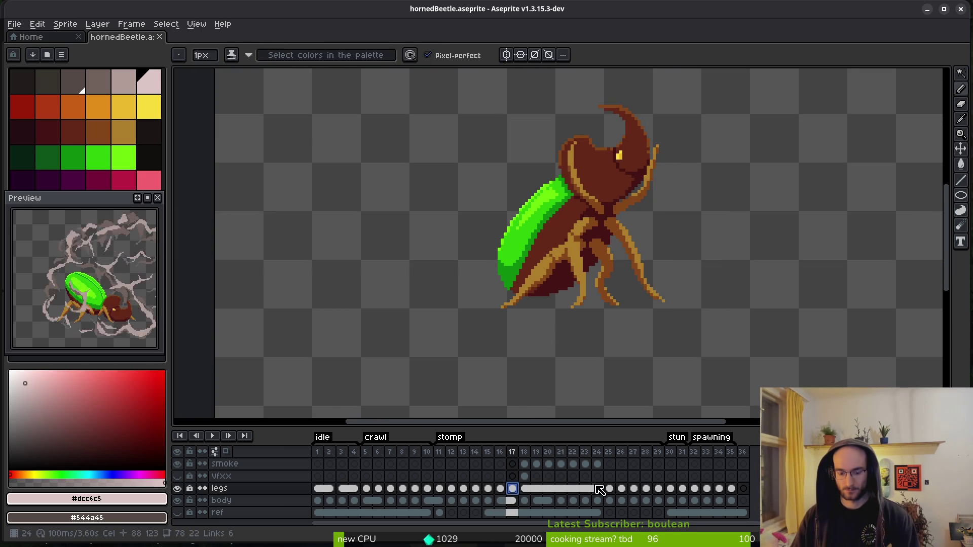
- Save hornedBeetle.aseprite and switch to Godot to check the Sprite2D's animation frames
key("ctrl+s")
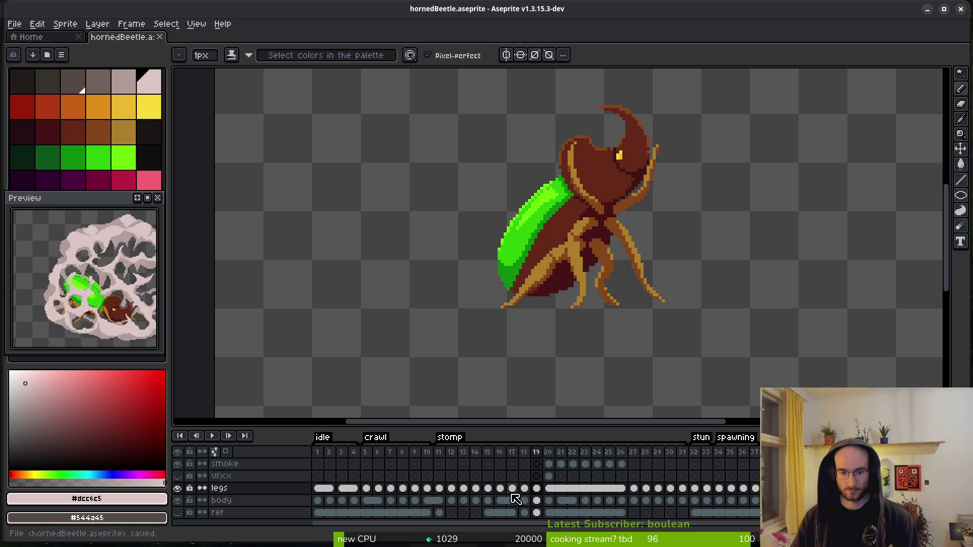
left_click(464, 465)
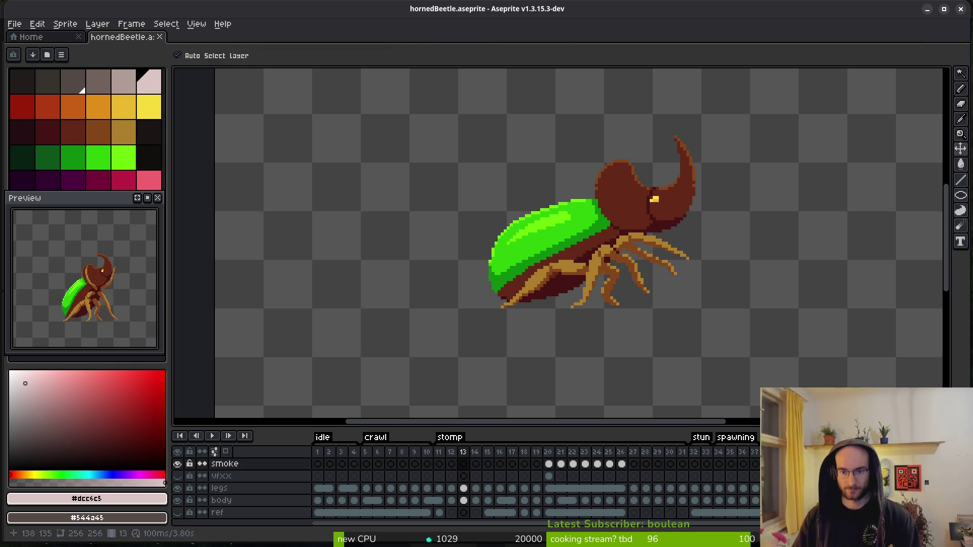
key("alt+Tab")
left_click(45, 99)
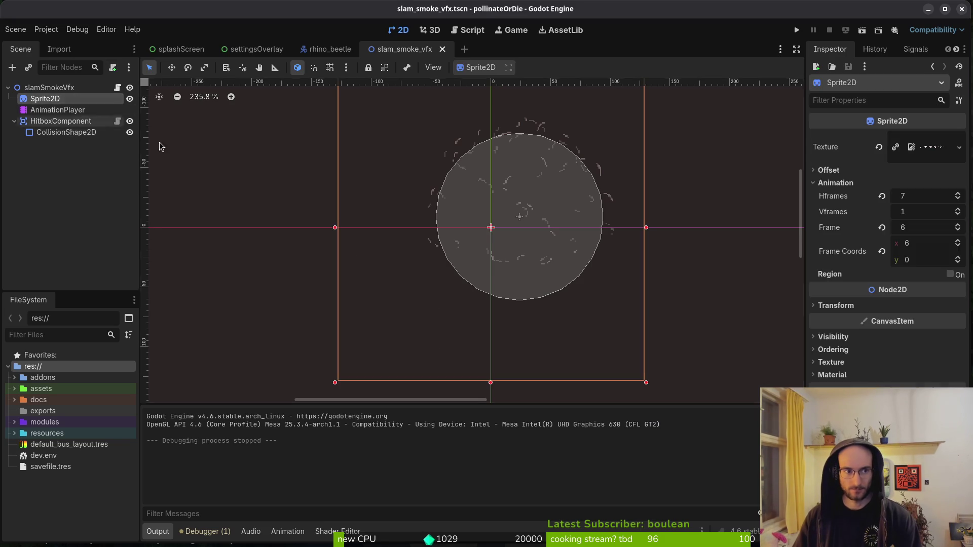
- Back in Aseprite, link the body cels of frames 17–19 into one cel
key("alt+Tab")
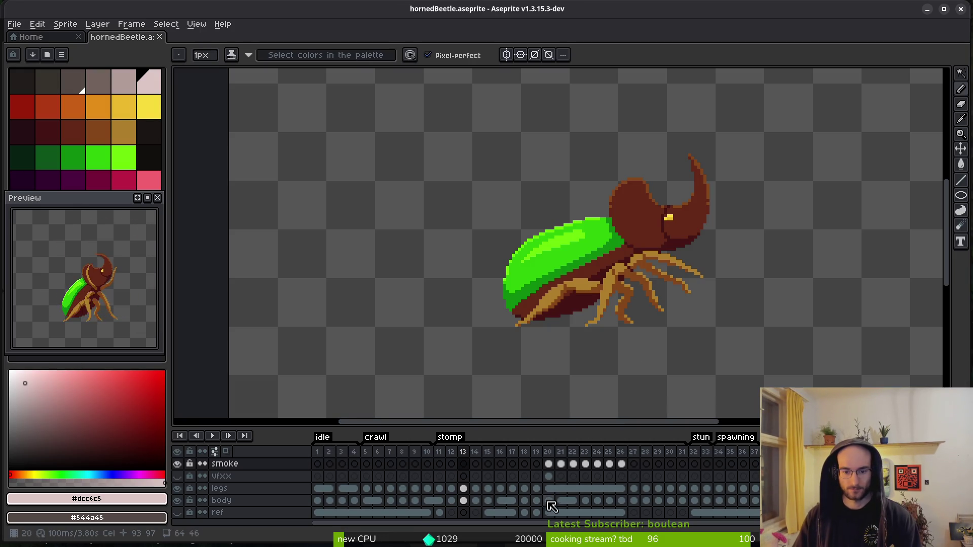
left_click_drag(514, 503, 535, 503)
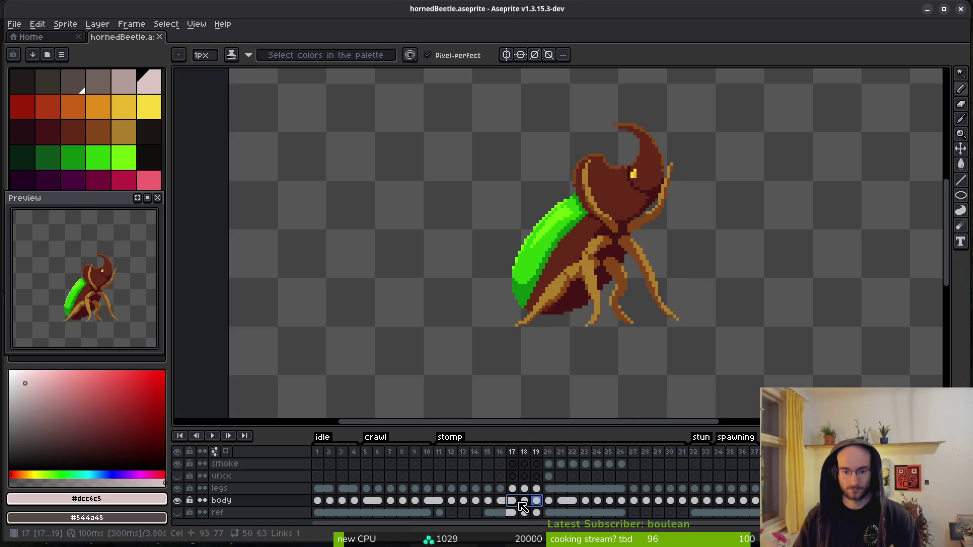
right_click(517, 508)
left_click(537, 507)
- Link the legs cels of frames 17–19, save, and export frames 1–34 as a sprite sheet
left_click(537, 489)
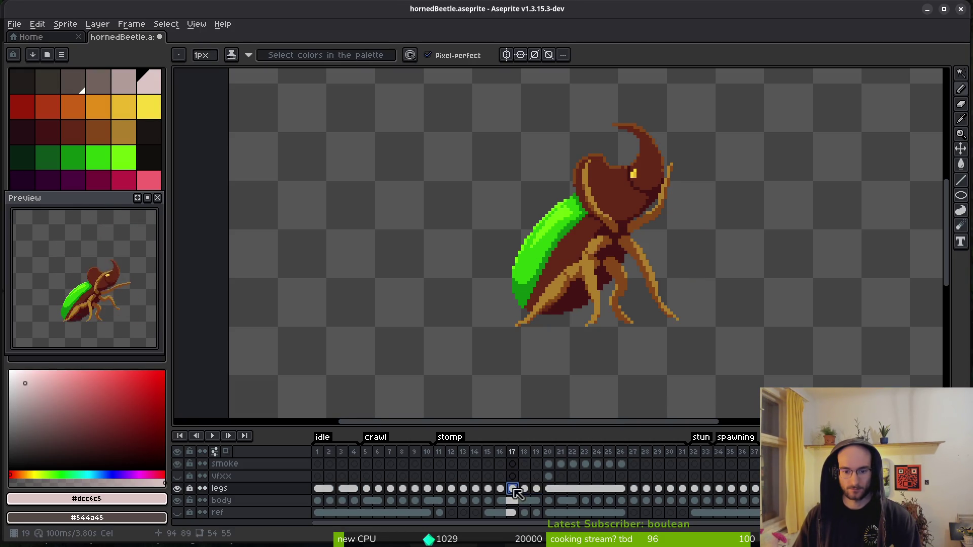
right_click(511, 489)
left_click(564, 498)
key("ctrl+s")
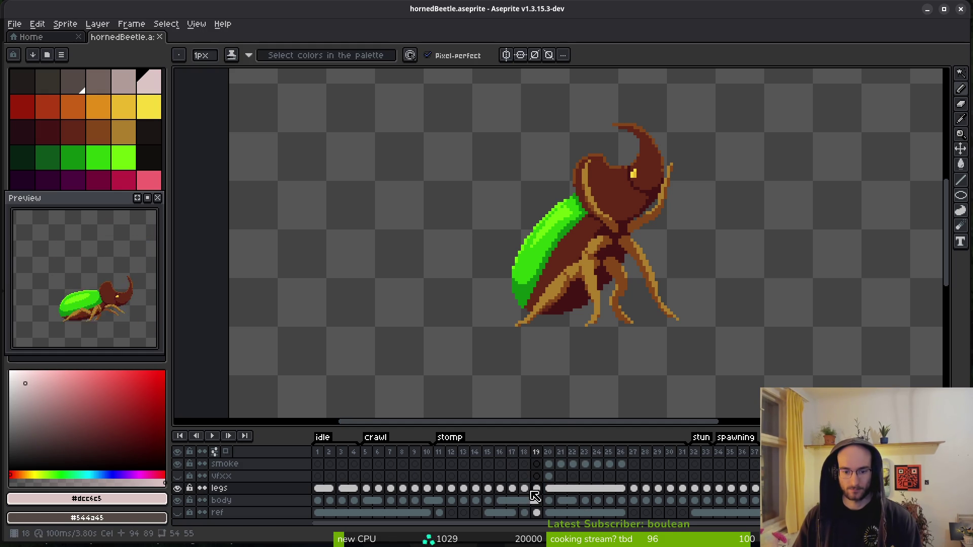
left_click_drag(512, 489, 537, 489)
right_click(513, 489)
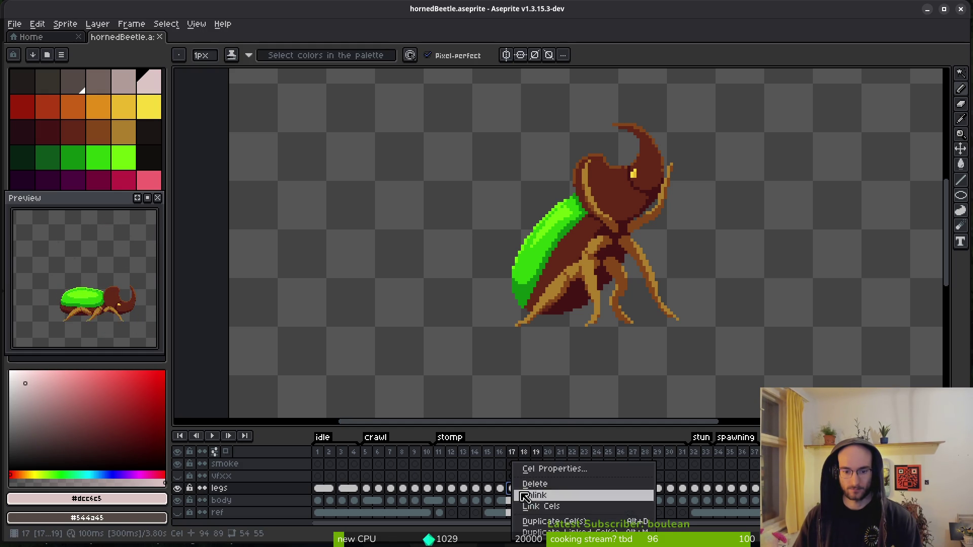
left_click(554, 506)
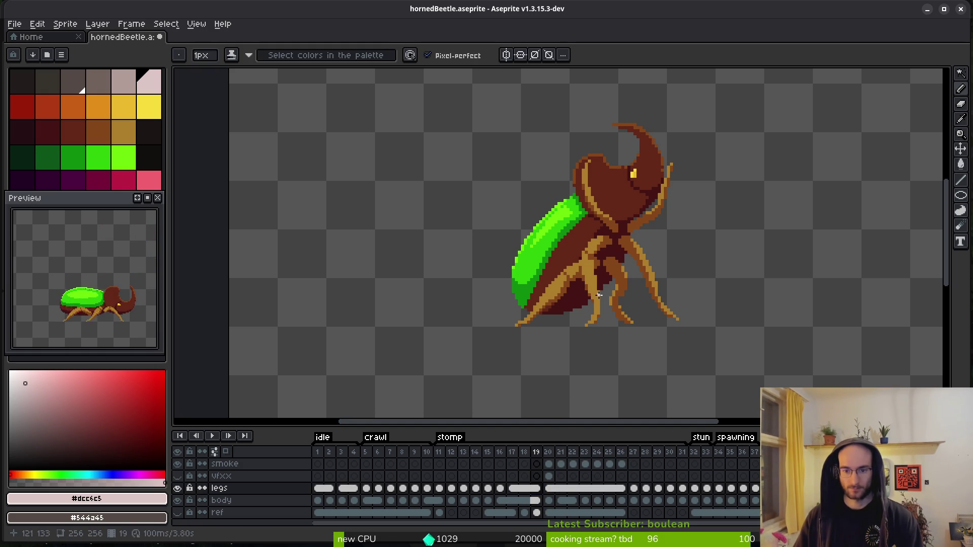
left_click_drag(317, 464, 727, 465)
key("ctrl+e")
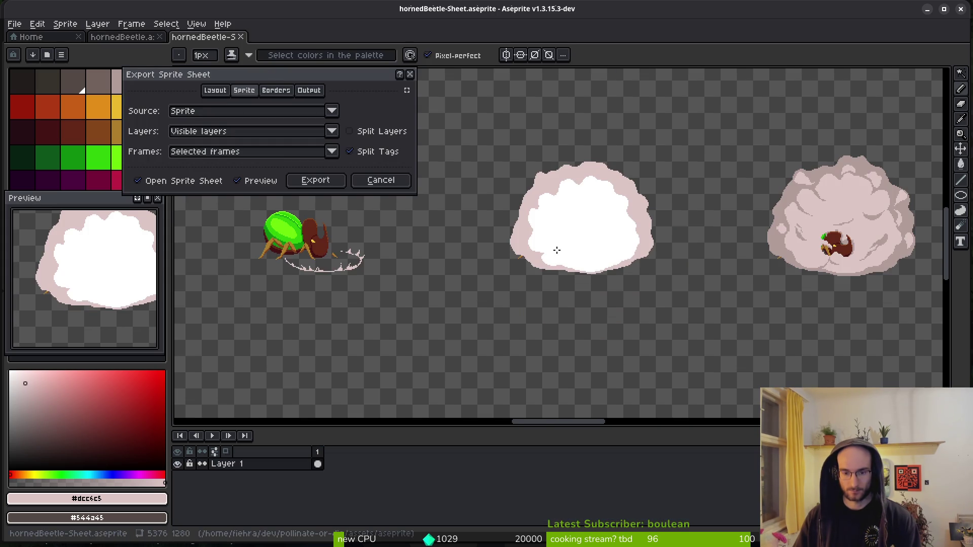
- Export frames 1–37 as a new hornedBeetle-Sheet sprite sheet
left_click(375, 180)
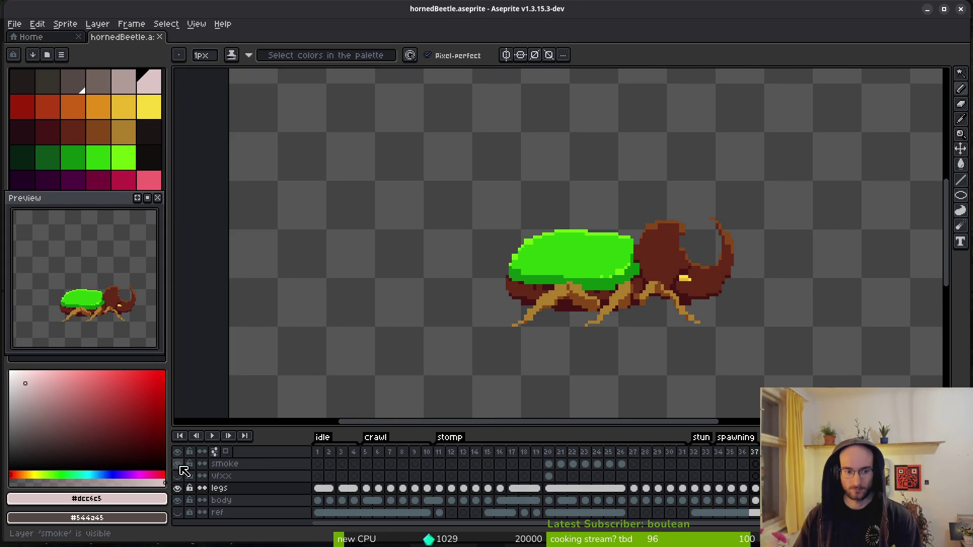
left_click_drag(320, 455, 758, 463)
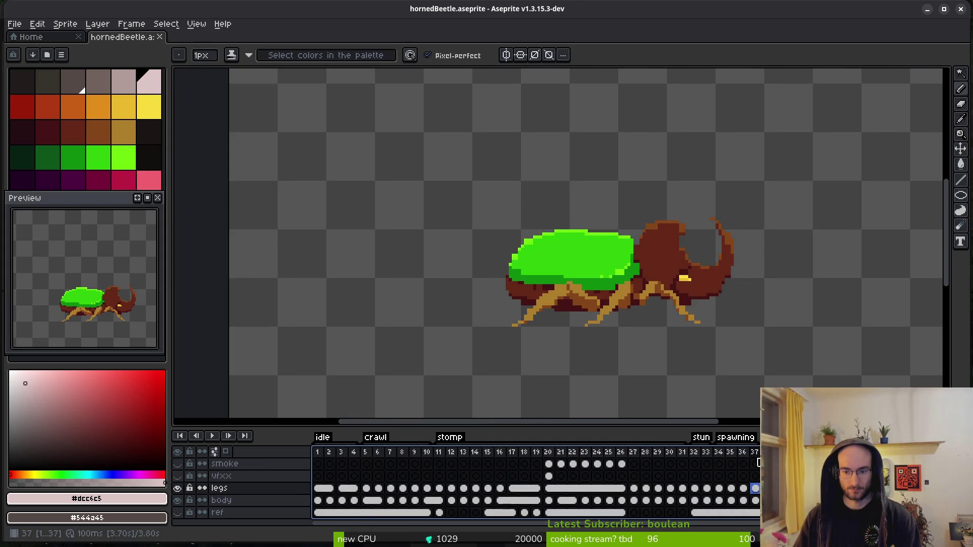
key("ctrl+e")
left_click(315, 180)
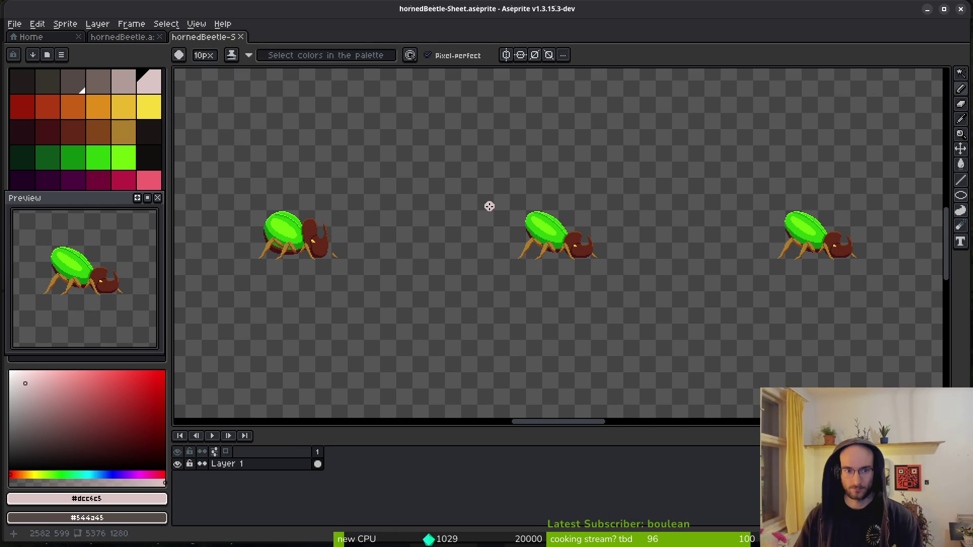
key("ctrl+shift+e")
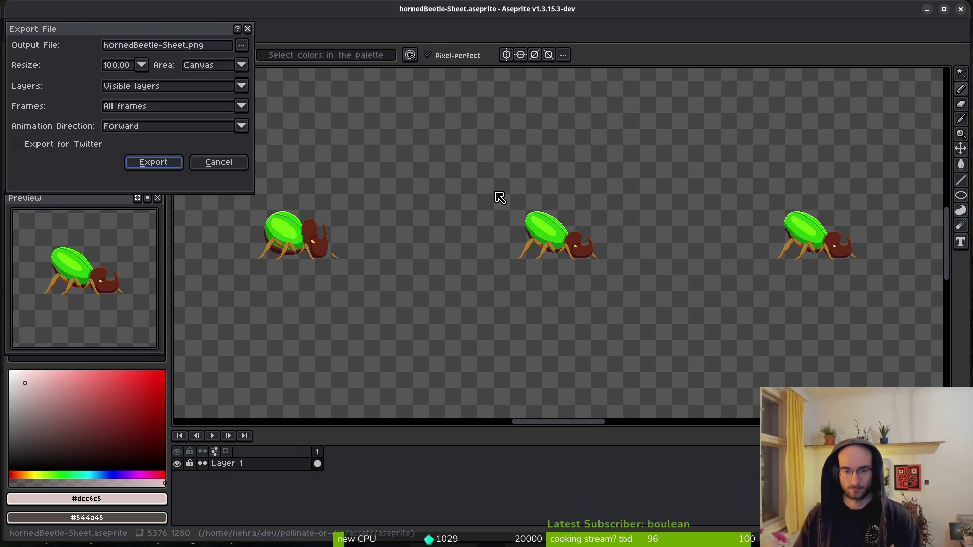
key("Return")
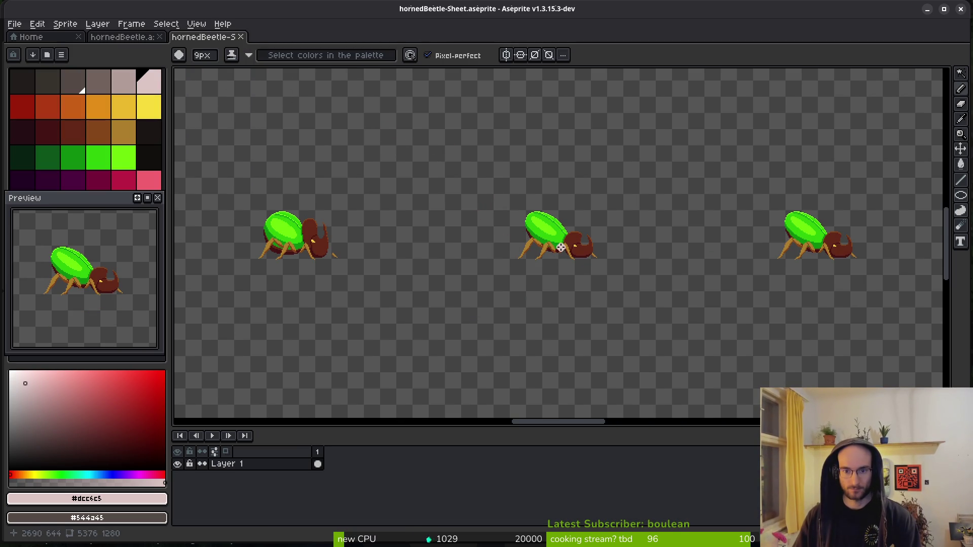
- Zoom out to inspect the generated sheet, then return to the hornedBeetle file
key("minus")
key("minus")
key("minus")
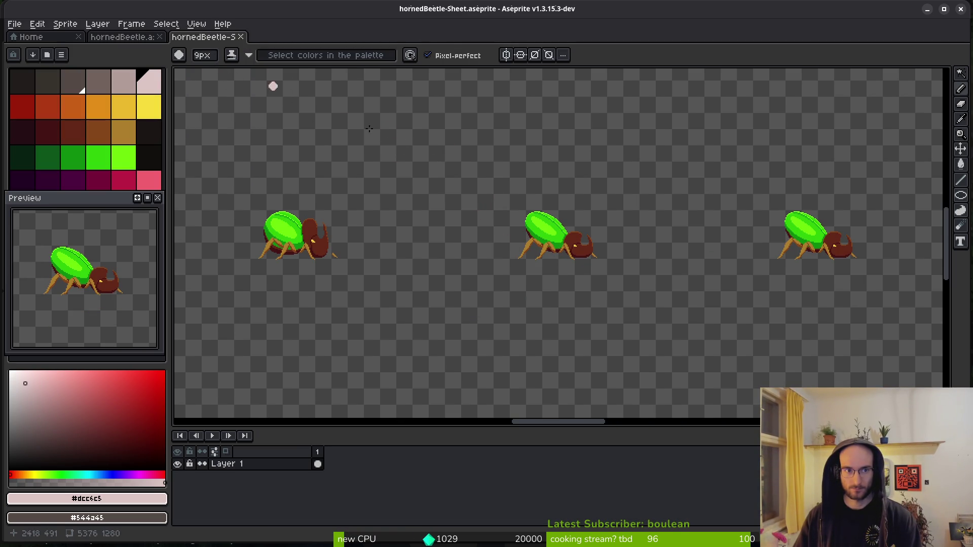
scroll(515, 187, "down", 4)
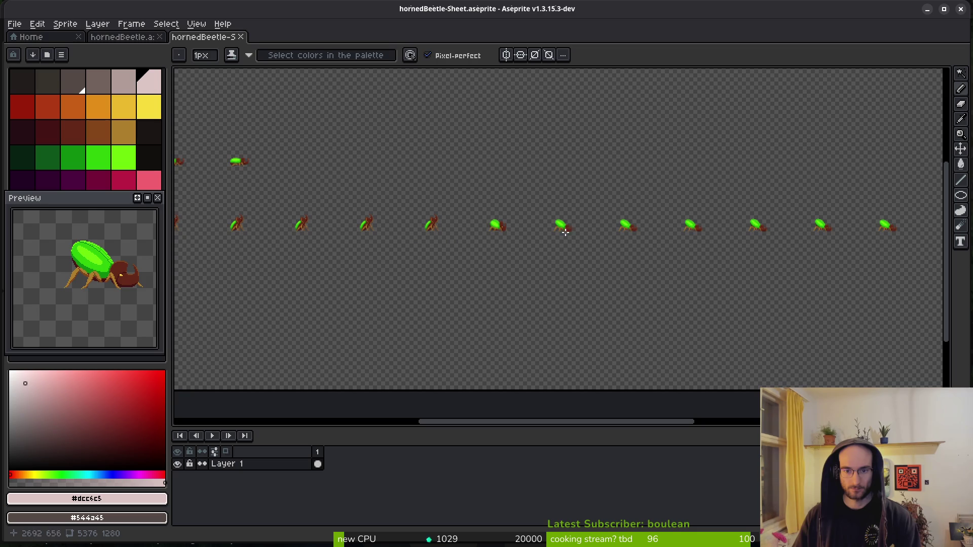
scroll(644, 233, "down", 2)
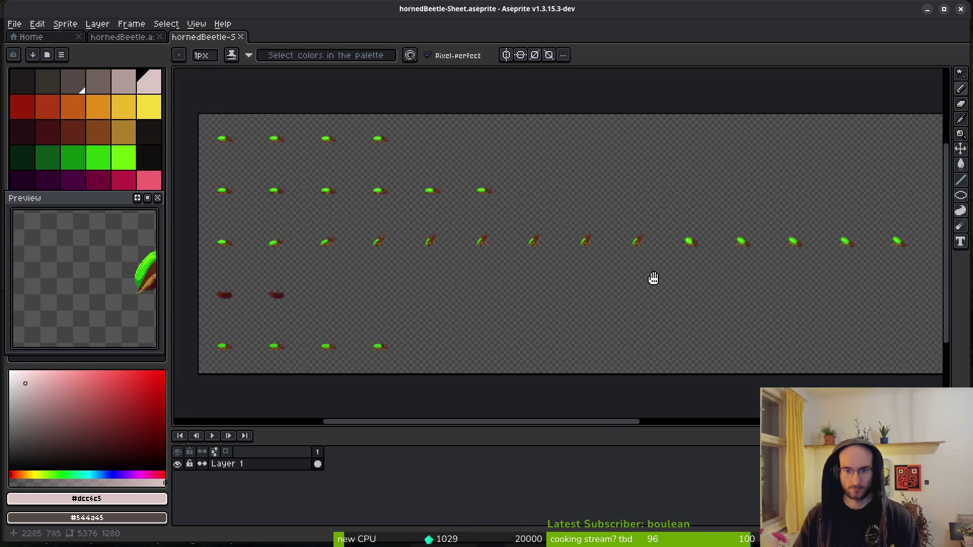
mouse_move(497, 260)
left_mouse_down()
mouse_move(625, 263)
mouse_move(546, 275)
left_mouse_up()
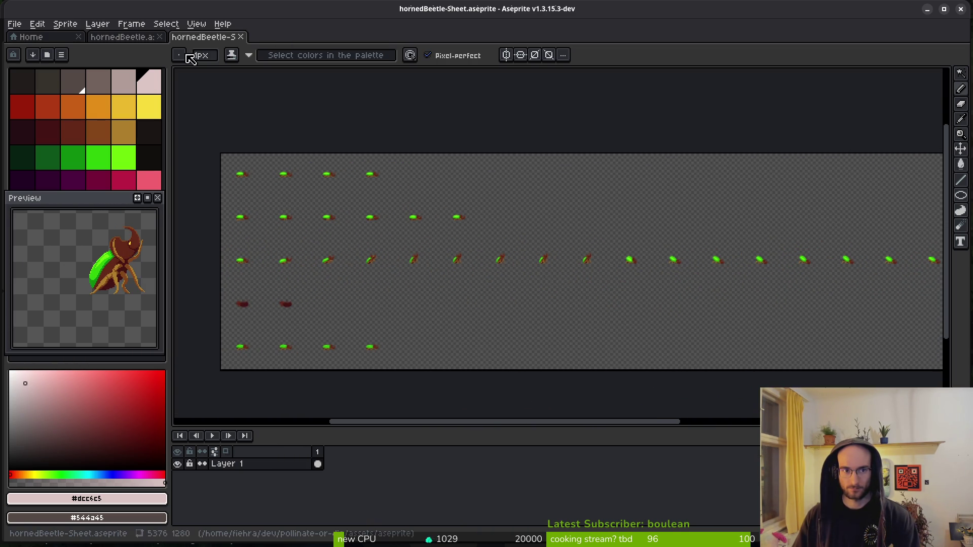
key("ctrl+shift+Tab")
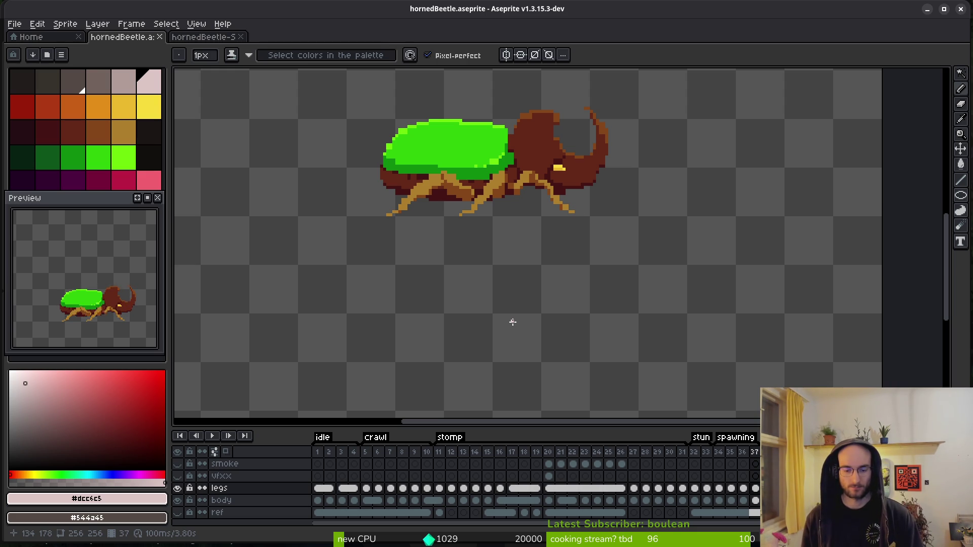
- Tag frames 20–31 with a new tag named slam
left_click_drag(441, 455, 542, 460)
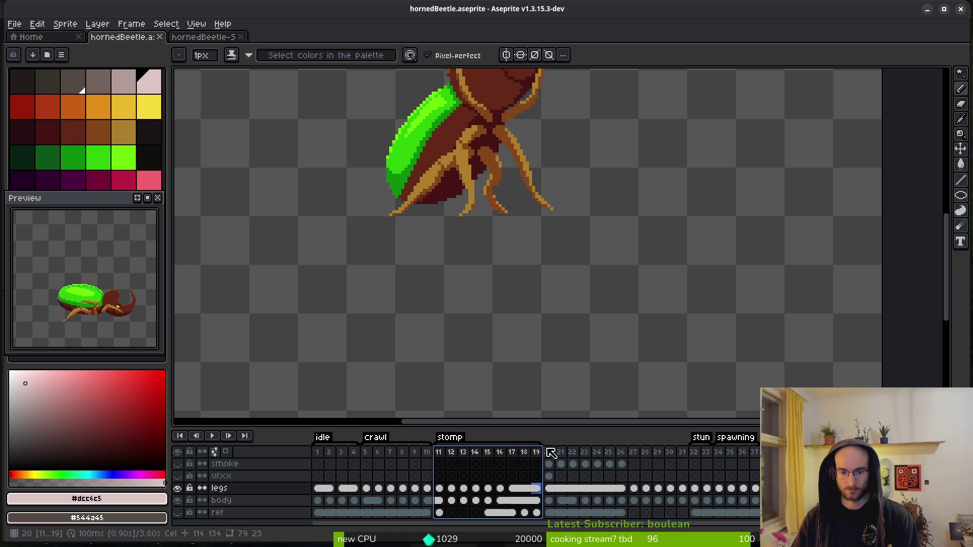
left_click(681, 445)
left_click(681, 464, "shift")
key("F2")
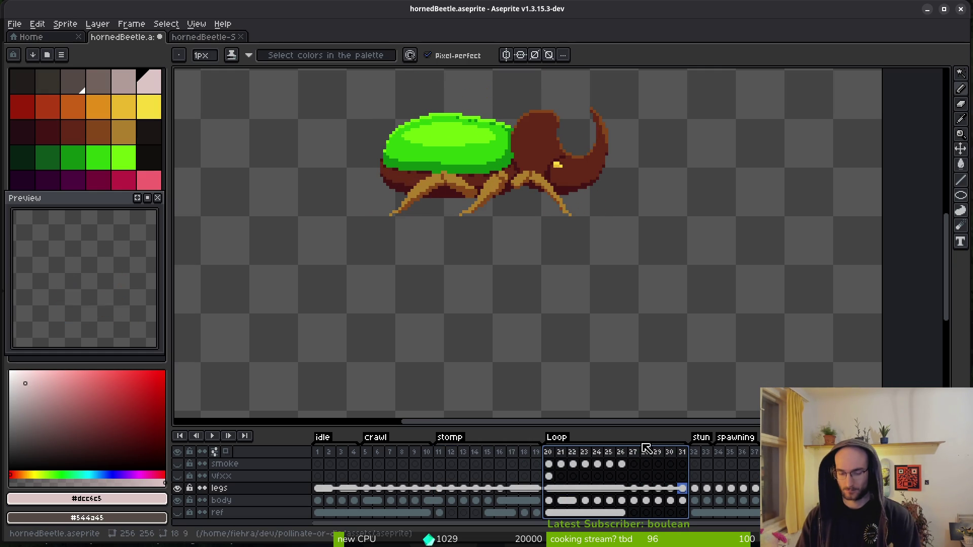
double_click(646, 446)
type("slam")
key("Return")
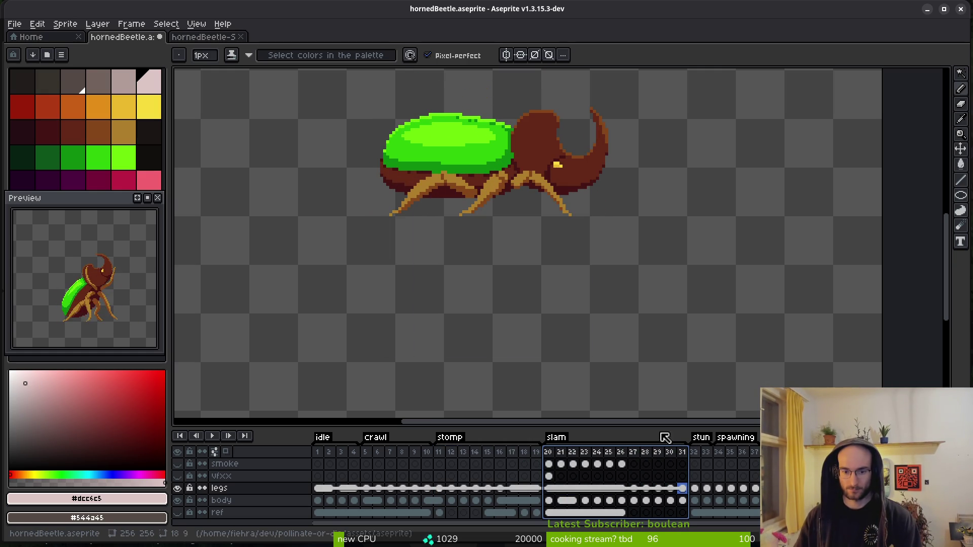
- Preview the animation across frames 11–20
left_click_drag(443, 455, 550, 463)
key("Left")
key("Right")
key("Right")
key("Left")
left_click_drag(552, 465, 441, 462)
- Make the vfxx layer visible and open sprite sheet export for frames 1–30
left_click(177, 476)
left_click_drag(319, 452, 673, 456)
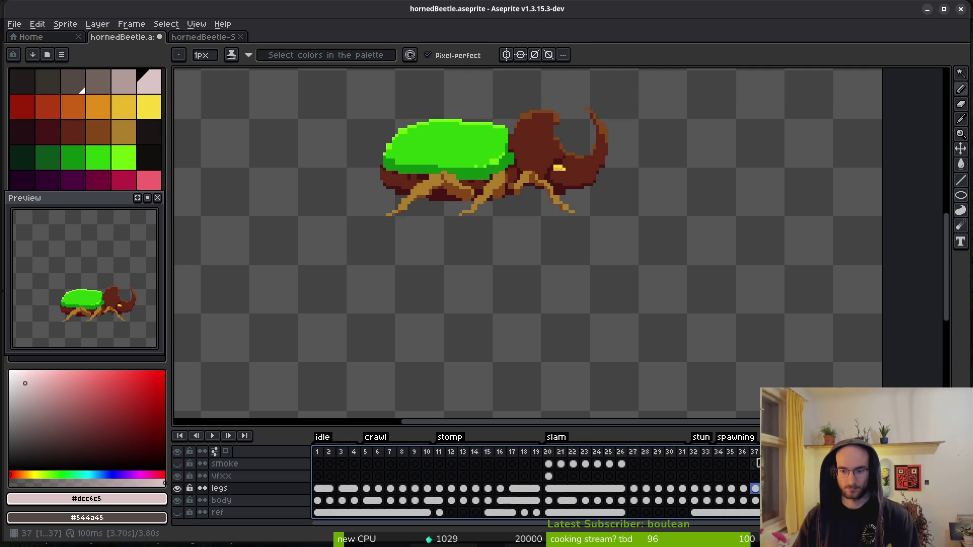
key("ctrl+e")
scroll(621, 199, "down", 4)
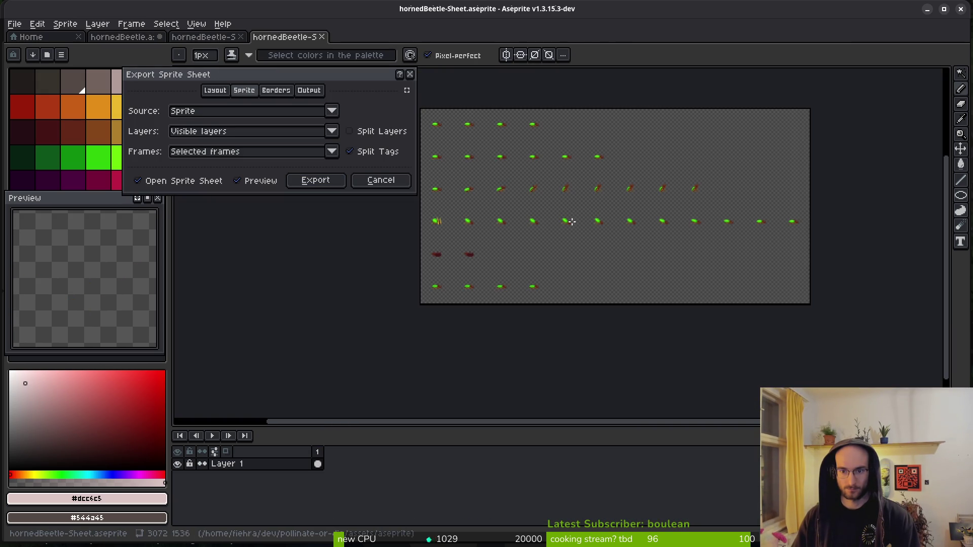
- Start the sprite sheet export and bring up its output-file options
left_click(315, 179)
scroll(488, 195, "down", 2)
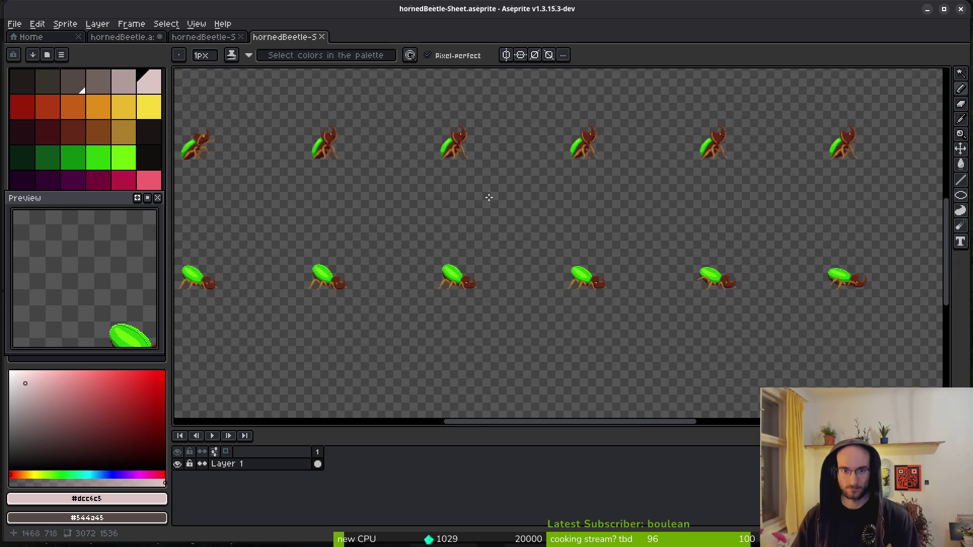
scroll(261, 127, "down", 2)
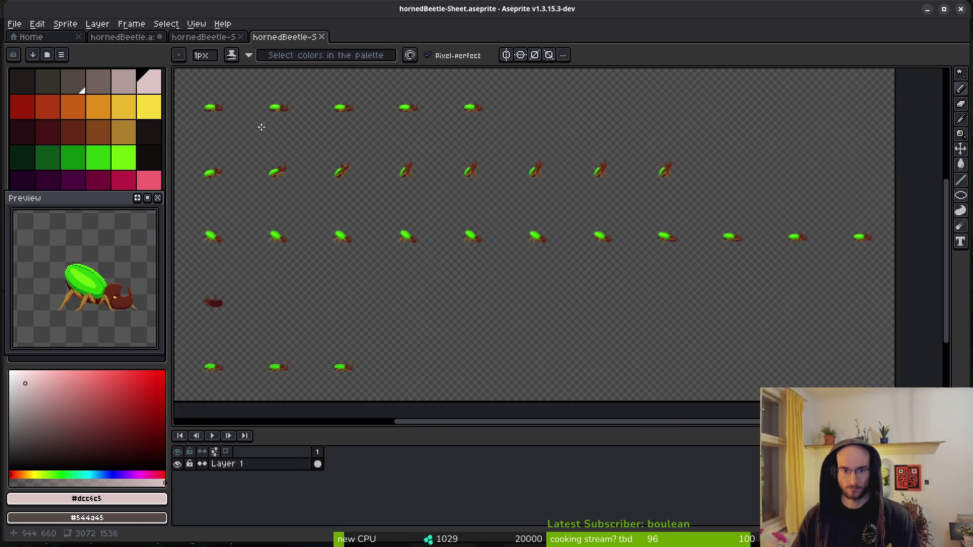
key("ctrl+alt+shift+s")
left_click(247, 48)
- Export to art/enemies/hornedBeetle-Sheet.png, overwriting the existing sheet
left_click(259, 62)
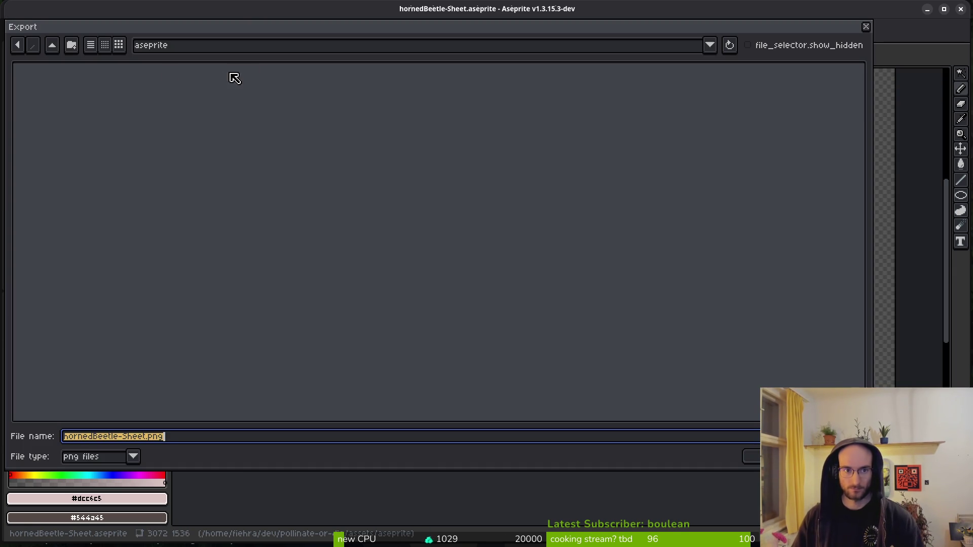
left_click(57, 46)
double_click(57, 112)
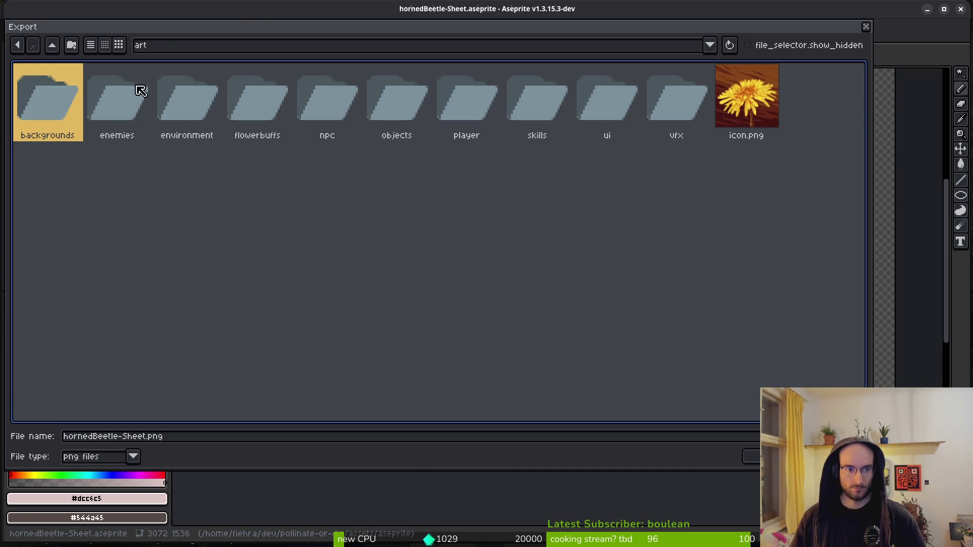
double_click(122, 91)
left_click(830, 90)
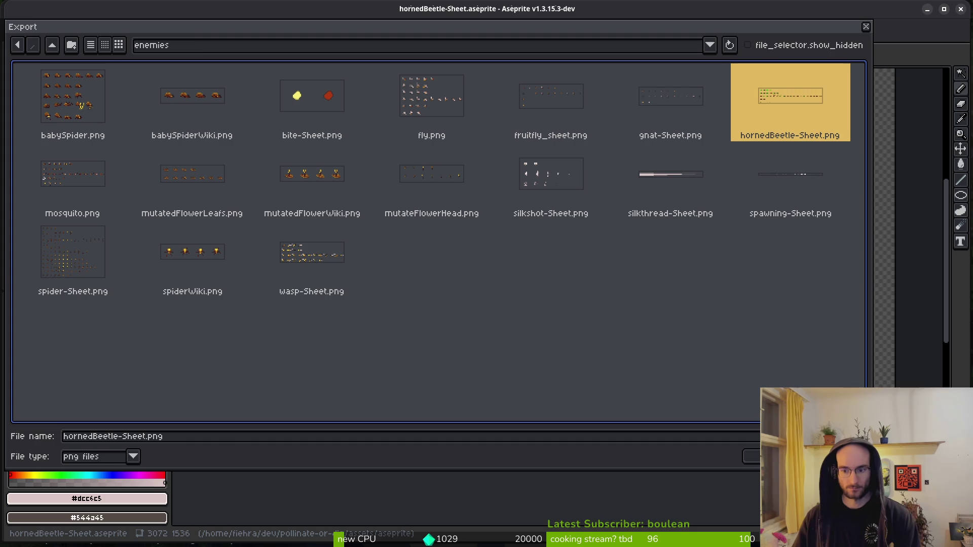
left_click(771, 456)
left_click(435, 303)
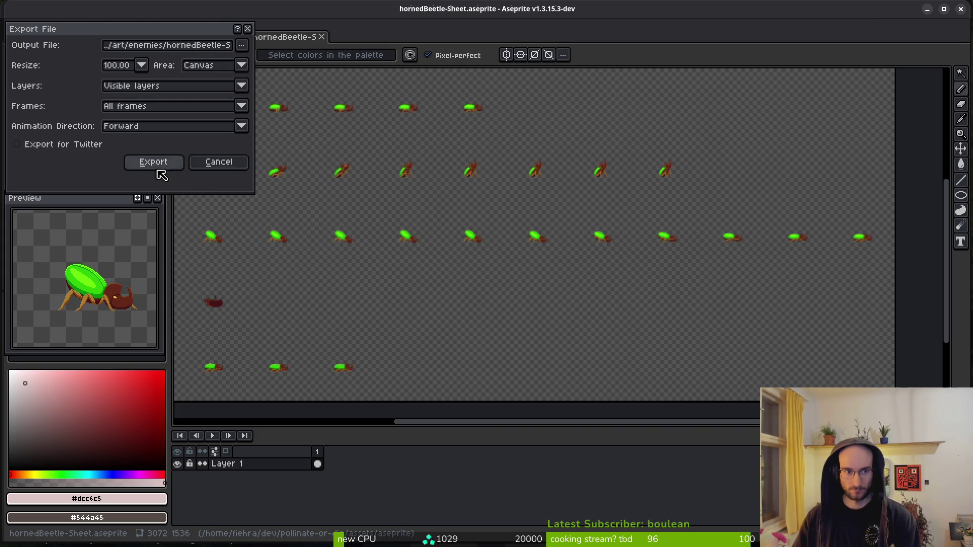
left_click(153, 161)
- Close both hornedBeetle-Sheet tabs and save hornedBeetle.aseprite
key("ctrl+w")
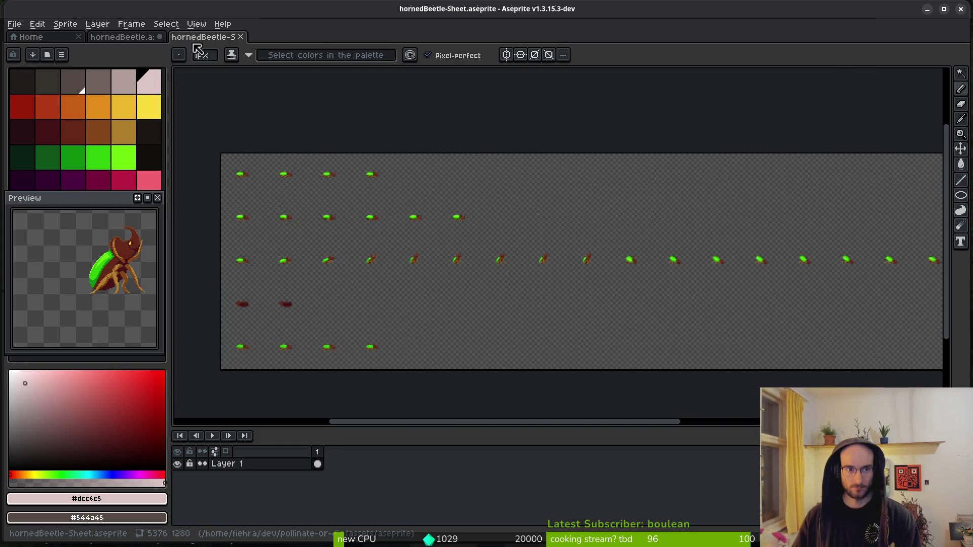
key("ctrl+w")
scroll(440, 193, "down", 2)
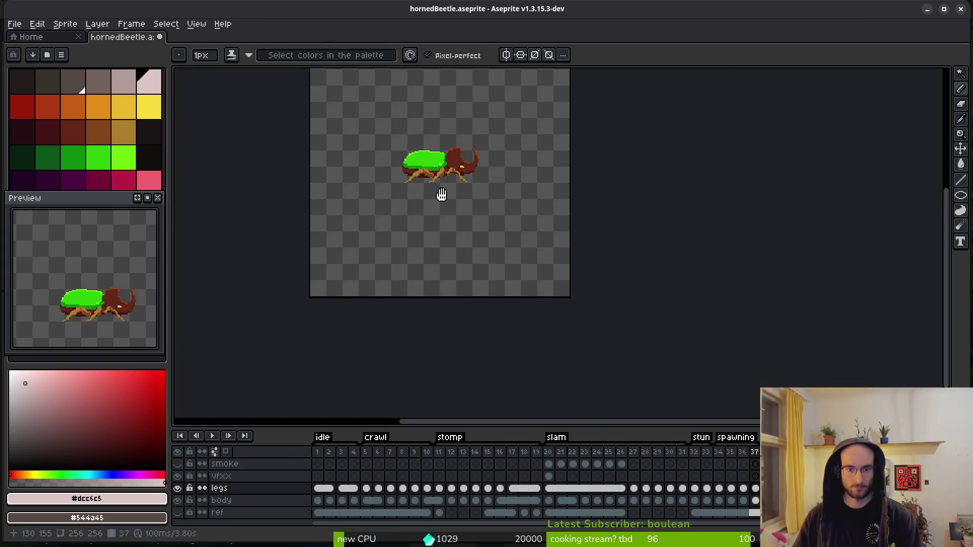
key("ctrl+s")
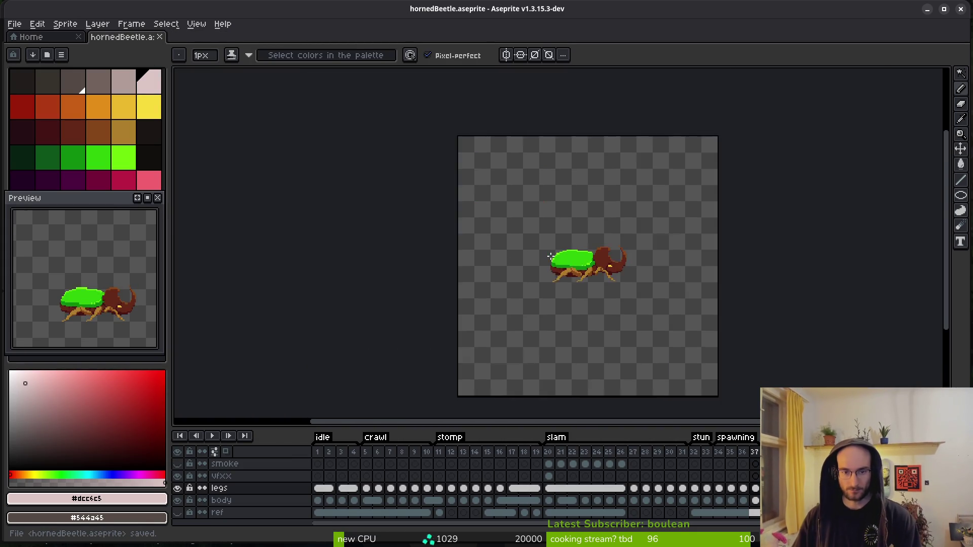
scroll(526, 231, "up", 2)
key("alt+Tab")
key("alt+Tab")
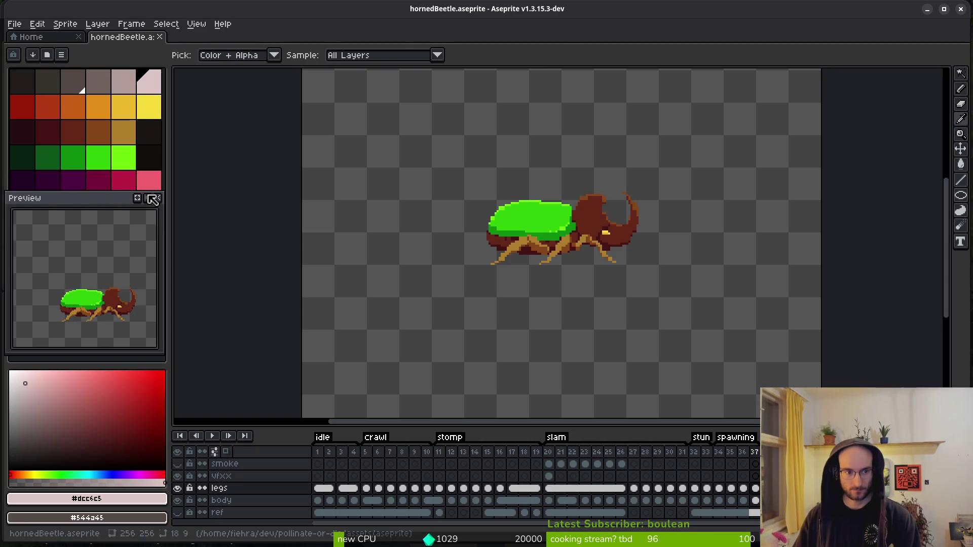
key("alt+Tab")
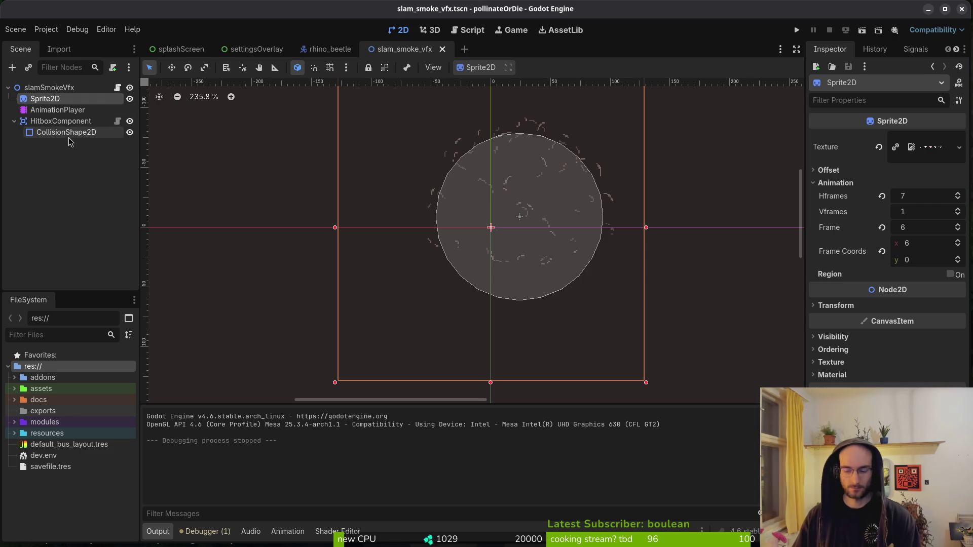
- In Godot, open the rhino_beetle scene and select its AnimationPlayer
key("super+f")
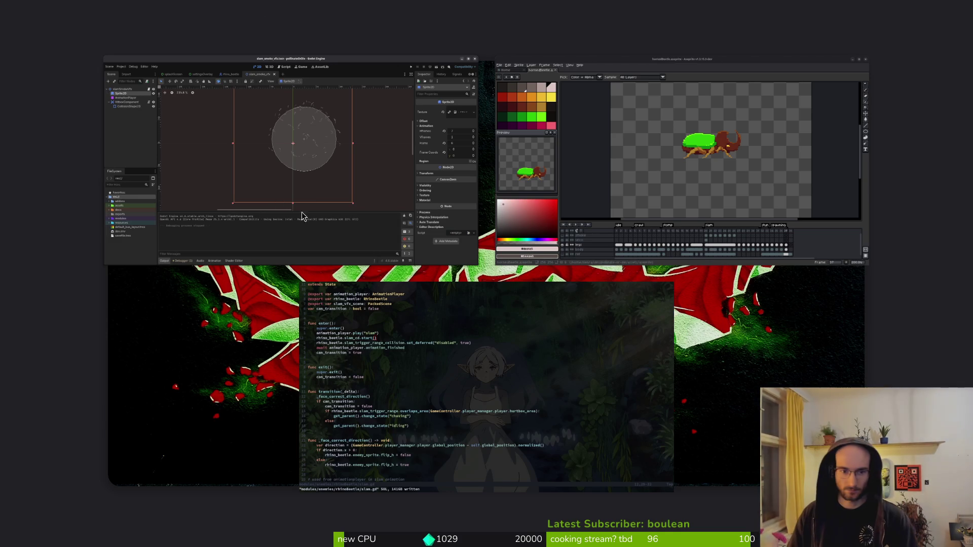
key("super+f")
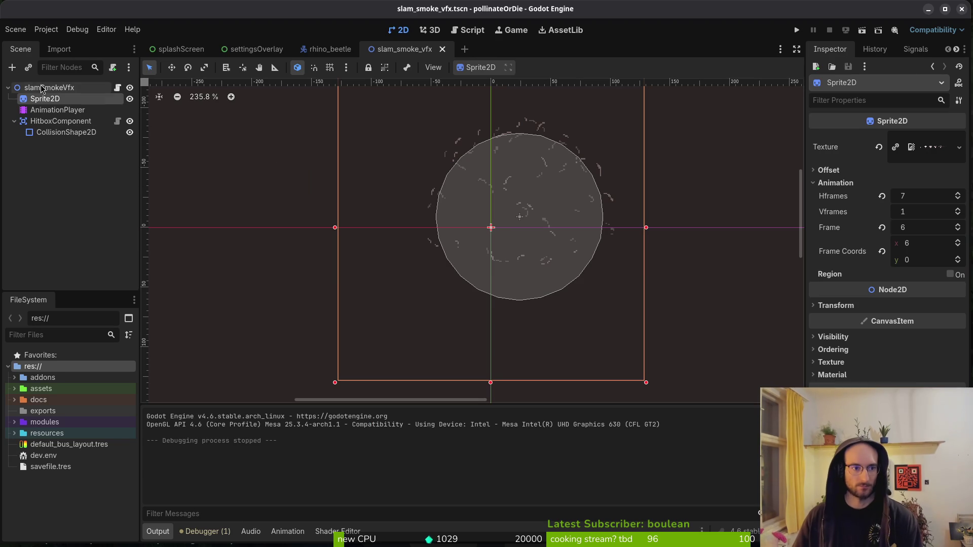
left_click(330, 49)
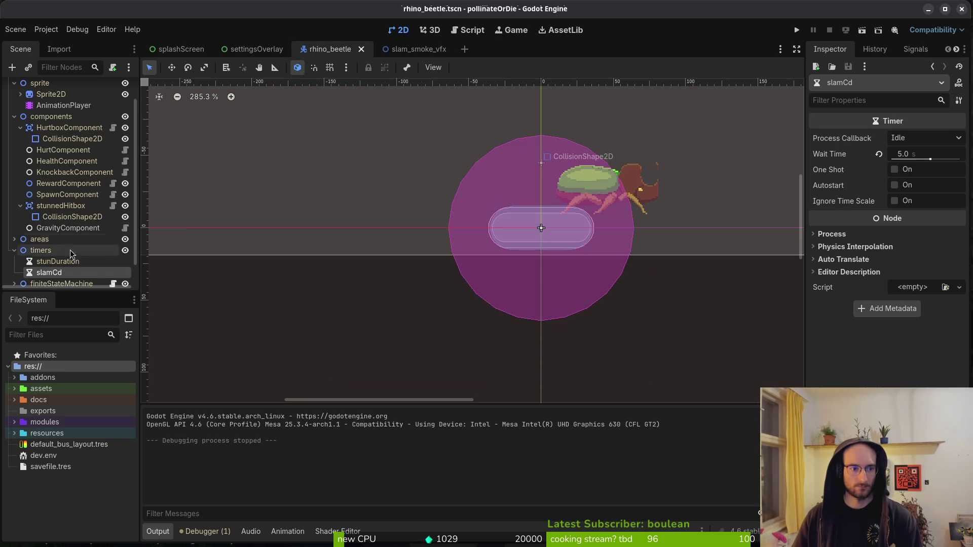
left_click(64, 105)
- Create a windup animation at 12 FPS, save, and select Aseprite frames 11–19
left_click(298, 349)
left_click(304, 365)
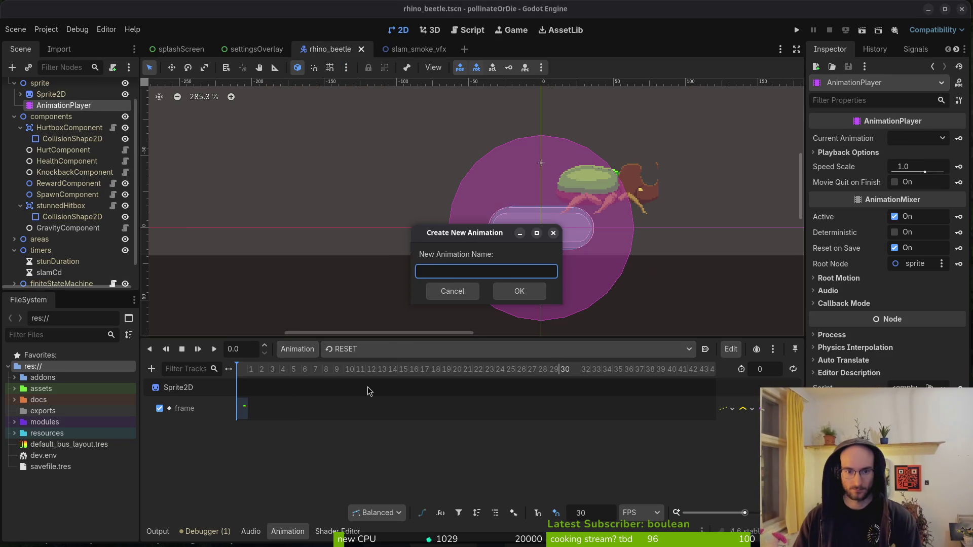
type("windup")
key("Return")
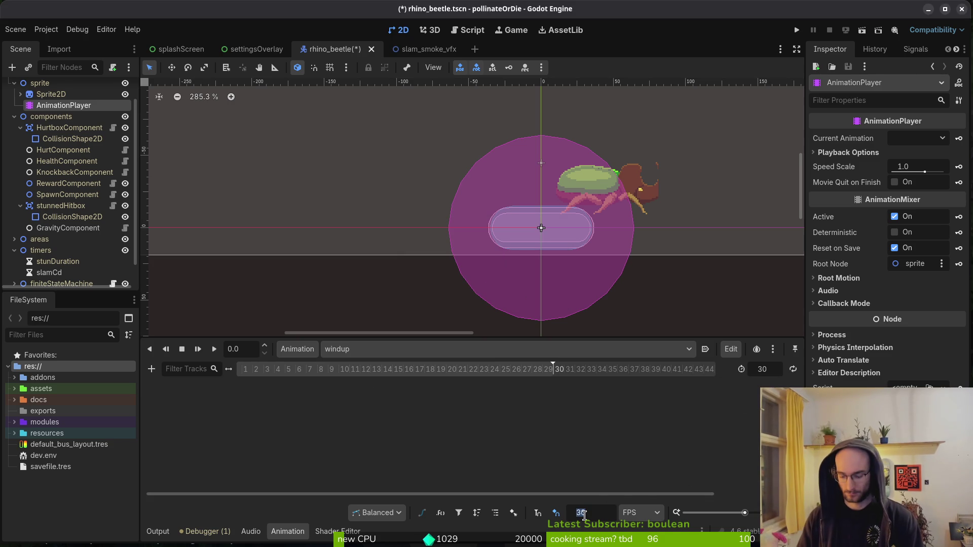
type("12")
key("Return")
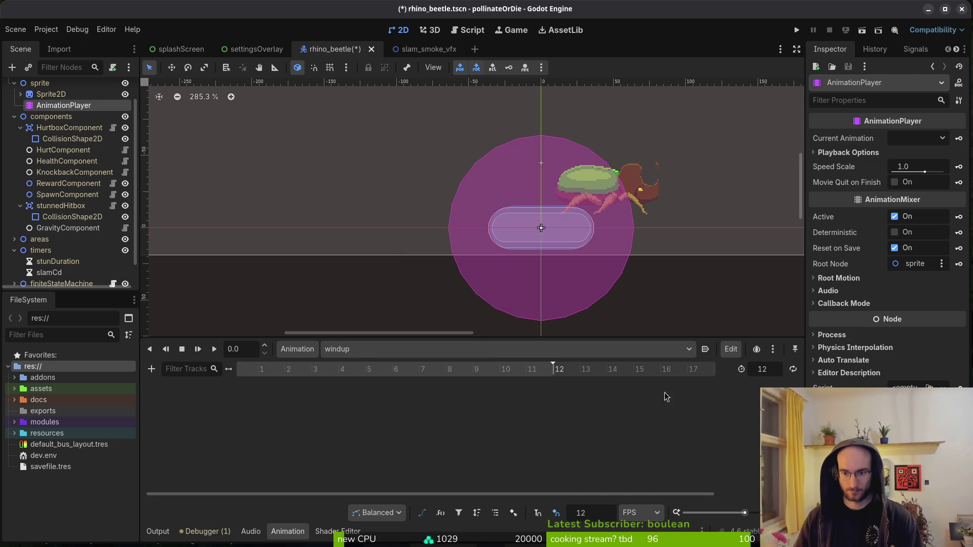
key("ctrl+s")
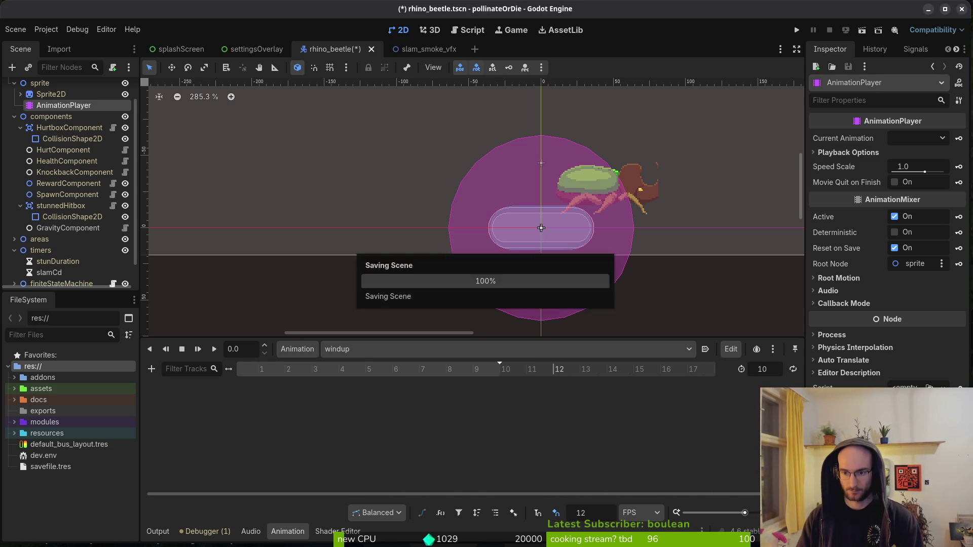
key("alt+Tab")
left_click_drag(445, 452, 536, 452)
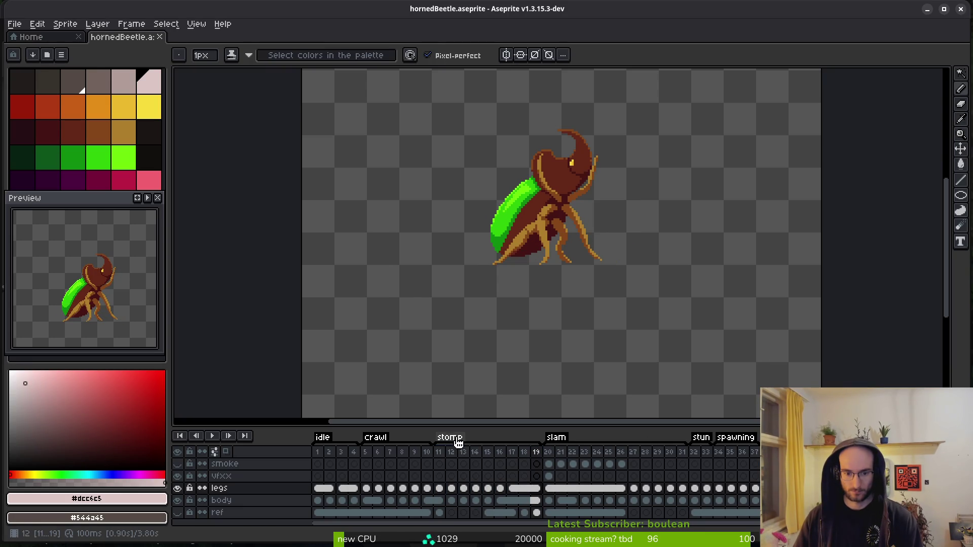
- Rename the stomp tag to windup and select frames 11–14
double_click(456, 439)
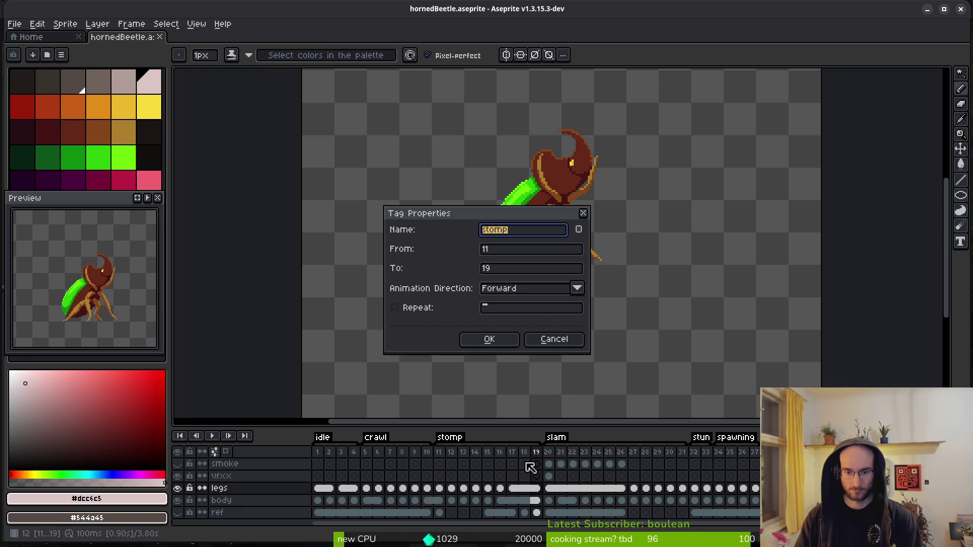
type("windup")
key("Return")
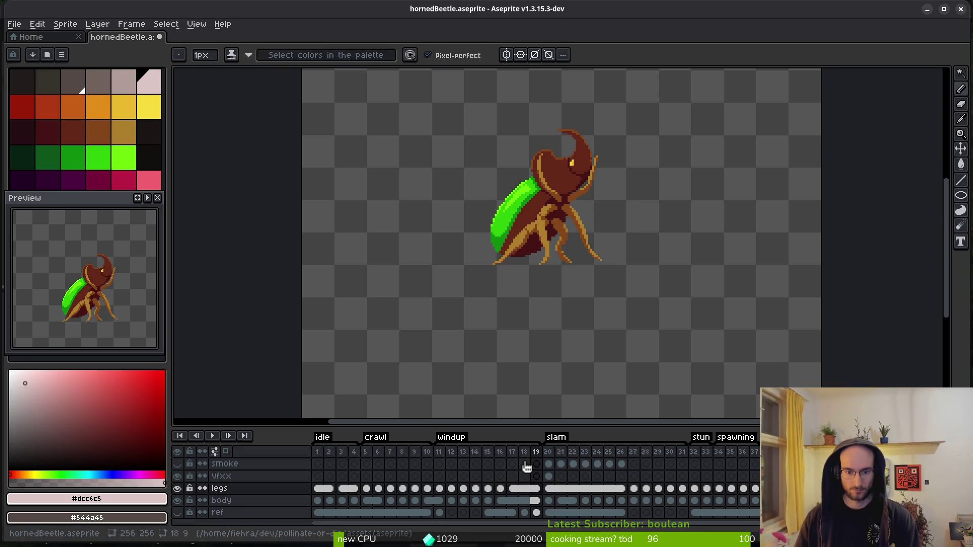
left_click_drag(442, 453, 491, 461)
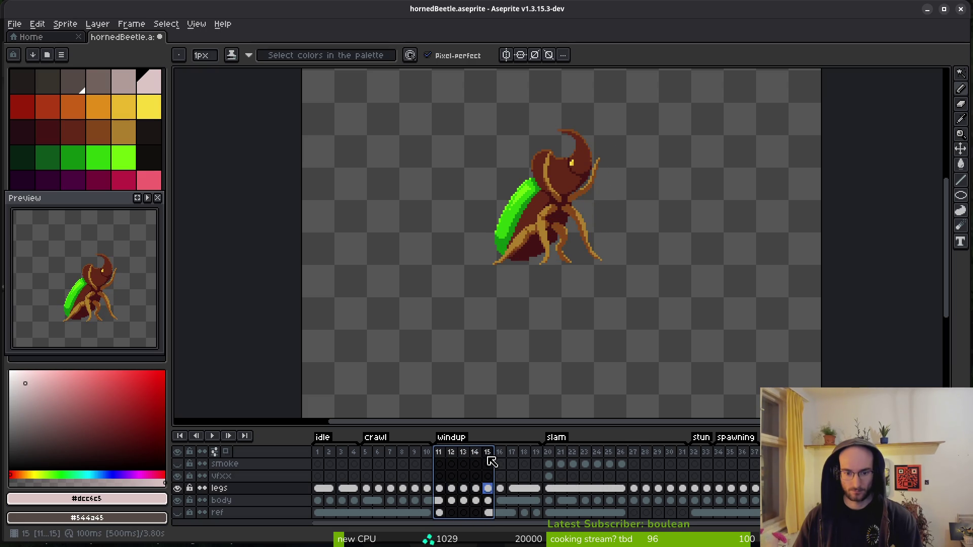
- Set the Godot windup animation length to 9
key("alt+Tab")
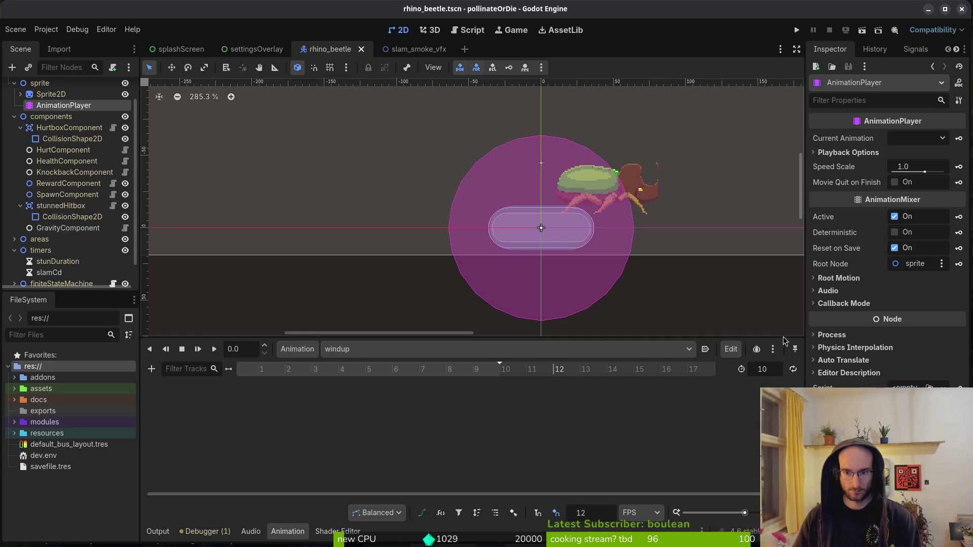
type("9")
key("Return")
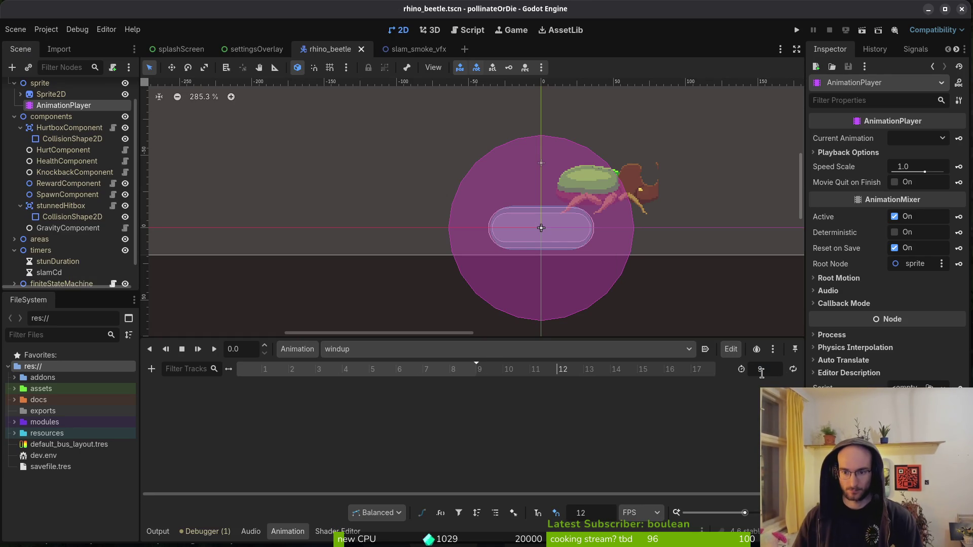
key("alt+Tab")
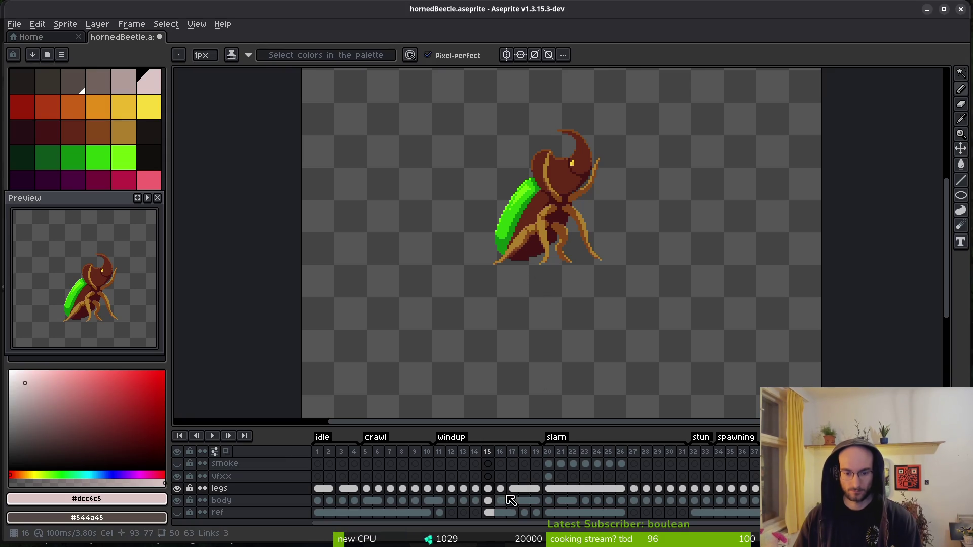
- Go to frame 17, preview the animation, and undo the inserted frame
left_click(512, 457)
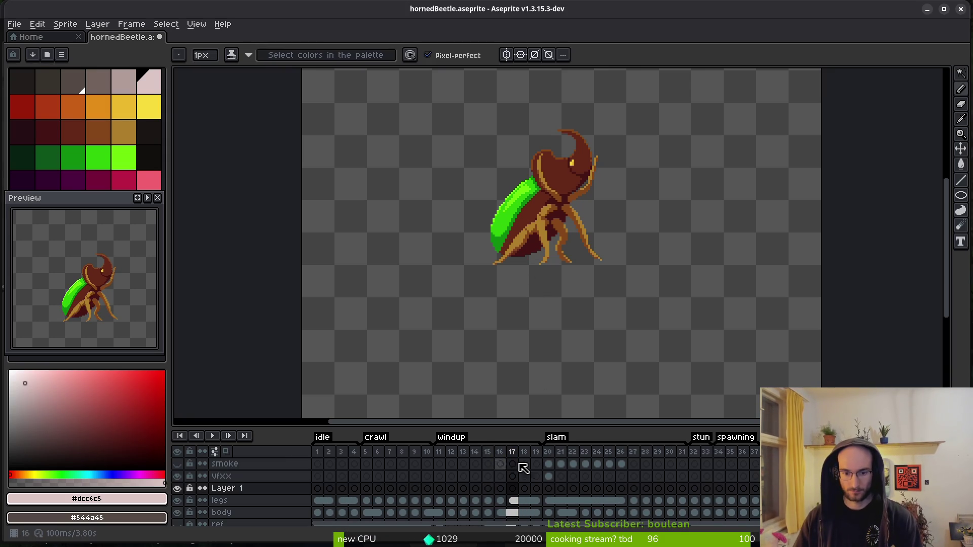
key("alt+n")
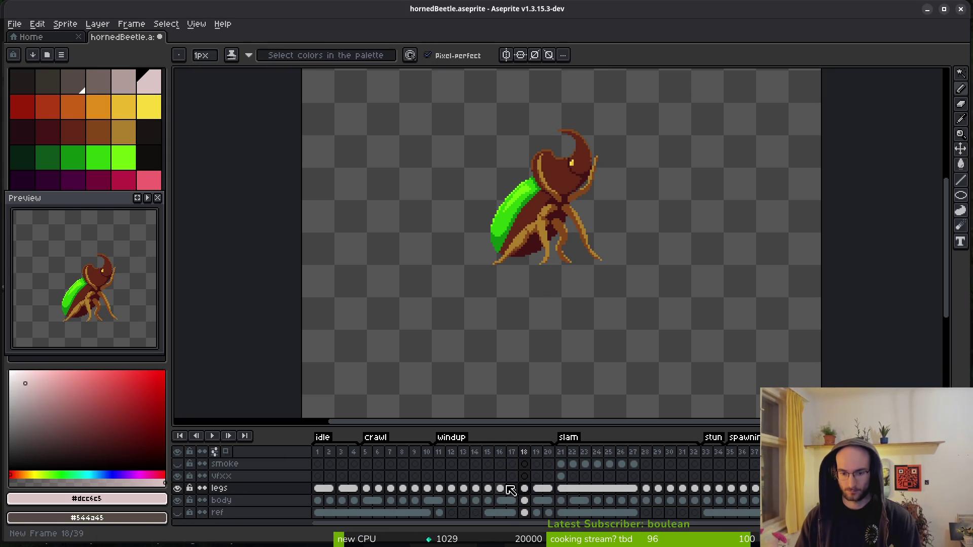
left_click(449, 467)
key("Return")
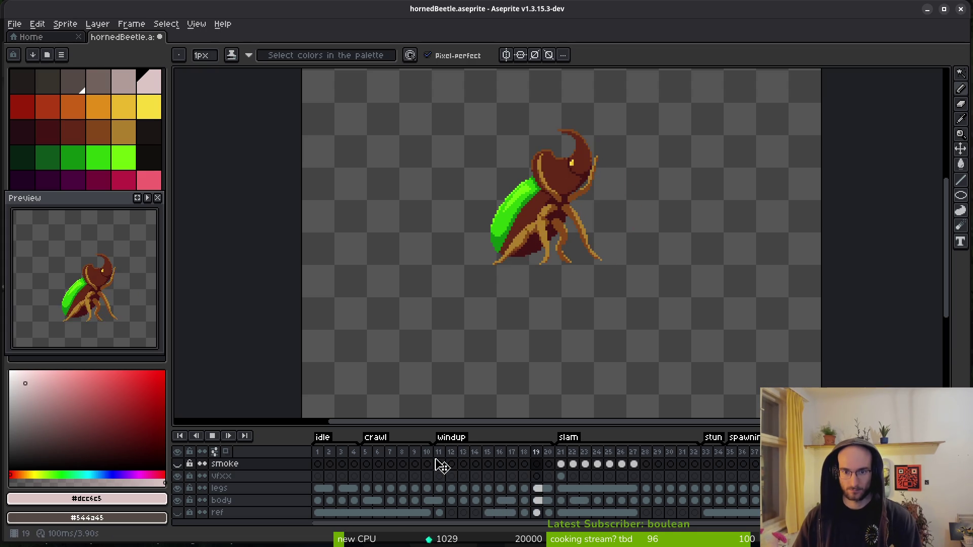
key("ctrl+z")
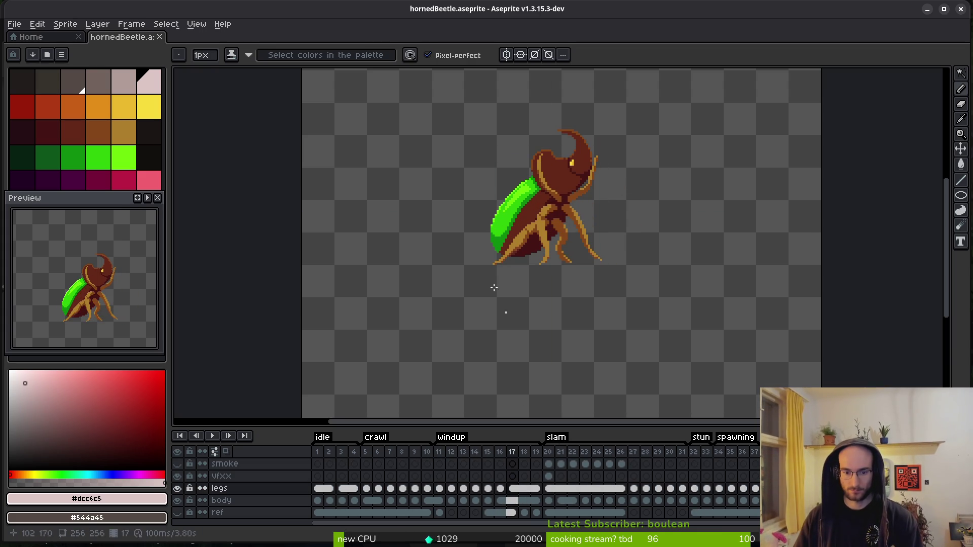
key("alt+Tab")
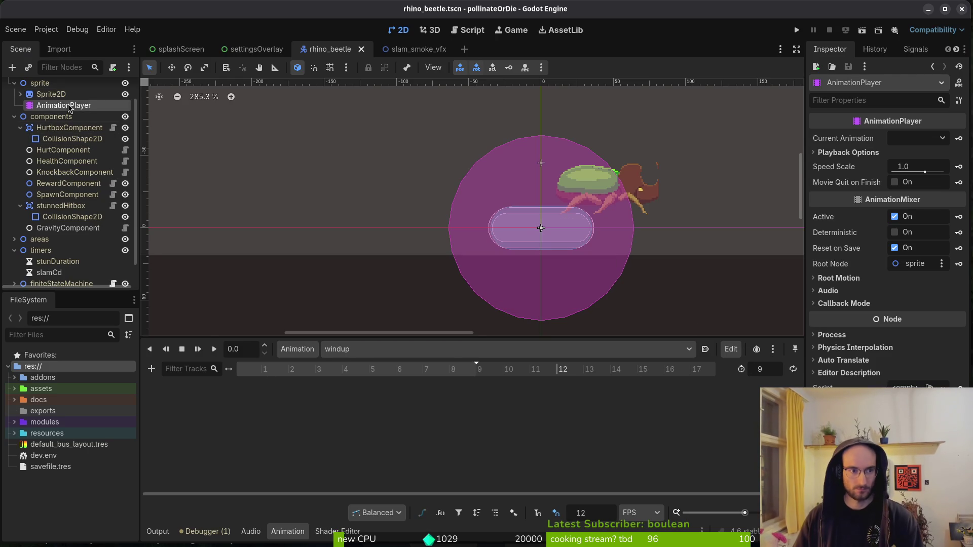
- Slice the Sprite2D into 12 Hframes by 6 Vframes and save the scene
left_click(50, 94)
left_click(929, 201)
key("Tab")
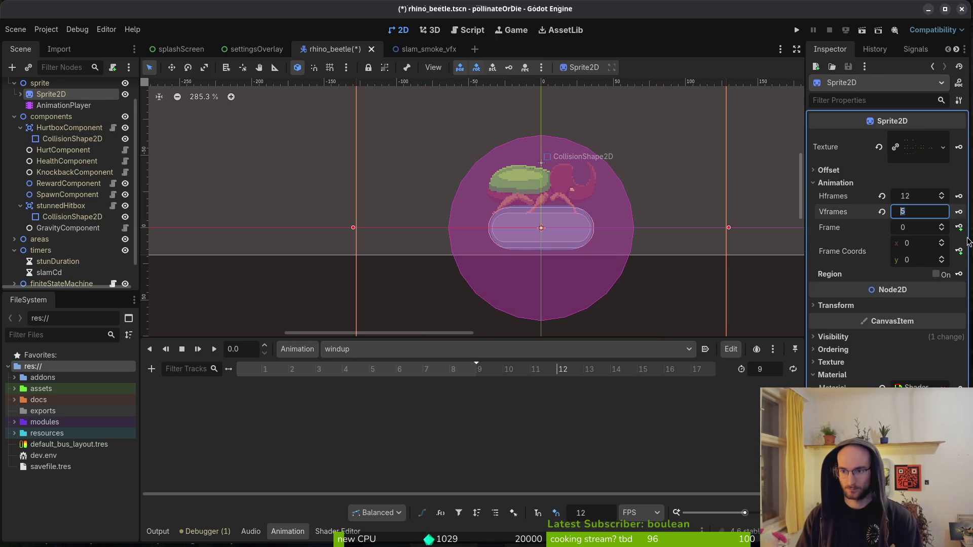
type("6")
key("Return")
key("ctrl+s")
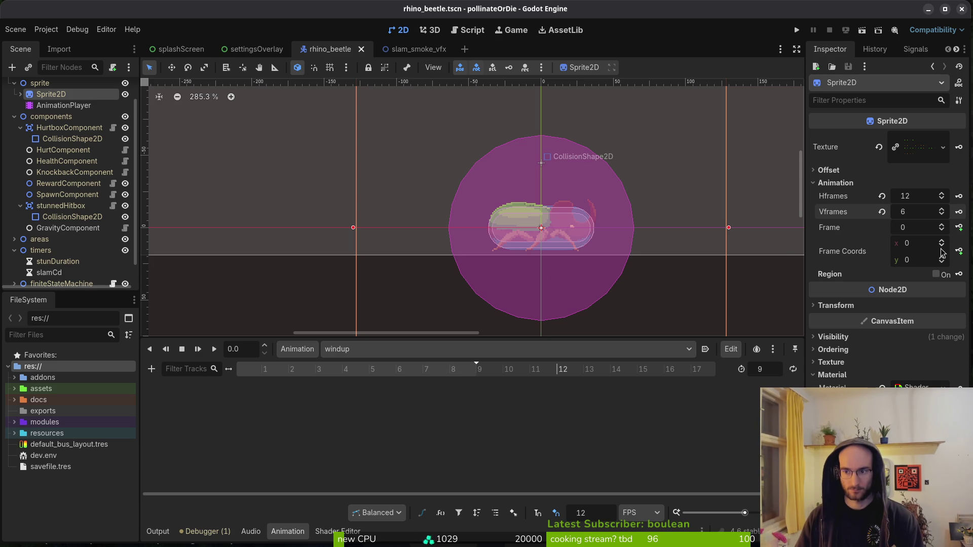
key("alt+Tab")
key("alt+Tab")
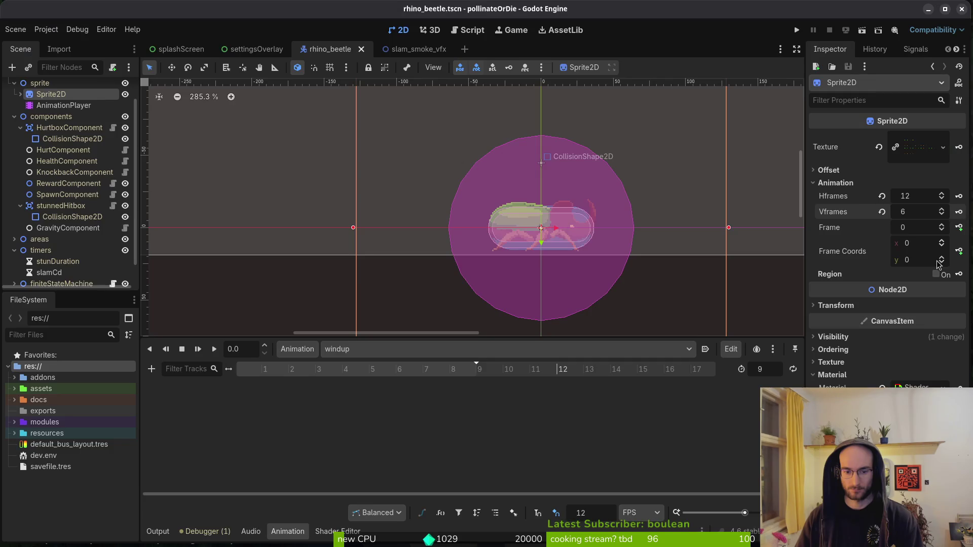
- Key nine Sprite2D frames from 24 into windup, save, and switch to slam
left_click(942, 258)
left_click(942, 258)
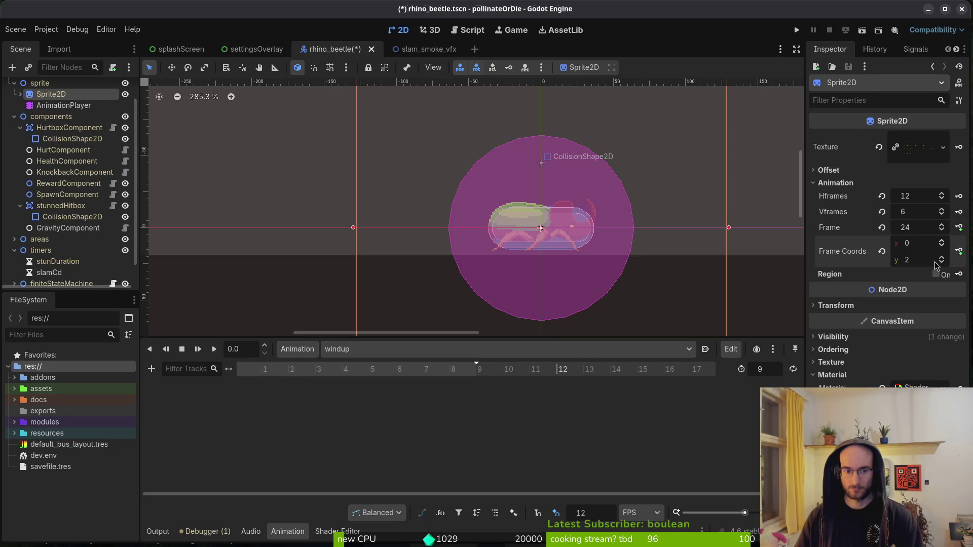
left_click(959, 228)
left_click(528, 304)
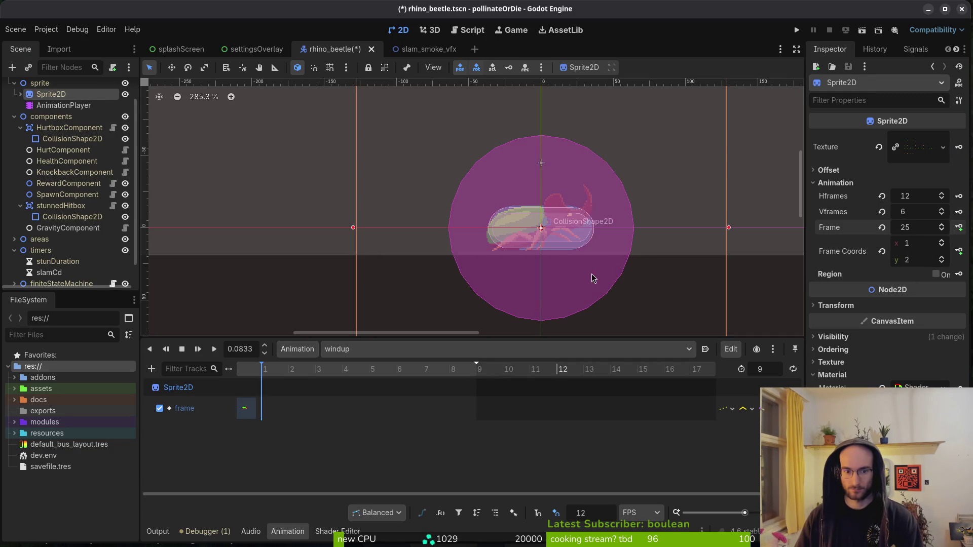
left_click(959, 228)
left_click(959, 228)
left_click(959, 228)
left_click(959, 228)
left_click(959, 228)
left_click(959, 228)
left_click(959, 228)
left_click(959, 228)
key("ctrl+s")
left_click(354, 349)
left_click(378, 402)
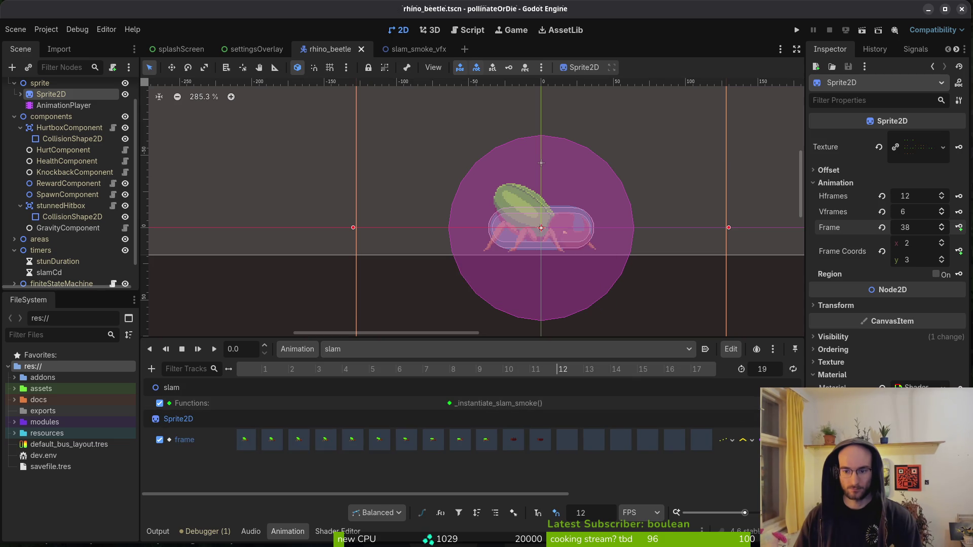
- Try a pasted frame track in slam, undo it, and shorten slam to 12 frames
key("ctrl+s")
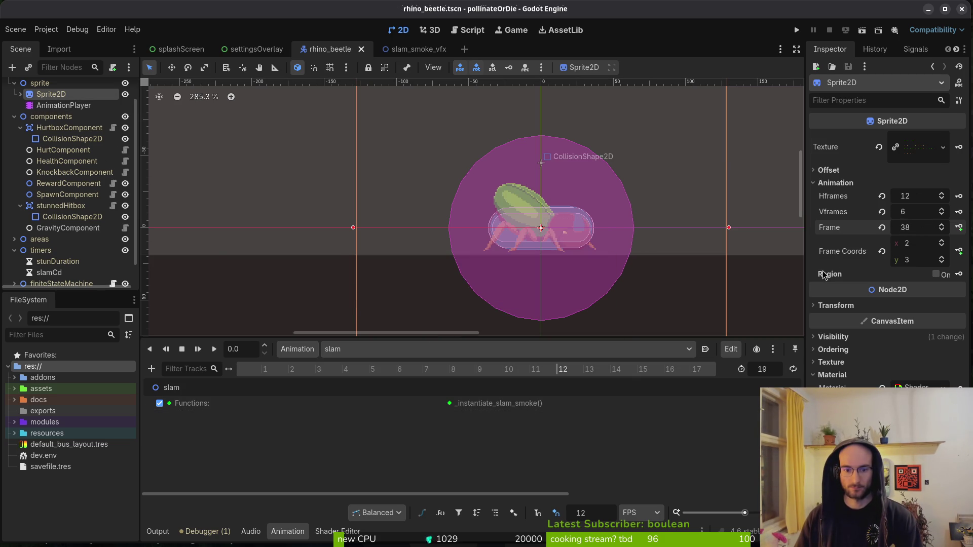
key("ctrl+v")
mouse_move(403, 370)
left_mouse_down()
mouse_move(461, 378)
mouse_move(276, 383)
left_mouse_up()
key("d")
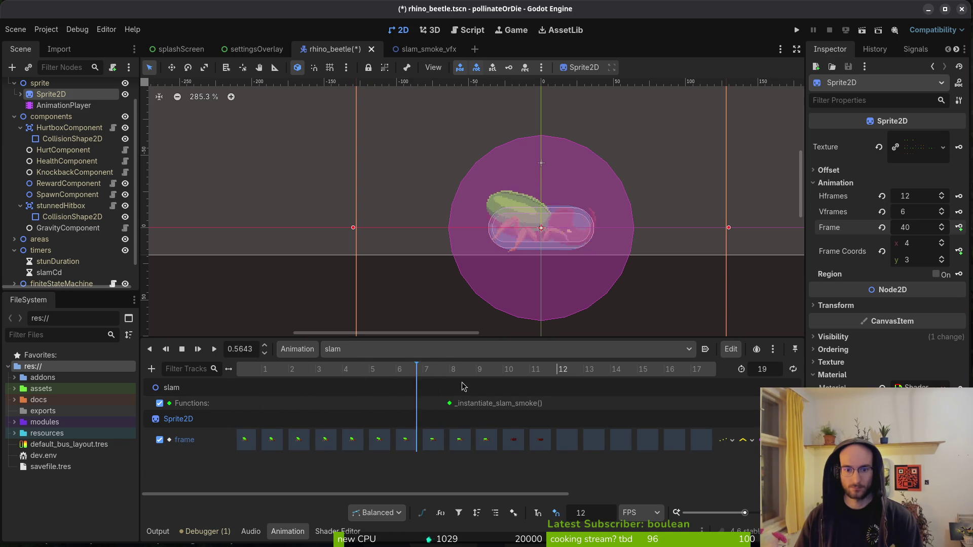
key("ctrl+z")
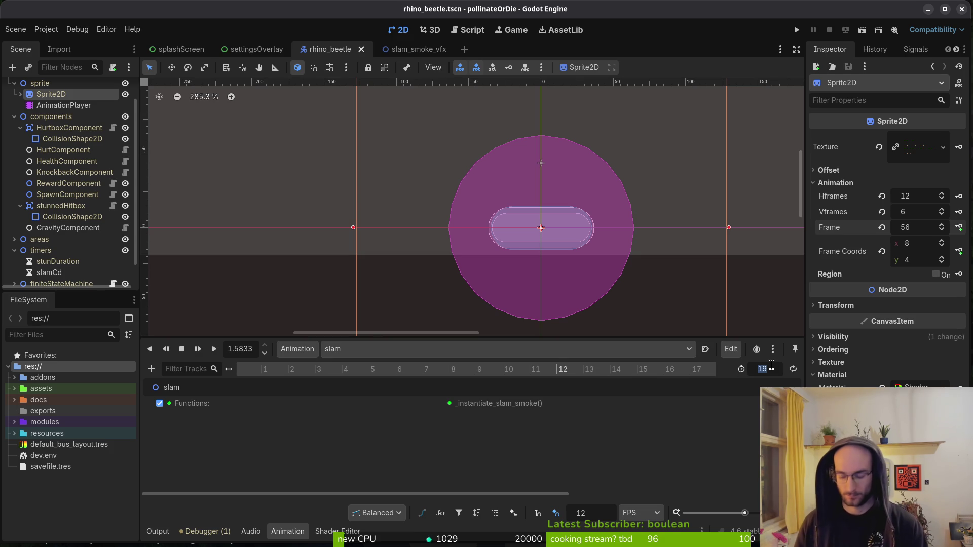
type("12")
key("ctrl+z")
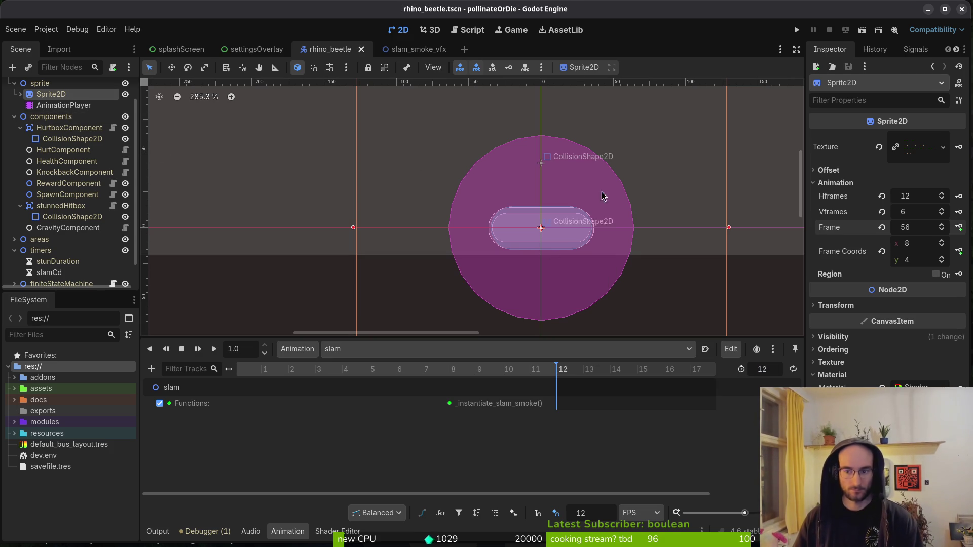
- Move the sprite's frame coordinates to the fourth row, discarding a trial frame track
left_click(881, 251)
left_click(941, 258)
left_click(941, 259)
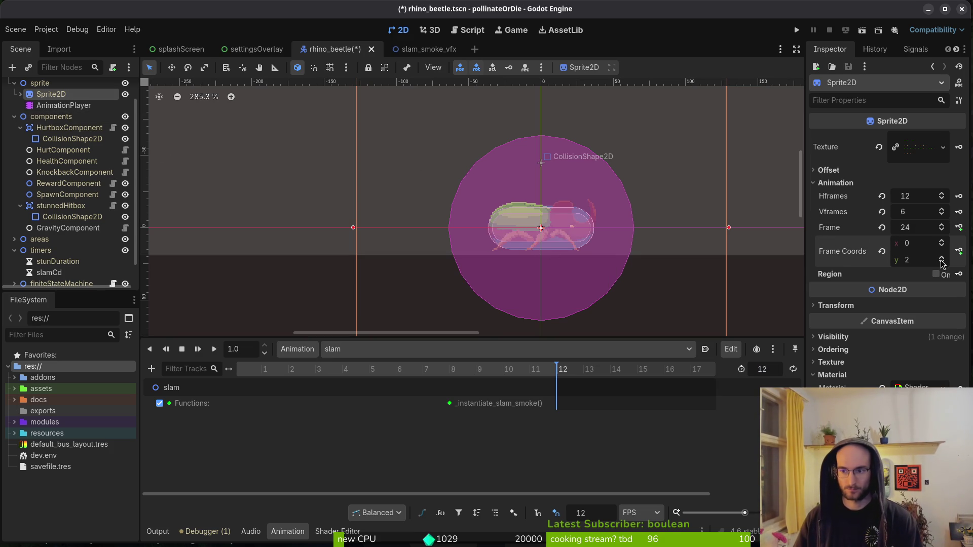
left_click(944, 263)
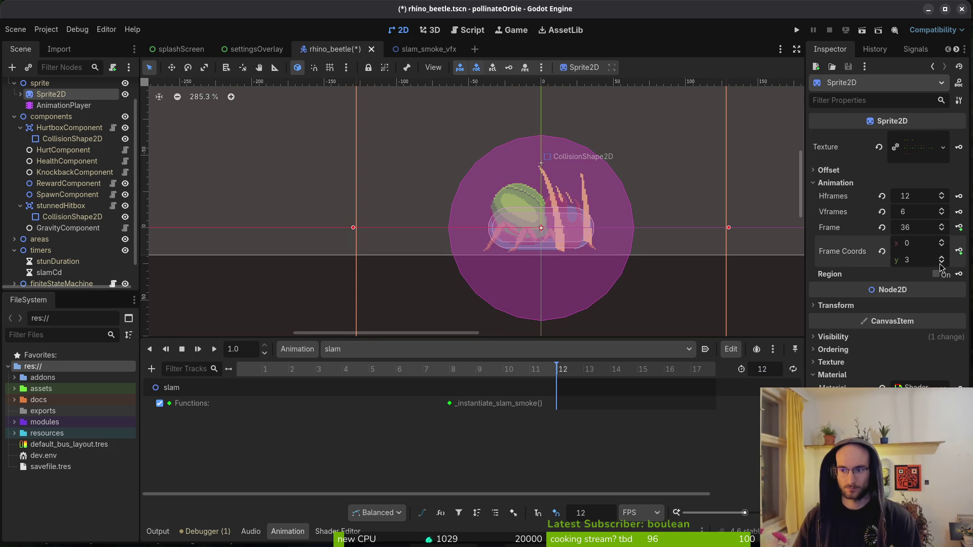
left_click(942, 258)
left_click(943, 259)
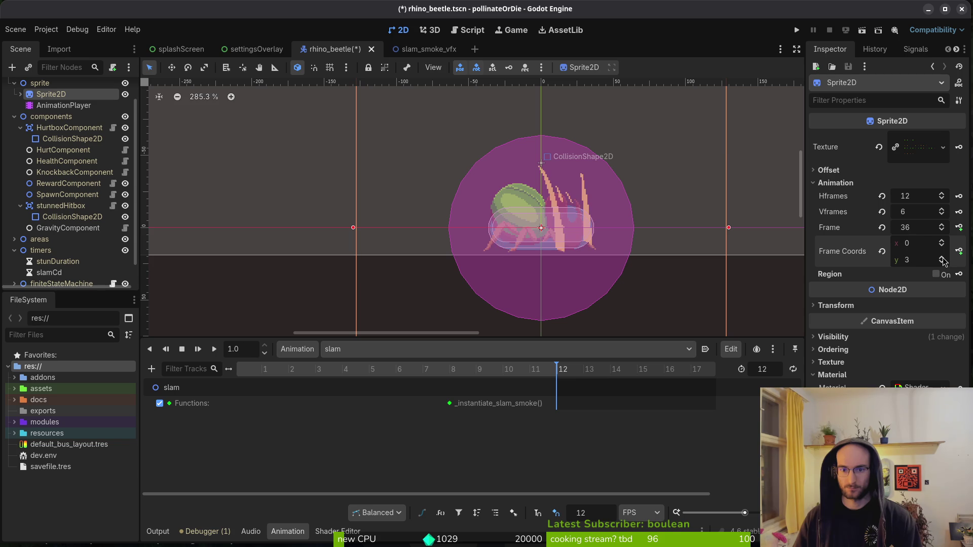
left_click(959, 228)
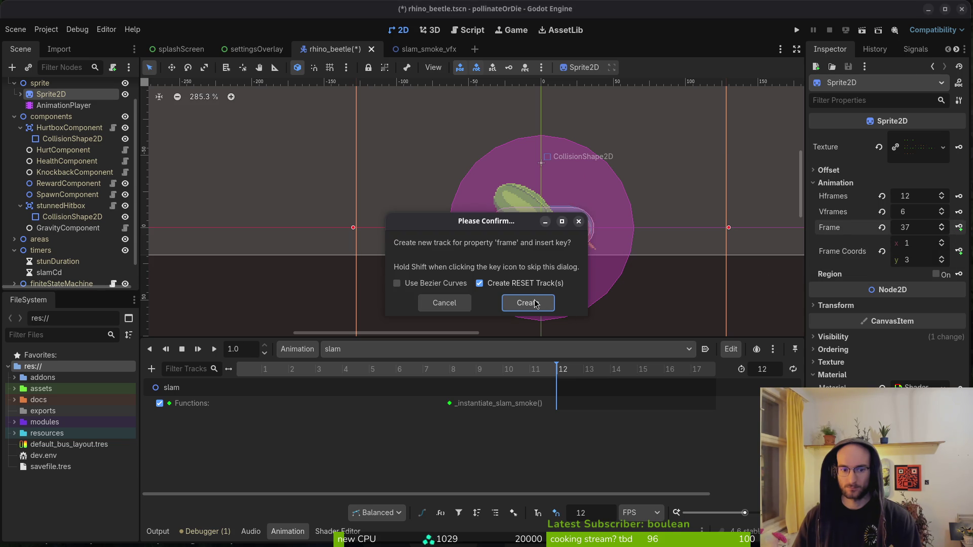
left_click(536, 304)
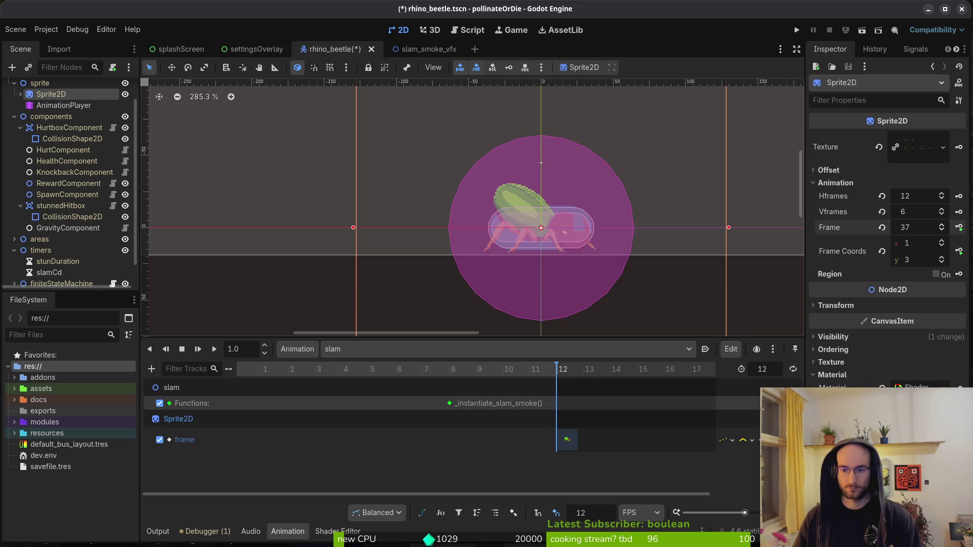
key("ctrl+z")
key("ctrl+s")
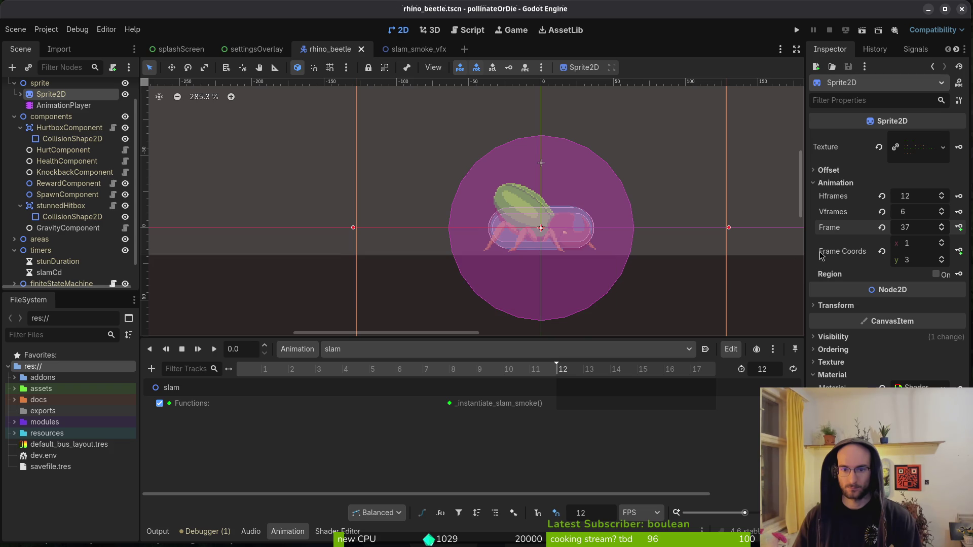
- Key Sprite2D frames 37–48 on successive steps, save, and move the smoke call near the start
left_click(941, 231)
left_click(960, 227)
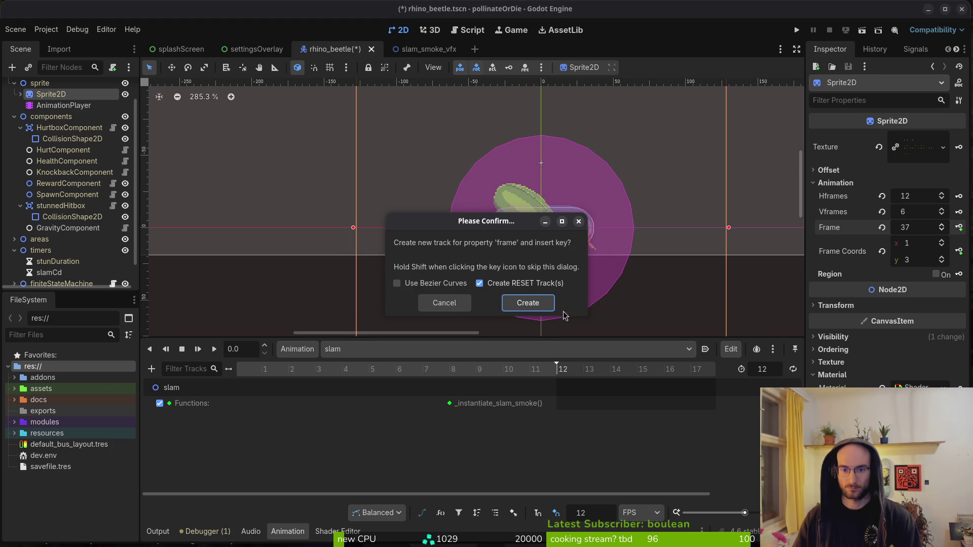
left_click(527, 303)
left_click(959, 228)
left_click(959, 228)
left_click(959, 228)
left_click(959, 228)
left_click(959, 227)
left_click(959, 228)
left_click(959, 228)
left_click(959, 228)
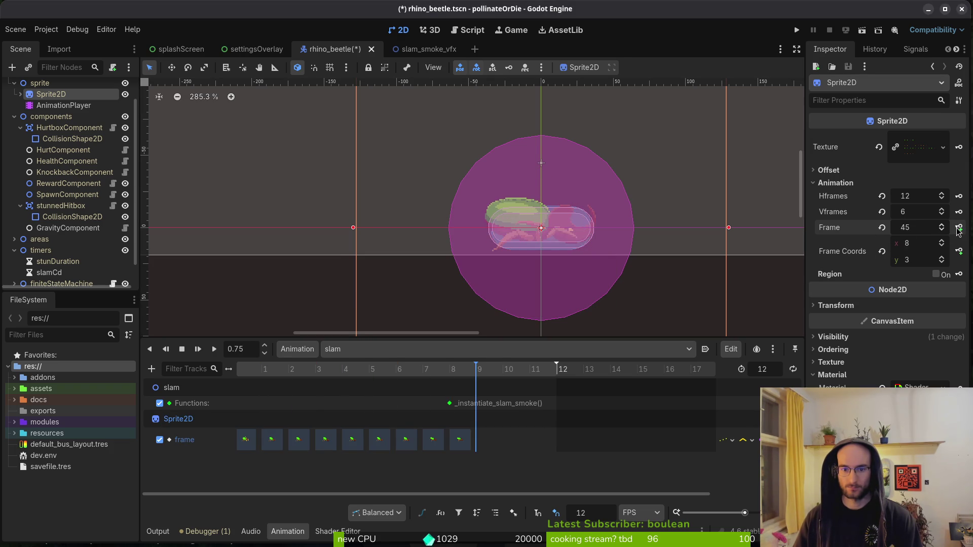
left_click(959, 227)
left_click(959, 228)
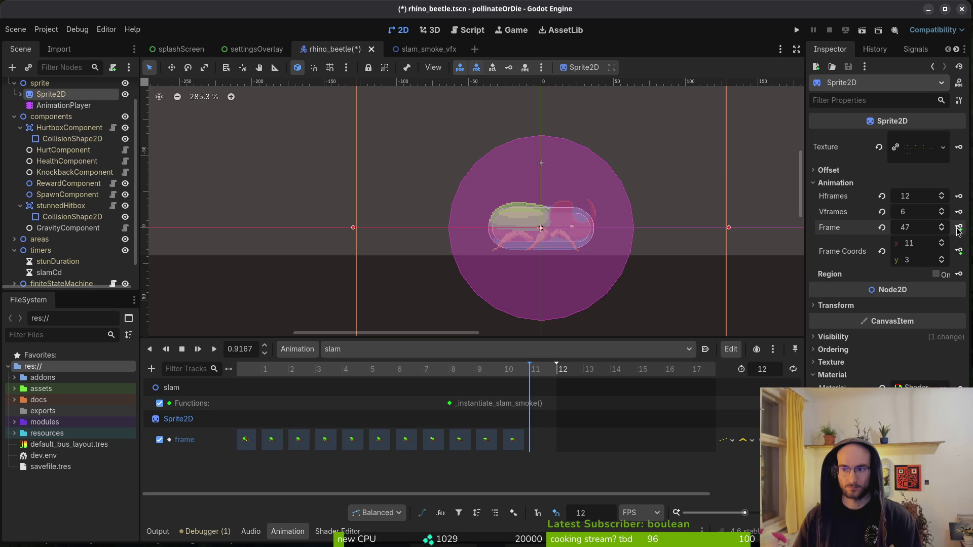
left_click(959, 228)
key("ctrl+s")
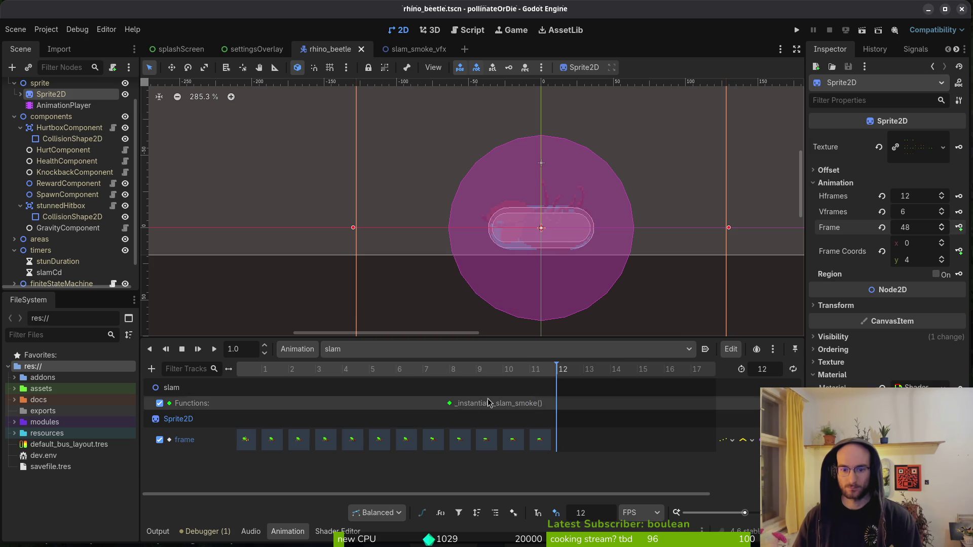
left_click_drag(449, 403, 243, 409)
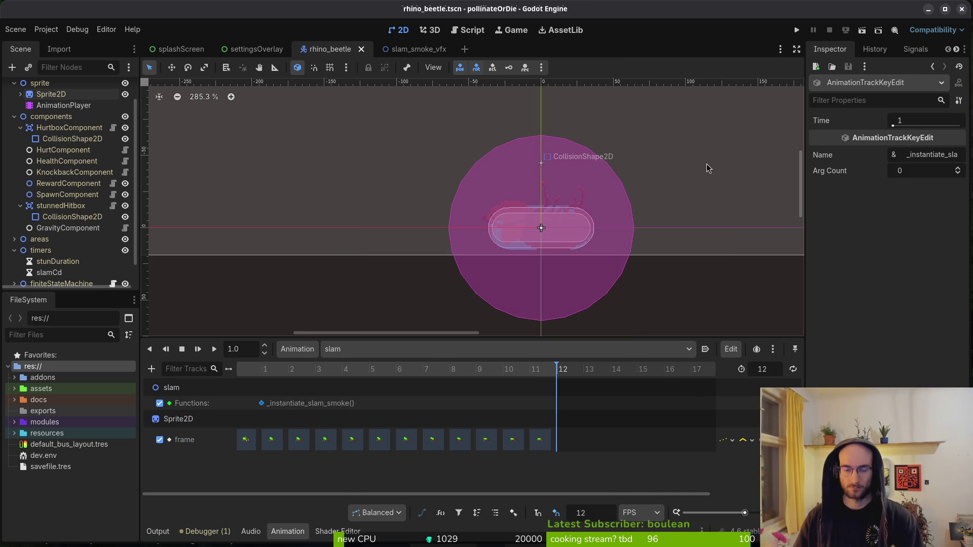
- Save the Godot scene and switch to slam.gd in Neovim
key("ctrl+s")
key("alt+Tab")
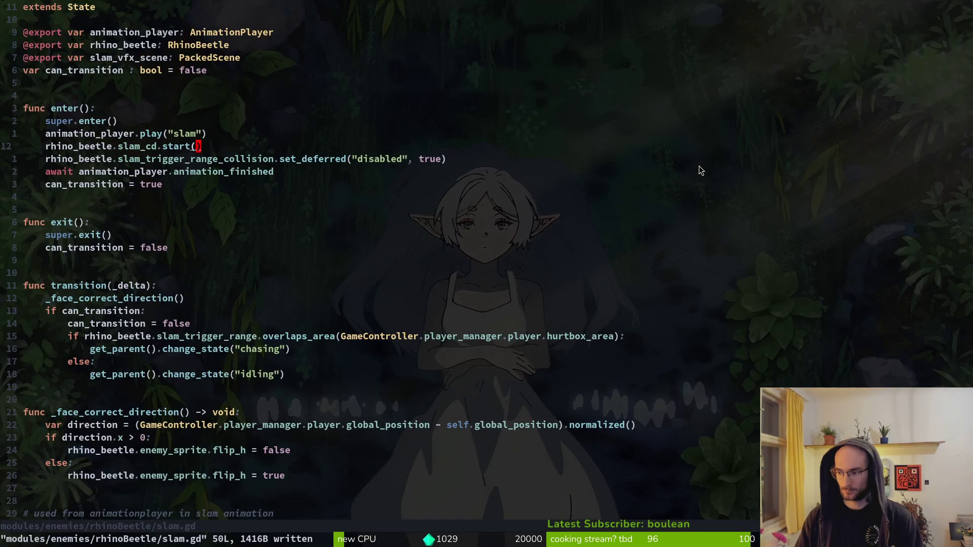
key("ctrl+p")
type("slasm")
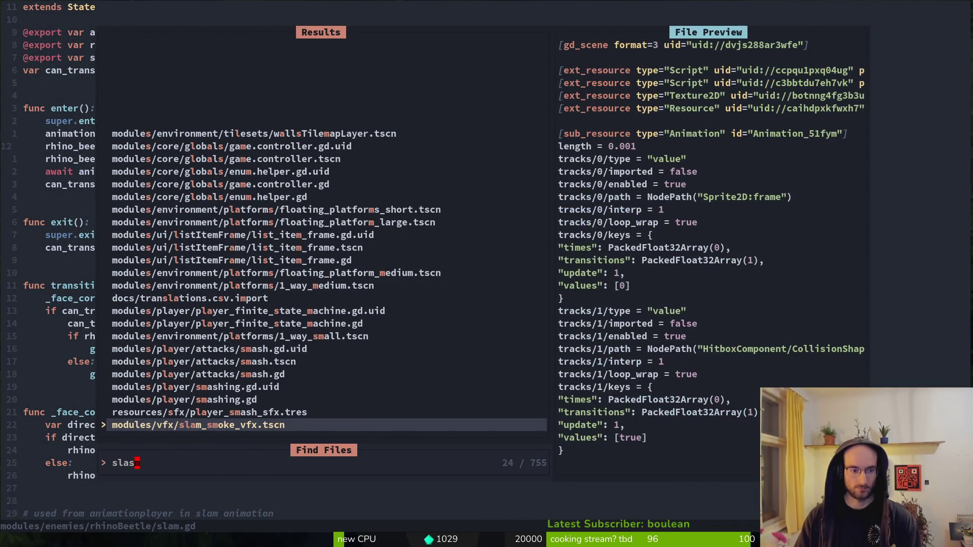
key("Escape")
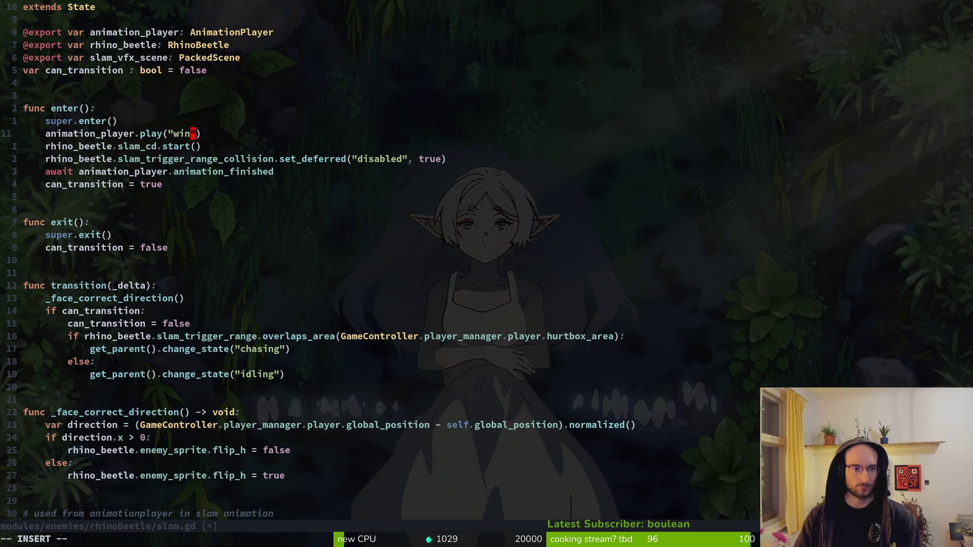
- Change play("slam") to play("windup") in enter() and save slam.gd
type("dup")
key("Escape")
type(":w")
key("Return")
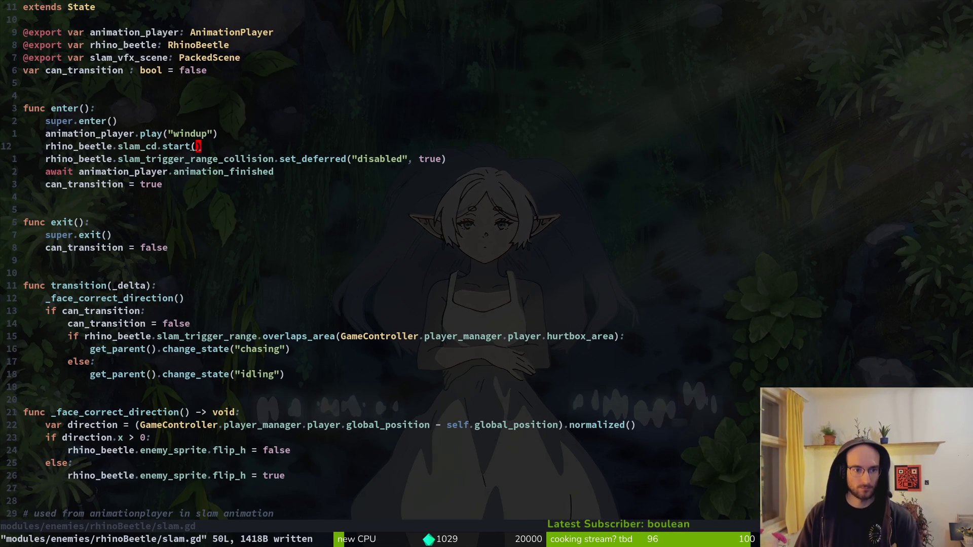
- Duplicate the play line below the await and change it to play("slam")
key("o")
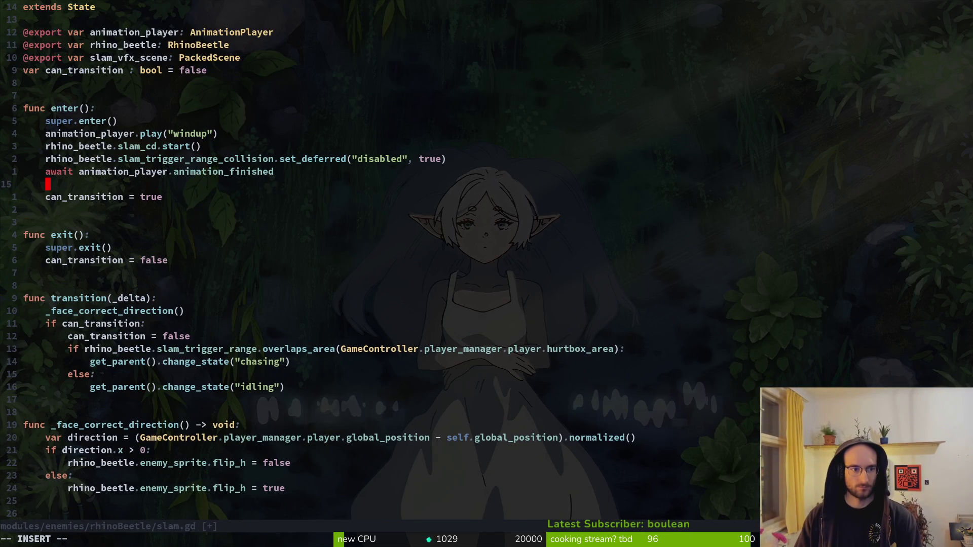
key("k")
key("V")
key("y")
key("j")
key("j")
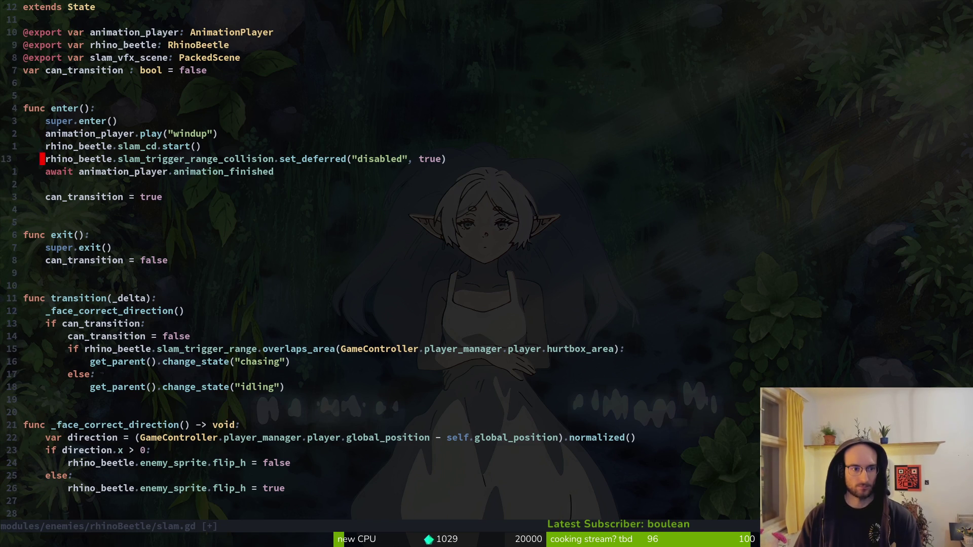
key("j")
key("p")
key("c")
key("i")
key("quotedbl")
type("slam")
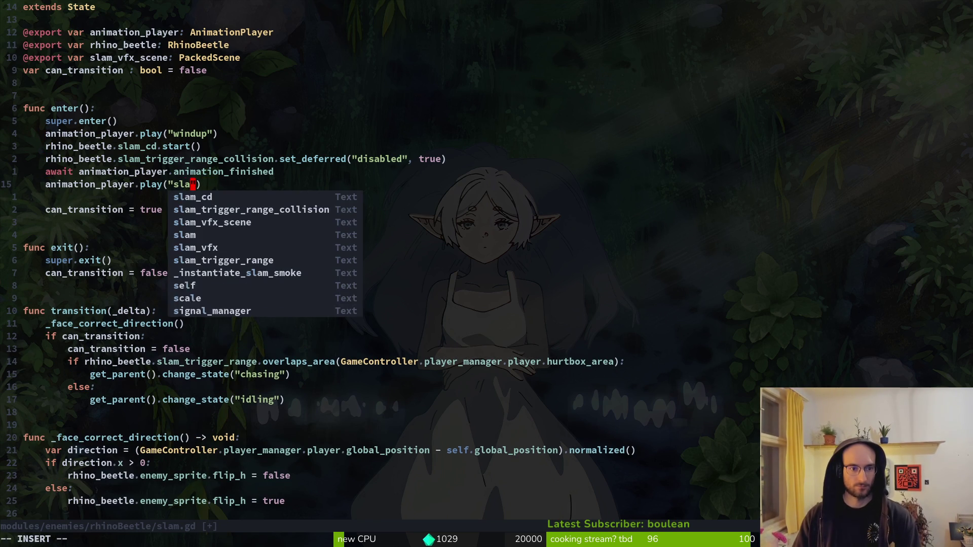
key("Escape")
- Add a second await animation_finished below play("slam", remove the blank line, and save
key("k")
key("y")
key("y")
key("j")
key("p")
key("j")
key("d")
key("d")
key("ctrl+s")
key("alt+Tab")
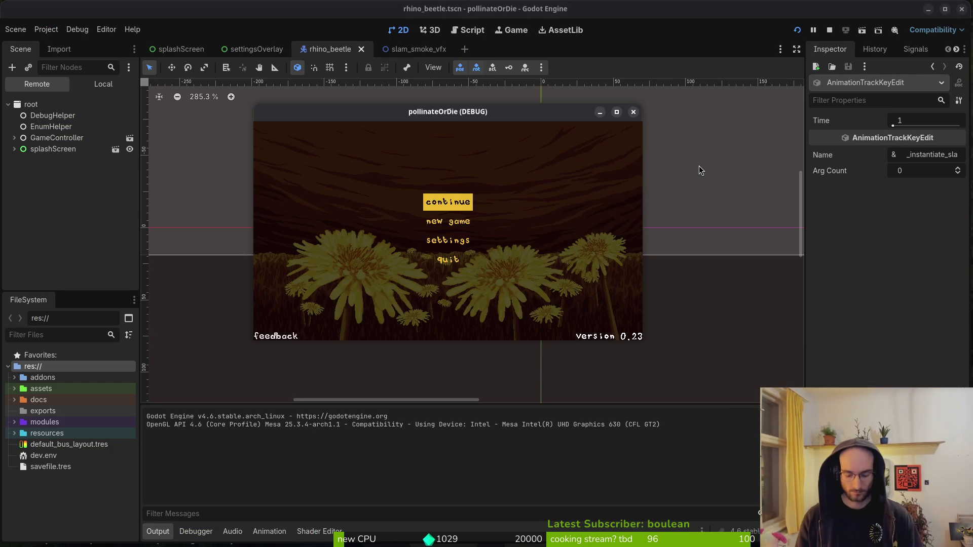
- Continue past the title menu and load level 5 in the running game
key("Return")
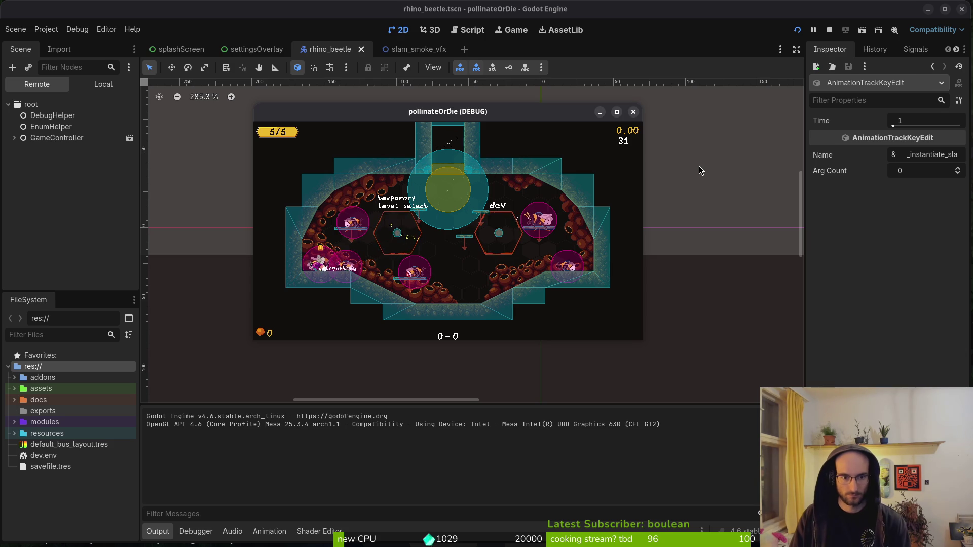
key("Left")
key("Left")
key("Down")
key("Down")
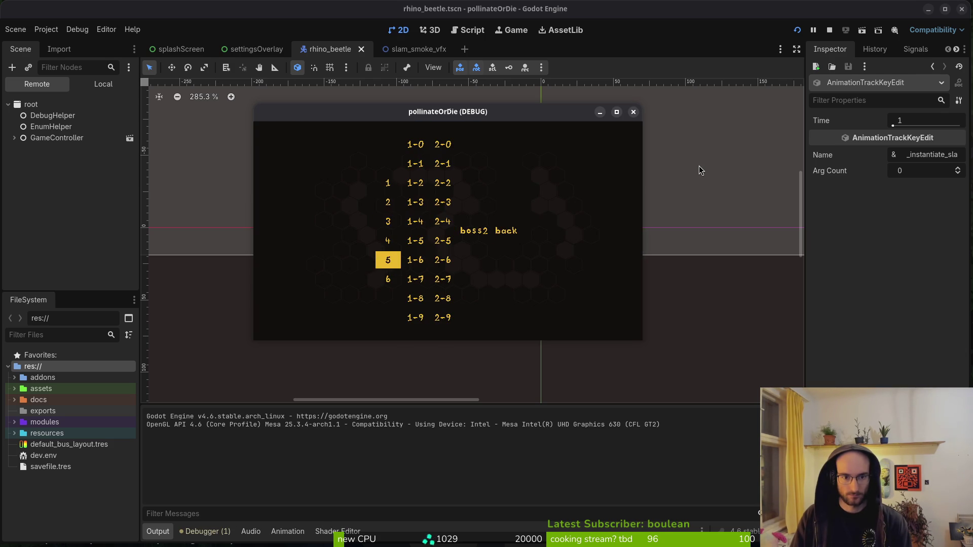
key("Return")
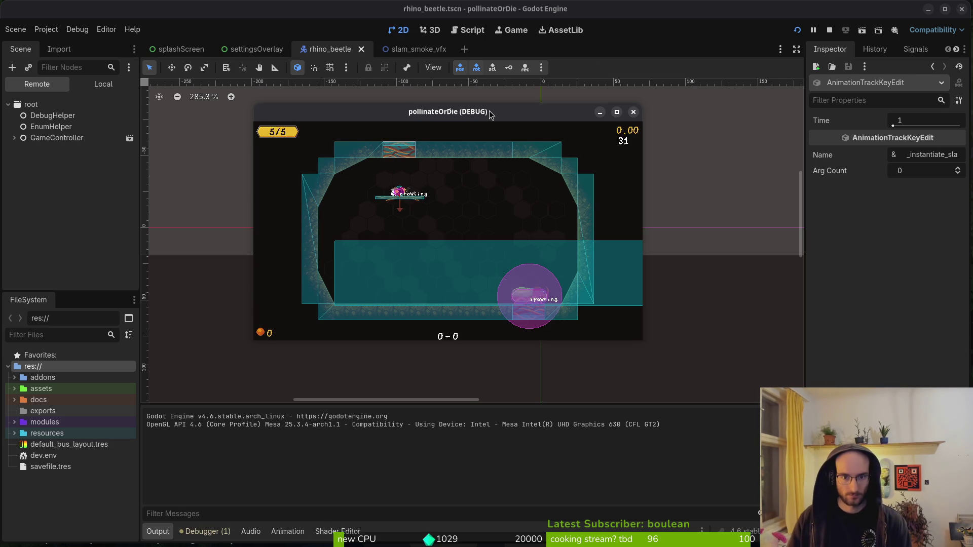
- Maximize and close the game window, then open Project Settings
left_click_drag(490, 113, 406, 94)
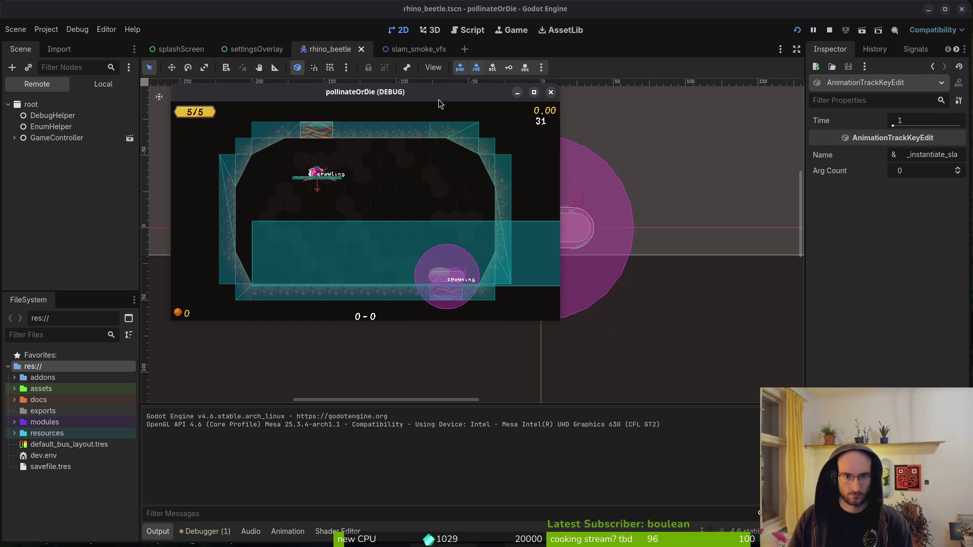
double_click(439, 104)
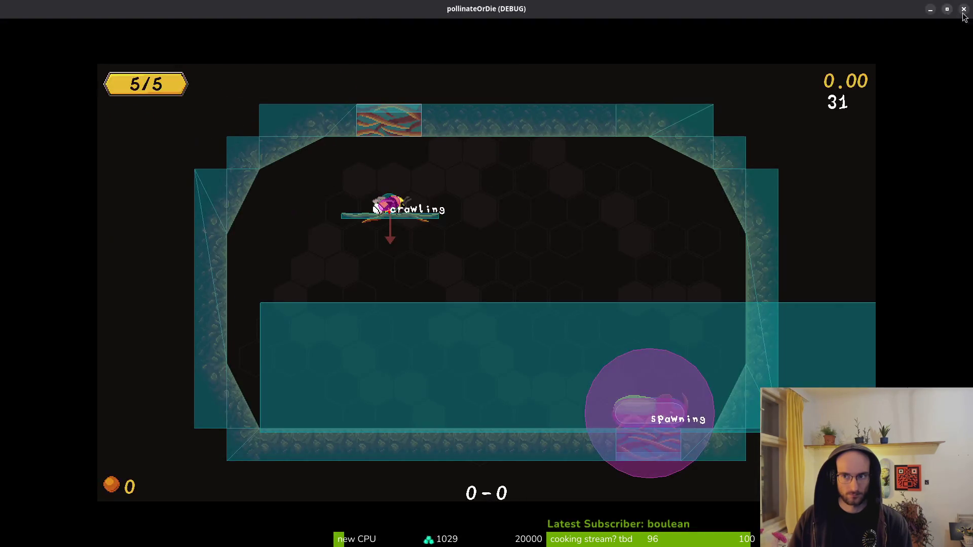
left_click(964, 9)
left_click(51, 29)
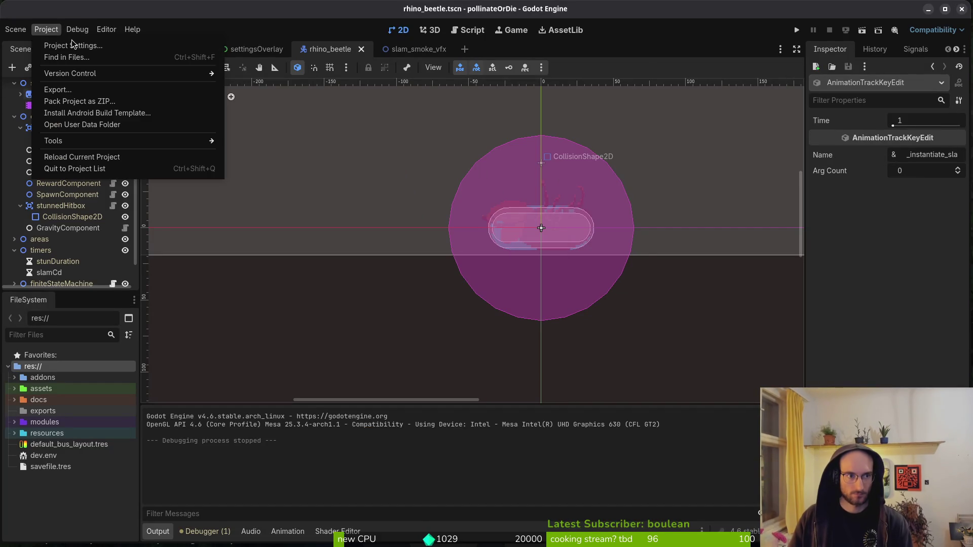
left_click(72, 45)
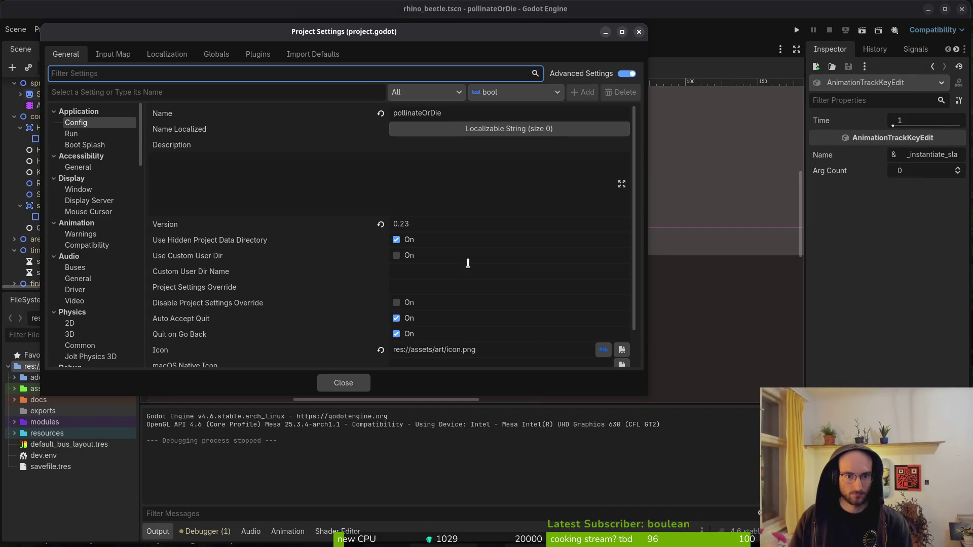
- Set the Display window height override to 432*2 and test-run the game to check its size
left_click(97, 193)
scroll(466, 209, "down", 10)
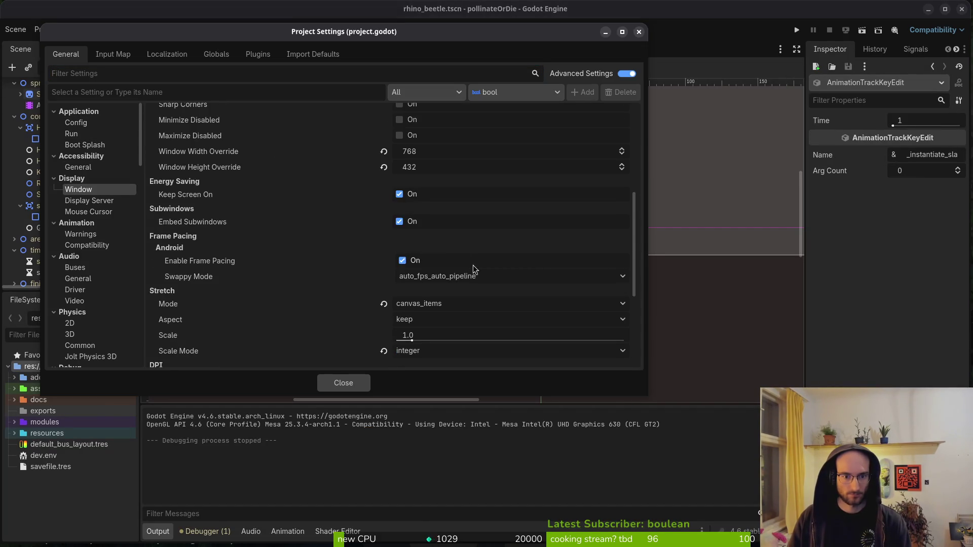
scroll(479, 278, "up", 5)
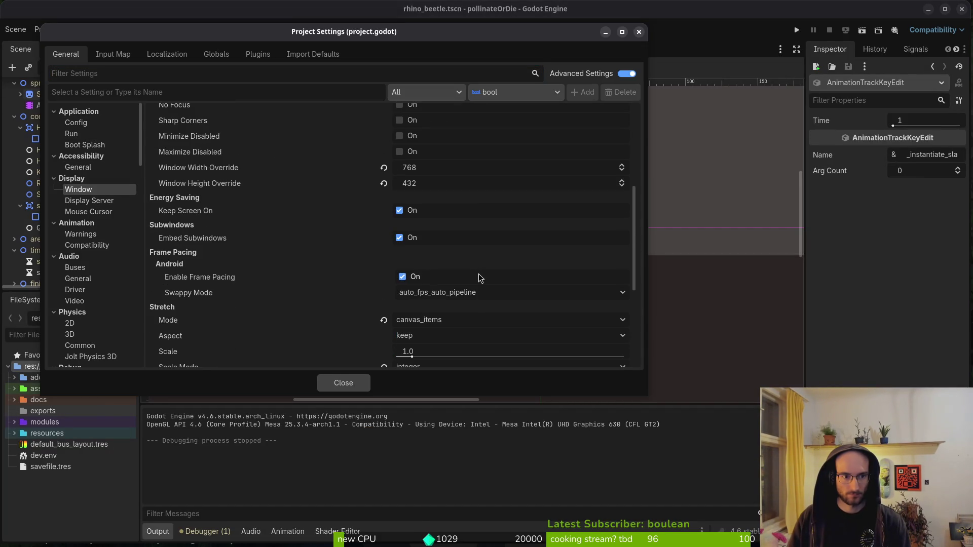
scroll(489, 215, "up", 4)
left_click(457, 263)
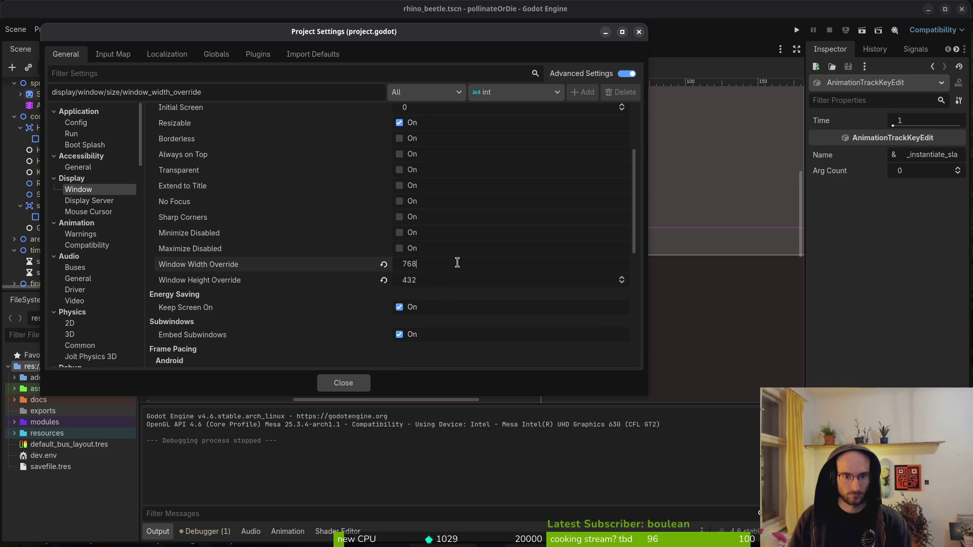
type("*2")
key("Tab")
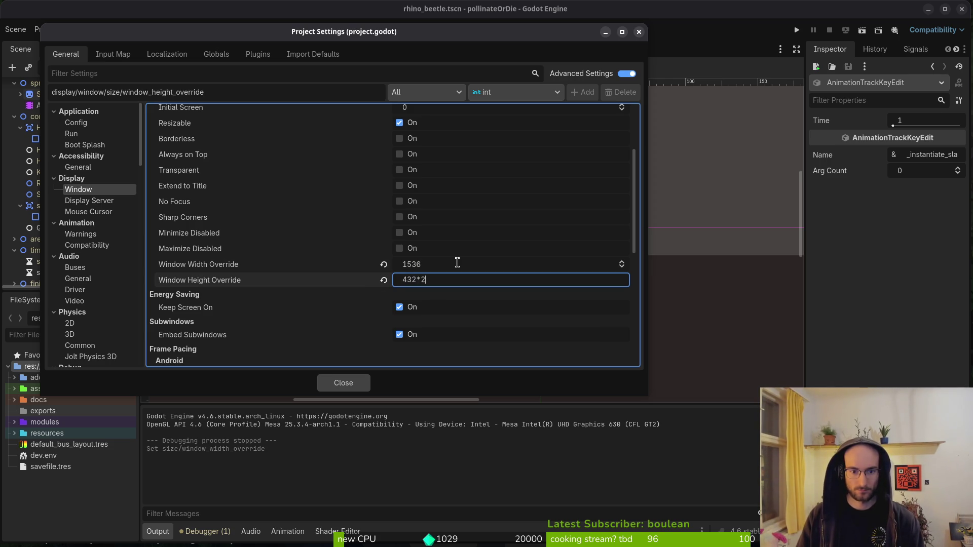
left_click(342, 382)
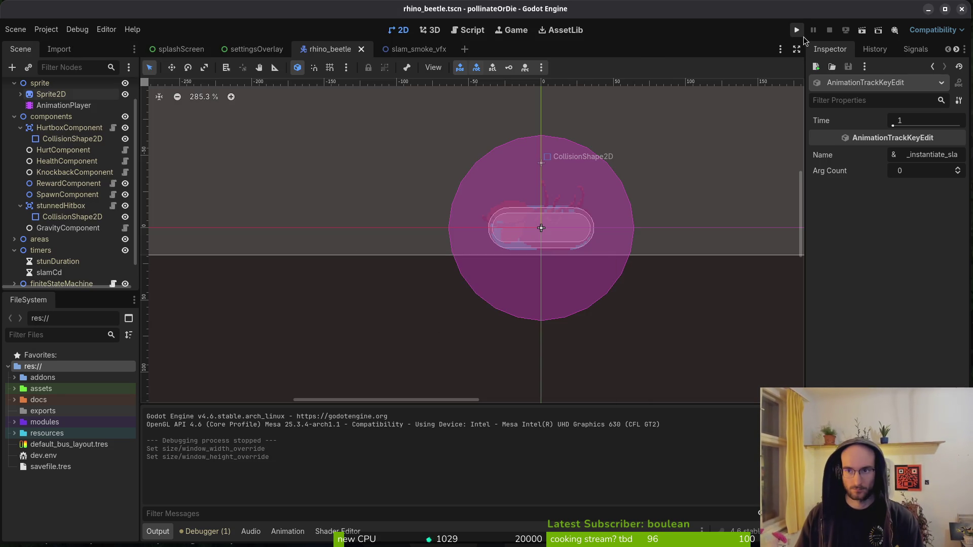
left_click(796, 31)
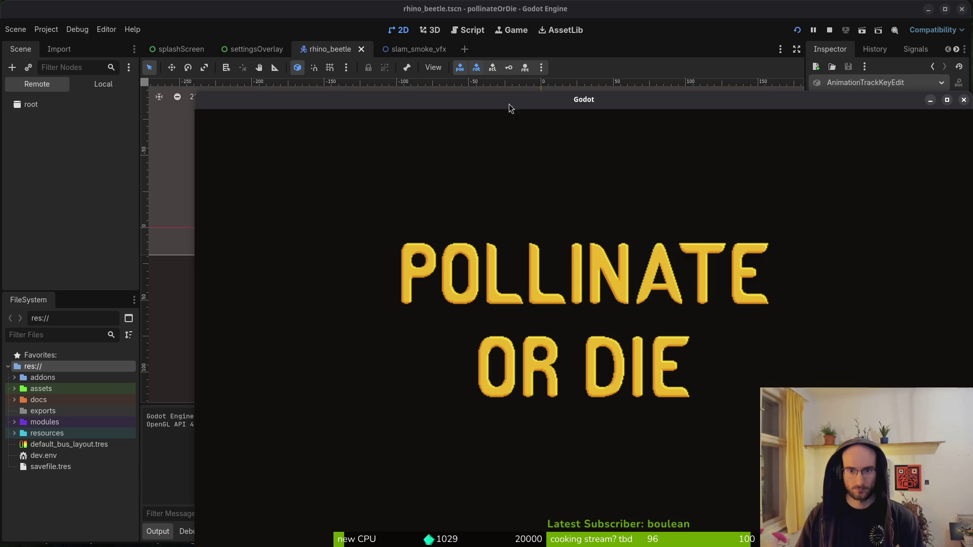
mouse_move(510, 96)
left_mouse_down()
mouse_move(421, 39)
mouse_move(450, 14)
left_mouse_up()
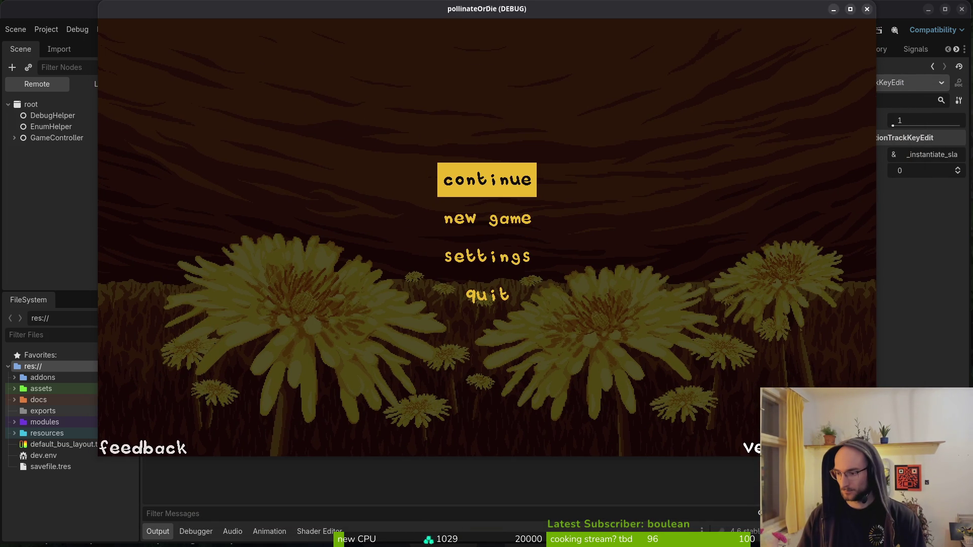
left_click(867, 9)
- Filter Editor Settings by 'run' to find Window Placement, then run the game once more
left_click(106, 30)
left_click(119, 44)
left_click(289, 129)
type("run")
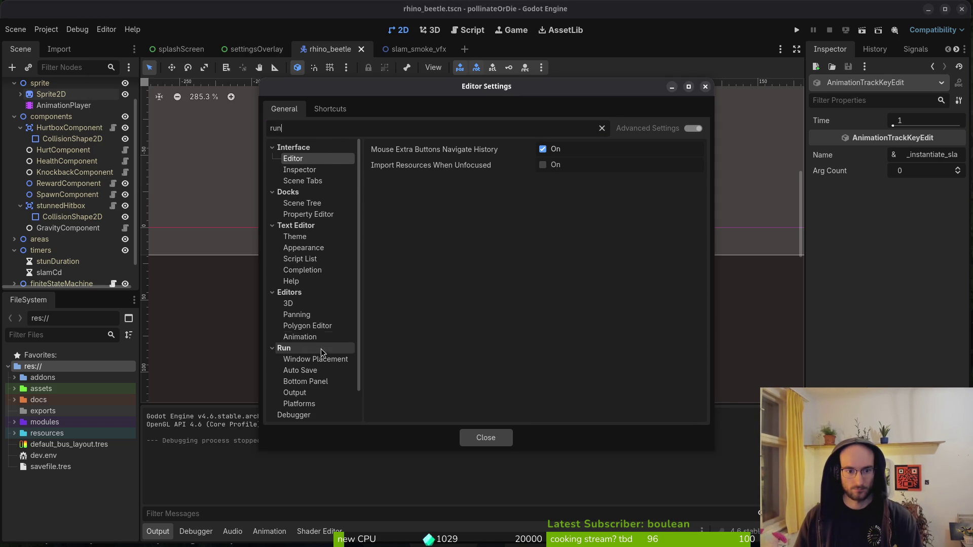
left_click(324, 363)
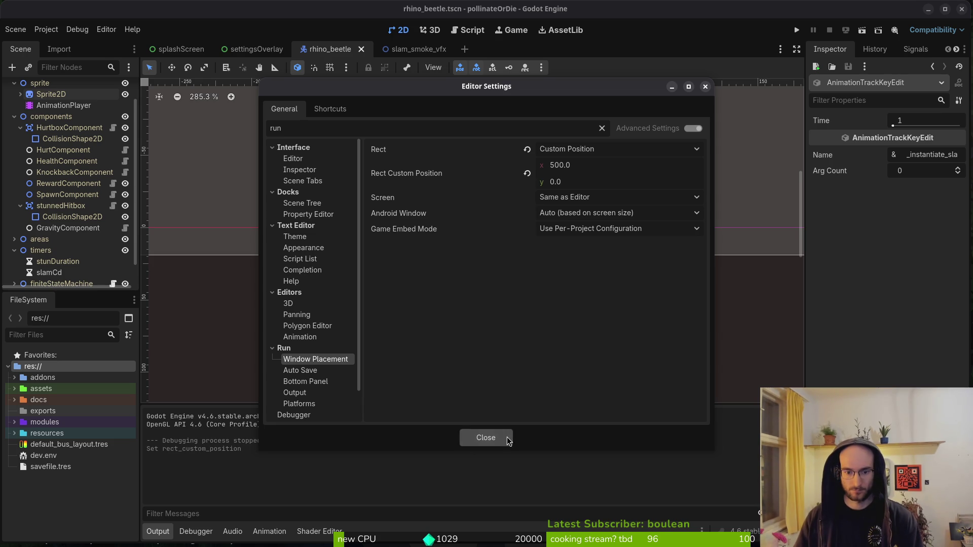
left_click(485, 437)
left_click(796, 30)
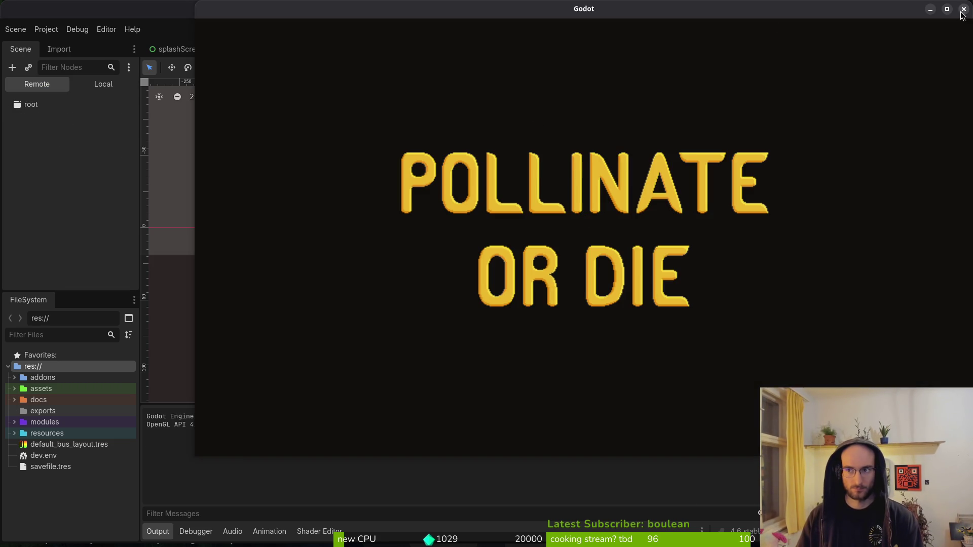
left_click(963, 11)
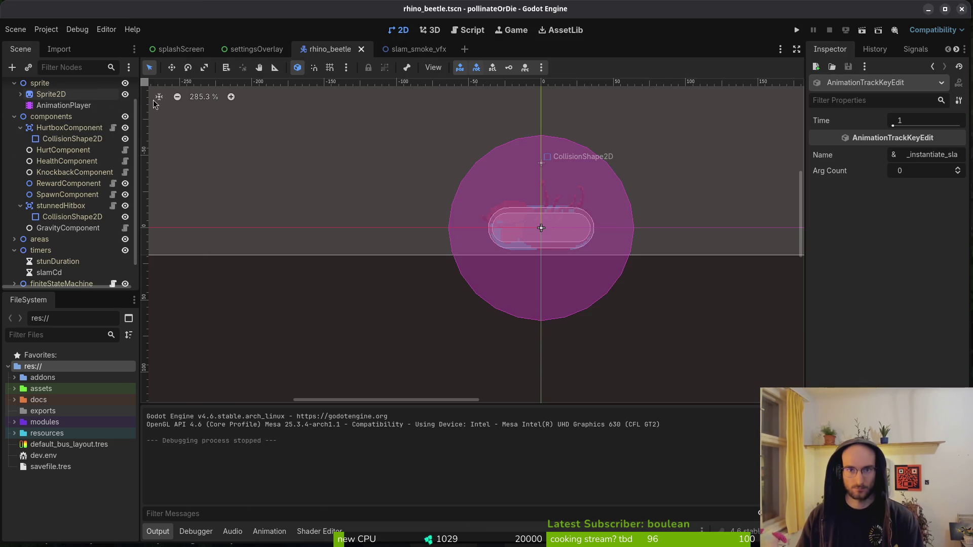
- Set the run window's Rect Custom Position x to 200 and run the game again
left_click(106, 29)
left_click(121, 39)
left_click(593, 170)
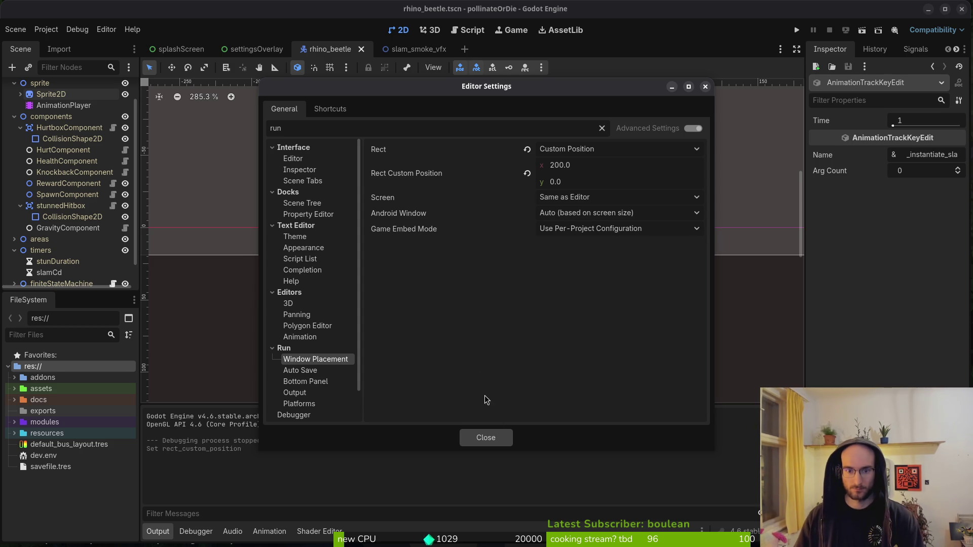
left_click(486, 437)
left_click(796, 32)
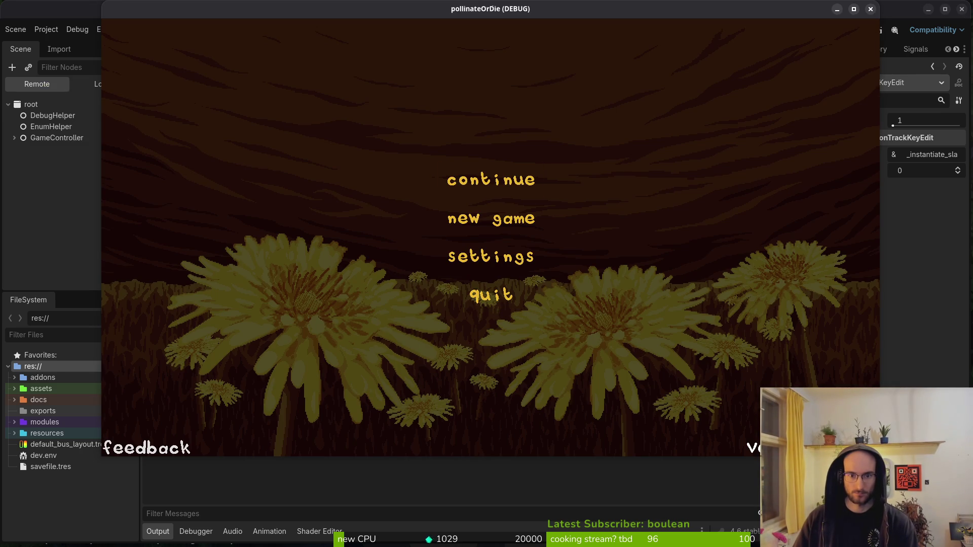
- Continue the saved game, enter the level-select portal, play level 5, then stop with F8
key("Down")
key("Down")
key("Up")
key("Up")
key("Return")
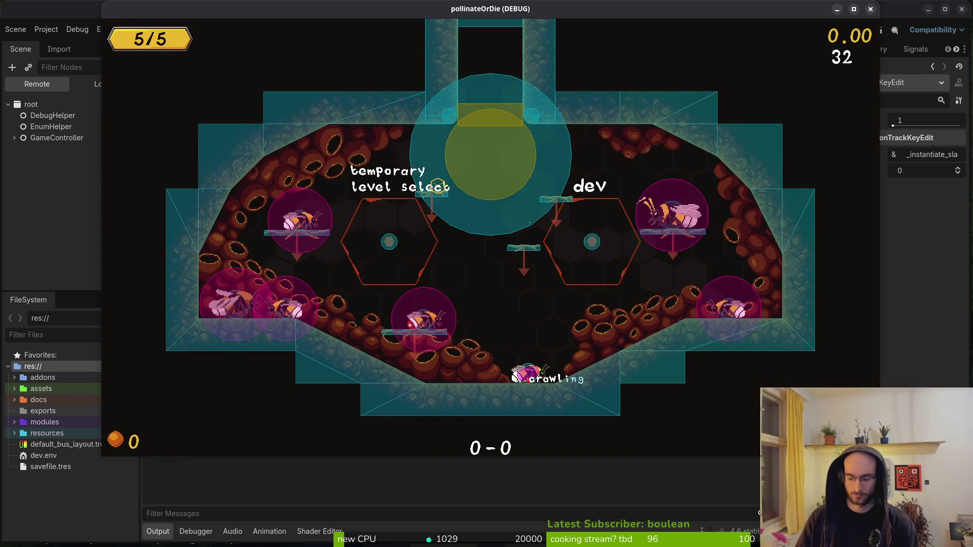
key("space")
key("Left")
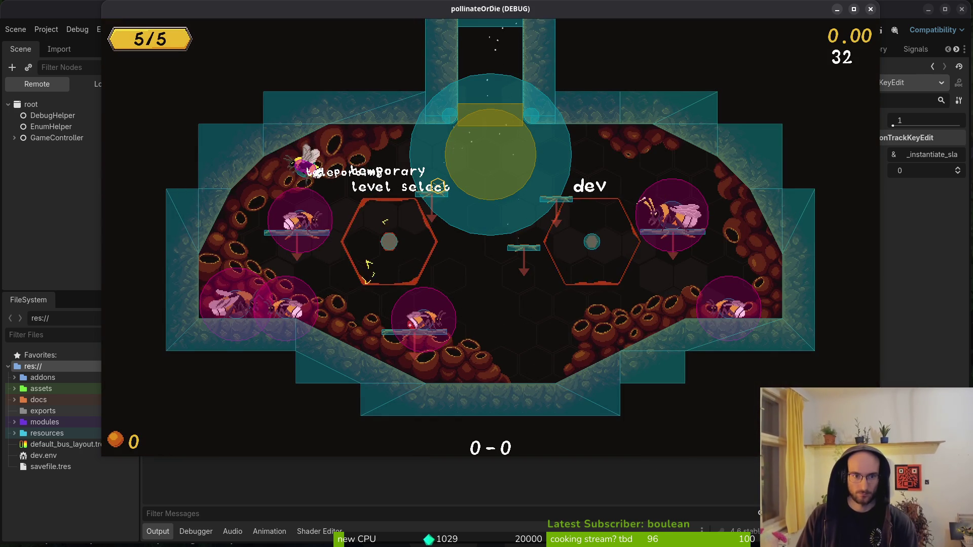
key("Left")
key("Left")
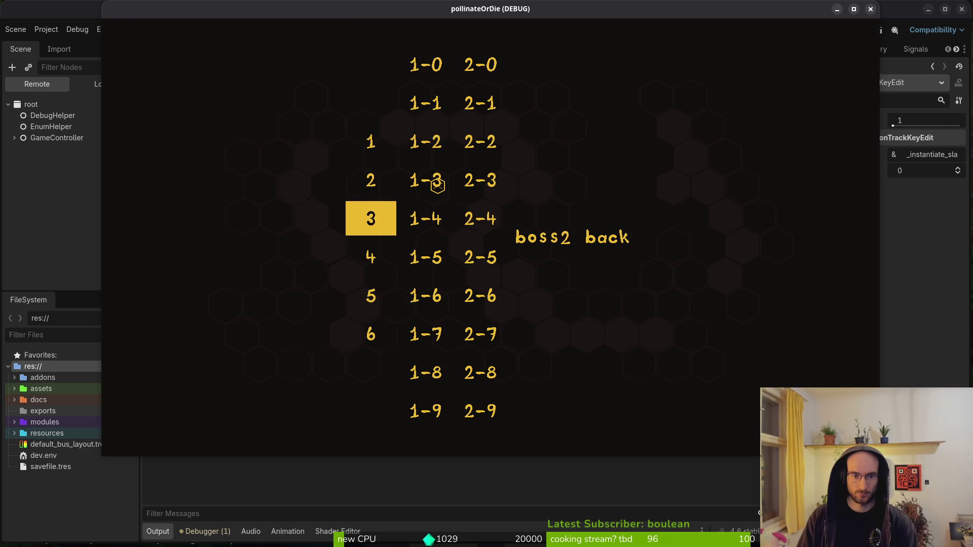
key("Down")
key("Down")
key("Return")
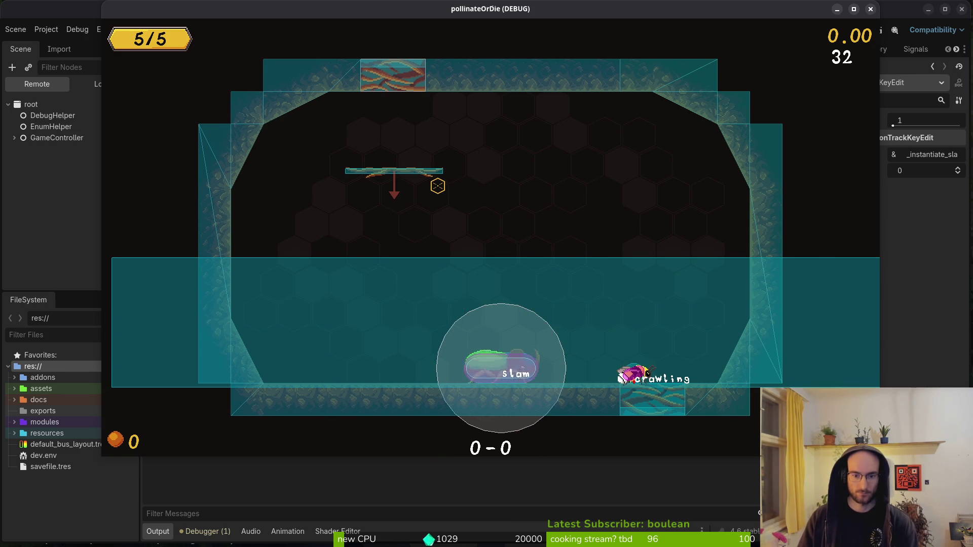
key("F8")
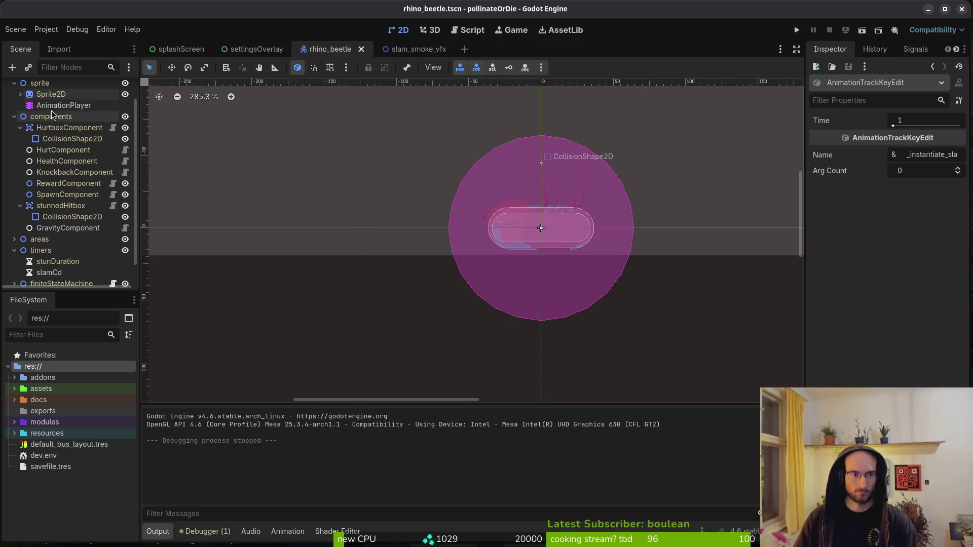
- In the crawl animation, key Sprite2D frame 13 and confirm creating the frame track
left_click(64, 105)
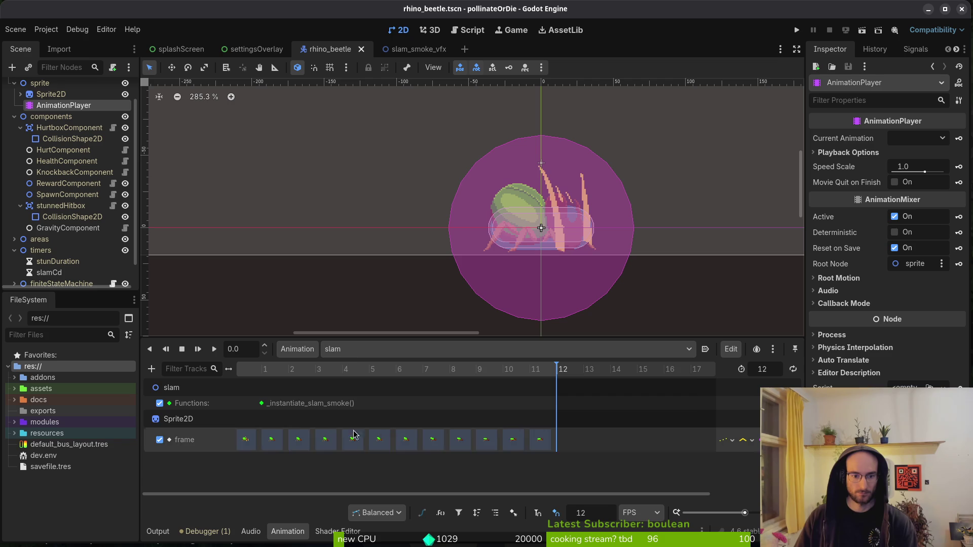
left_click(357, 349)
left_click(362, 380)
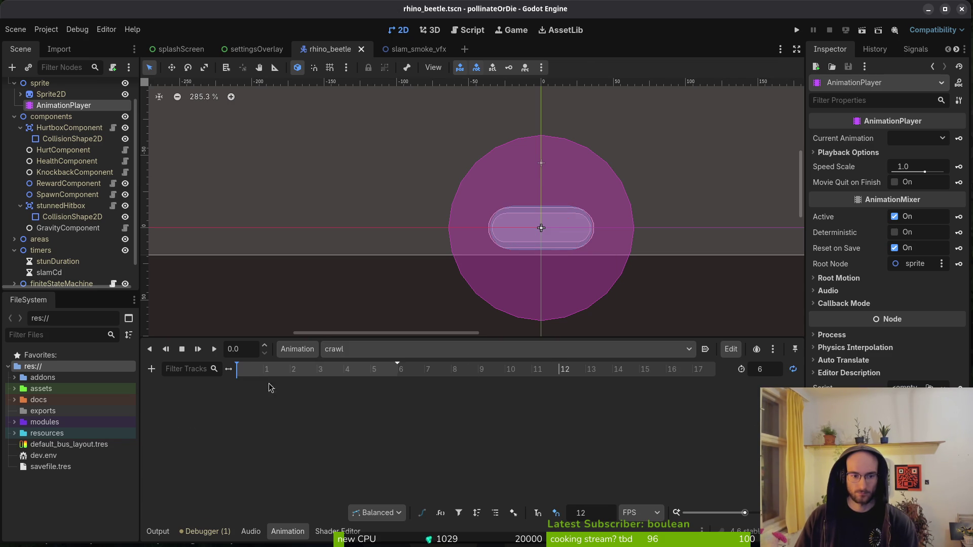
left_click(51, 94)
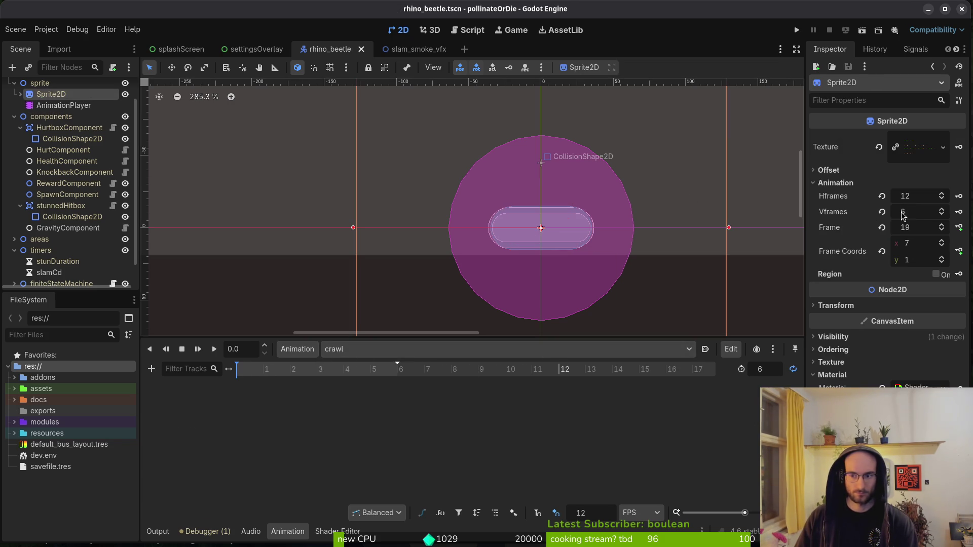
left_click(882, 228)
left_click(942, 258)
left_click(940, 241)
left_click(958, 227)
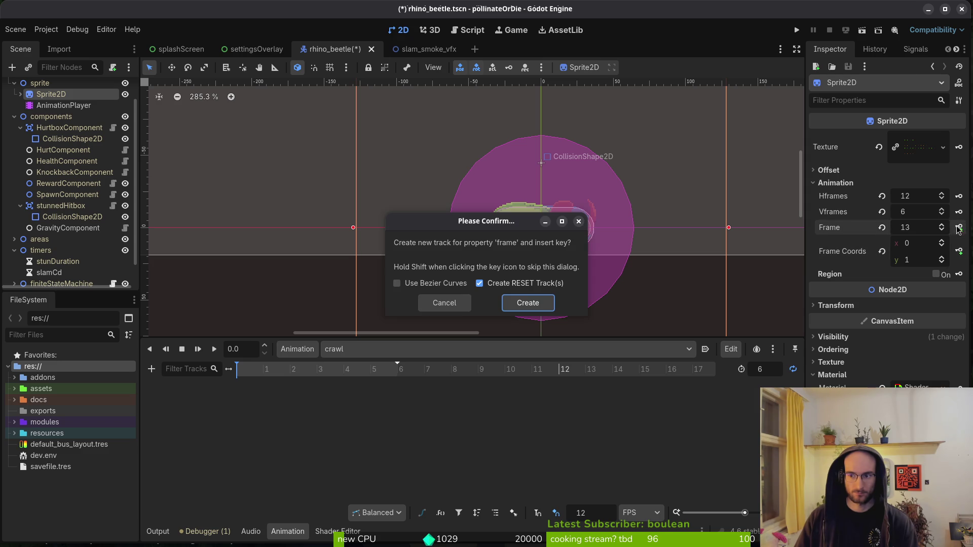
left_click(521, 301)
- Key the following sprite frames up to 18 and save the scene
left_click(959, 227)
left_click(958, 227)
left_click(959, 228)
left_click(959, 228)
left_click(959, 227)
key("ctrl+s")
- Browse the idle and windup animations, then settle on the stunned animation
left_click(390, 350)
left_click(373, 390)
left_click(369, 354)
left_click(369, 391)
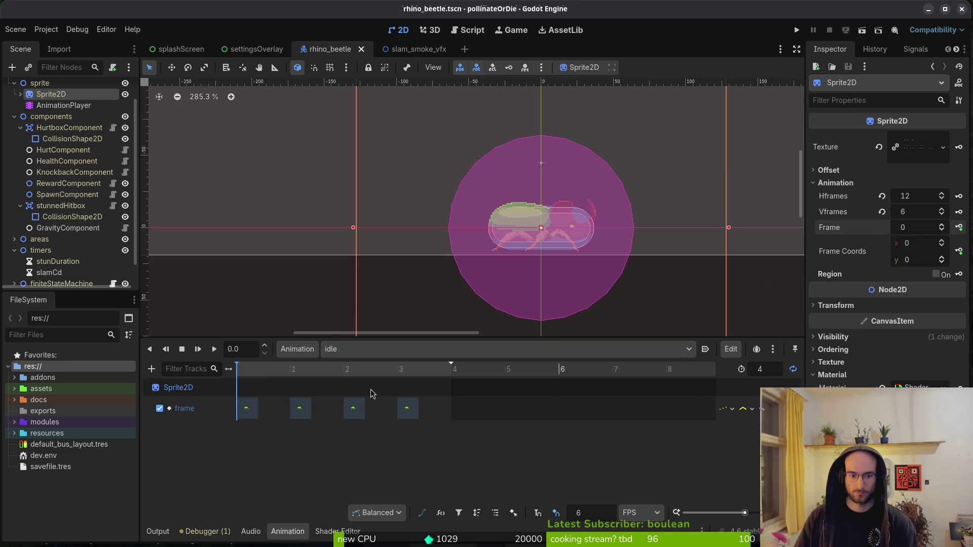
left_click(389, 350)
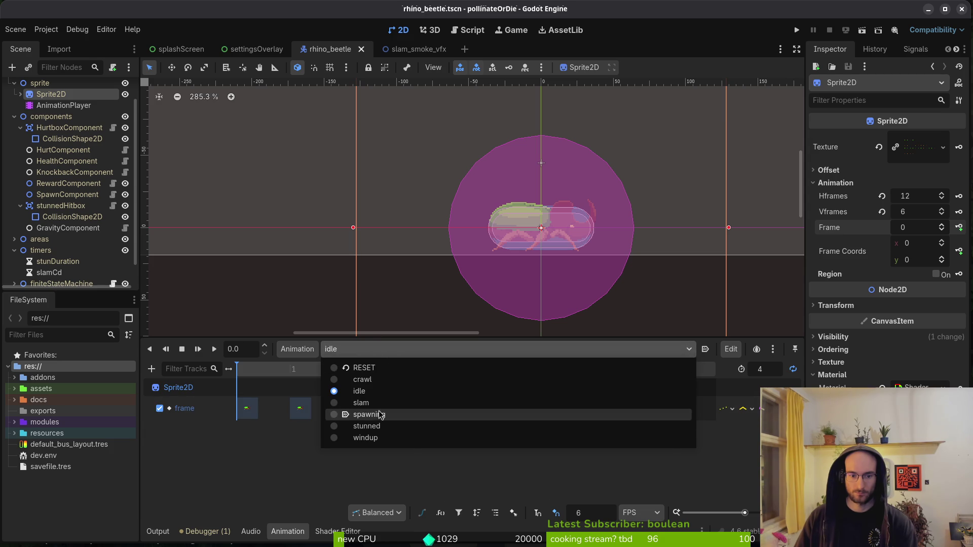
left_click(375, 426)
left_click(368, 350)
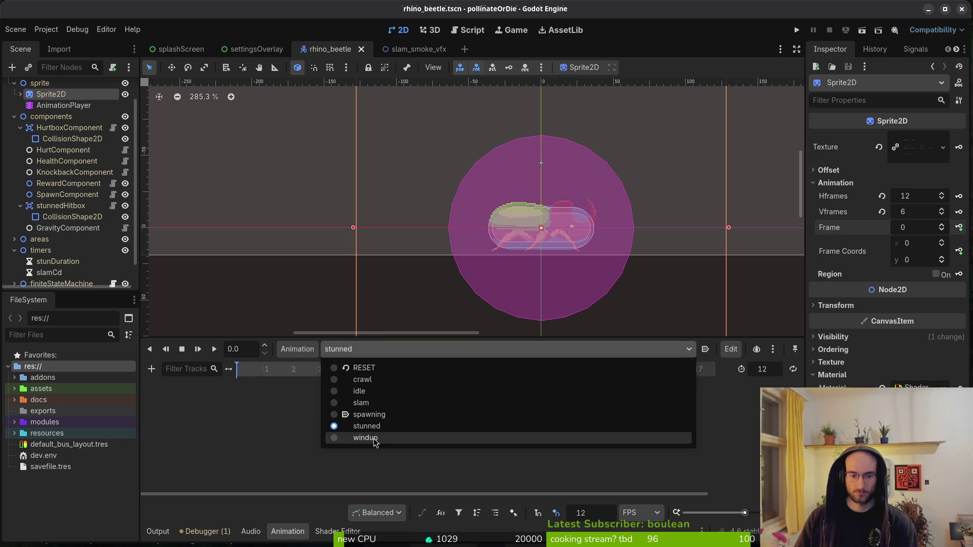
left_click(375, 439)
left_click(370, 350)
left_click(368, 426)
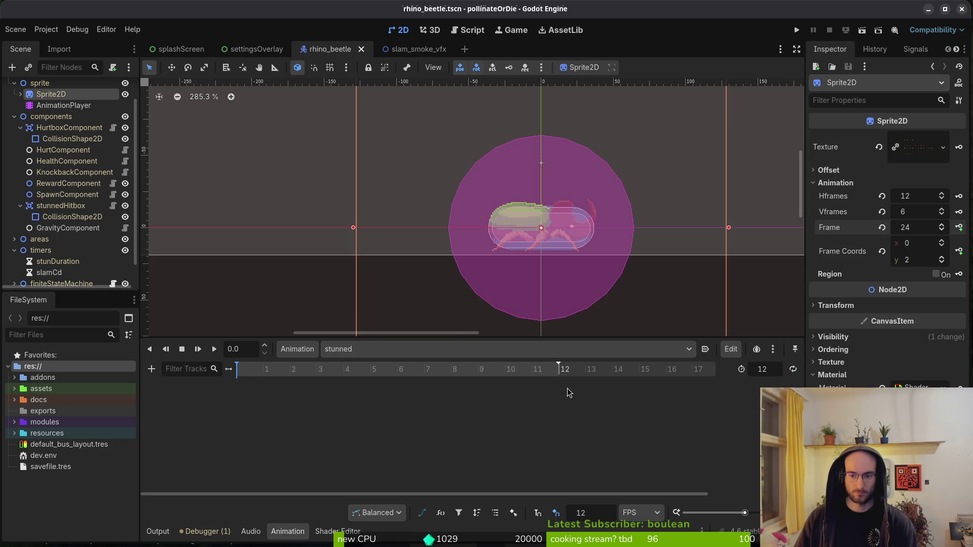
key("super")
- In Aseprite, step between frames 31 and 32 and select the body cel of stun frame 32
left_click(744, 331)
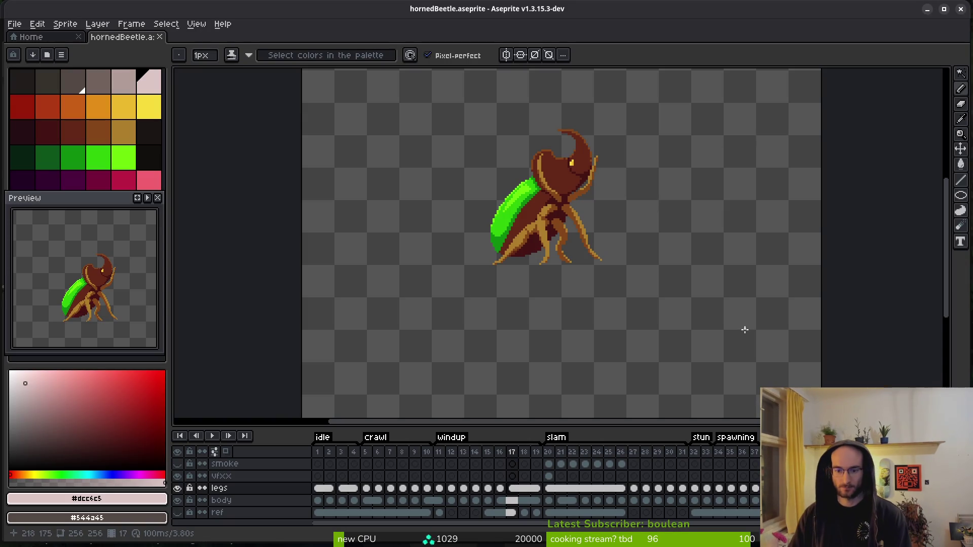
left_click(701, 471)
key("i")
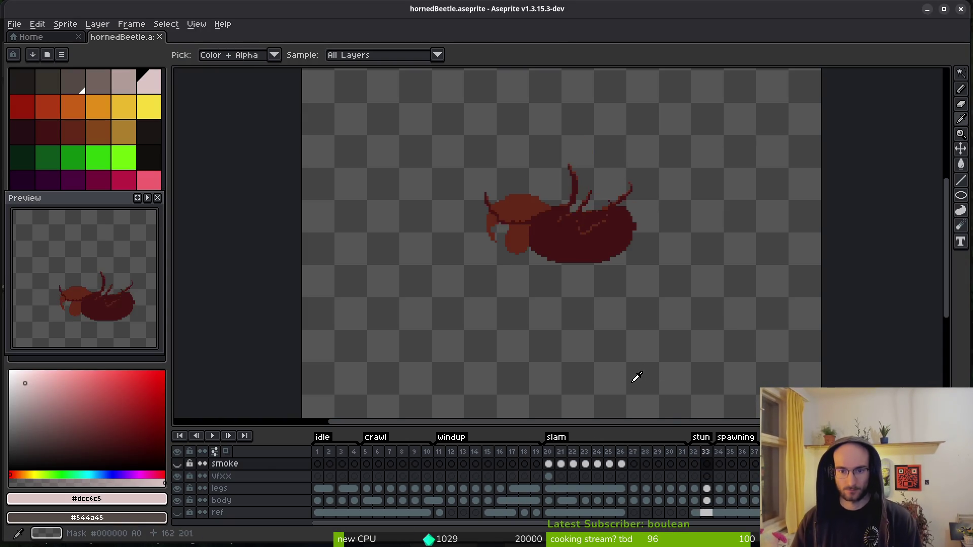
key("Left")
key("Left")
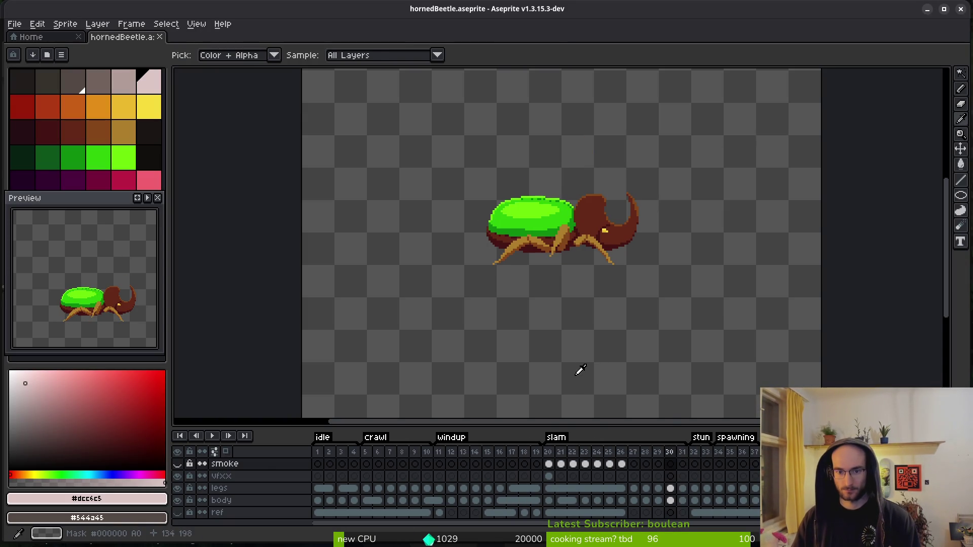
key("b")
scroll(598, 298, "up", 2)
left_click_drag(609, 271, 547, 238)
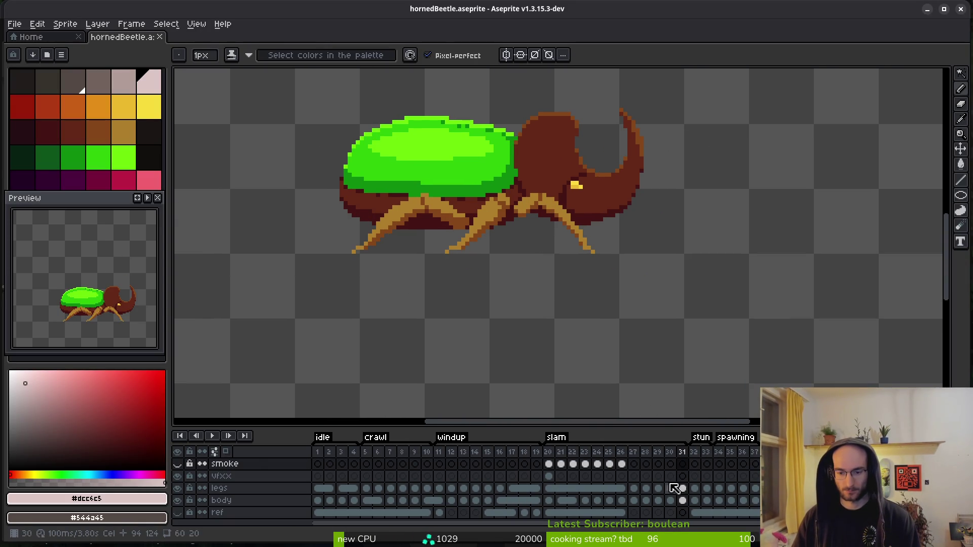
left_click(683, 501)
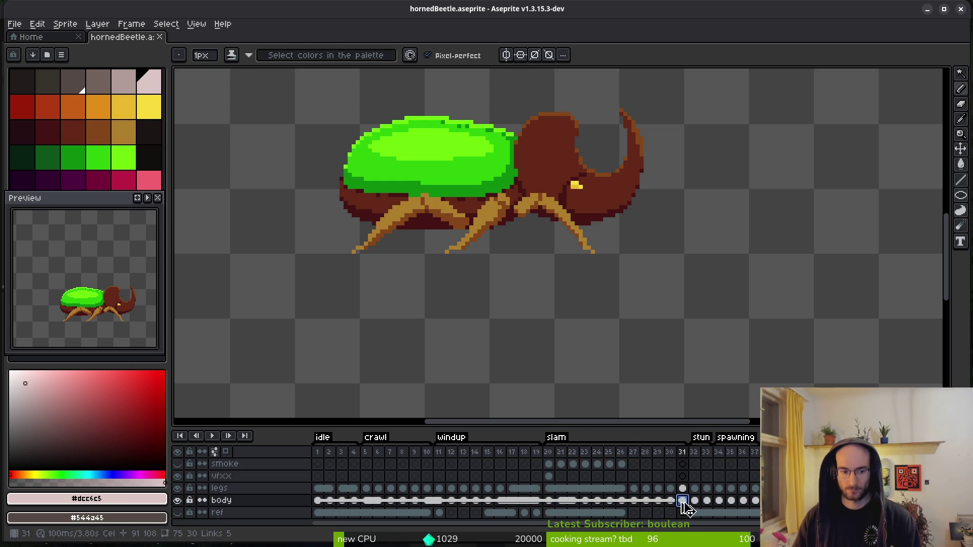
left_click(694, 501)
- Select the beetle body on frame 32, flip it horizontally and move it left and up
key("m")
scroll(570, 278, "down", 2)
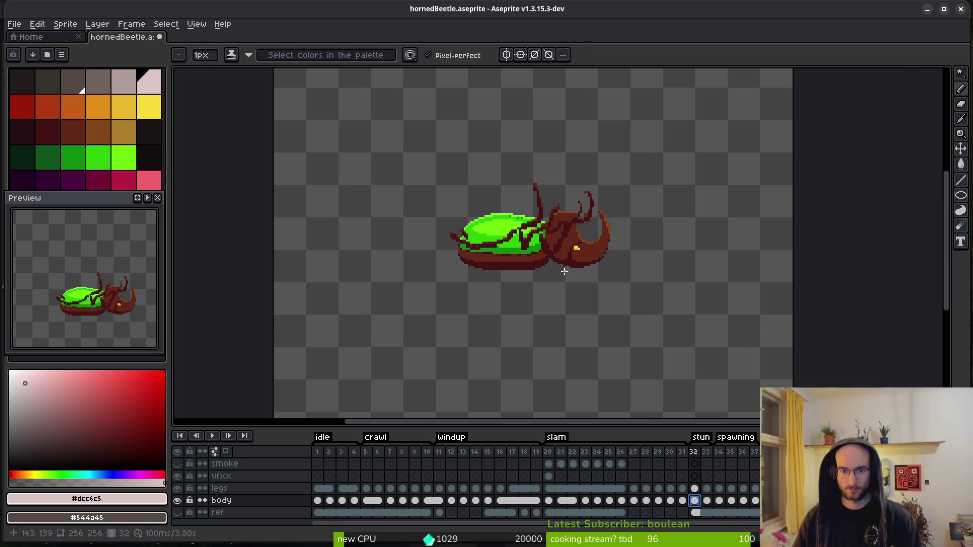
left_click_drag(429, 172, 722, 338)
key("Down")
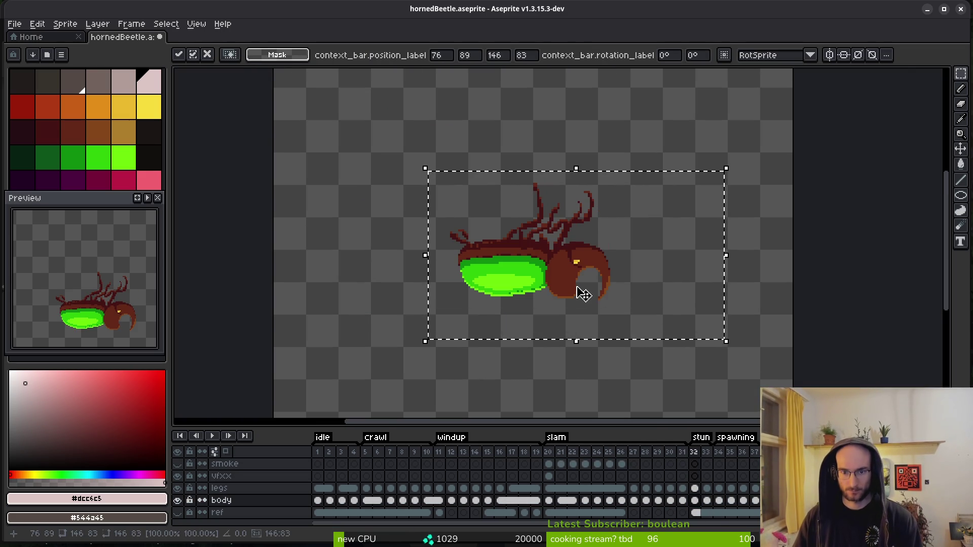
key("shift+h")
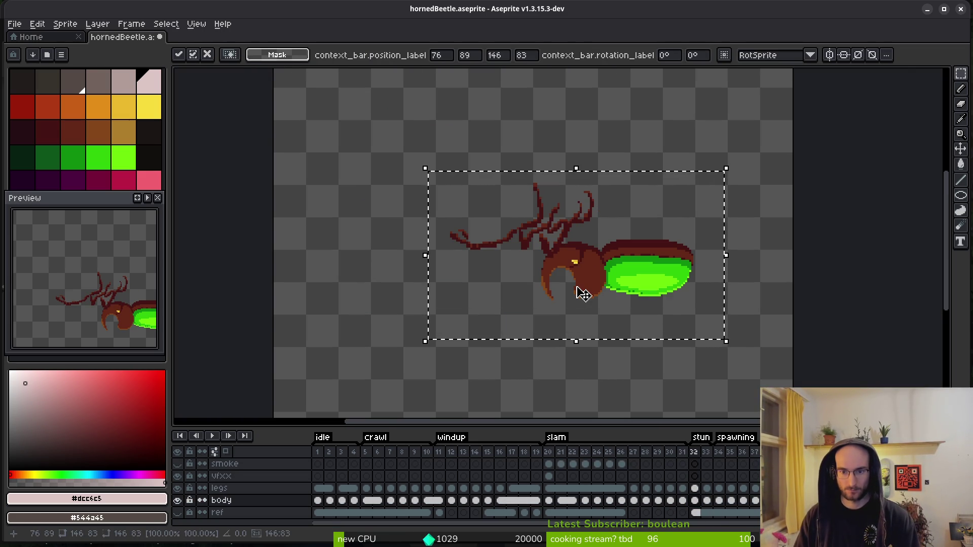
left_click_drag(647, 261, 537, 231)
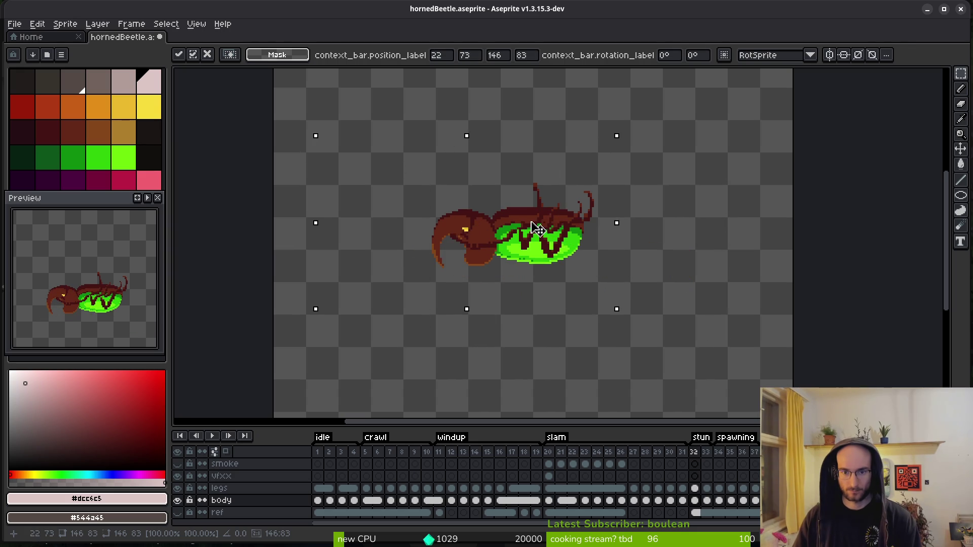
scroll(586, 242, "down", 4)
key("Return")
- Undo the flip and move, then compare frames 31 and 32 back and forth
scroll(606, 261, "up", 4)
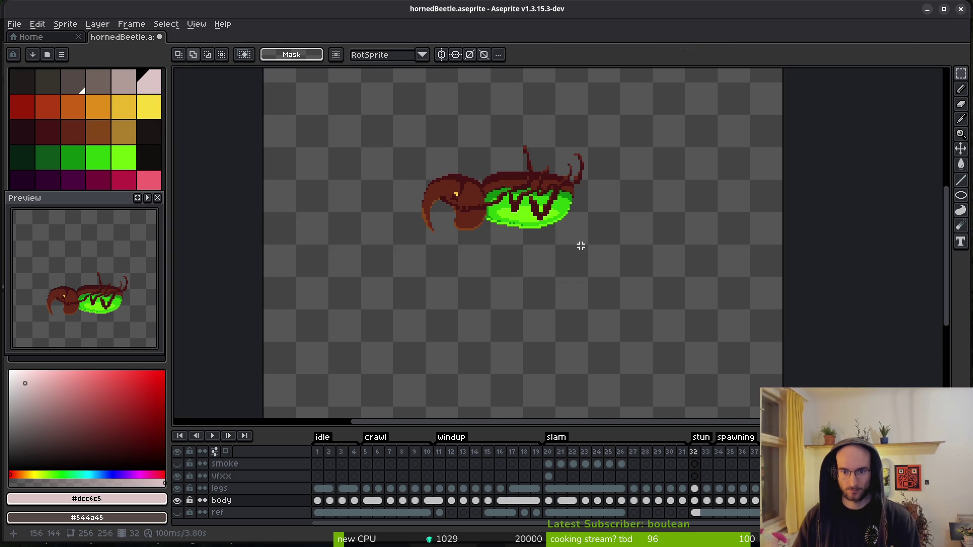
key("ctrl+z")
key("ctrl+z")
key("ctrl+z")
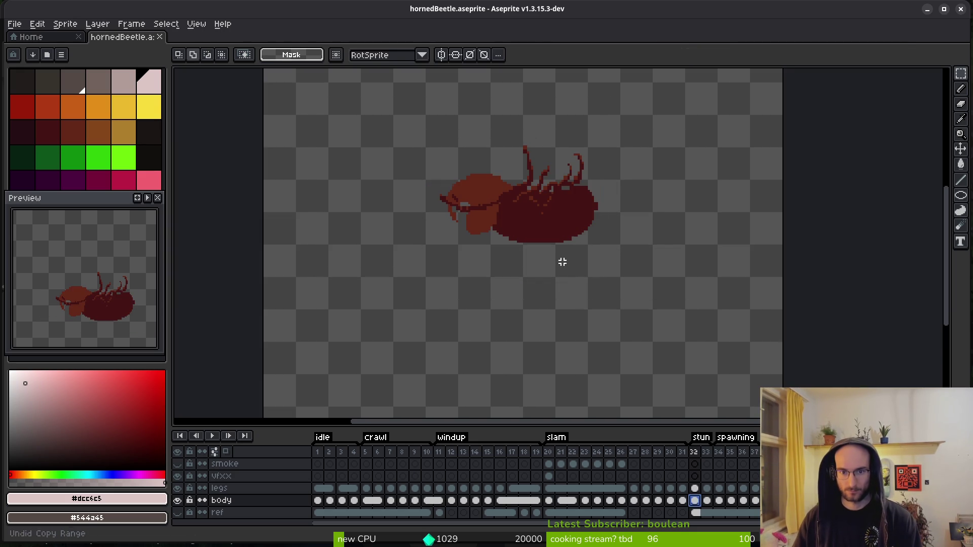
scroll(562, 259, "up", 2)
key("i")
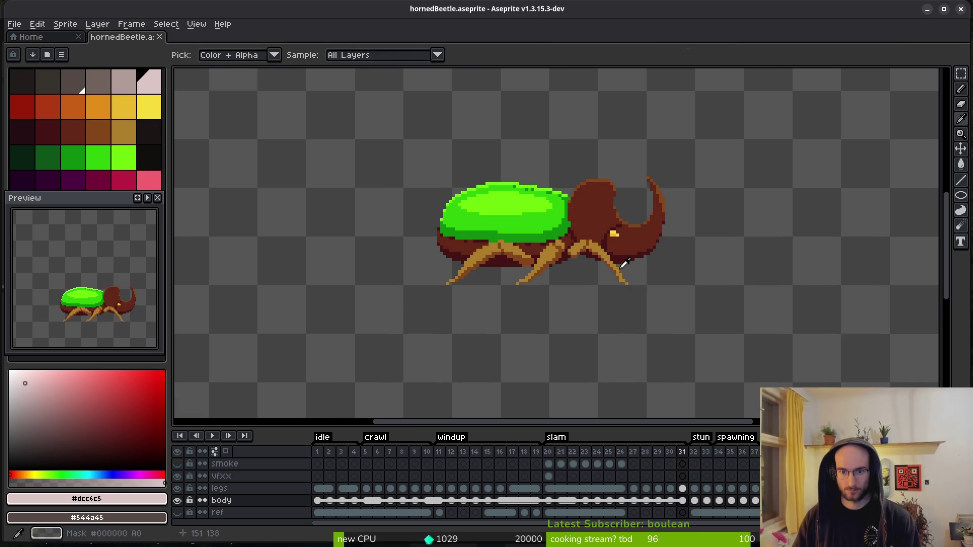
key("Left")
key("Right")
key("Left")
key("Right")
key("Left")
key("Right")
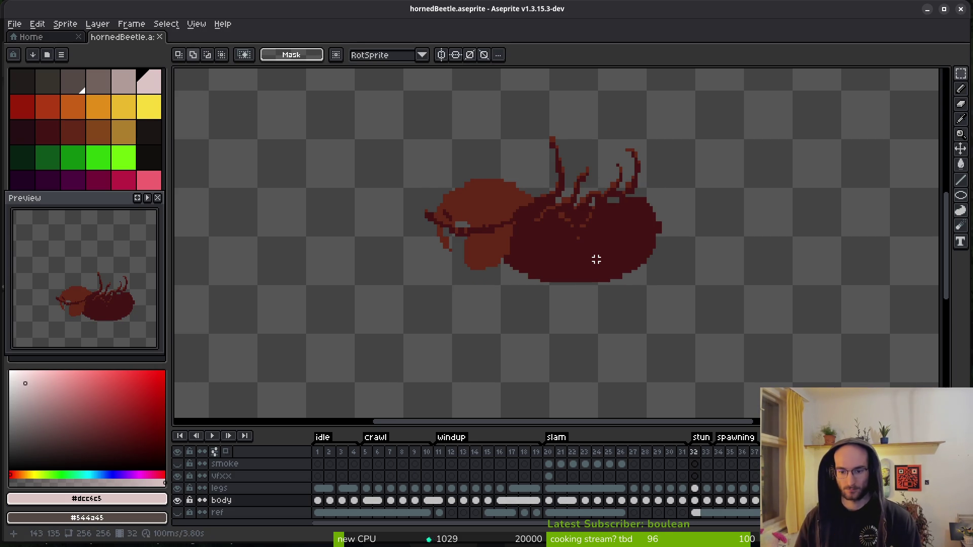
key("Right")
key("Left")
key("Left")
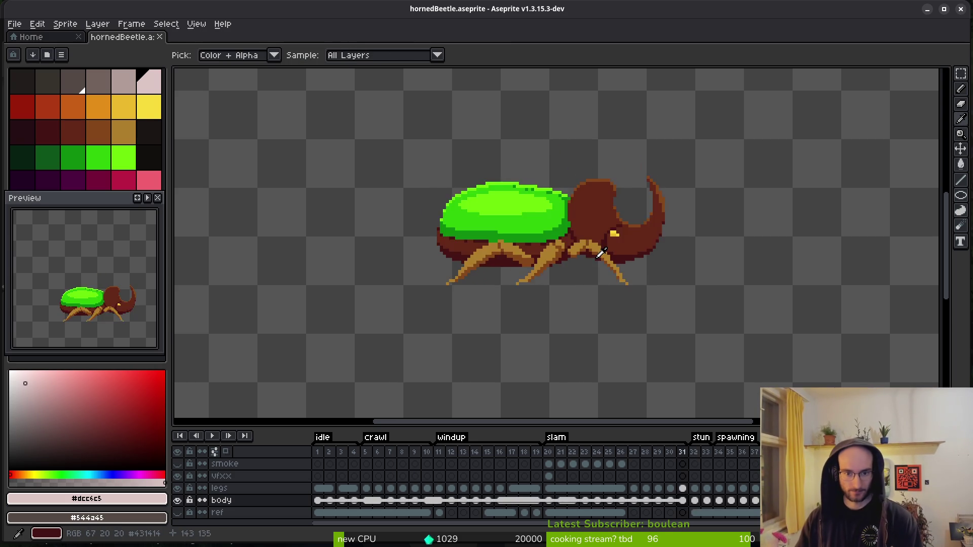
key("Right")
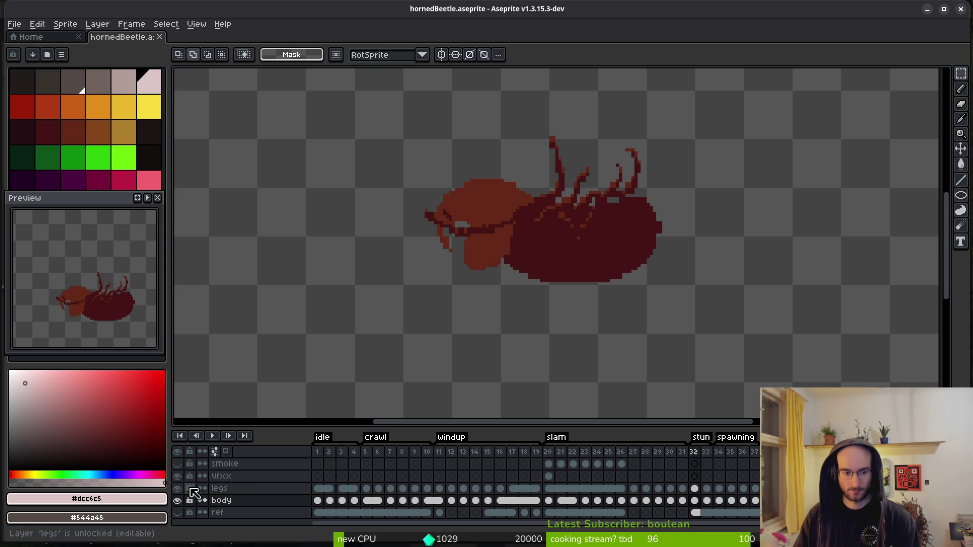
key("Right")
key("Left")
key("Left")
key("Right")
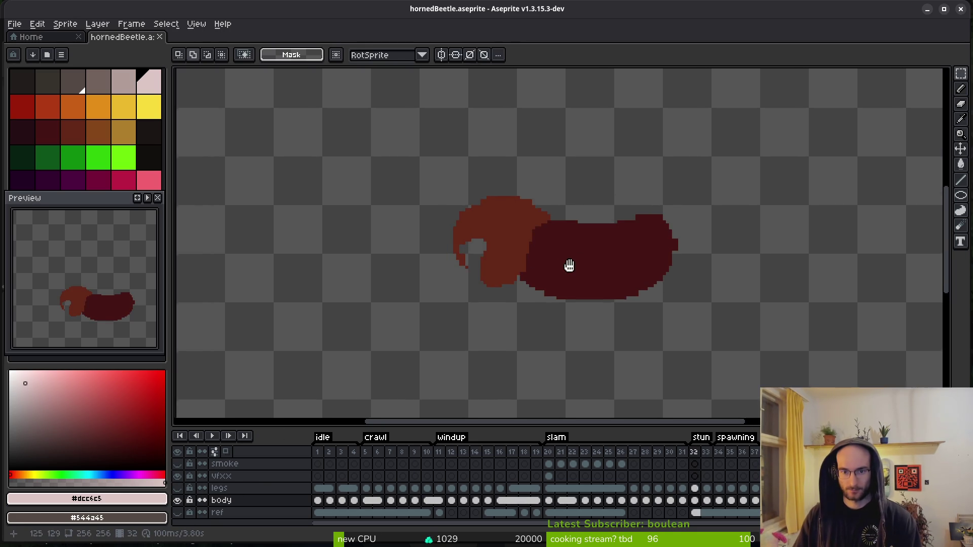
- Zoom into the horn and place a Pencil pixel beside its inner tip
scroll(563, 261, "up", 4)
key("e")
scroll(439, 249, "up", 2)
key("b")
left_click(430, 288)
- Recolour the stray horn-tip pixel brown and clean up the horn's inner edge pixels
left_click(463, 304, "alt")
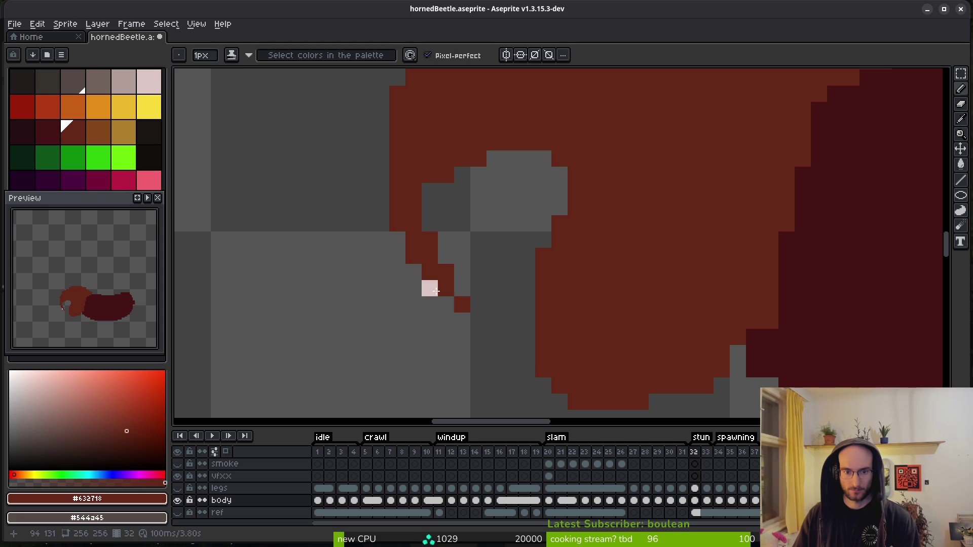
left_click(445, 305)
key("e")
mouse_move(462, 304)
left_mouse_down()
mouse_move(446, 272)
mouse_move(462, 288)
left_mouse_up()
key("b")
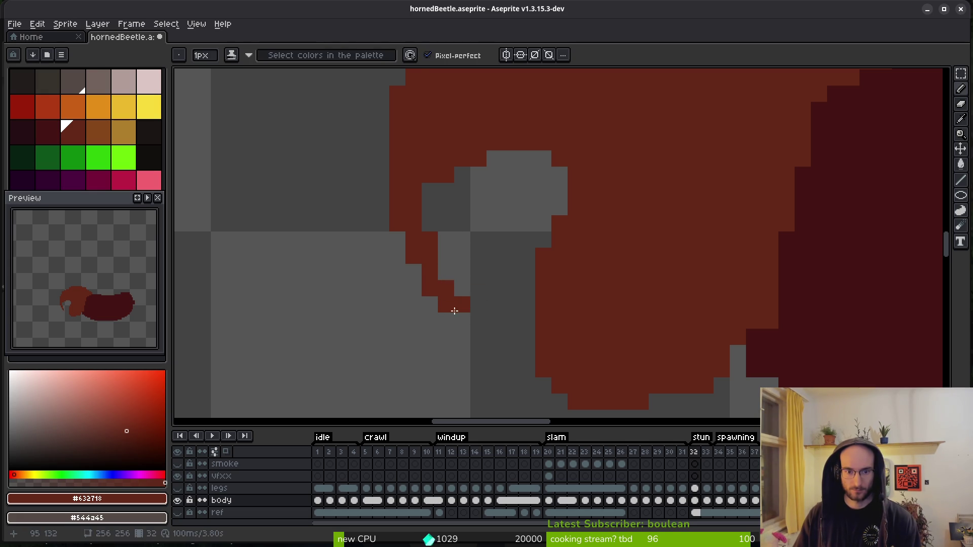
left_click(450, 276)
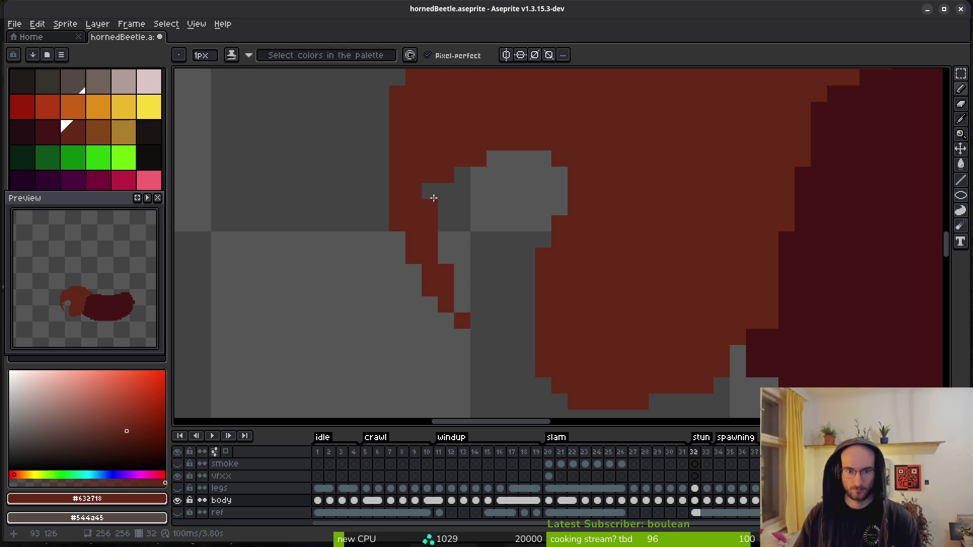
- Erase a stray horn-edge pixel and draw a short brown line up the horn outline
key("e")
left_click(446, 175)
key("b")
left_click_drag(428, 202, 447, 280)
left_click(407, 255)
mouse_move(406, 255)
left_mouse_down()
mouse_move(404, 189)
mouse_move(428, 124)
left_mouse_up()
- Add brown pixels along the horn's upper-left edge to extend its outline
scroll(497, 276, "up", 5)
left_click(436, 231)
left_click(502, 197)
left_click(518, 197)
scroll(606, 232, "down", 2)
scroll(508, 215, "up", 2)
left_click(501, 203)
left_click(532, 192)
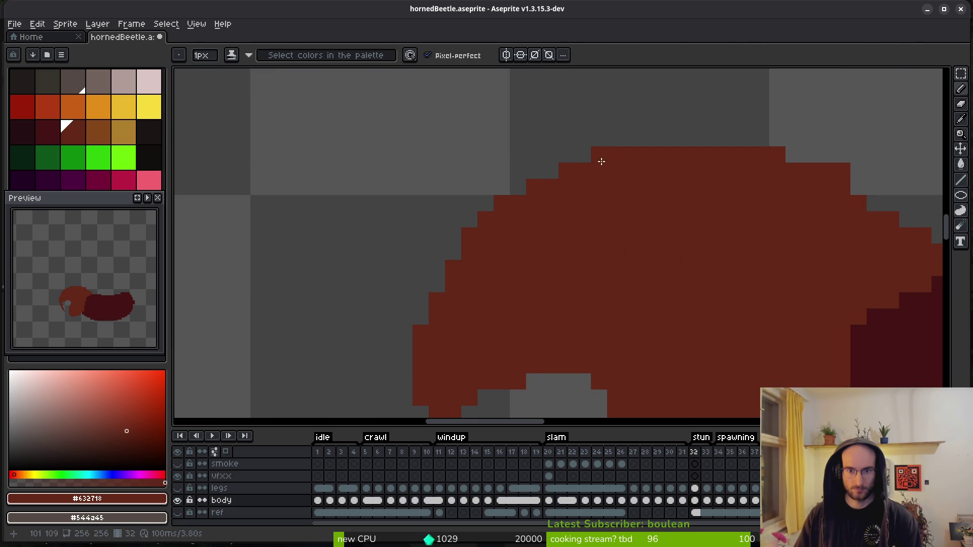
scroll(601, 161, "down", 4)
scroll(591, 276, "up", 4)
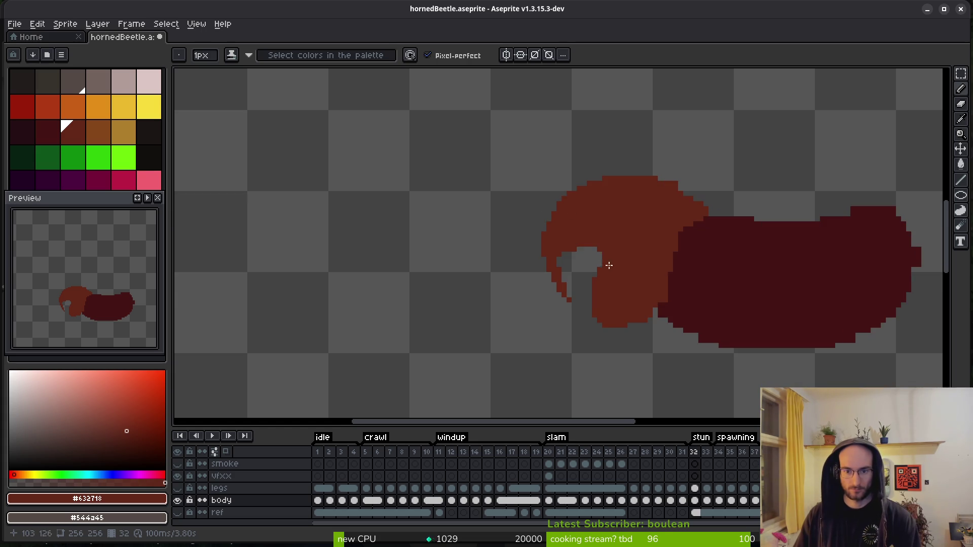
- Clear the lone pixel at the horn's lower tip and fill a gap in the outline
key("e")
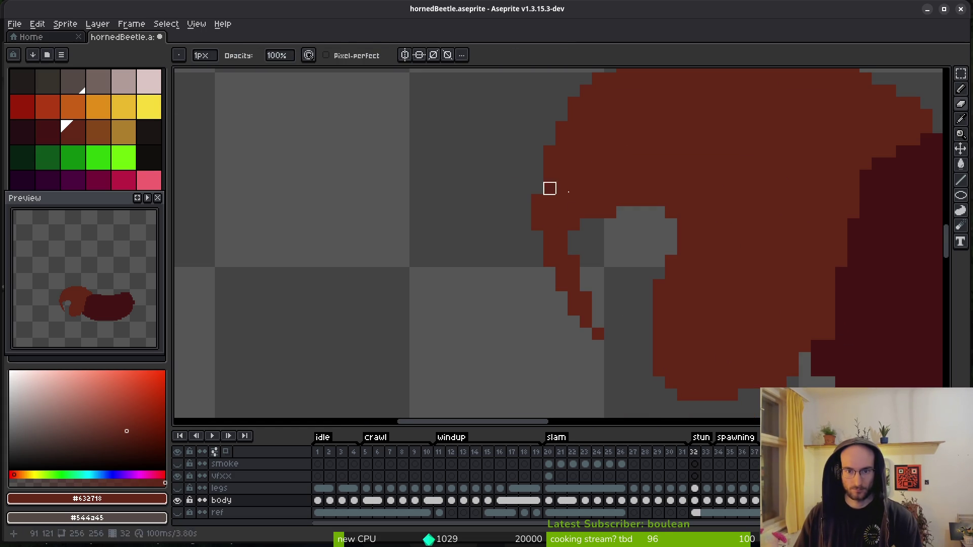
key("b")
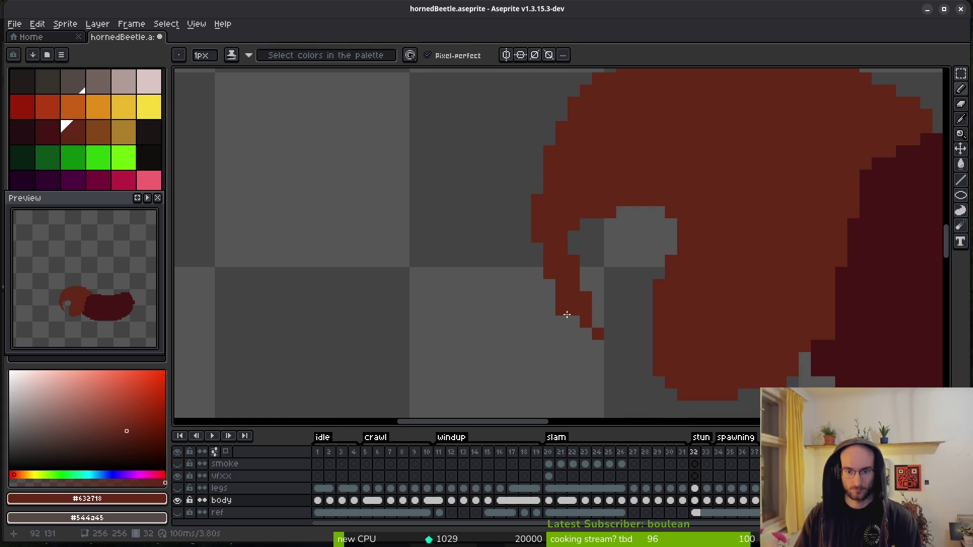
left_click(597, 334)
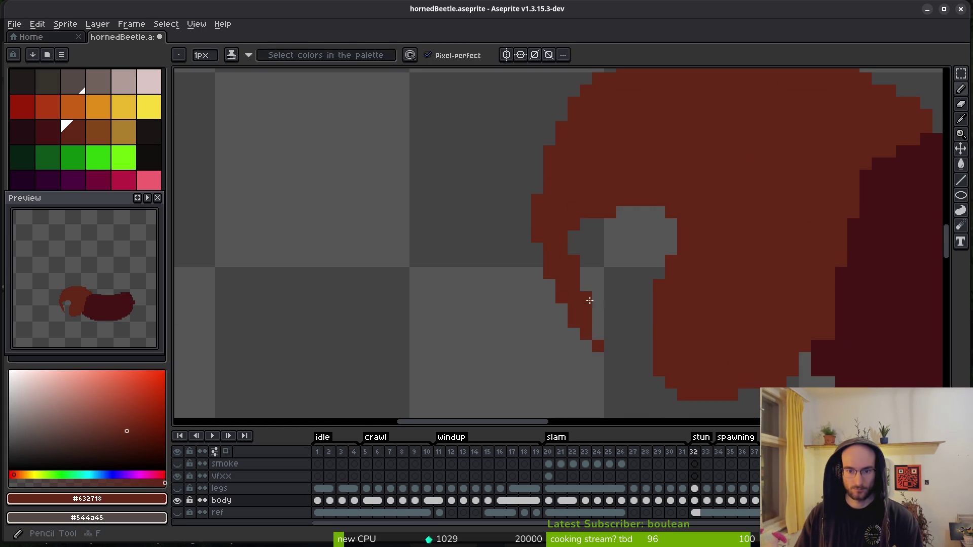
scroll(616, 220, "down", 5)
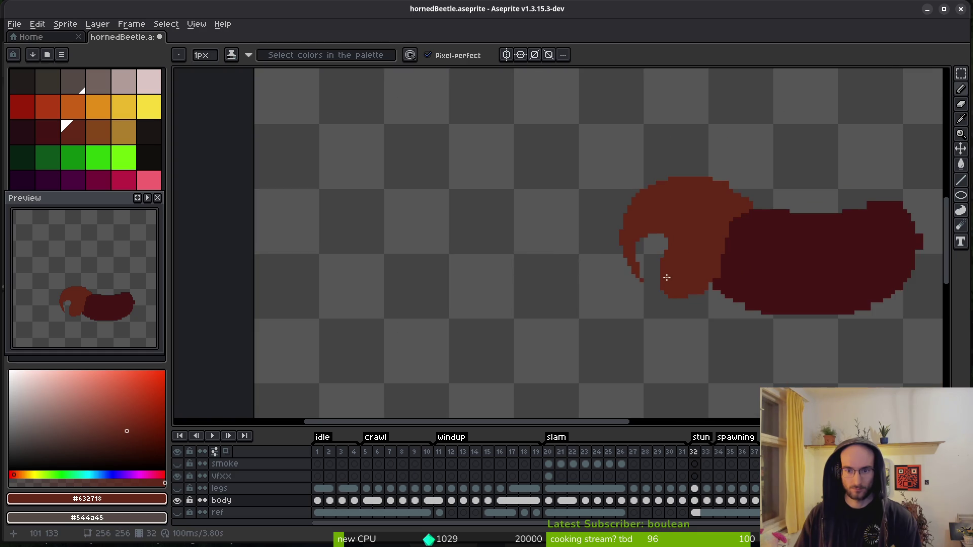
scroll(618, 250, "up", 5)
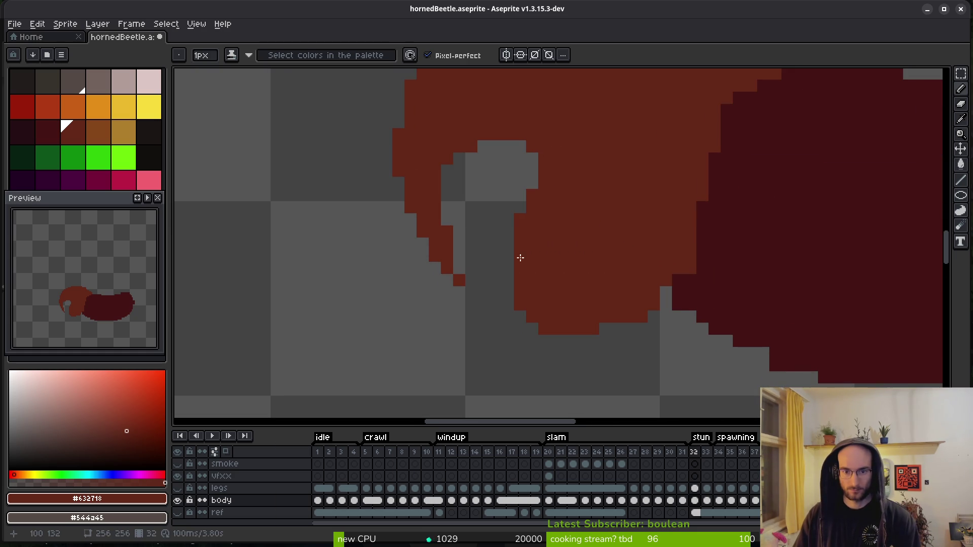
left_click(520, 316)
scroll(610, 261, "down", 5)
scroll(641, 252, "up", 5)
- Fill the grey notches along the horn's edge with the horn's brown colour
left_click(674, 322, "alt")
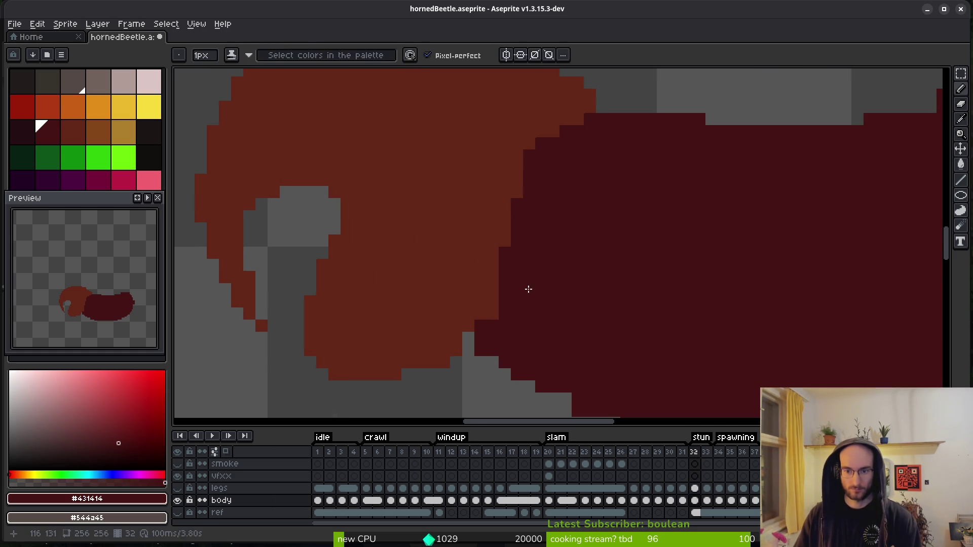
key("e")
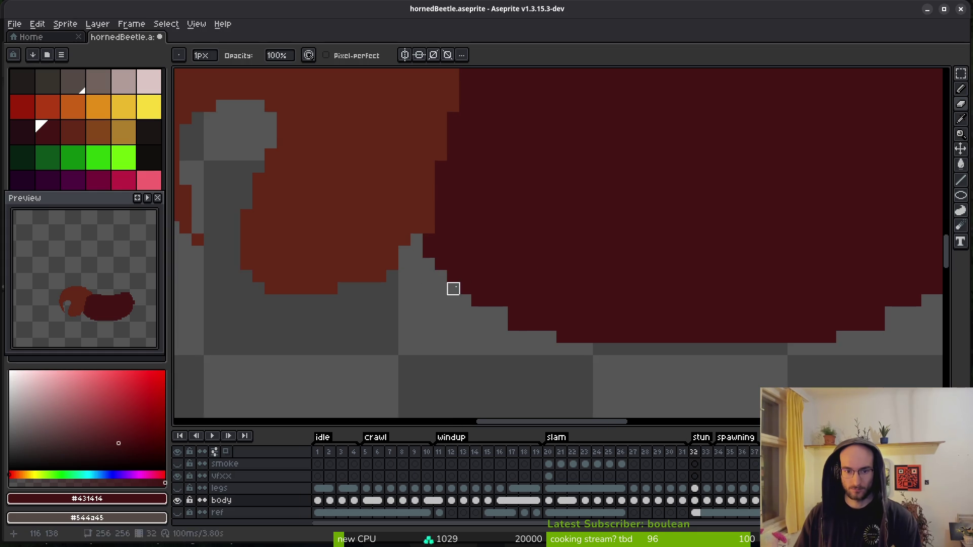
scroll(610, 313, "down", 4)
scroll(630, 274, "up", 6)
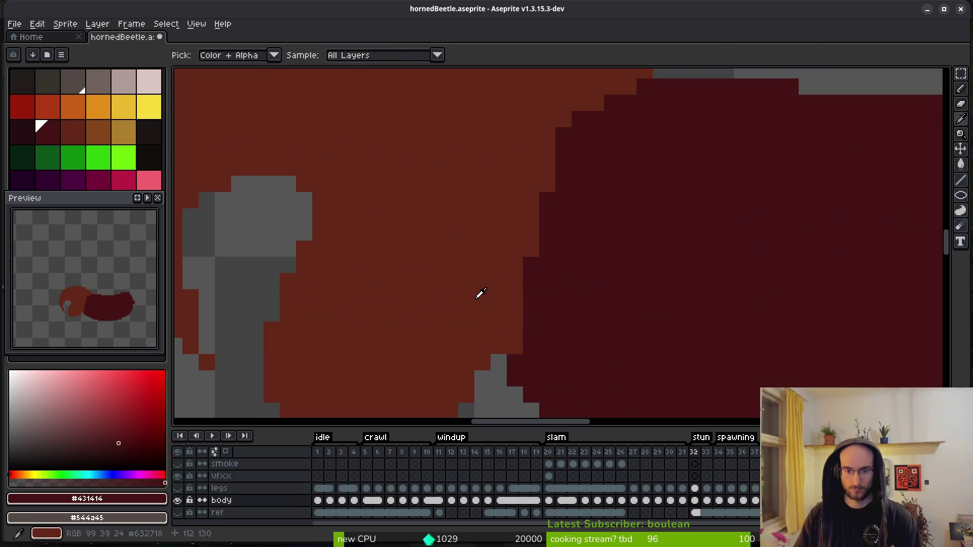
left_click(487, 294, "alt")
key("b")
left_click_drag(581, 216, 482, 277)
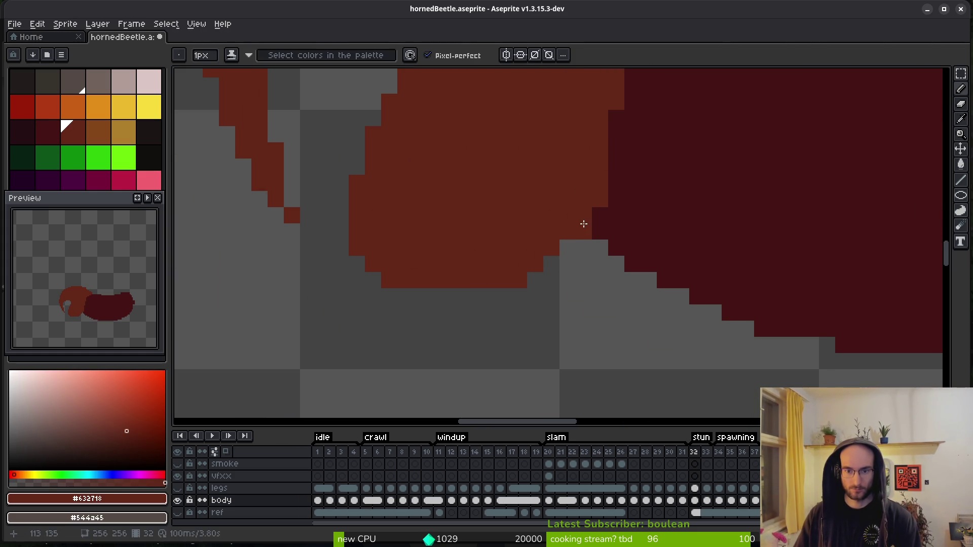
scroll(654, 205, "down", 5)
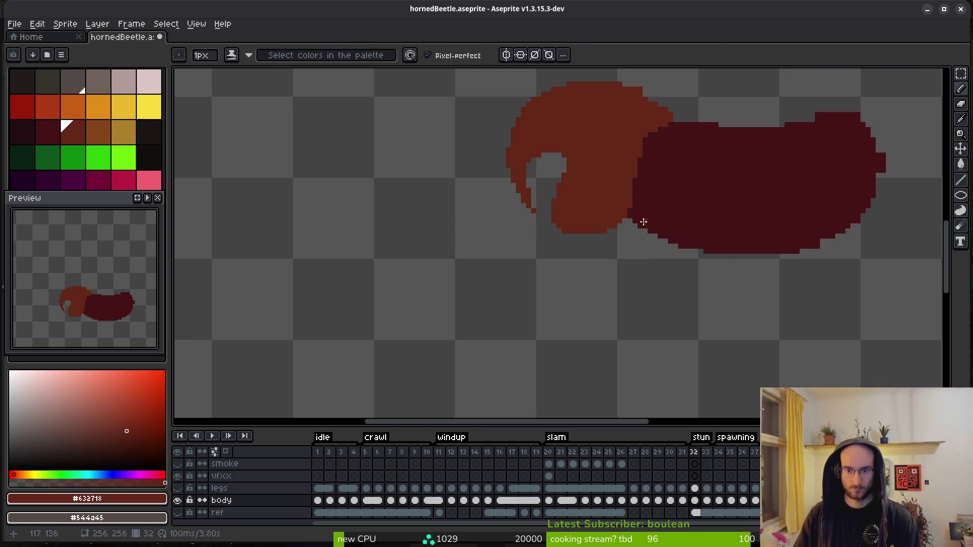
key("alt")
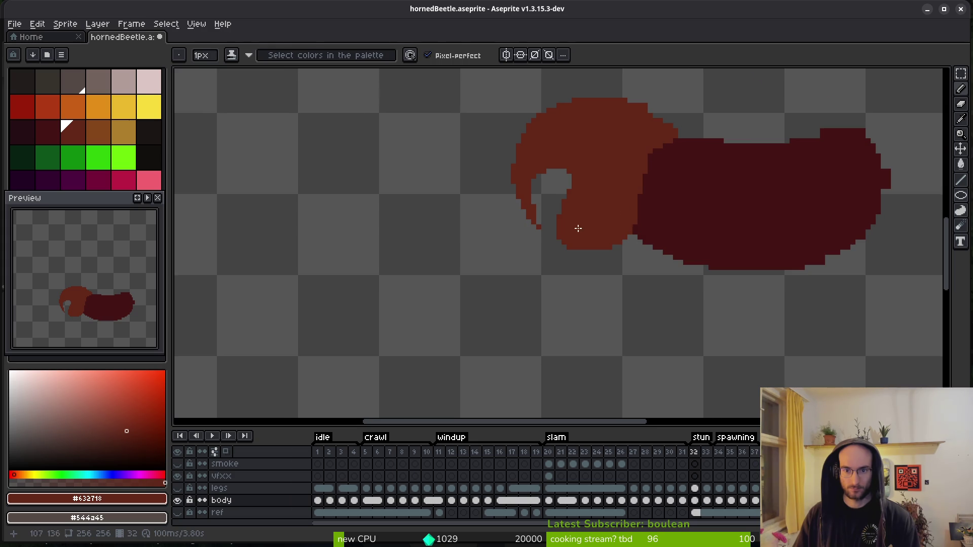
scroll(592, 234, "up", 3)
- Trim pixels off the horn's inner edge and inner curve with the eraser
key("e")
mouse_move(601, 161)
left_mouse_down()
mouse_move(577, 232)
mouse_move(588, 233)
mouse_move(589, 296)
mouse_move(602, 223)
left_mouse_up()
scroll(691, 289, "down", 3)
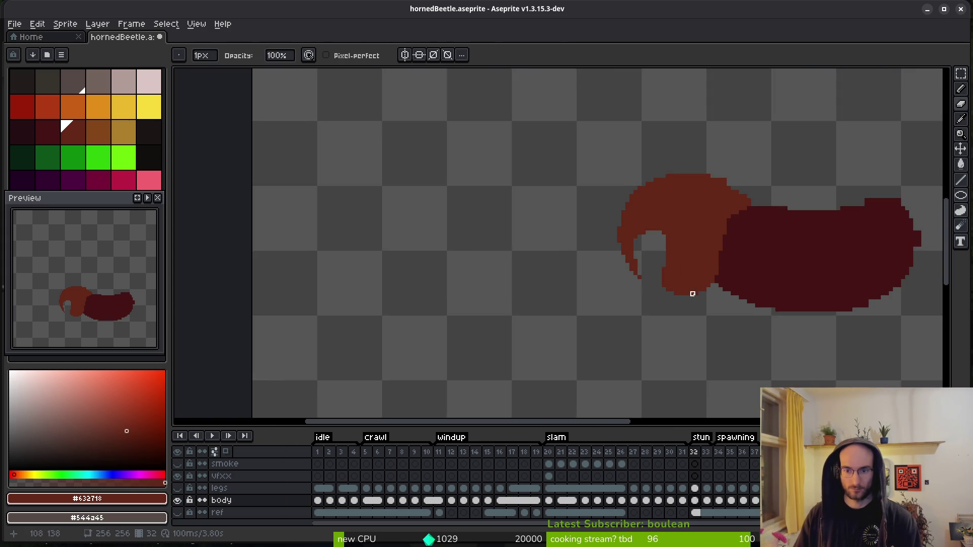
scroll(655, 221, "up", 3)
left_click_drag(643, 184, 642, 208)
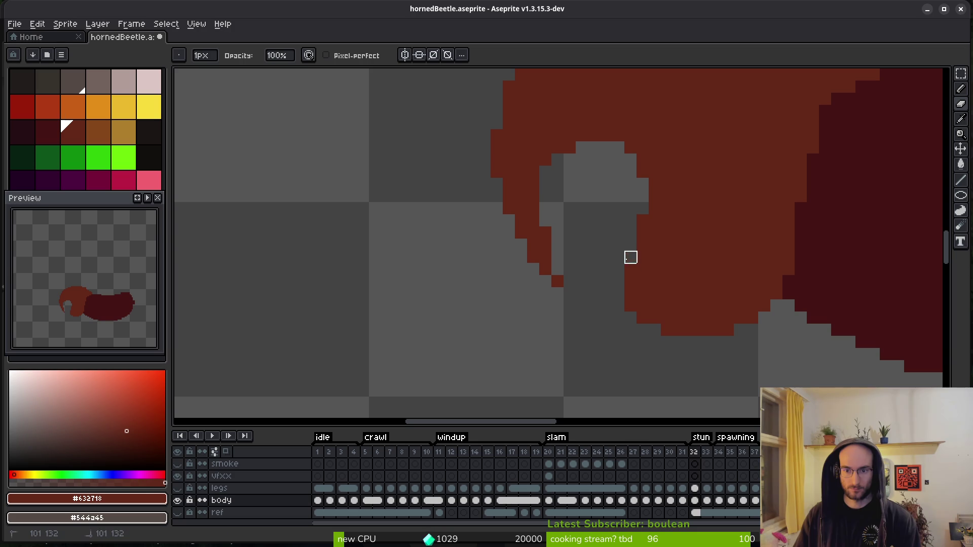
scroll(702, 245, "down", 2)
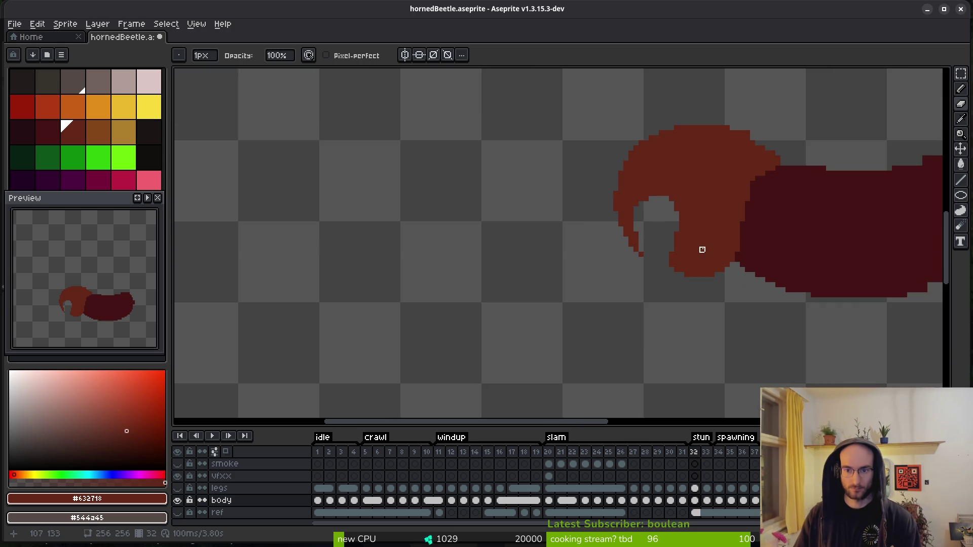
scroll(686, 245, "up", 1)
scroll(750, 248, "down", 1)
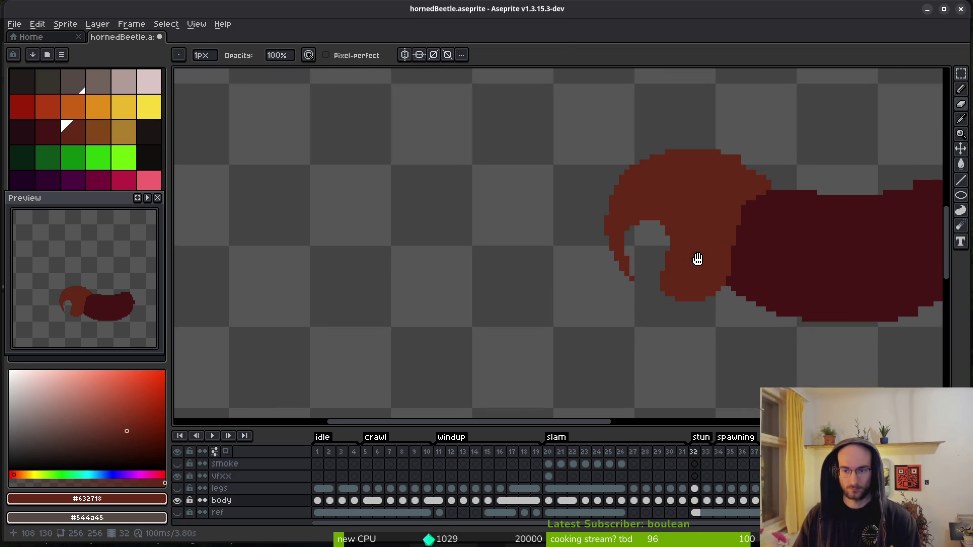
- Recolour a pixel at the horn/body seam and add brown pixels along the horn edge
key("f")
left_click_drag(697, 258, 658, 225)
scroll(657, 224, "up", 1)
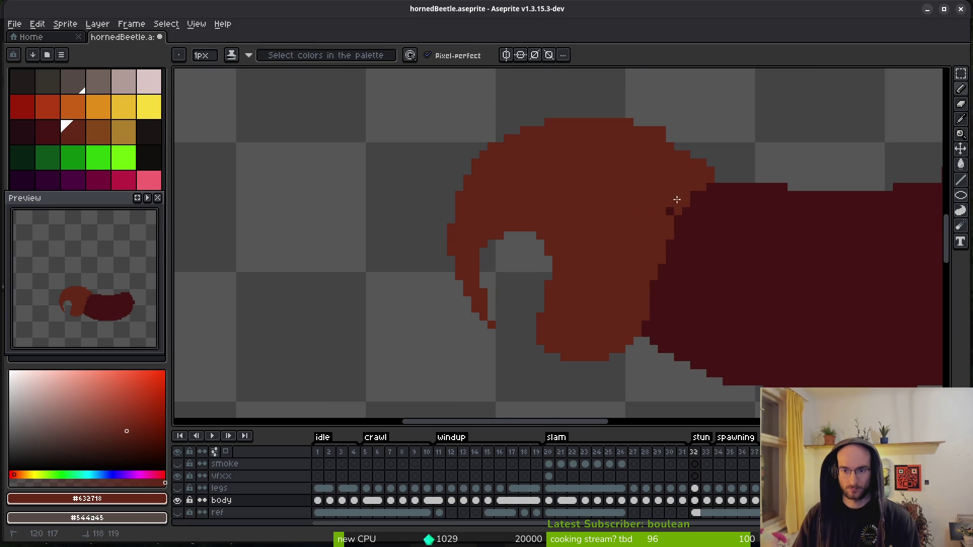
left_click(692, 199)
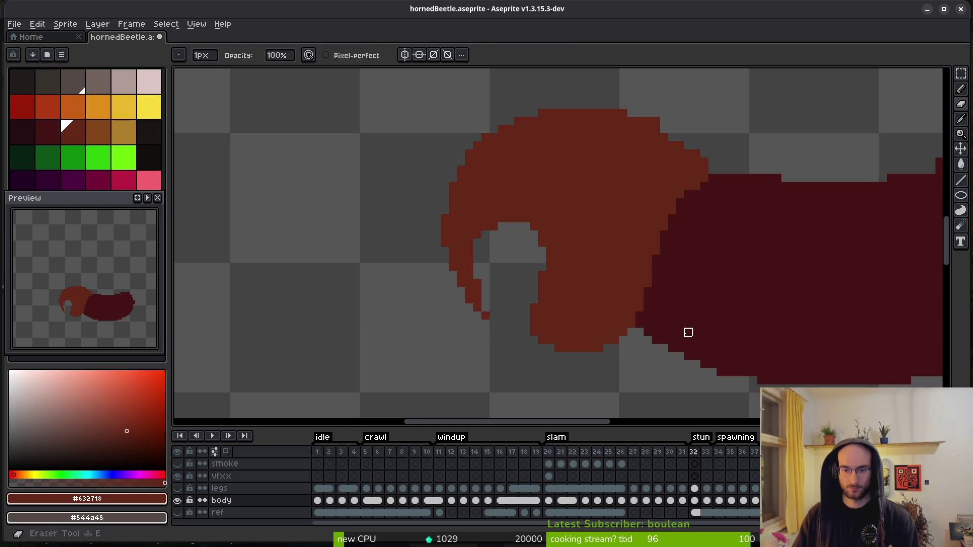
scroll(602, 221, "up", 3)
left_click(542, 274)
left_click(574, 225)
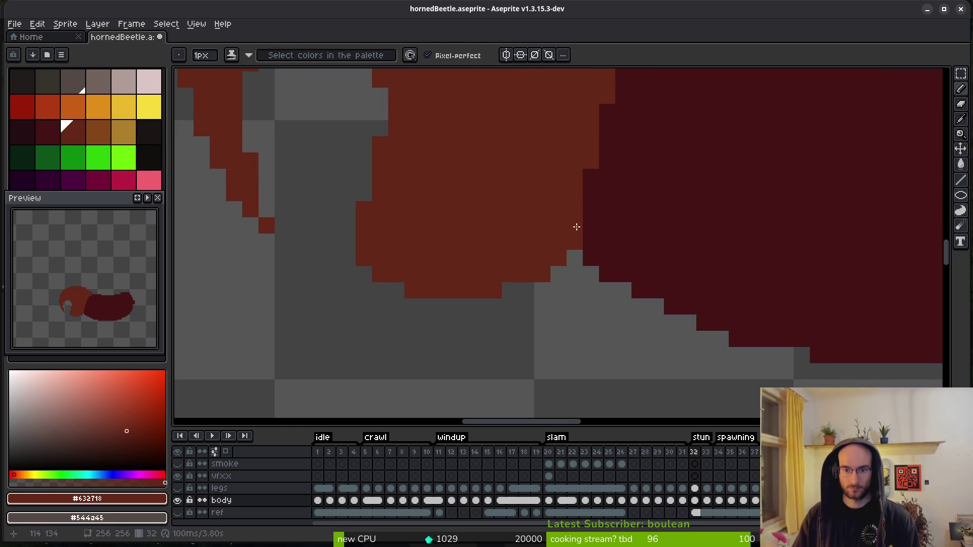
- Test a body-coloured seam pixel, undo it, and add a brown pixel at the horn's lower edge
left_click(610, 241, "alt")
left_click(575, 242)
key("ctrl+z")
left_click(539, 257, "alt")
left_click(513, 284)
scroll(525, 277, "down", 3)
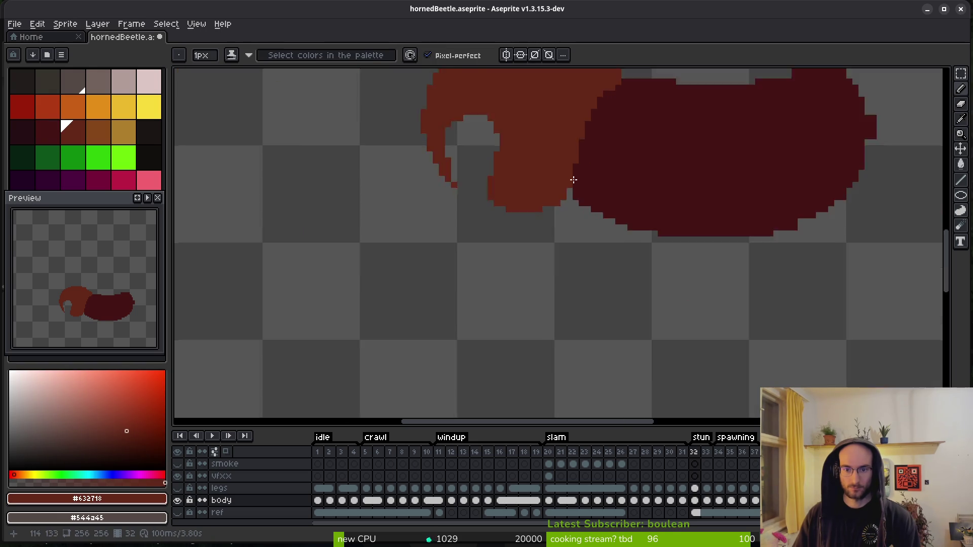
scroll(554, 212, "up", 3)
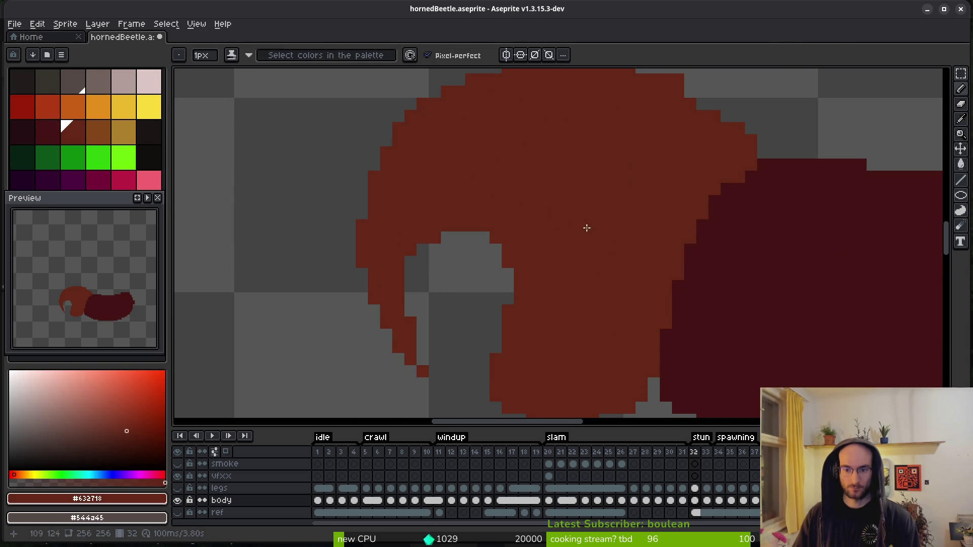
- Try filling the dark body with horn red using the Paint Bucket, then undo it
left_click_drag(648, 146, 576, 303)
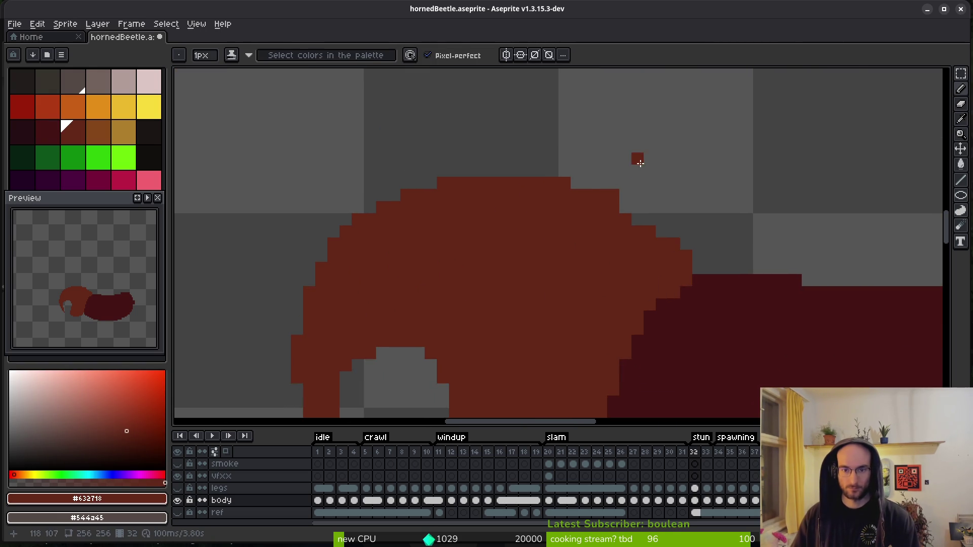
scroll(640, 163, "up", 3)
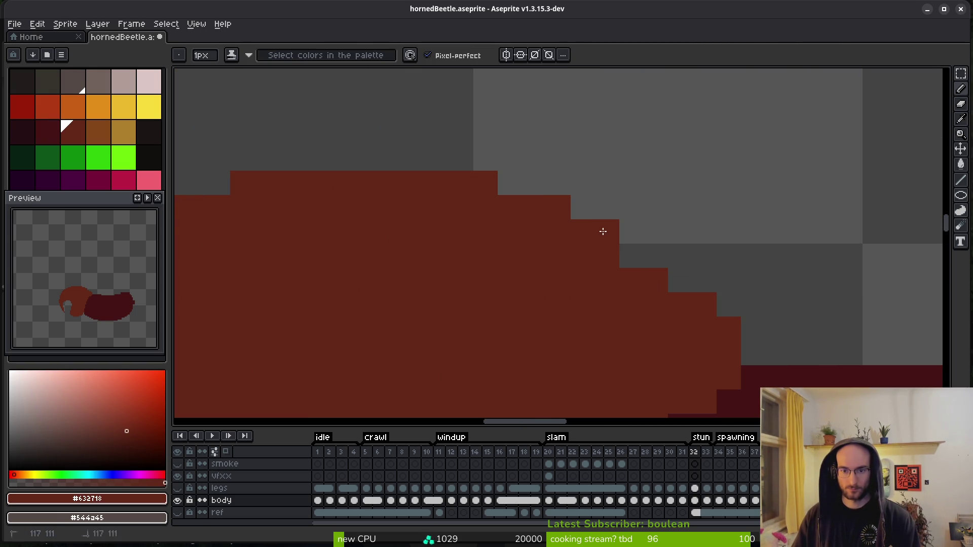
scroll(753, 304, "down", 6)
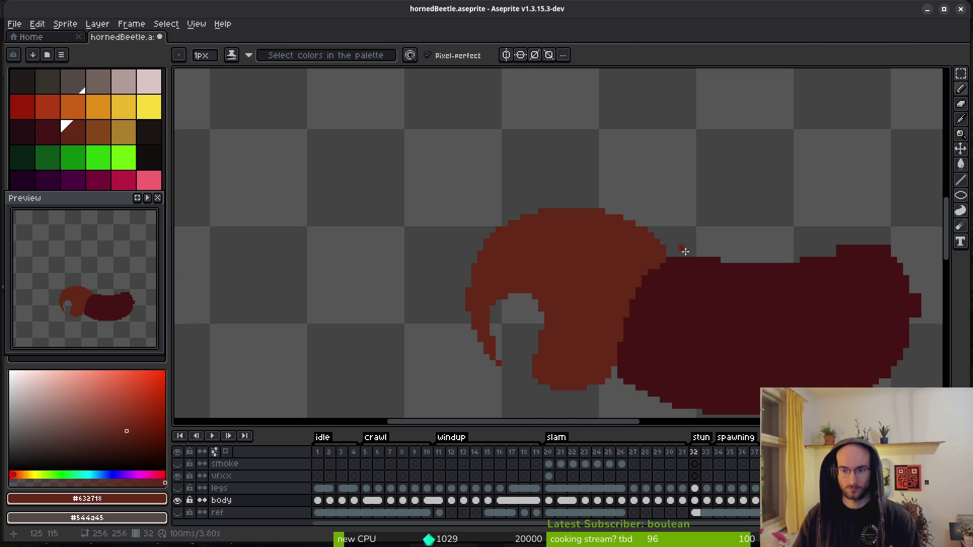
scroll(687, 286, "down", 1)
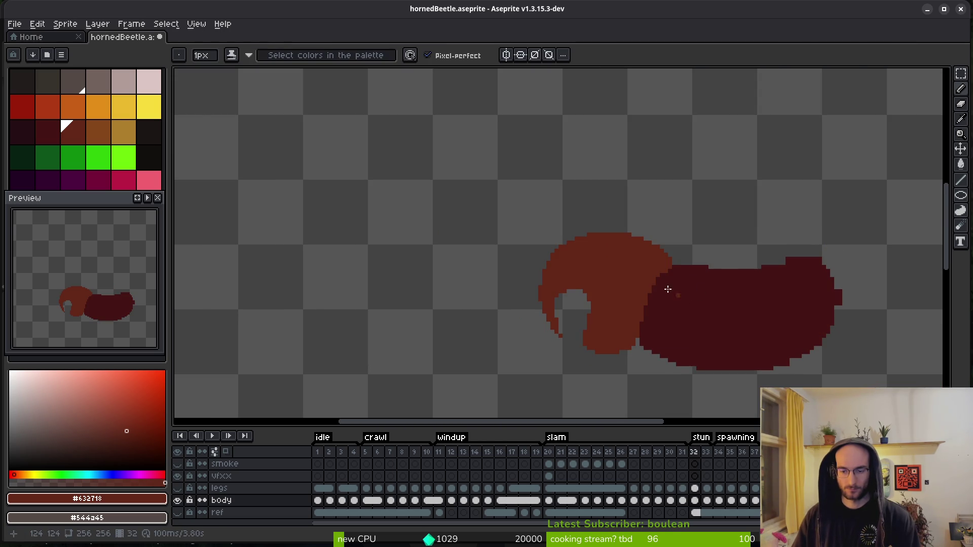
left_click_drag(677, 291, 632, 227)
scroll(632, 227, "up", 3)
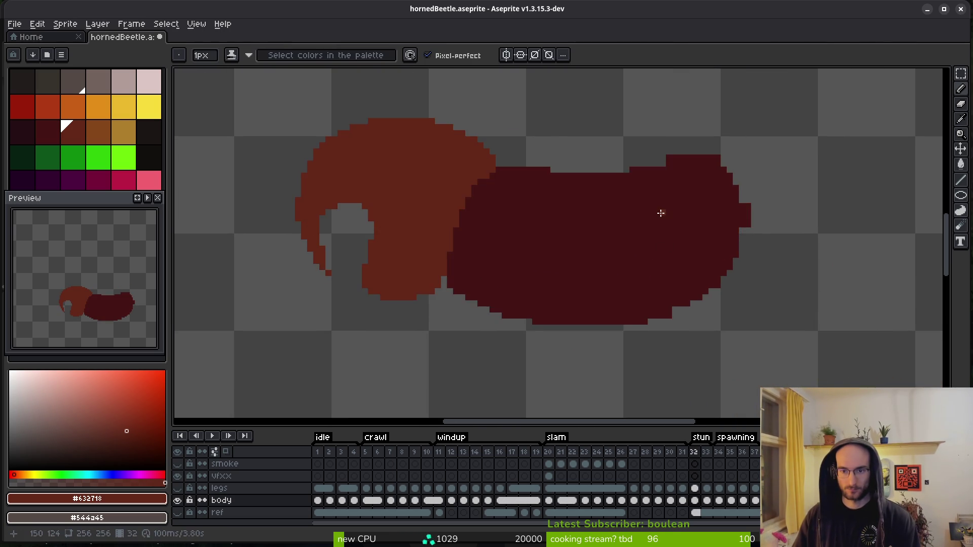
key("g")
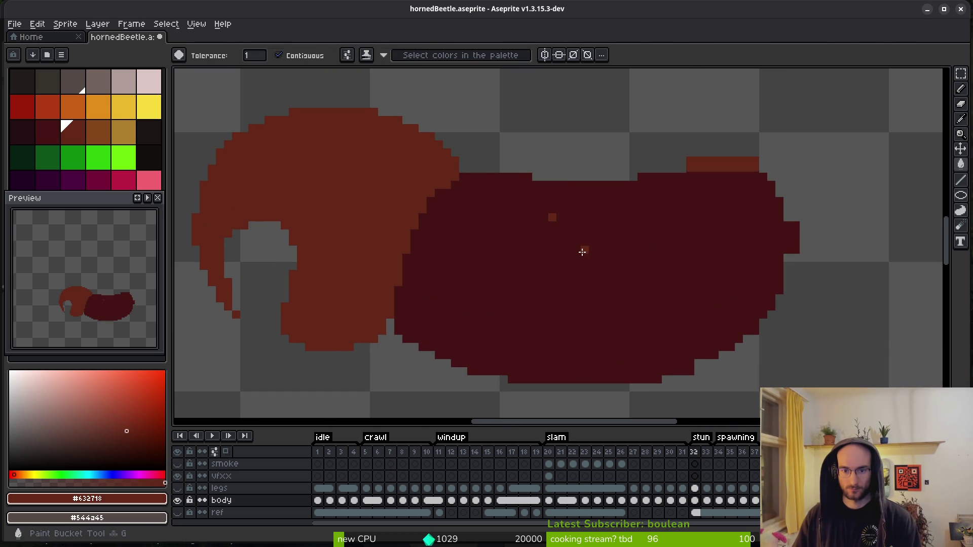
left_click(582, 249)
key("ctrl+z")
key("b")
- Compare frames 31 and 32, then draw a stepped red line along the horn/body border
scroll(459, 208, "up", 1)
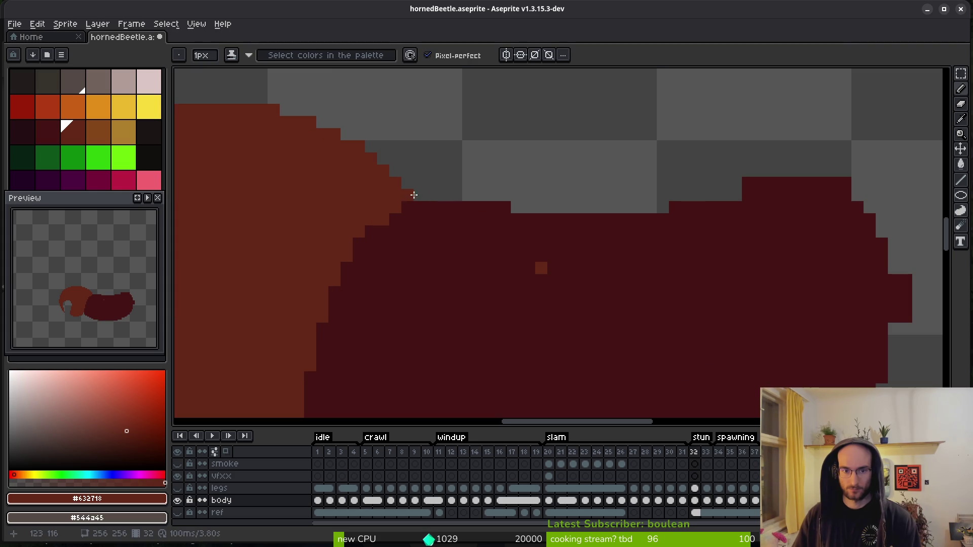
scroll(517, 184, "down", 2)
scroll(446, 209, "down", 1)
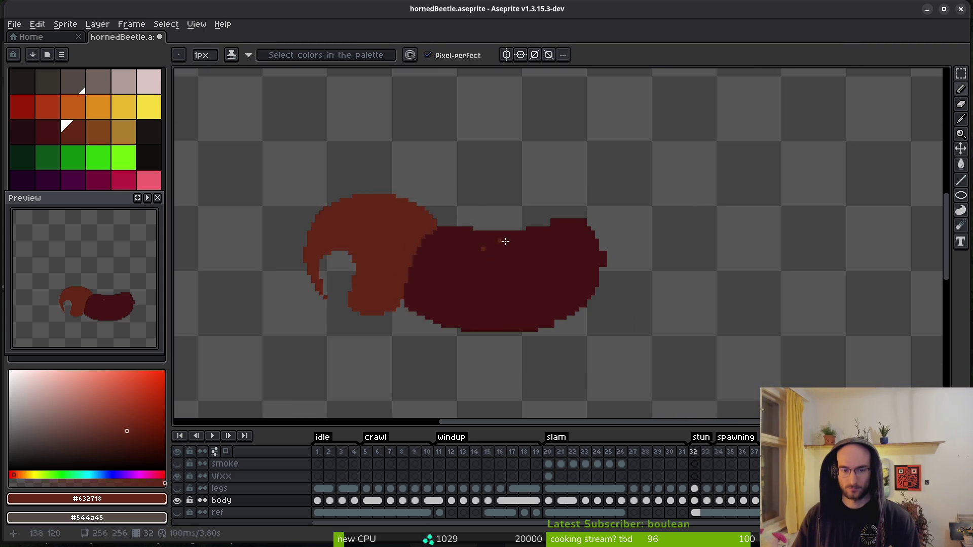
key("Left")
key("Right")
scroll(506, 228, "up", 1)
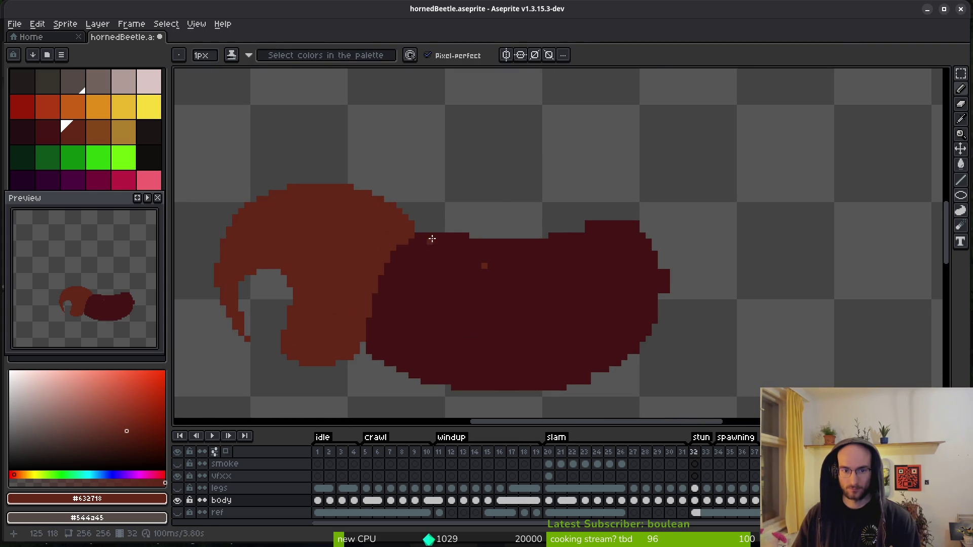
key("Left")
key("Right")
scroll(607, 228, "up", 1)
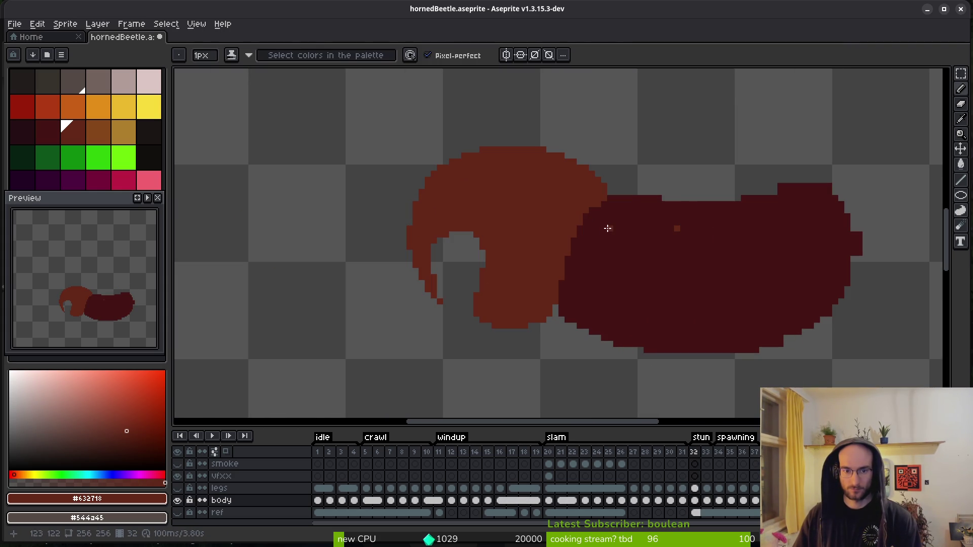
left_click_drag(600, 199, 561, 290)
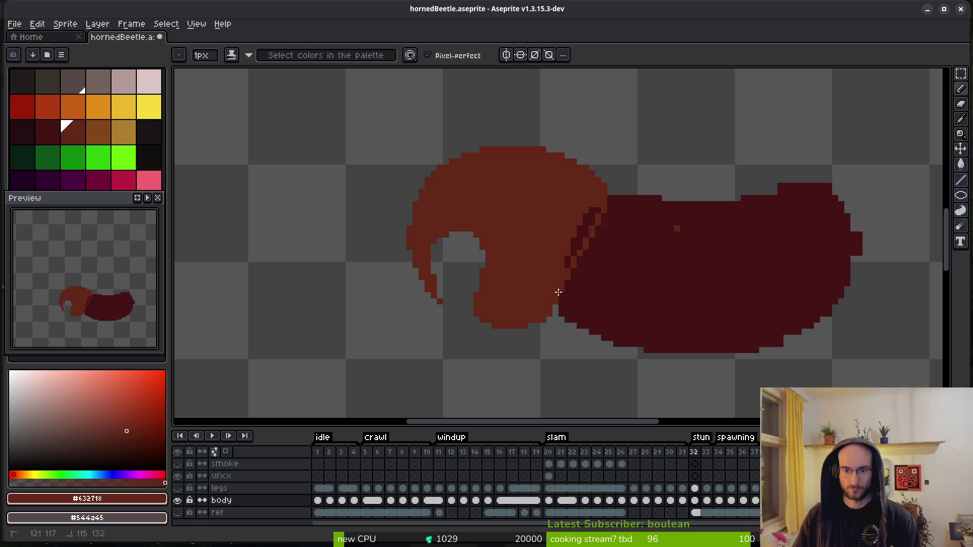
- Redraw the stepped horn-red border and erase red pixels to widen the gap under the horn
left_click_drag(590, 210, 562, 289)
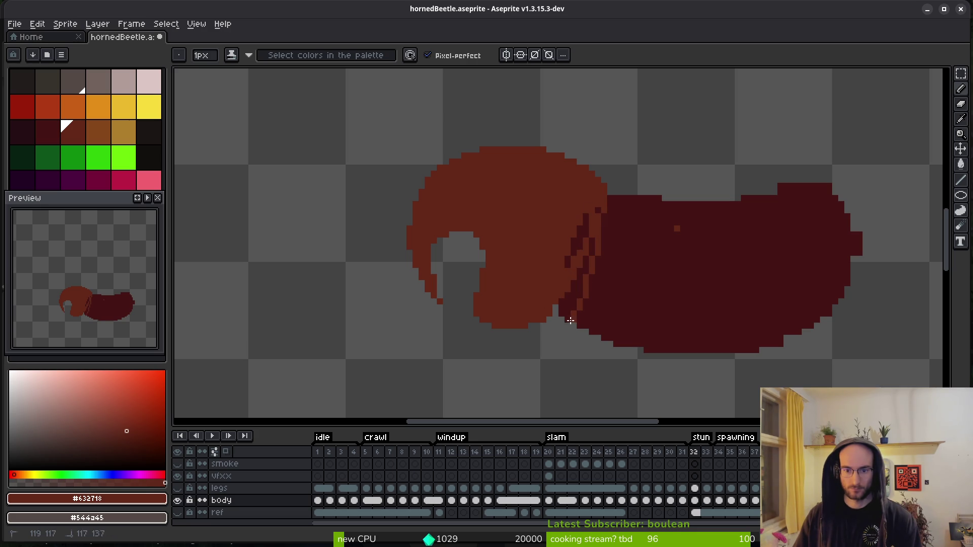
mouse_move(592, 237)
left_mouse_down()
mouse_move(569, 304)
mouse_move(577, 226)
left_mouse_up()
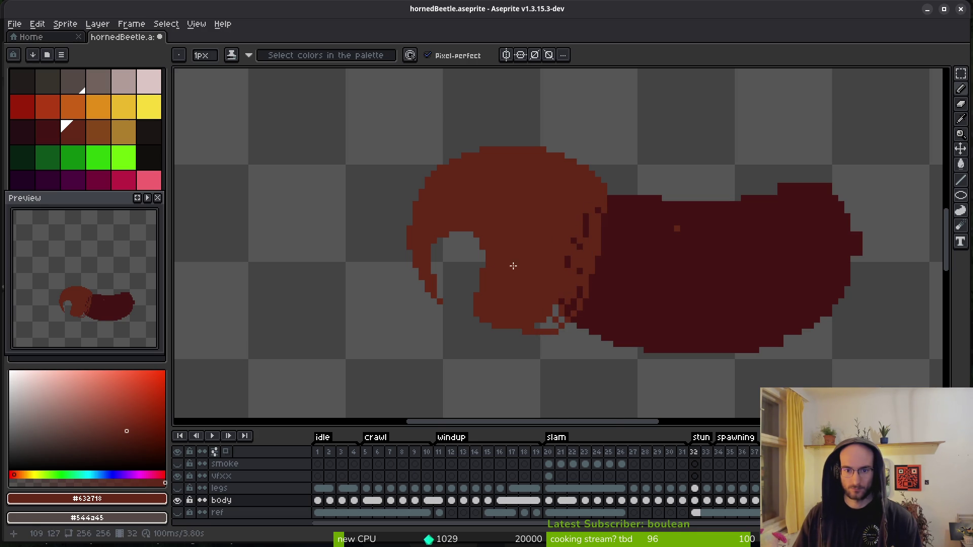
scroll(490, 254, "up", 1)
key("e")
mouse_move(453, 218)
left_mouse_down()
mouse_move(488, 302)
mouse_move(476, 399)
mouse_move(476, 278)
mouse_move(489, 291)
left_mouse_up()
left_click_drag(526, 328, 498, 208)
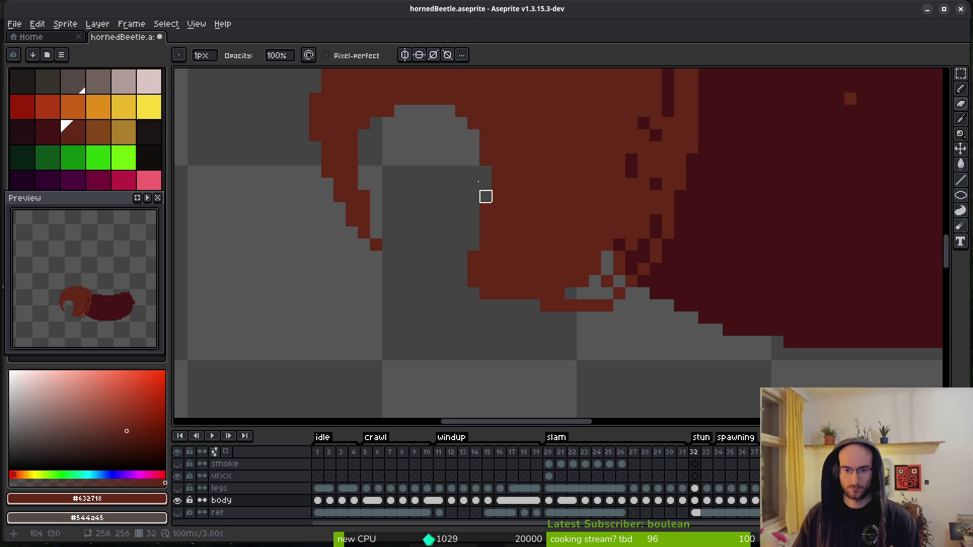
left_click_drag(487, 135, 486, 197)
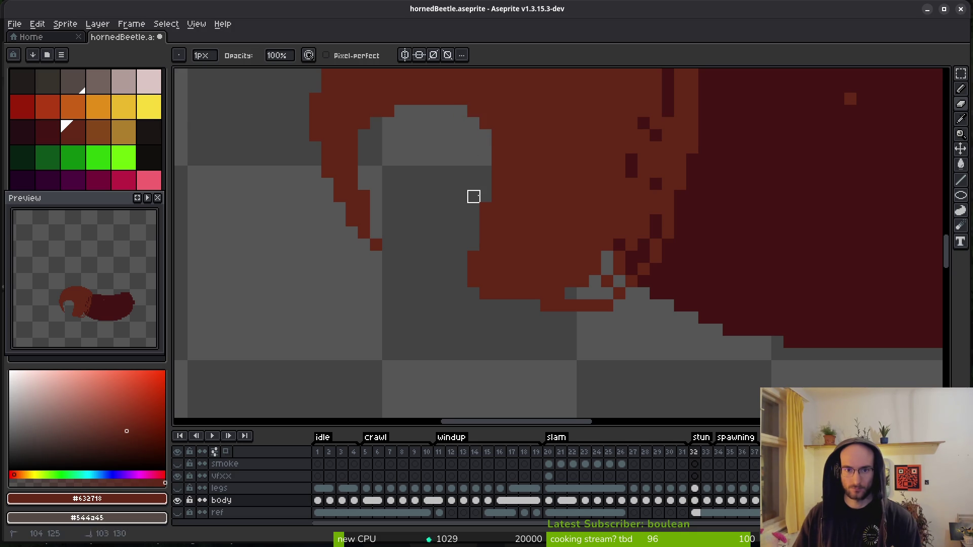
- Tidy the gap's edges and erase red pixels along the horn's bottom edge
key("f")
left_click(484, 135)
key("e")
left_click(482, 209)
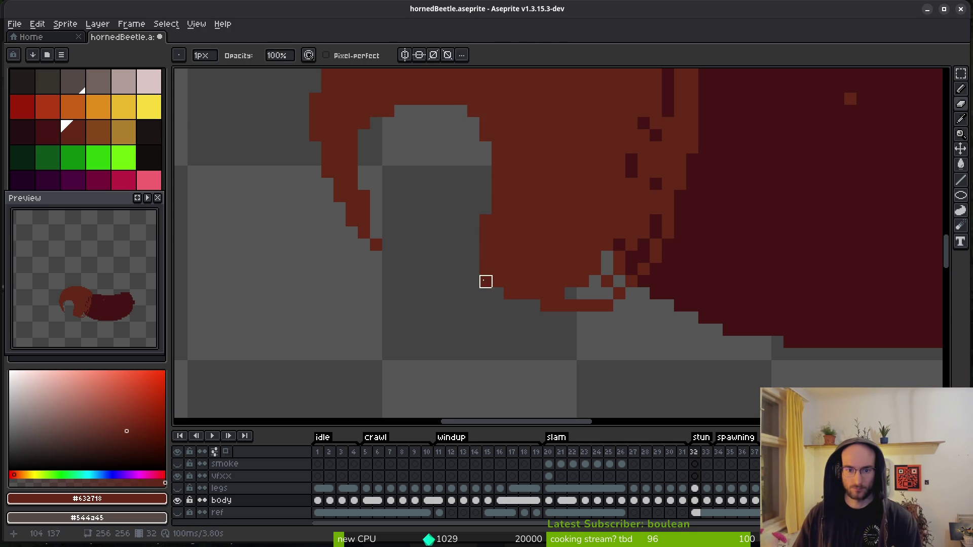
mouse_move(558, 306)
left_mouse_down()
mouse_move(593, 290)
mouse_move(658, 208)
mouse_move(603, 278)
mouse_move(606, 293)
mouse_move(691, 208)
mouse_move(669, 238)
left_mouse_up()
key("f")
left_click(607, 257)
key("e")
key("f")
- Paint dark-red pixels on the body's edge and add a horn-red border pixel, undoing a stray one
left_click(705, 214, "alt")
left_click(654, 266)
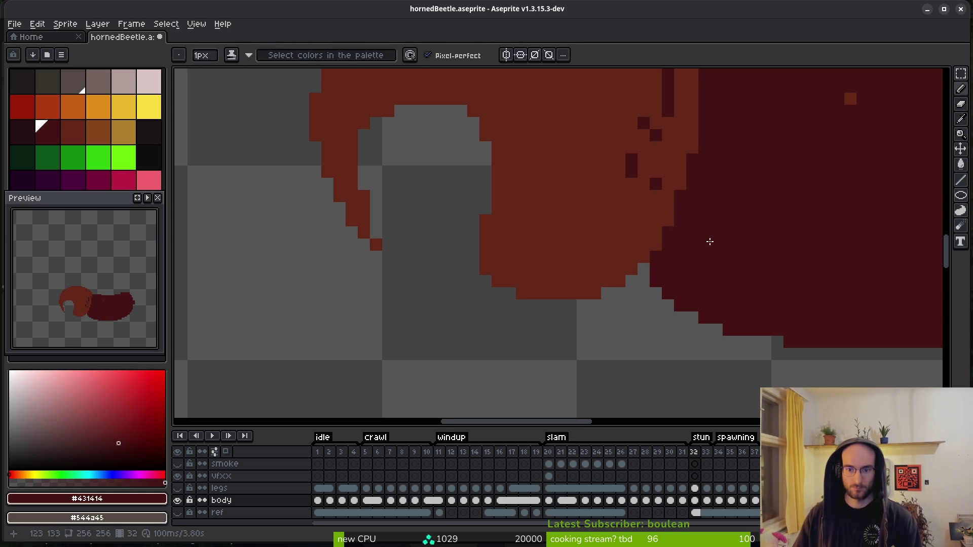
scroll(719, 237, "up", 5)
left_click(615, 228, "alt")
scroll(573, 326, "right", 3)
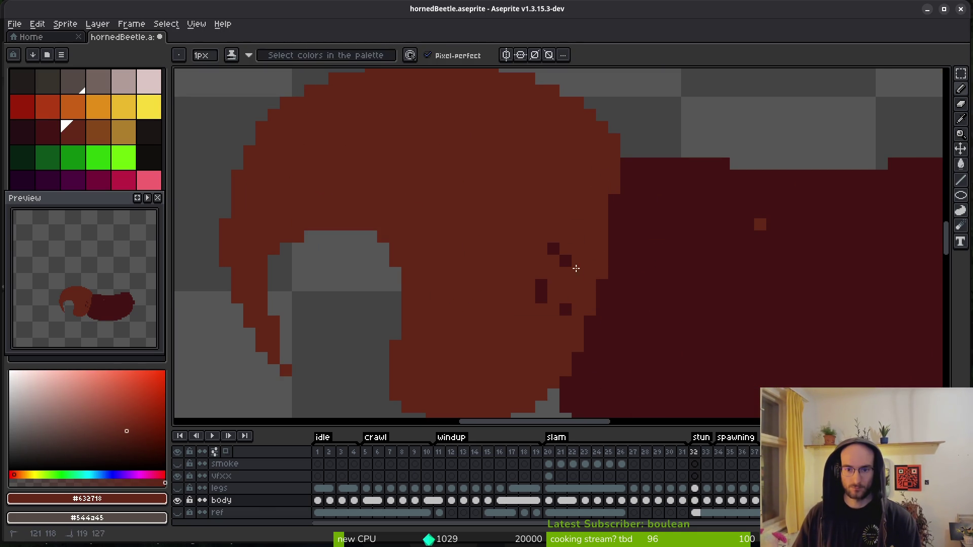
scroll(628, 271, "down", 2)
scroll(623, 289, "up", 1)
left_click(624, 208)
scroll(624, 208, "up", 2)
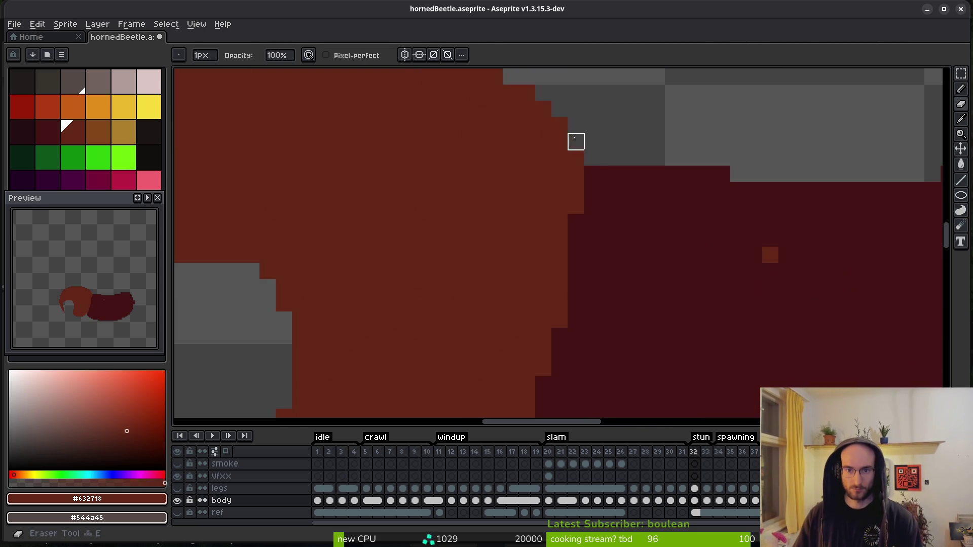
key("ctrl+z")
- Push the horn's red diagonal edge outward with pixels along the border
scroll(653, 187, "down", 2)
scroll(598, 198, "up", 2)
scroll(598, 198, "down", 3)
left_click(643, 173)
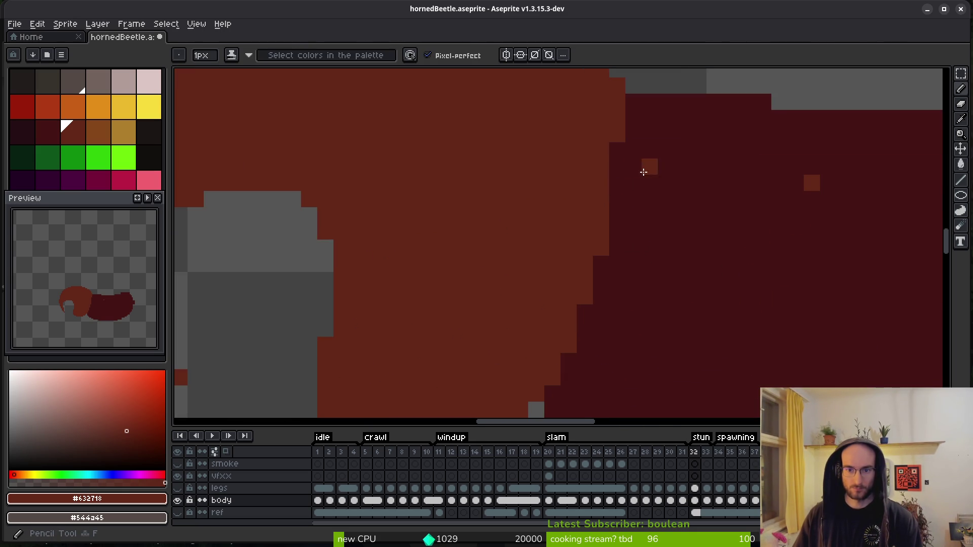
left_click_drag(617, 188, 578, 329)
scroll(549, 323, "down", 4)
left_click(607, 256)
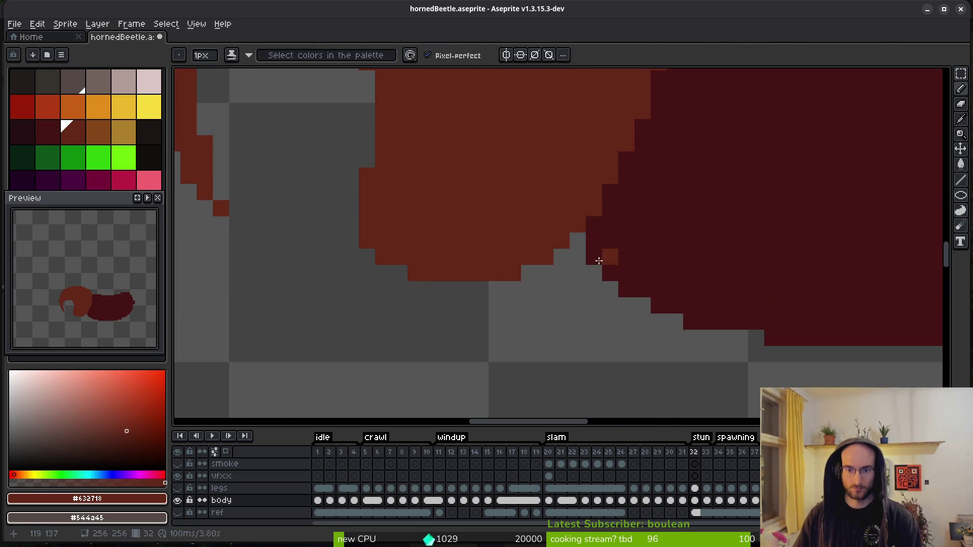
left_click_drag(609, 175, 615, 181)
left_click(588, 223)
left_click_drag(561, 256, 532, 279)
- Draw a higher dark-red top edge for the body and bucket-fill the gap beneath it
scroll(530, 275, "down", 2)
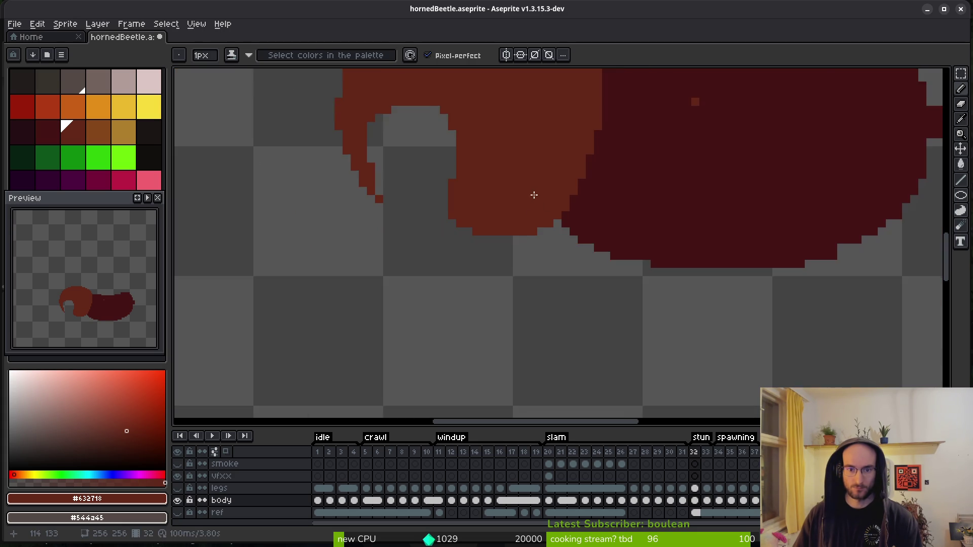
scroll(588, 212, "up", 2)
scroll(590, 230, "right", 1)
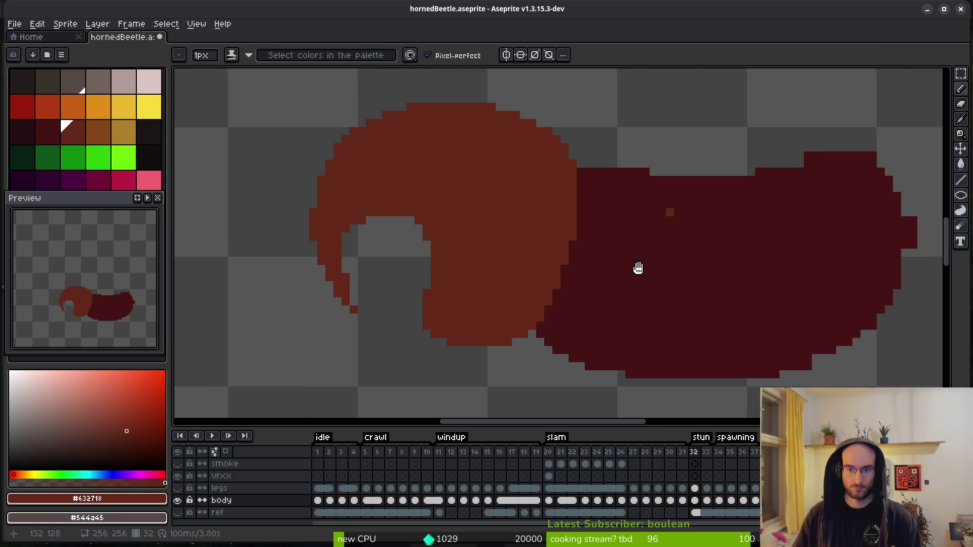
scroll(608, 226, "up", 2)
scroll(579, 213, "right", 2)
left_click(460, 204)
scroll(526, 256, "down", 2)
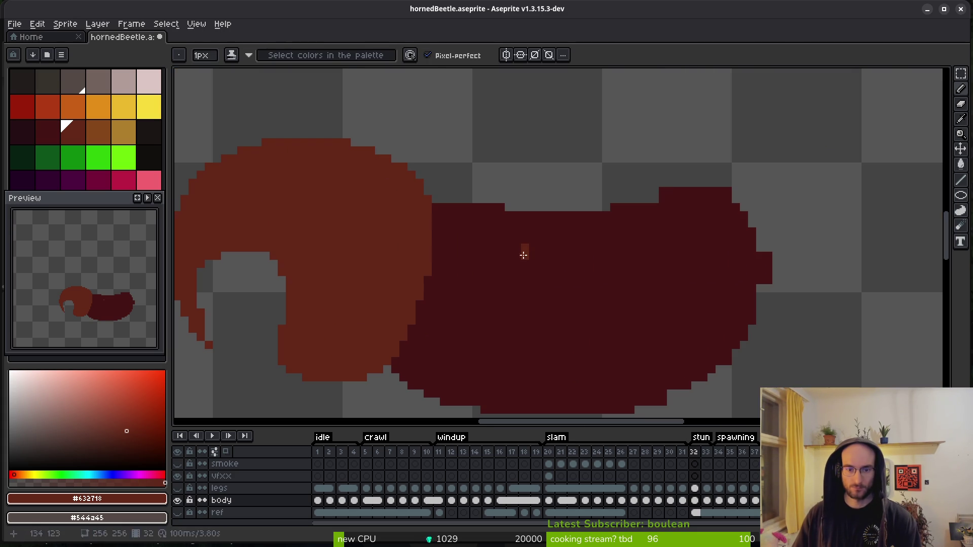
left_click(526, 257, "alt")
mouse_move(442, 191)
left_mouse_down()
mouse_move(537, 183)
mouse_move(702, 190)
left_mouse_up()
key("g")
left_click(578, 199)
key("b")
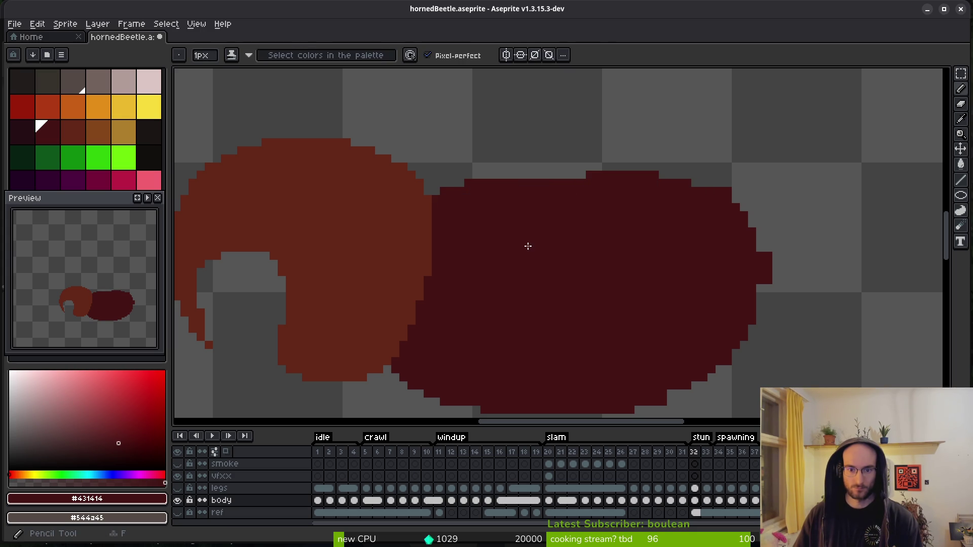
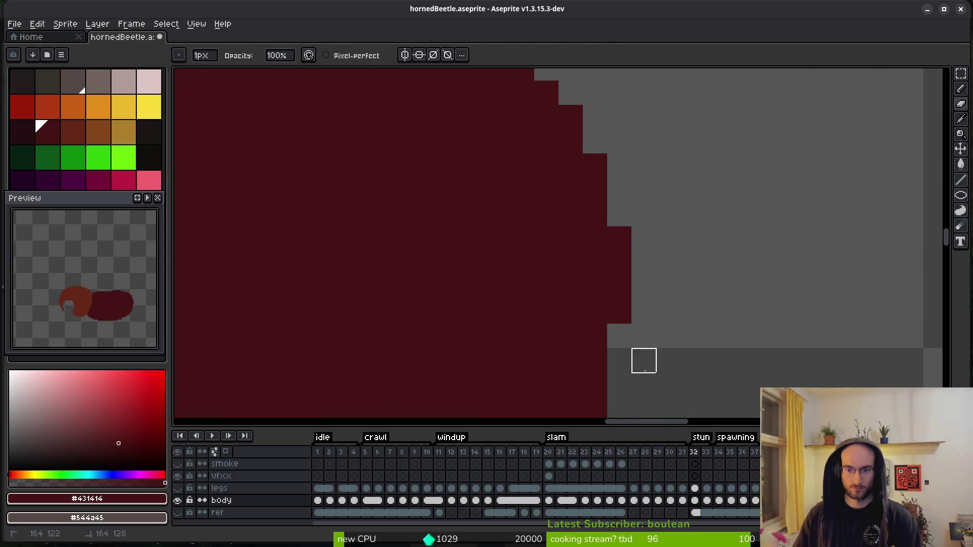
- Fill pixels along the dark red body's right edge and two stair-steps on its lower edge
scroll(643, 311, "up", 1)
key("b")
left_click_drag(650, 241, 647, 191)
left_click(646, 311)
scroll(638, 228, "down", 2)
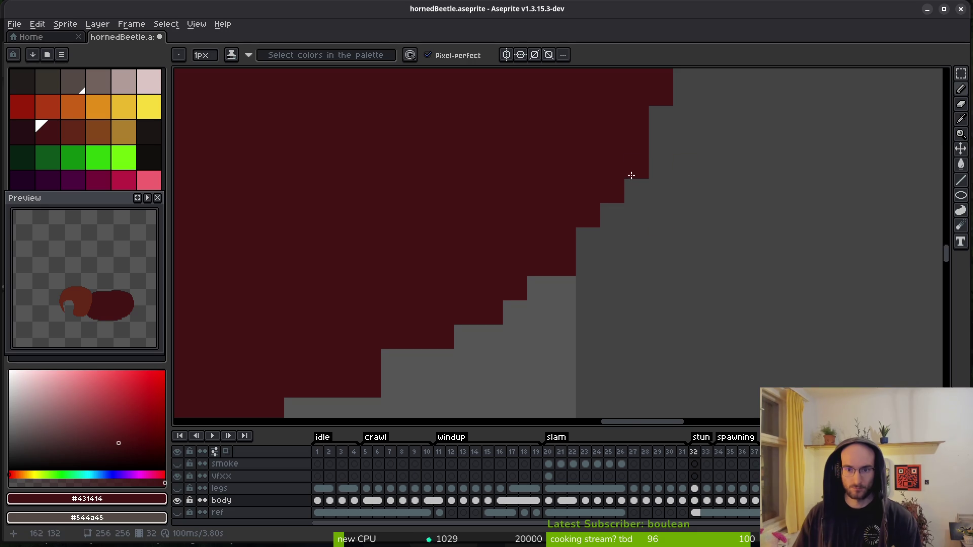
mouse_move(563, 288)
left_mouse_down()
mouse_move(539, 288)
mouse_move(640, 297)
left_mouse_up()
- Flip between frames 31 and 32 to compare the stun body with the green beetle
scroll(547, 282, "down", 4)
key("Left")
scroll(648, 274, "down", 1)
key("alt")
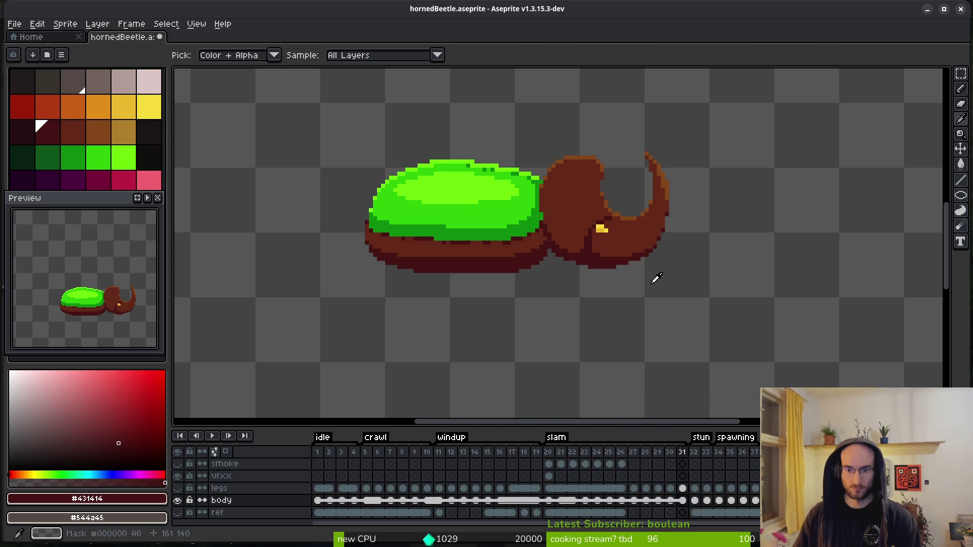
key("Right")
key("Left")
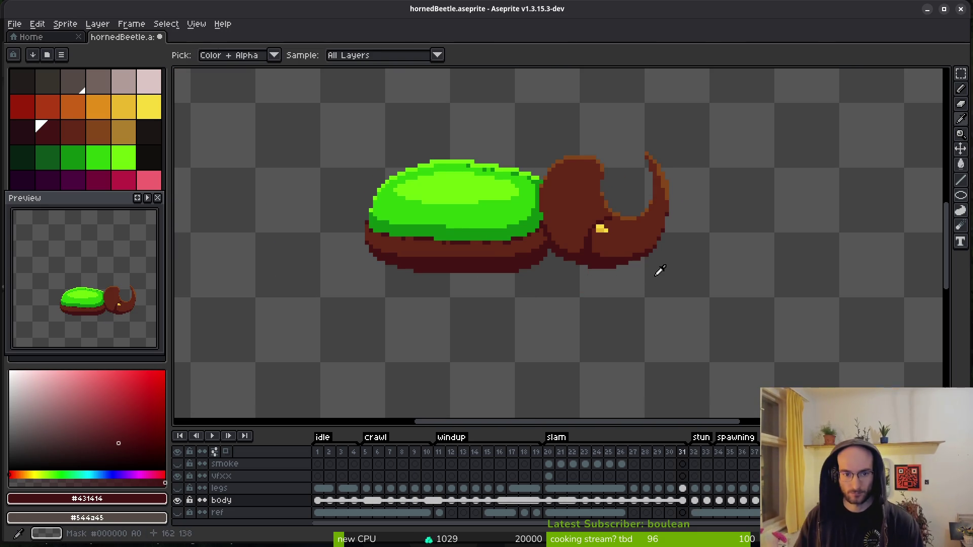
key("Right")
key("Left")
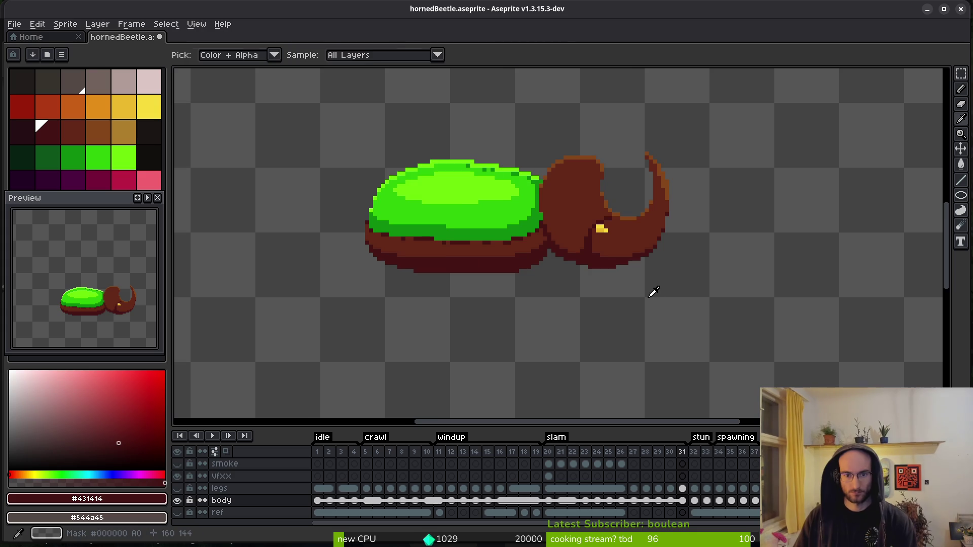
scroll(653, 292, "down", 1)
key("Right")
key("Left")
key("Right")
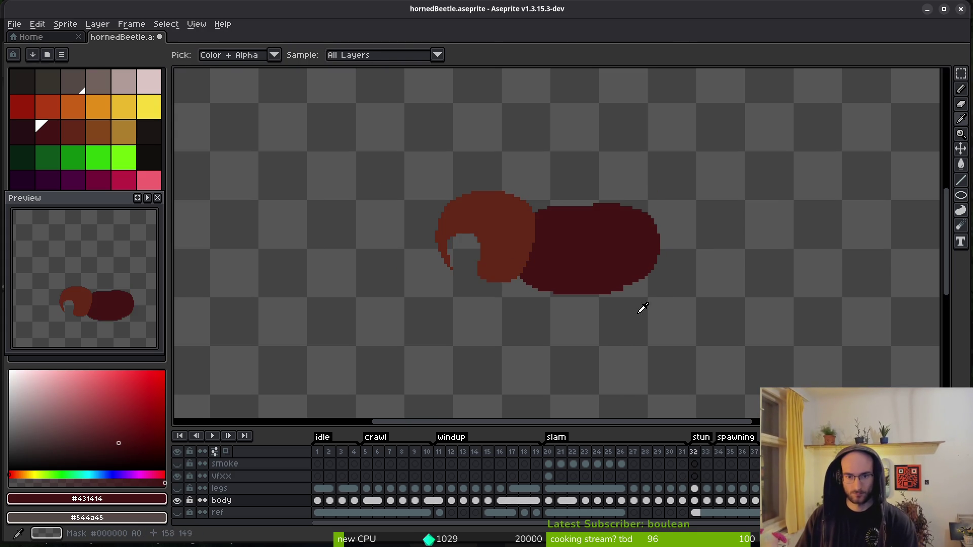
key("Left")
key("Right")
- Add one more maroon pixel to the body's edge
scroll(615, 234, "up", 4)
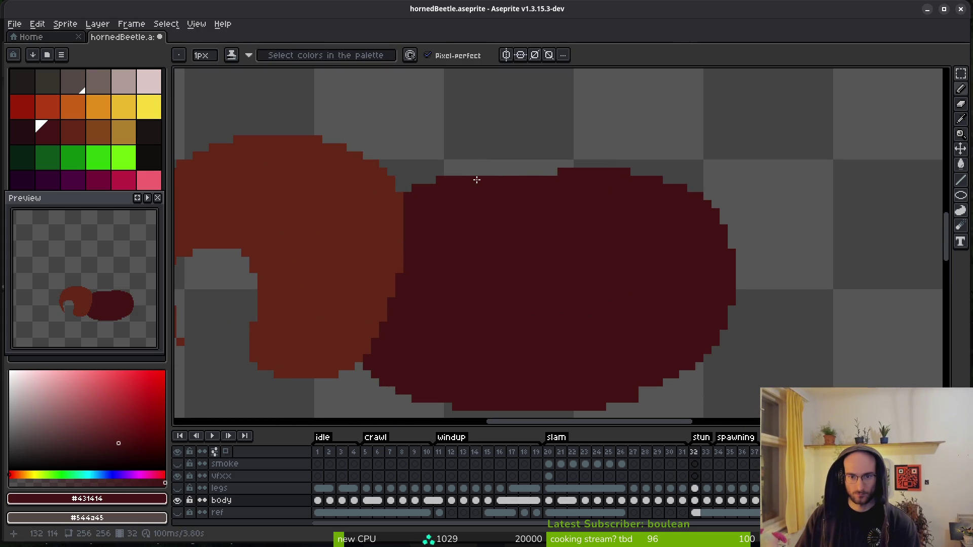
scroll(641, 244, "down", 3)
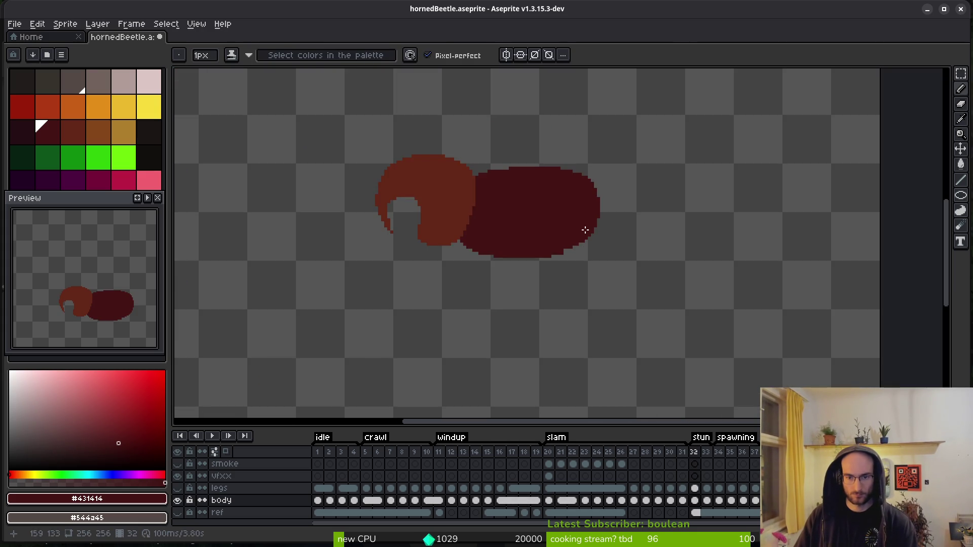
scroll(582, 228, "up", 3)
left_click(613, 198)
- Shift the body's right half two pixels right and fill the seam gap with maroon
key("m")
left_click_drag(438, 105, 666, 406)
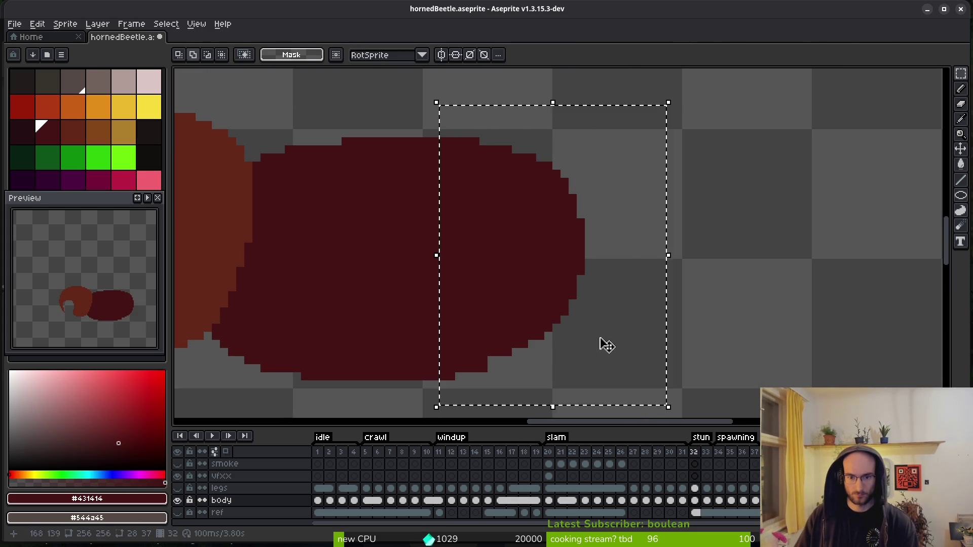
left_click_drag(535, 295, 552, 295)
left_click(443, 143)
key("b")
left_click_drag(442, 141, 451, 141)
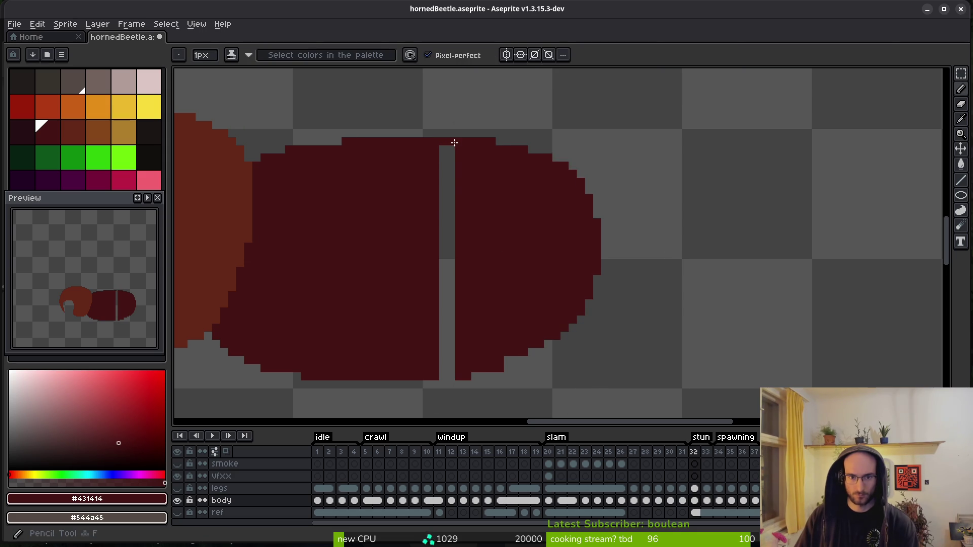
key("g")
left_click(445, 256)
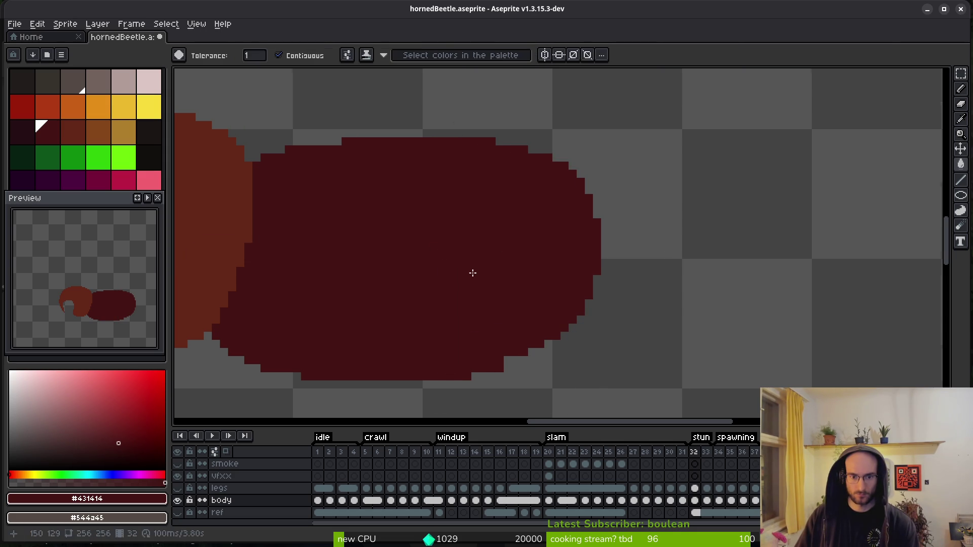
scroll(486, 274, "down", 2)
key("b")
- Erase the bottom row of body pixels
scroll(582, 228, "up", 1)
scroll(537, 278, "up", 1)
key("e")
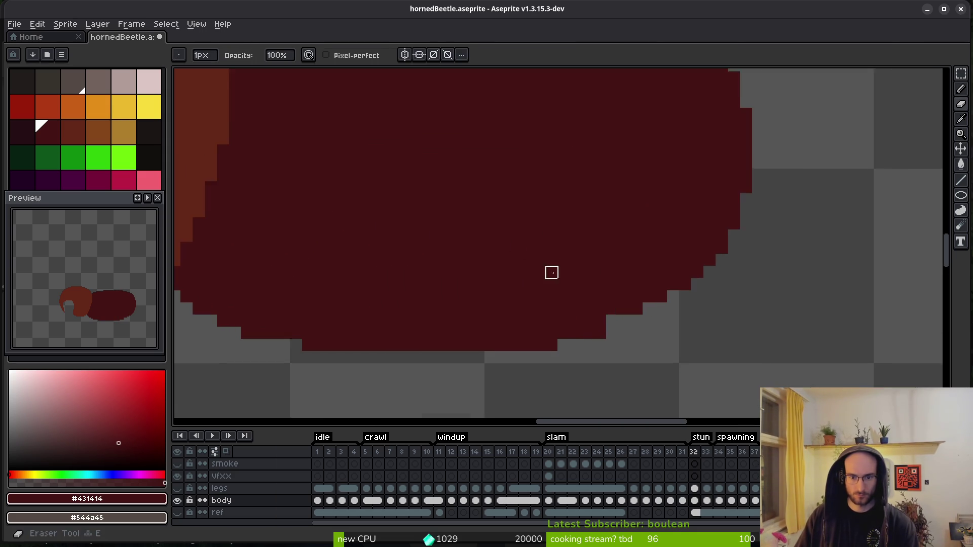
left_click_drag(573, 290, 610, 290)
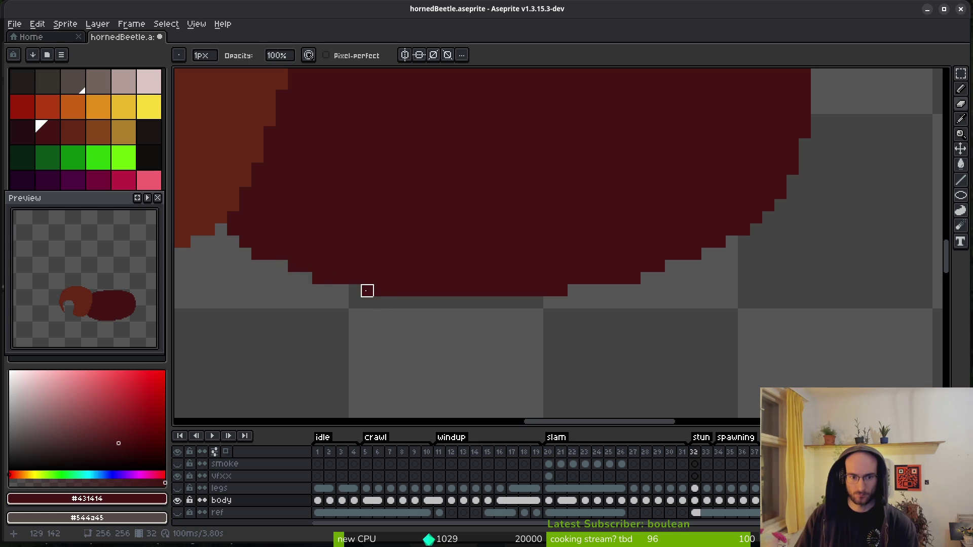
scroll(425, 254, "down", 2)
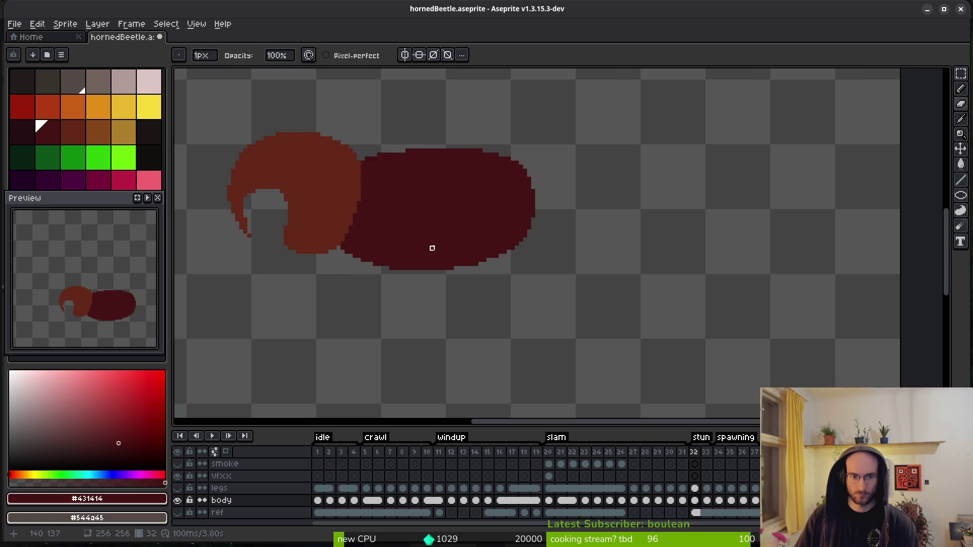
scroll(523, 236, "up", 1)
scroll(578, 282, "up", 1)
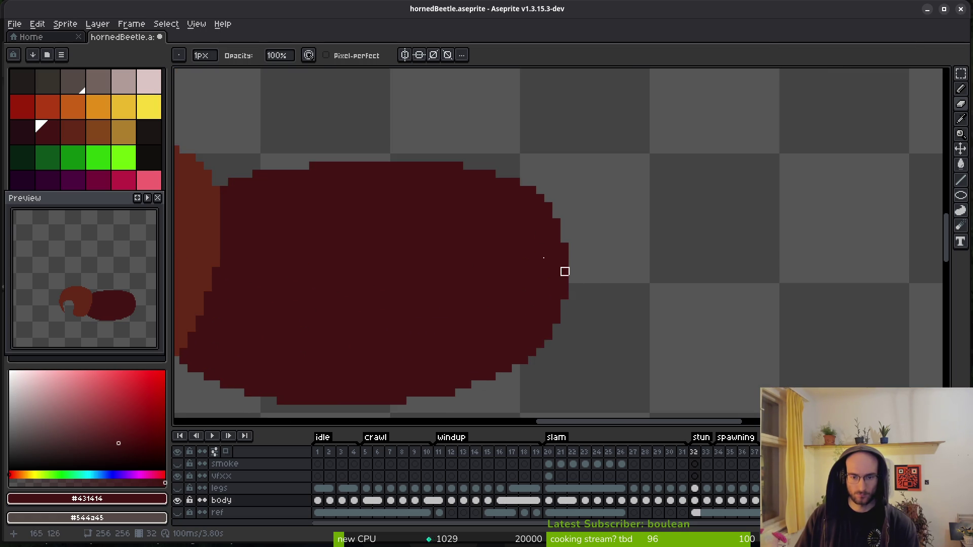
scroll(557, 246, "up", 1)
scroll(545, 223, "down", 3)
scroll(554, 261, "up", 1)
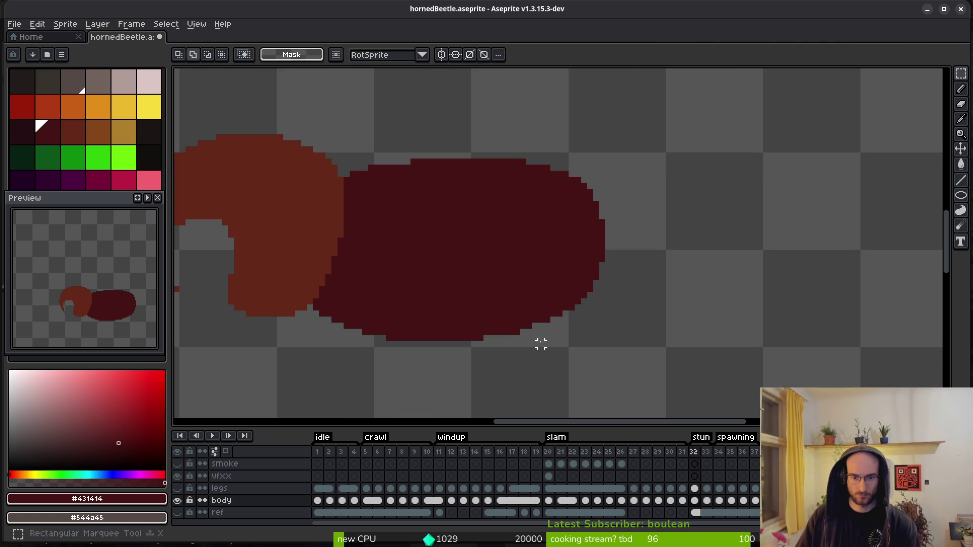
scroll(541, 341, "up", 2)
scroll(538, 278, "down", 2)
- Extend the body's right edge with dark red pixels and save hornedBeetle.aseprite
key("b")
scroll(580, 318, "up", 2)
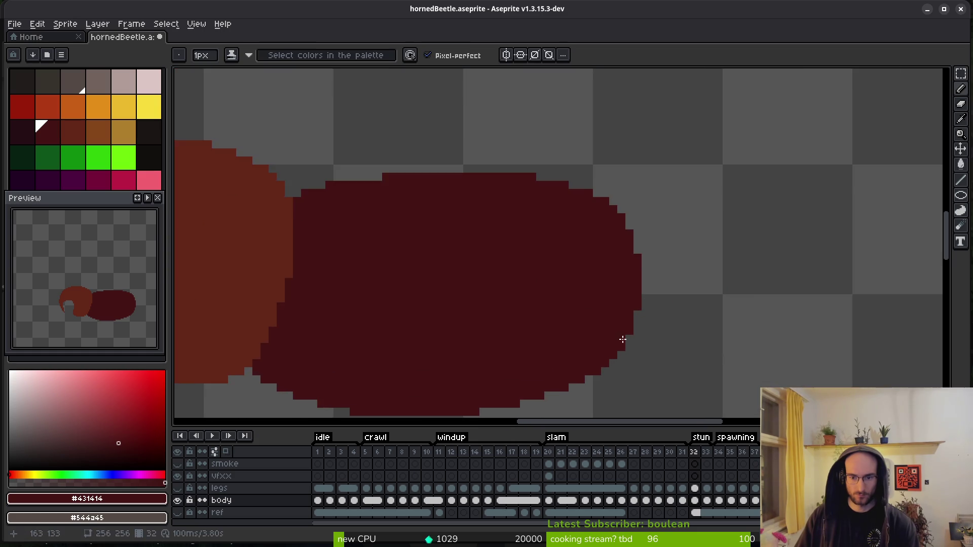
mouse_move(631, 327)
left_mouse_down()
mouse_move(645, 239)
mouse_move(626, 191)
left_mouse_up()
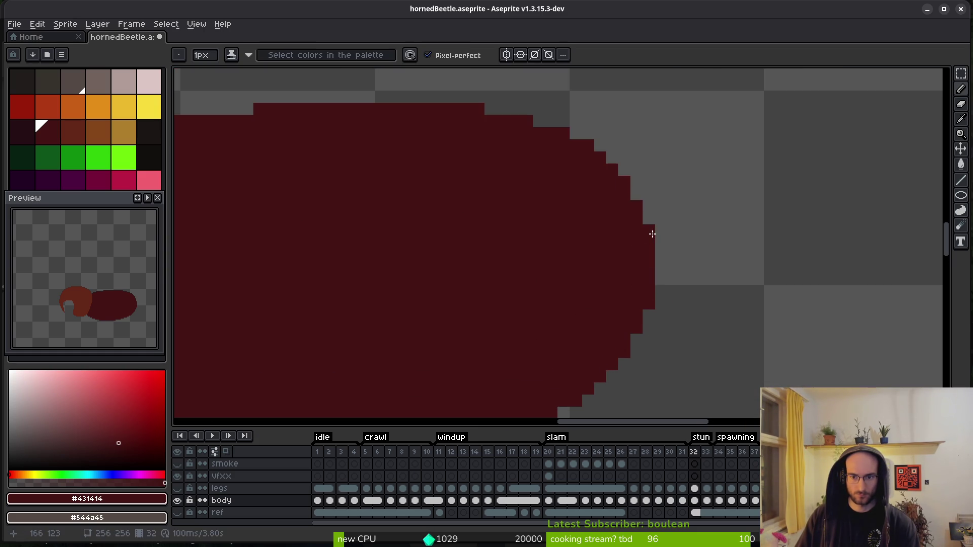
scroll(652, 233, "down", 3)
scroll(627, 292, "down", 2)
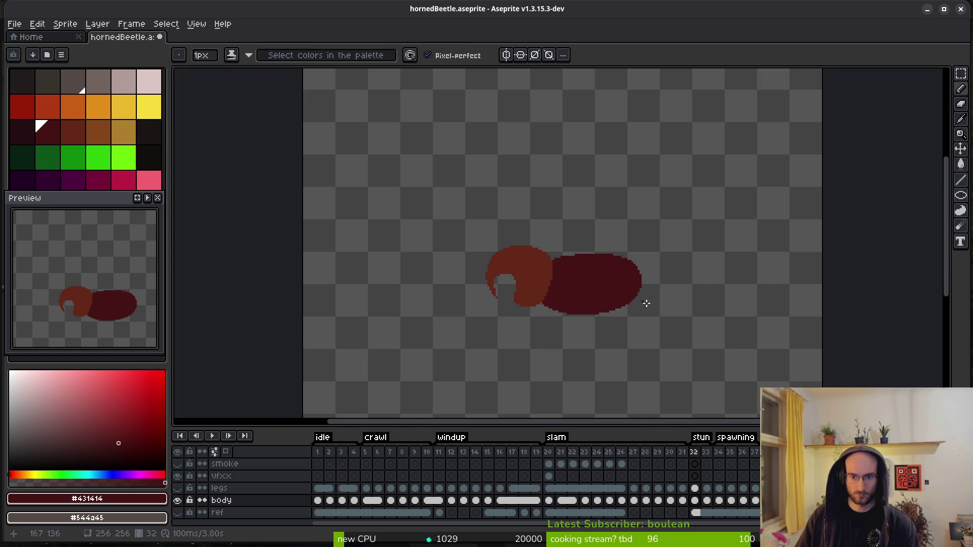
key("ctrl+s")
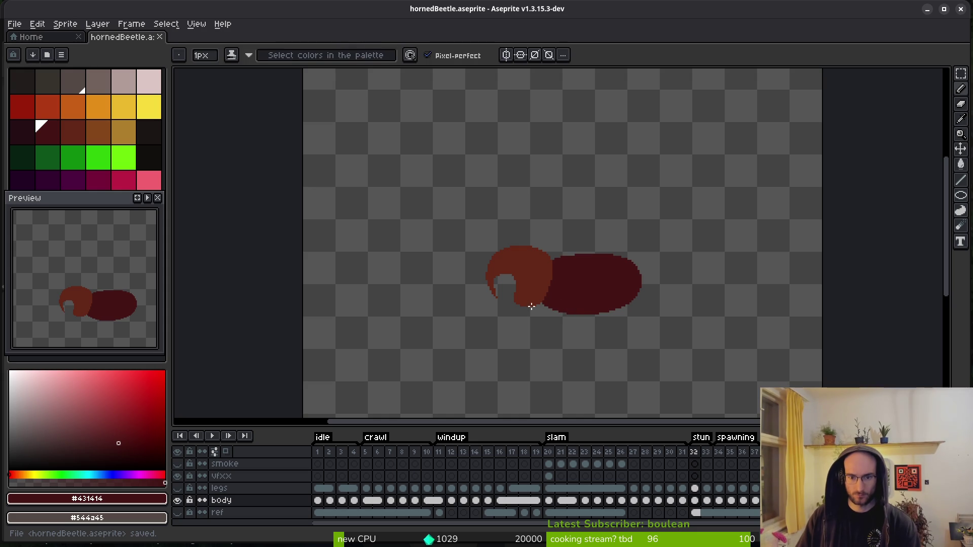
- On frame 31, outline the brown horned head with a freehand selection
key("Left")
key("i")
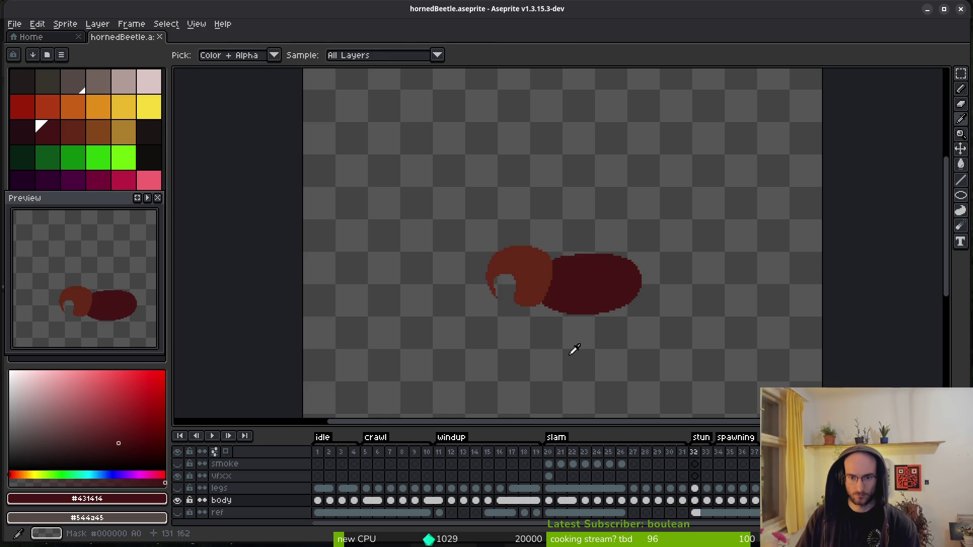
key("q")
scroll(603, 273, "up", 2)
mouse_move(605, 184)
left_mouse_down()
mouse_move(554, 185)
mouse_move(536, 304)
mouse_move(702, 191)
mouse_move(568, 172)
left_mouse_up()
- On frame 32, paste the copied horned head and drag it over the body
scroll(543, 254, "up", 2)
scroll(562, 264, "down", 2)
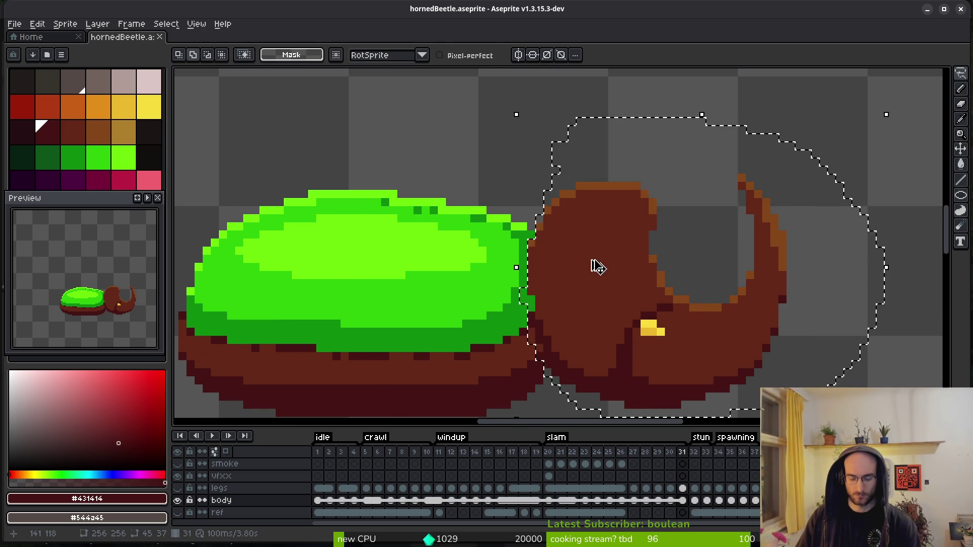
key("Right")
scroll(595, 254, "up", 2)
key("ctrl+v")
mouse_move(698, 281)
left_mouse_down()
mouse_move(734, 281)
mouse_move(797, 161)
mouse_move(354, 202)
mouse_move(382, 187)
mouse_move(309, 138)
left_mouse_up()
scroll(309, 138, "down", 2)
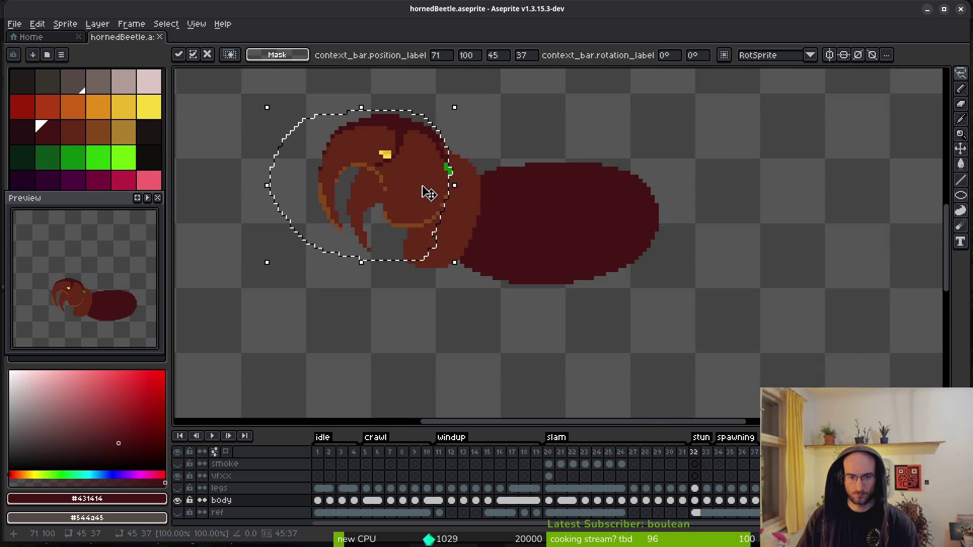
mouse_move(417, 181)
left_mouse_down()
mouse_move(494, 113)
mouse_move(413, 209)
mouse_move(449, 235)
mouse_move(467, 94)
mouse_move(445, 238)
mouse_move(433, 208)
left_mouse_up()
key("Escape")
- Outline and delete the old red head on frame 32
mouse_move(502, 187)
left_mouse_down()
mouse_move(393, 175)
mouse_move(471, 334)
left_mouse_up()
left_click_drag(495, 256, 501, 187)
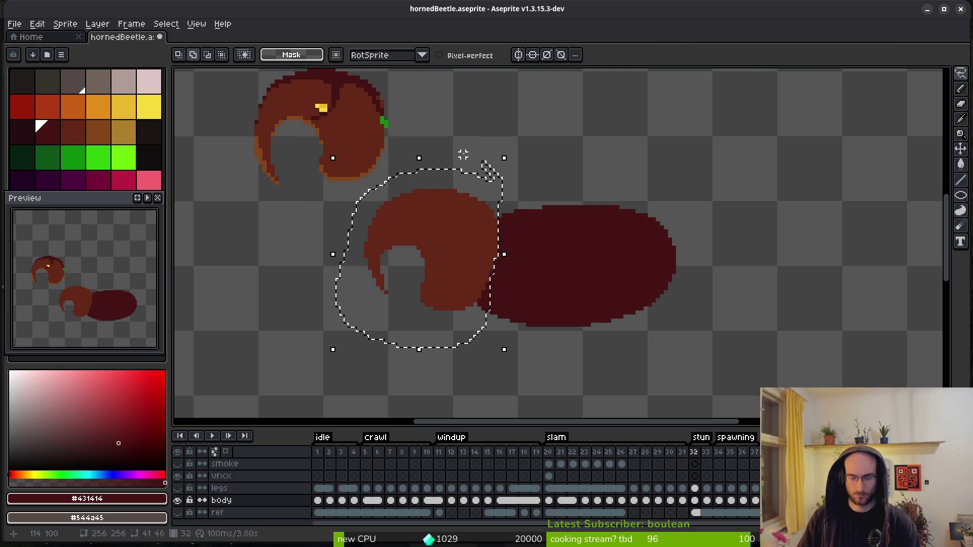
key("Delete")
- Move the pasted horned head down onto the body, two pixels left against it
scroll(431, 177, "up", 3)
mouse_move(404, 116)
left_mouse_down()
mouse_move(380, 343)
mouse_move(456, 127)
left_mouse_up()
scroll(486, 246, "up", 3)
mouse_move(360, 143)
left_mouse_down()
mouse_move(447, 307)
mouse_move(506, 285)
left_mouse_up()
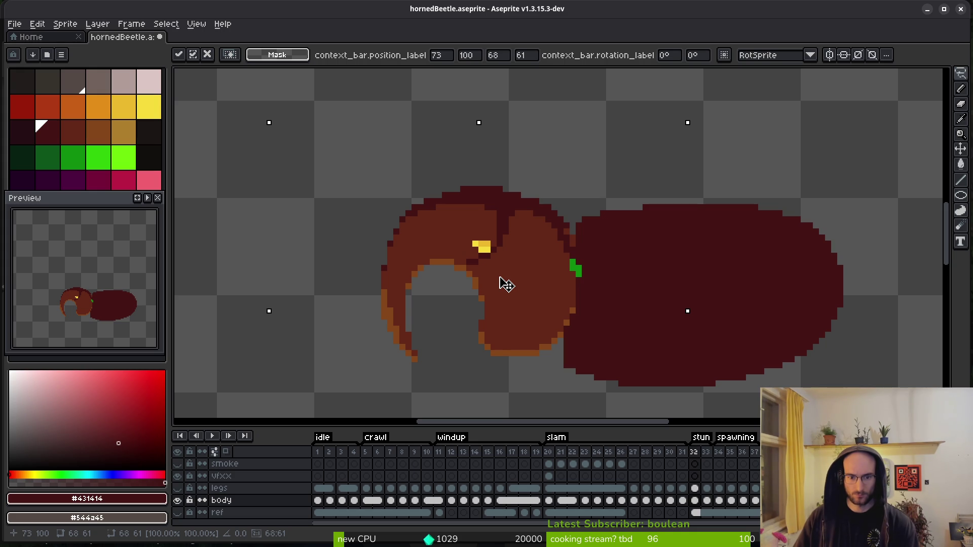
left_click_drag(505, 284, 496, 279)
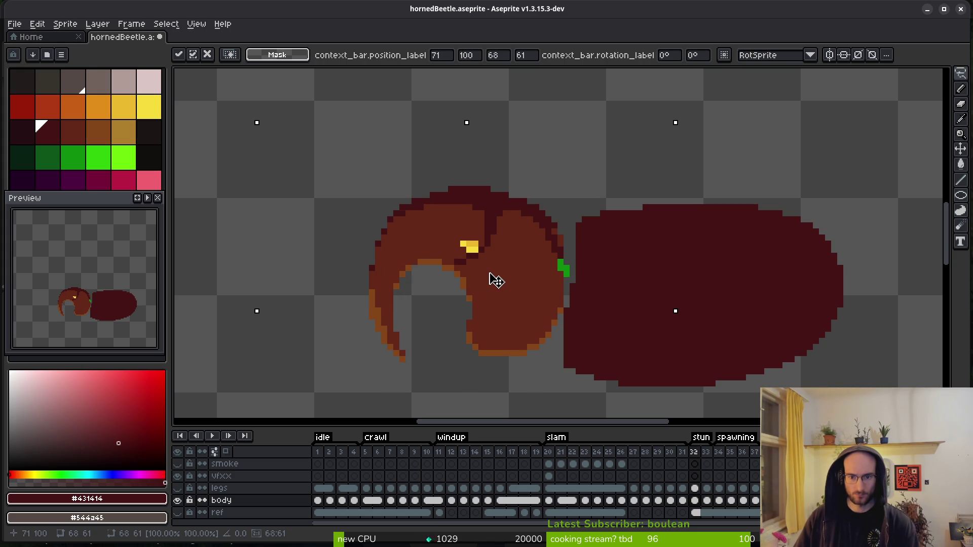
key("b")
- Paint dark pixels to join the head and body
scroll(541, 198, "up", 2)
left_click(511, 198)
left_click_drag(502, 205, 527, 193)
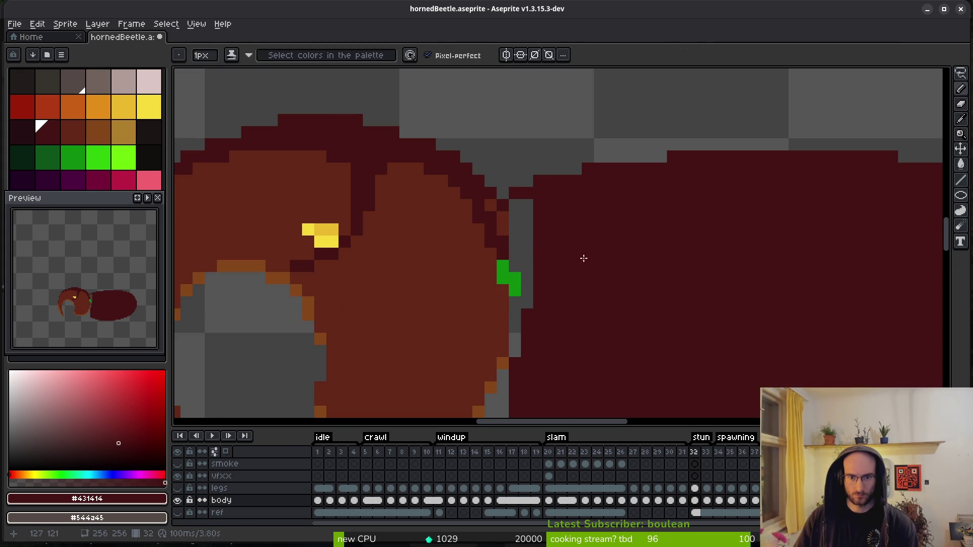
scroll(558, 254, "down", 4)
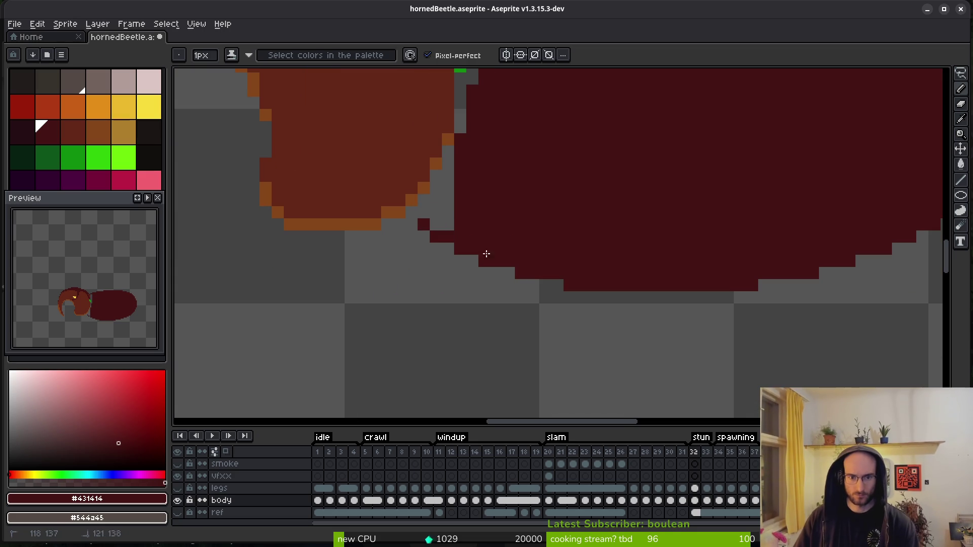
scroll(441, 231, "down", 3)
- Flip between frames 31 and 32 to compare the joined head
key("comma")
key("i")
key("period")
key("b")
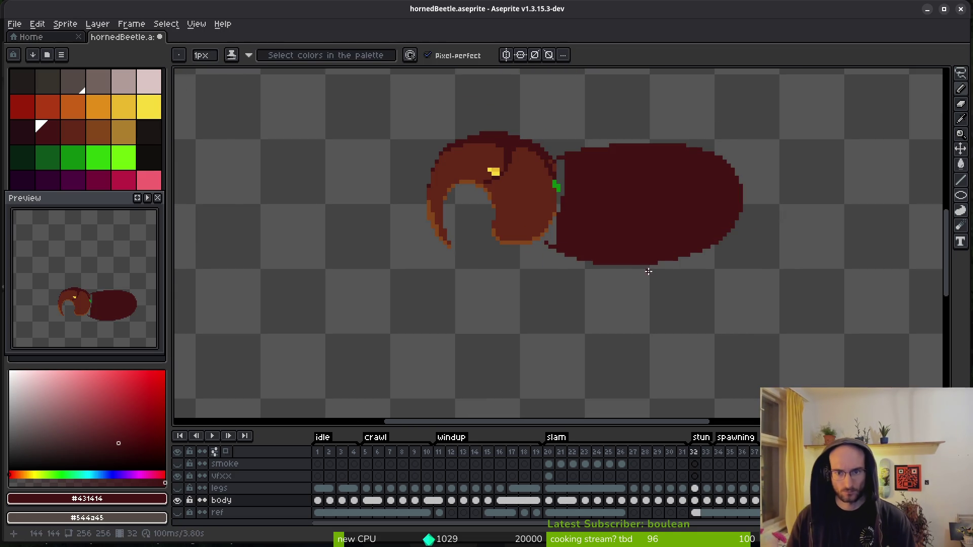
key("comma")
key("i")
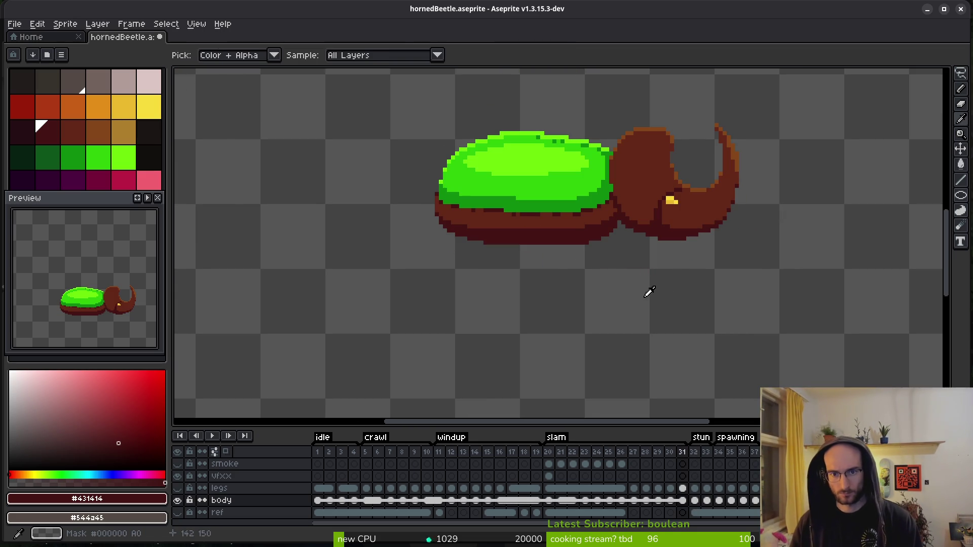
key("period")
key("b")
scroll(608, 261, "up", 2)
scroll(456, 265, "up", 2)
- Select the lower body and nudge it upward
key("m")
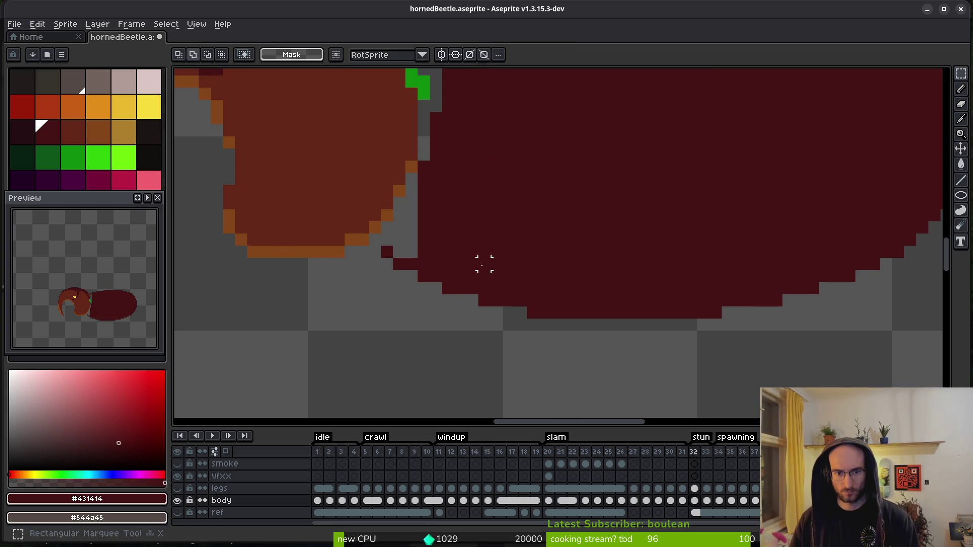
scroll(484, 263, "down", 2)
left_click_drag(446, 240, 852, 348)
left_click_drag(809, 177, 628, 284)
key("Up")
key("Up")
key("ctrl+d")
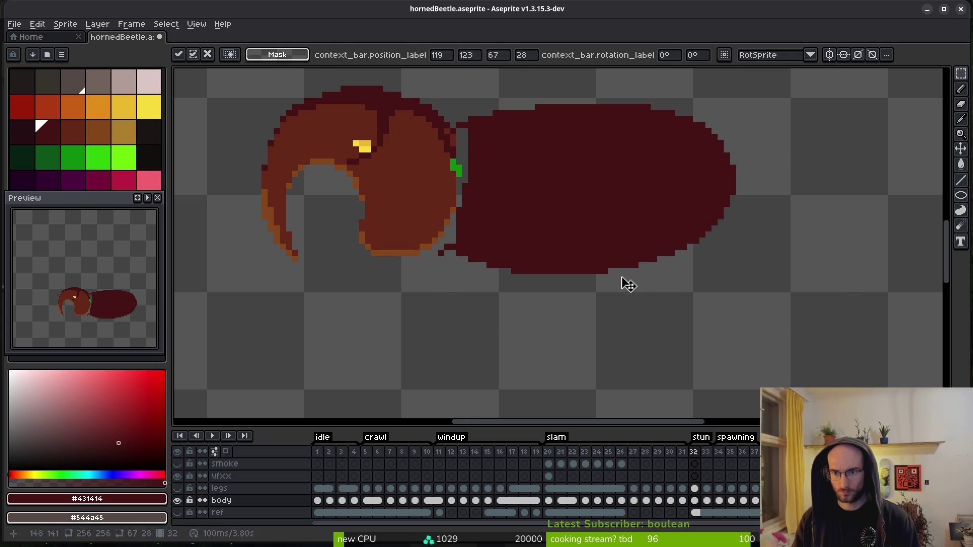
scroll(690, 253, "up", 4)
- Erase two stray dark pixels and fill the head-body gap and green pixels dark red
key("b")
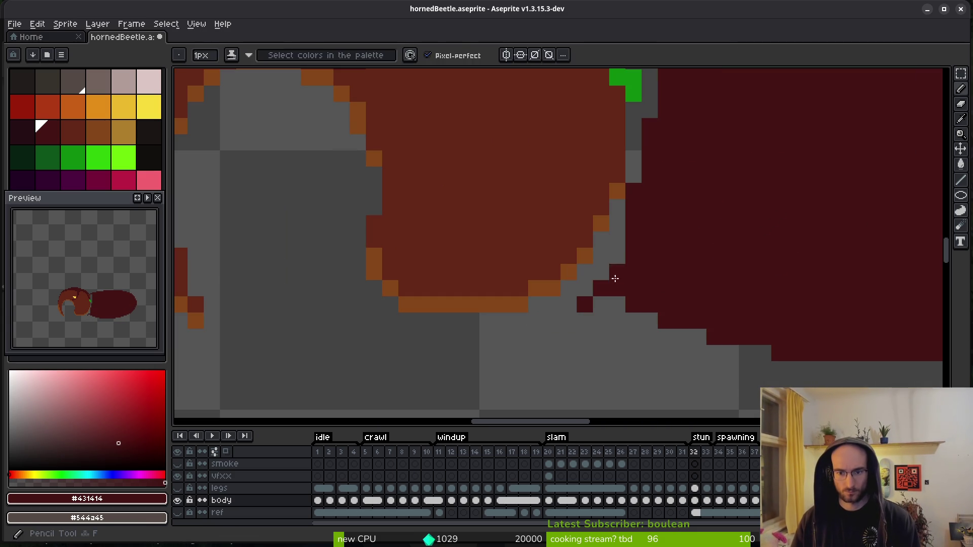
right_click(584, 305)
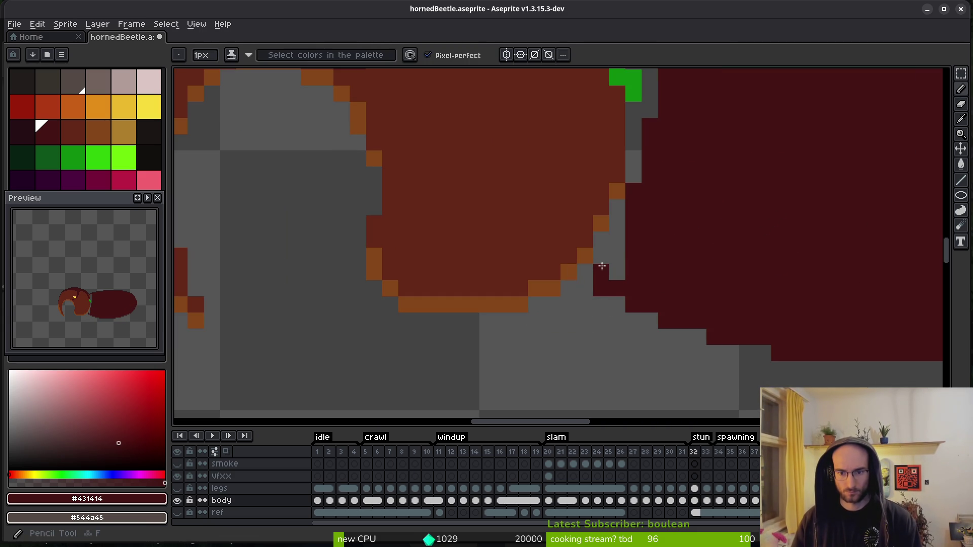
right_click(601, 288)
key("g")
left_click(611, 254)
scroll(697, 196, "up", 3)
left_click(647, 273)
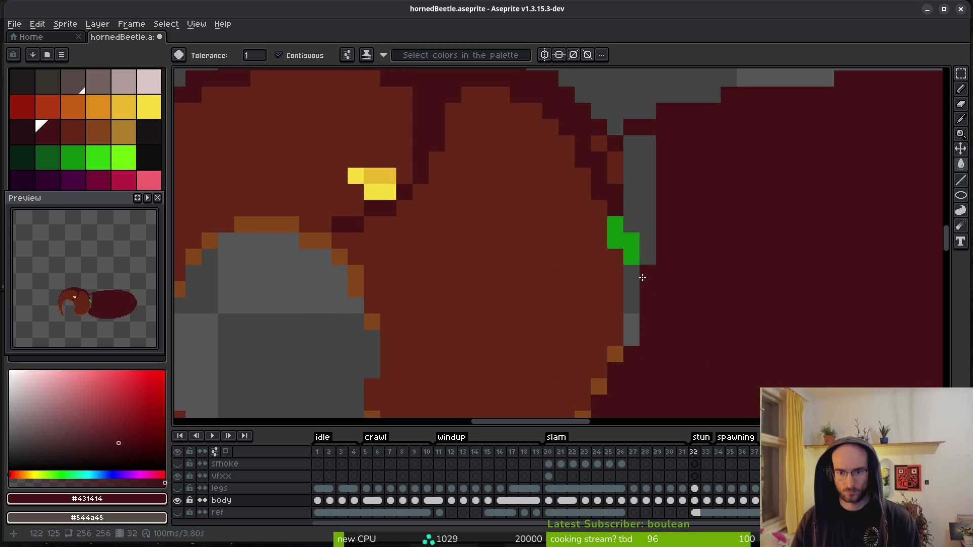
left_click(640, 241)
left_click(631, 241)
left_click(623, 238)
scroll(675, 249, "down", 4)
scroll(677, 265, "up", 4)
- Repaint the orange edge pixels dark red and compare against frame 31
key("b")
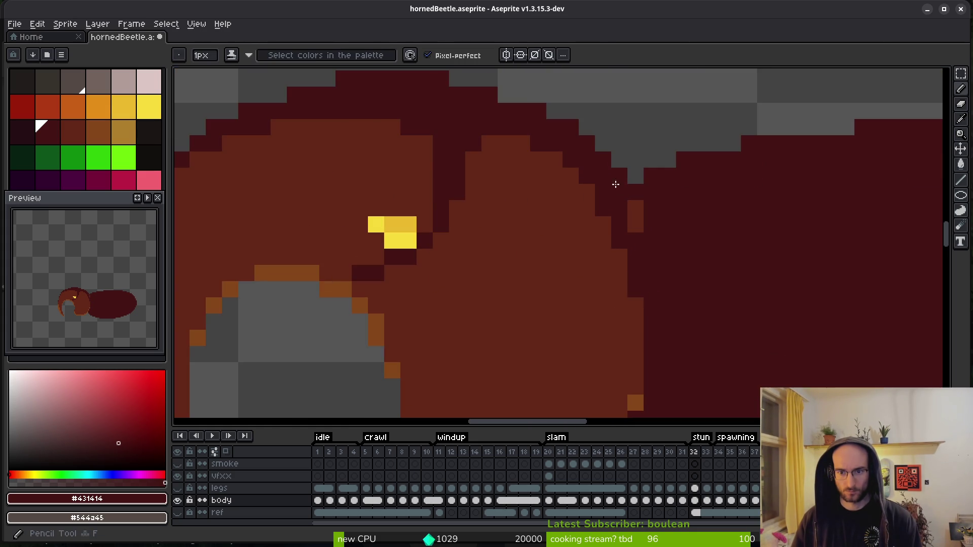
left_click_drag(636, 208, 636, 225)
scroll(673, 250, "down", 3)
scroll(695, 299, "down", 1)
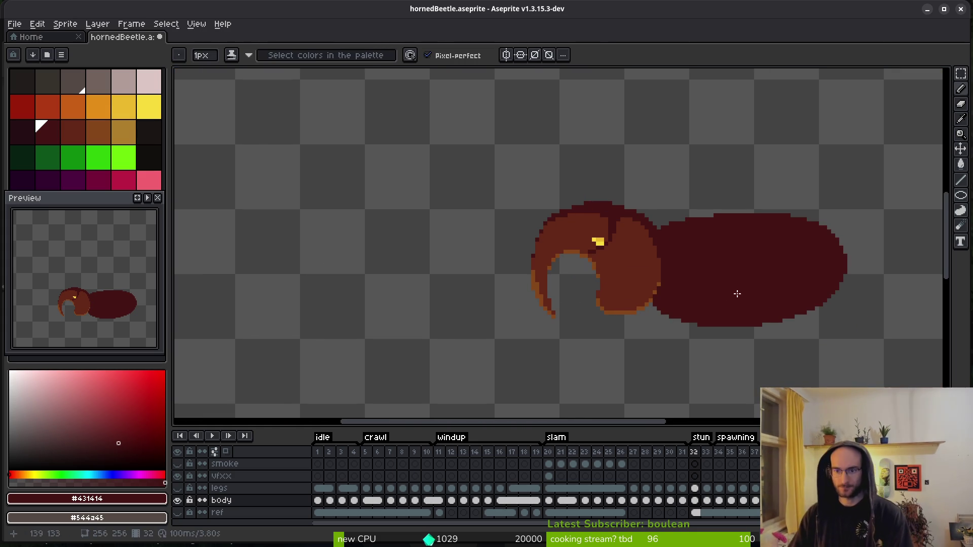
scroll(565, 267, "down", 3)
key("Left")
key("alt")
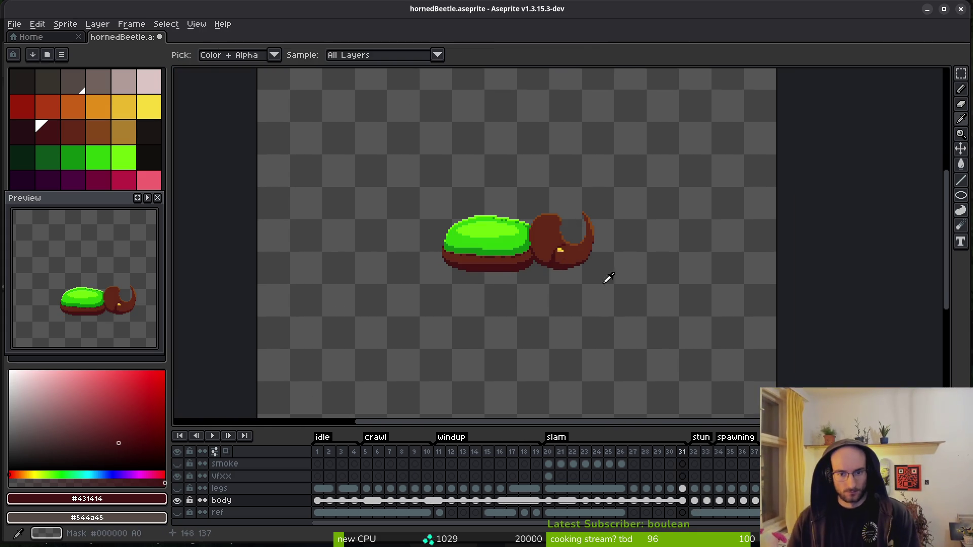
key("Right")
key("Right")
key("Left")
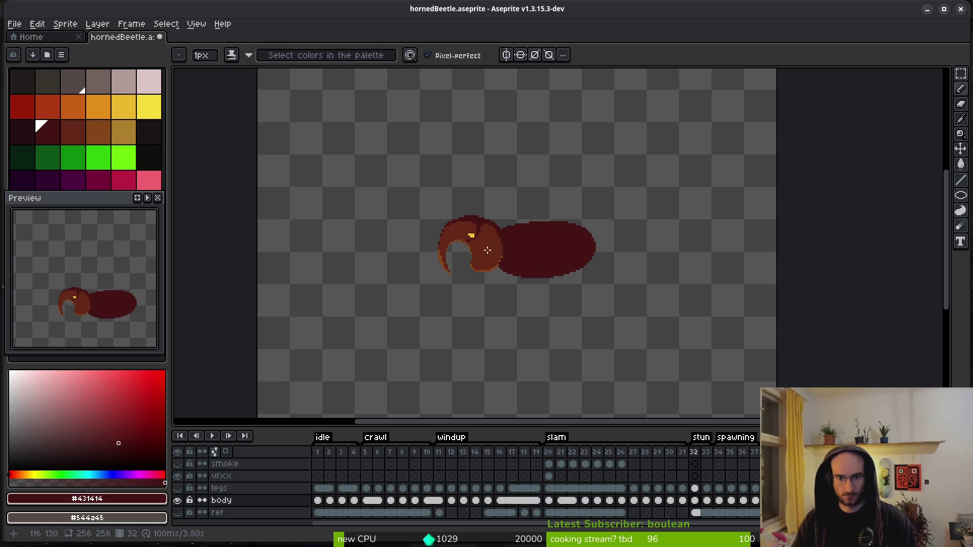
scroll(569, 243, "up", 2)
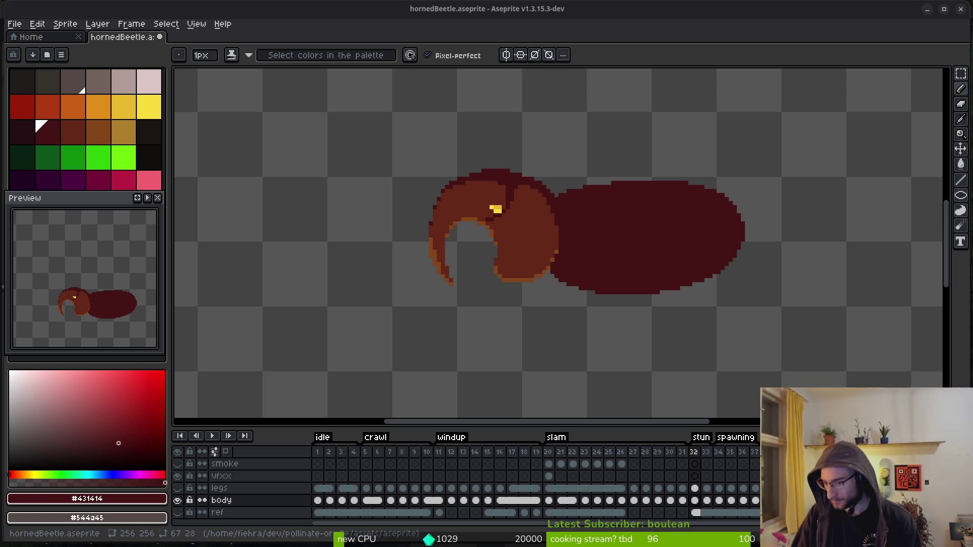
- Save hornedBeetle.aseprite and pick the shell's green #0e8b0e from frame 31
key("ctrl+s")
scroll(547, 238, "down", 2)
key("Left")
key("b")
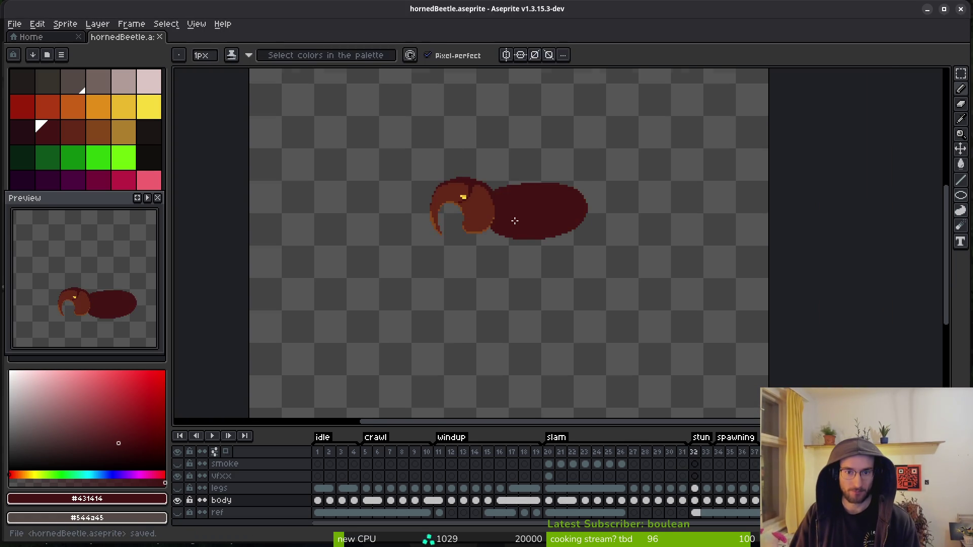
scroll(537, 218, "up", 3)
left_click(485, 207, "alt")
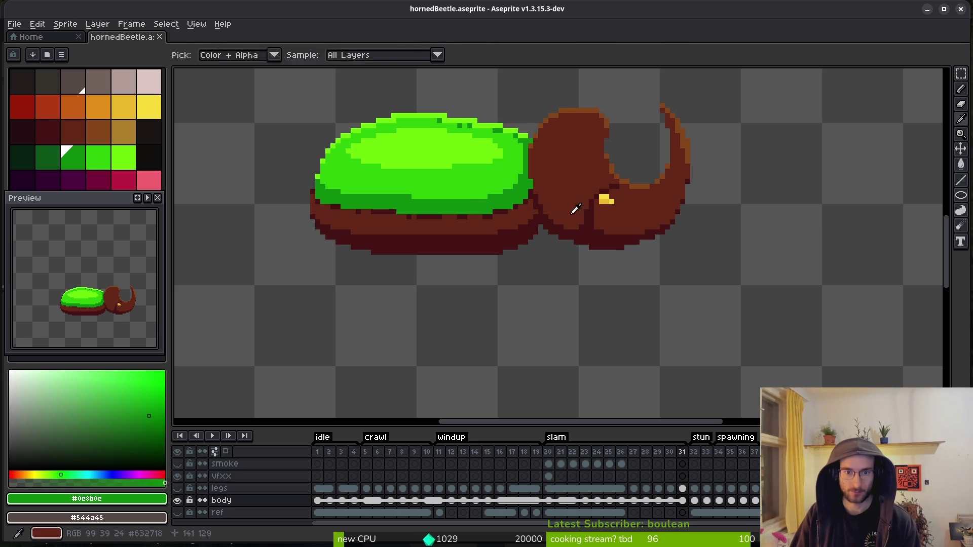
- Draw a green line across frame 32's body, compare it with frame 31, then undo it
key("Right")
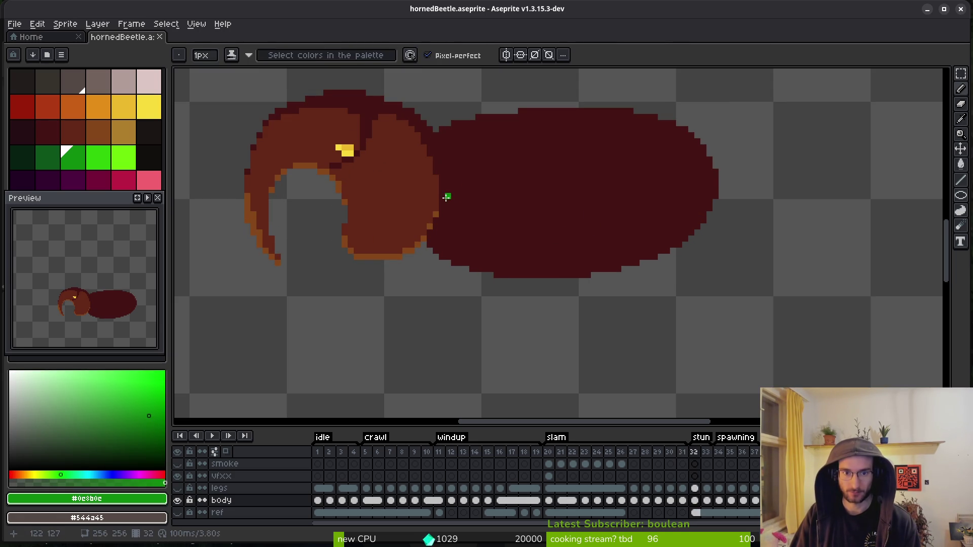
scroll(446, 197, "up", 1)
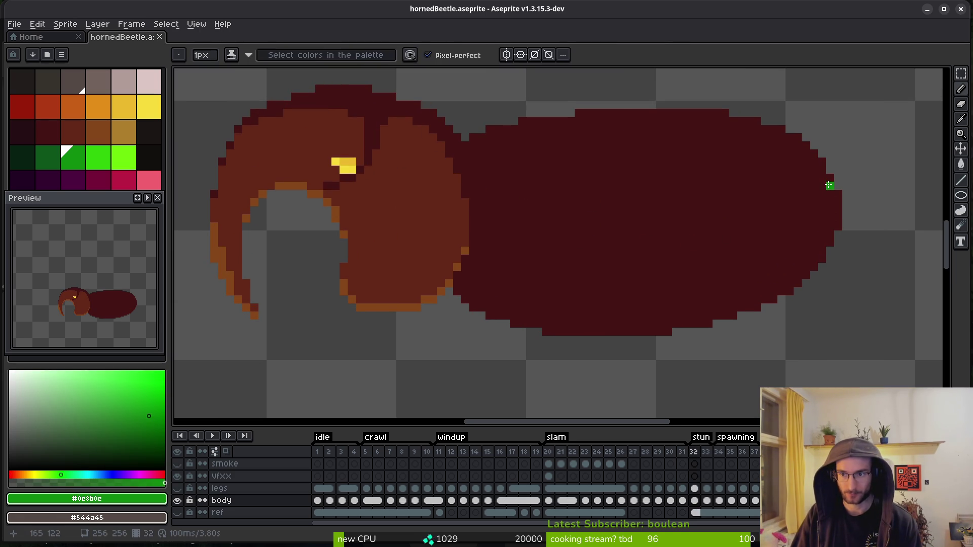
mouse_move(836, 194)
left_mouse_down()
mouse_move(737, 194)
mouse_move(494, 226)
left_mouse_up()
key("Left")
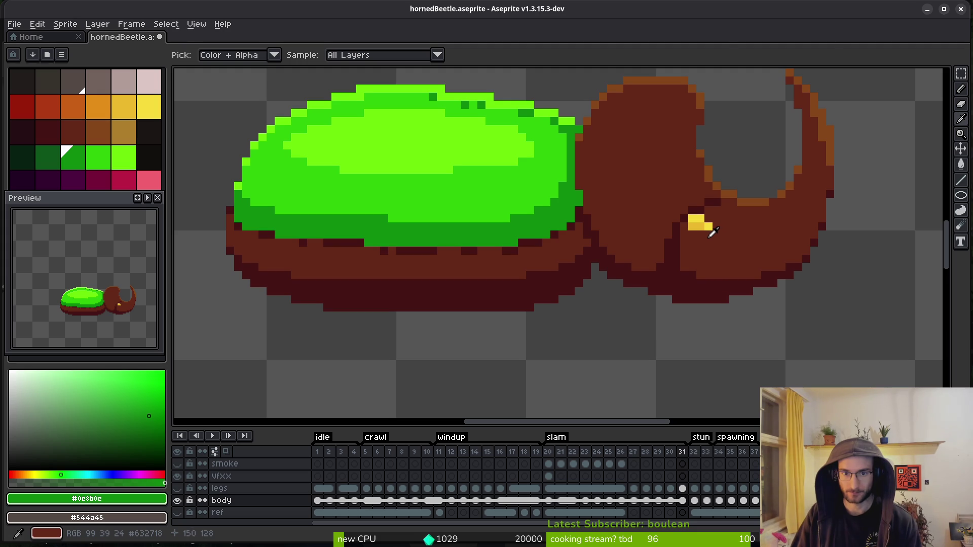
key("Right")
scroll(701, 232, "up", 2)
key("ctrl+z")
- Redraw the green shell line across the body toward the head, matching frame 31
mouse_move(838, 218)
left_mouse_down()
mouse_move(808, 191)
mouse_move(716, 174)
left_mouse_up()
scroll(881, 179, "left", 5)
mouse_move(912, 161)
left_mouse_down()
mouse_move(556, 169)
mouse_move(373, 213)
mouse_move(341, 246)
left_mouse_up()
scroll(349, 252, "down", 2)
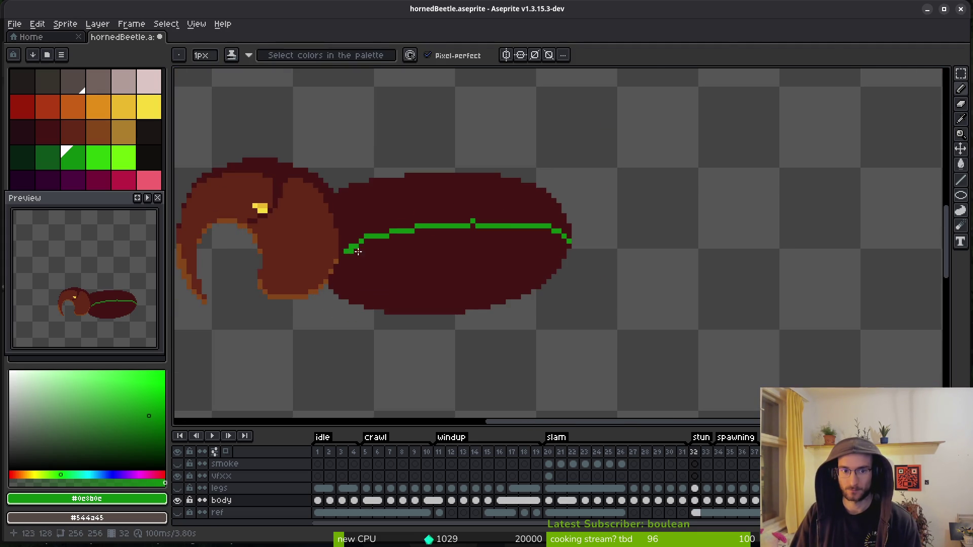
key("Left")
key("alt")
key("Right")
scroll(458, 236, "up", 3)
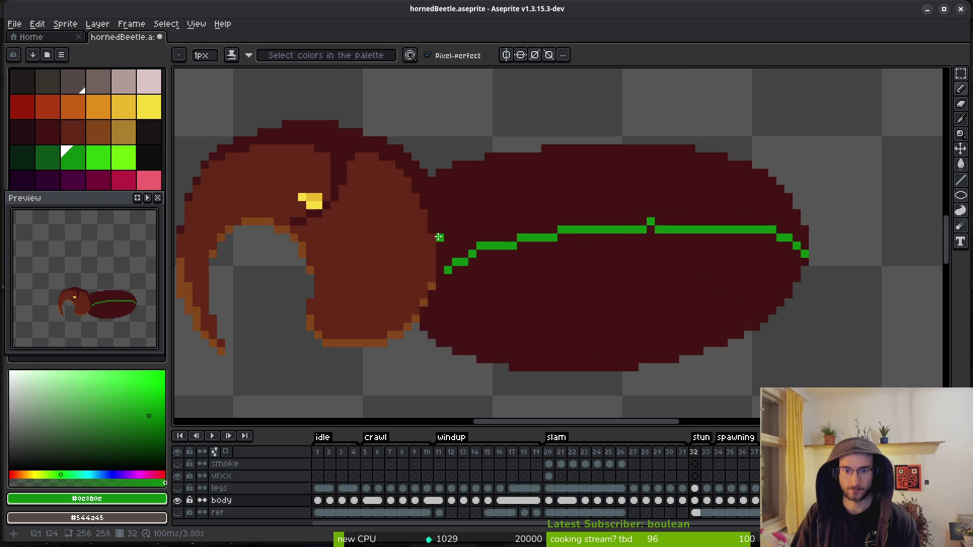
mouse_move(431, 259)
left_mouse_down()
mouse_move(560, 202)
mouse_move(873, 188)
left_mouse_up()
- Close the gaps in the green line and bucket-fill the body below it green
scroll(530, 210, "right", 4)
left_click(594, 180)
left_click_drag(574, 180, 607, 180)
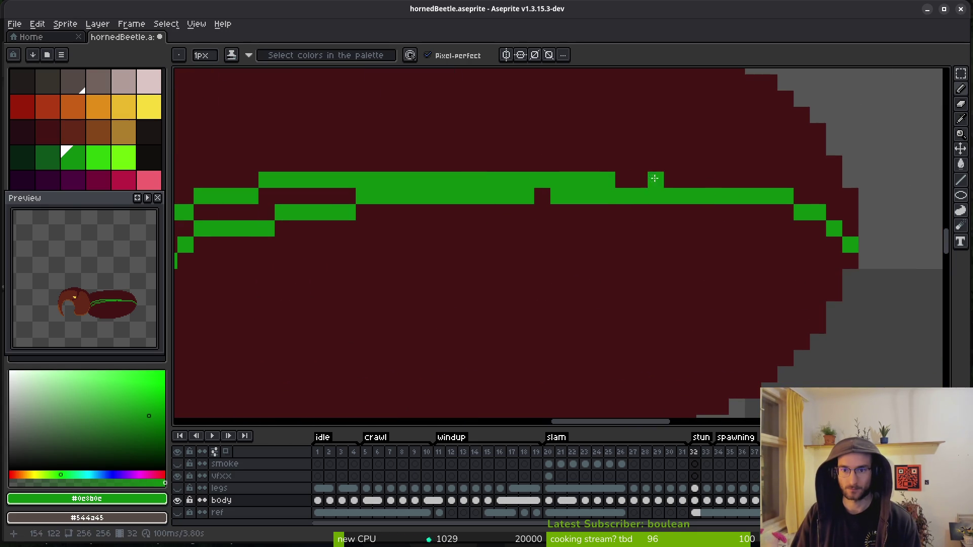
left_click(542, 196)
key("g")
left_click(380, 260)
left_click(299, 200)
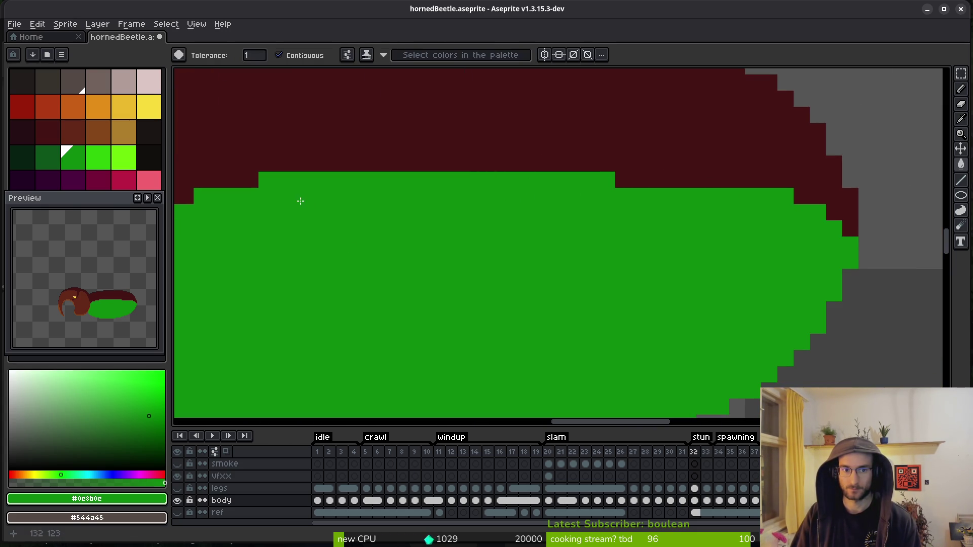
- Eyedrop the bright green #2fc809 from frame 31 and return to frame 32 with the Pencil
scroll(515, 235, "down", 3)
scroll(514, 236, "left", 2)
key("Left")
key("Right")
key("Left")
left_click(445, 196, "alt")
key("Right")
key("b")
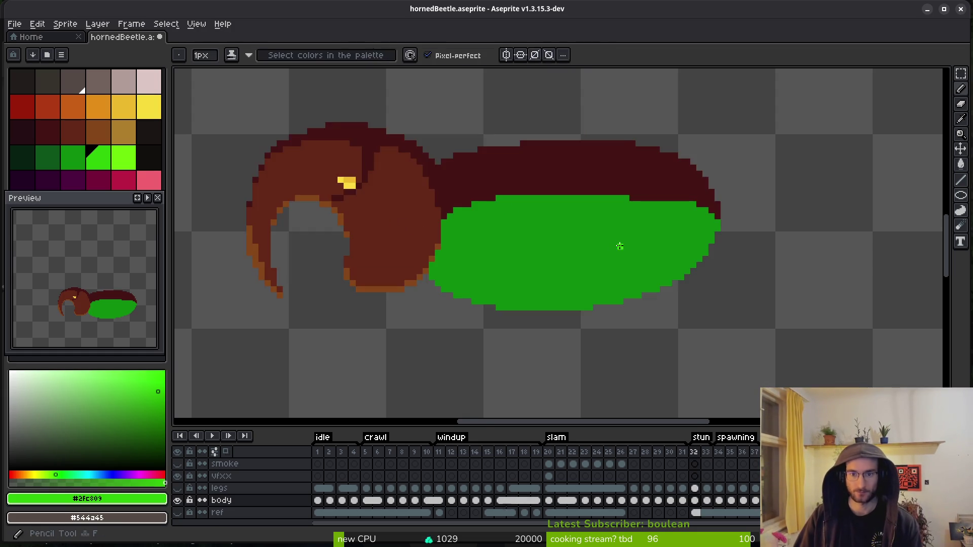
- Pencil a bright green highlight line across the shell and fill the band above it
scroll(720, 208, "up", 3)
mouse_move(800, 223)
left_mouse_down()
mouse_move(615, 200)
mouse_move(335, 212)
mouse_move(253, 235)
mouse_move(294, 235)
mouse_move(322, 198)
mouse_move(439, 188)
left_mouse_up()
key("ctrl+z")
key("ctrl+z")
mouse_move(265, 235)
left_mouse_down()
mouse_move(324, 211)
mouse_move(481, 199)
mouse_move(681, 207)
mouse_move(785, 236)
left_mouse_up()
key("g")
left_click(785, 223)
scroll(735, 238, "down", 5)
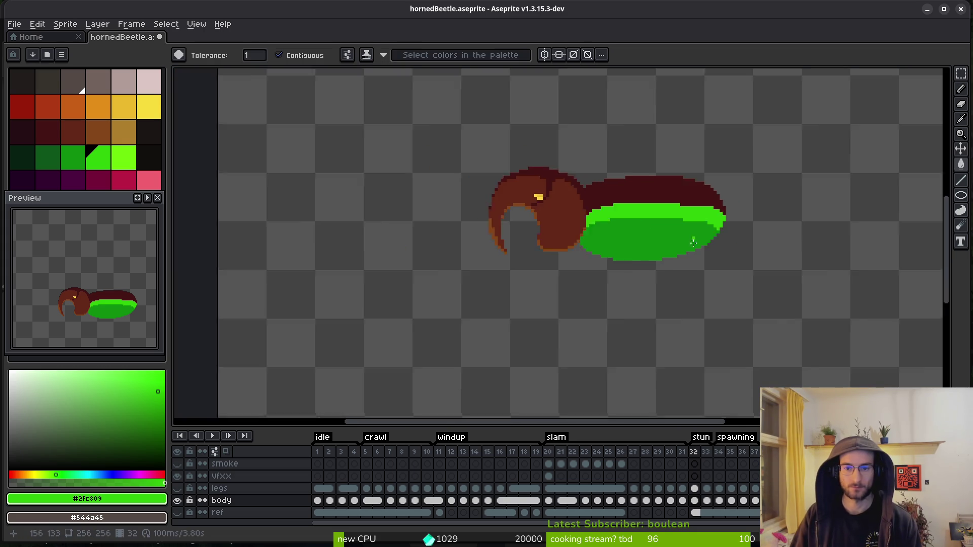
scroll(691, 239, "up", 6)
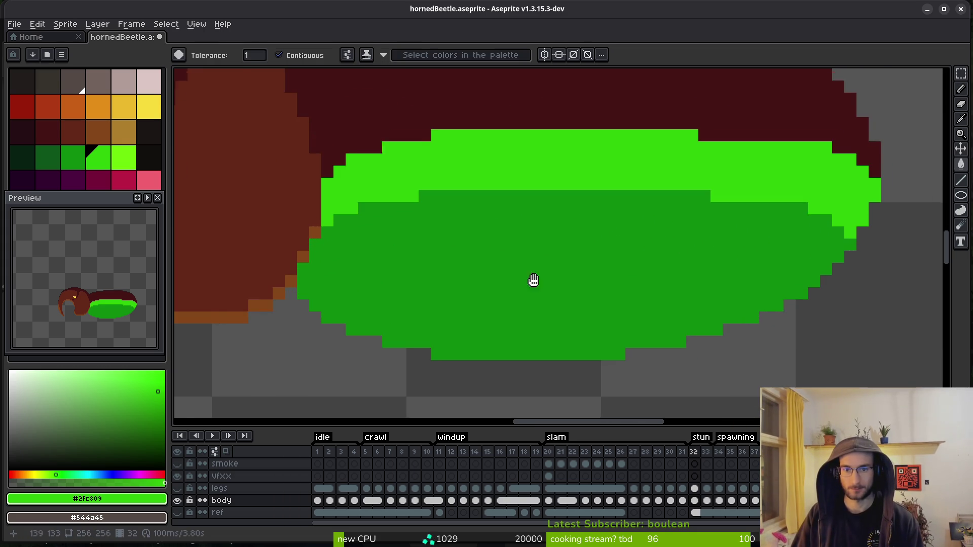
- Draw dark green #0e8b0e rows under the bright band and fill the enclosed area dark green
left_click(496, 281, "alt")
scroll(300, 268, "up", 1)
mouse_move(304, 260)
left_mouse_down()
mouse_move(479, 208)
mouse_move(704, 221)
left_mouse_up()
scroll(703, 221, "right", 5)
mouse_move(289, 191)
left_mouse_down()
mouse_move(256, 191)
mouse_move(628, 208)
mouse_move(758, 256)
mouse_move(742, 223)
mouse_move(719, 223)
left_mouse_up()
right_click(742, 222, "alt")
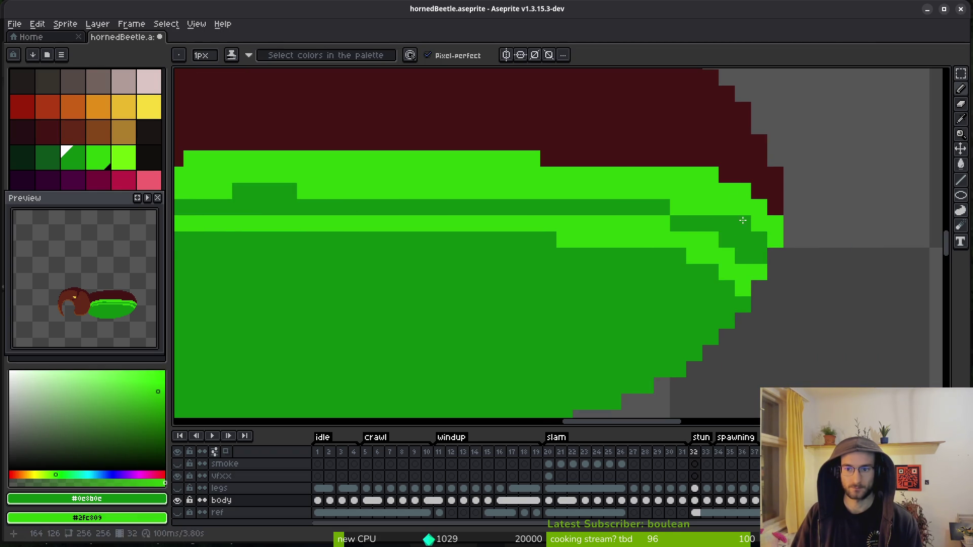
left_click_drag(474, 191, 299, 194)
mouse_move(304, 196)
left_mouse_down()
mouse_move(659, 226)
mouse_move(709, 218)
left_mouse_up()
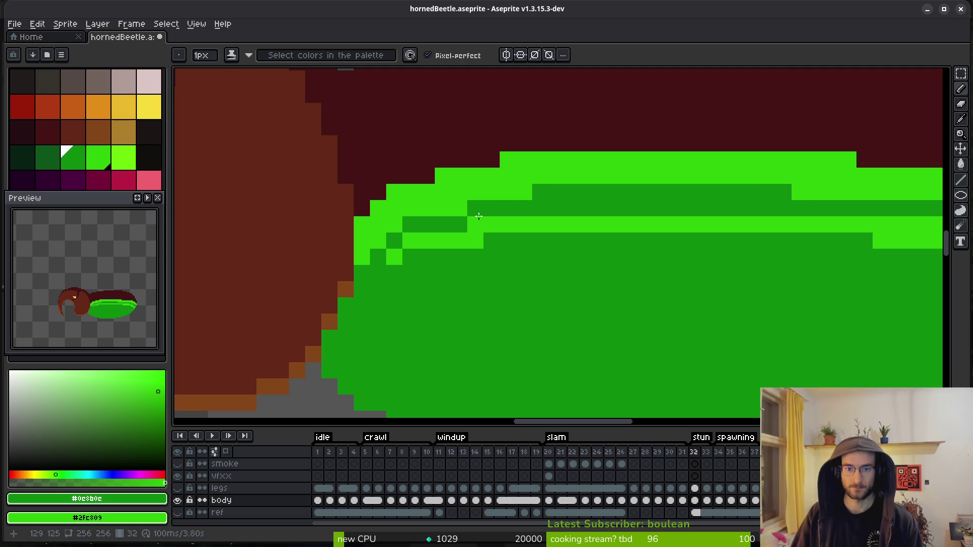
mouse_move(426, 240)
left_mouse_down()
mouse_move(390, 253)
mouse_move(525, 221)
left_mouse_up()
key("g")
left_click(697, 245)
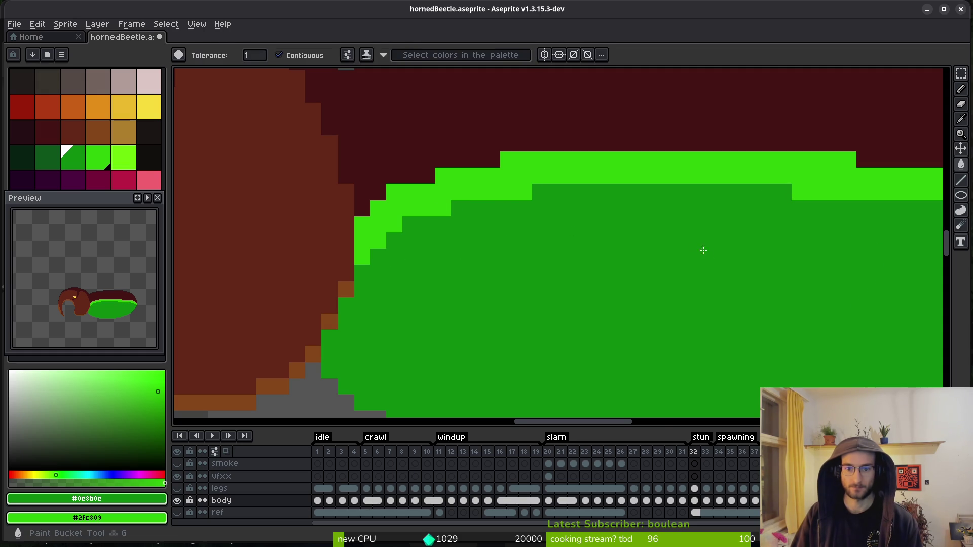